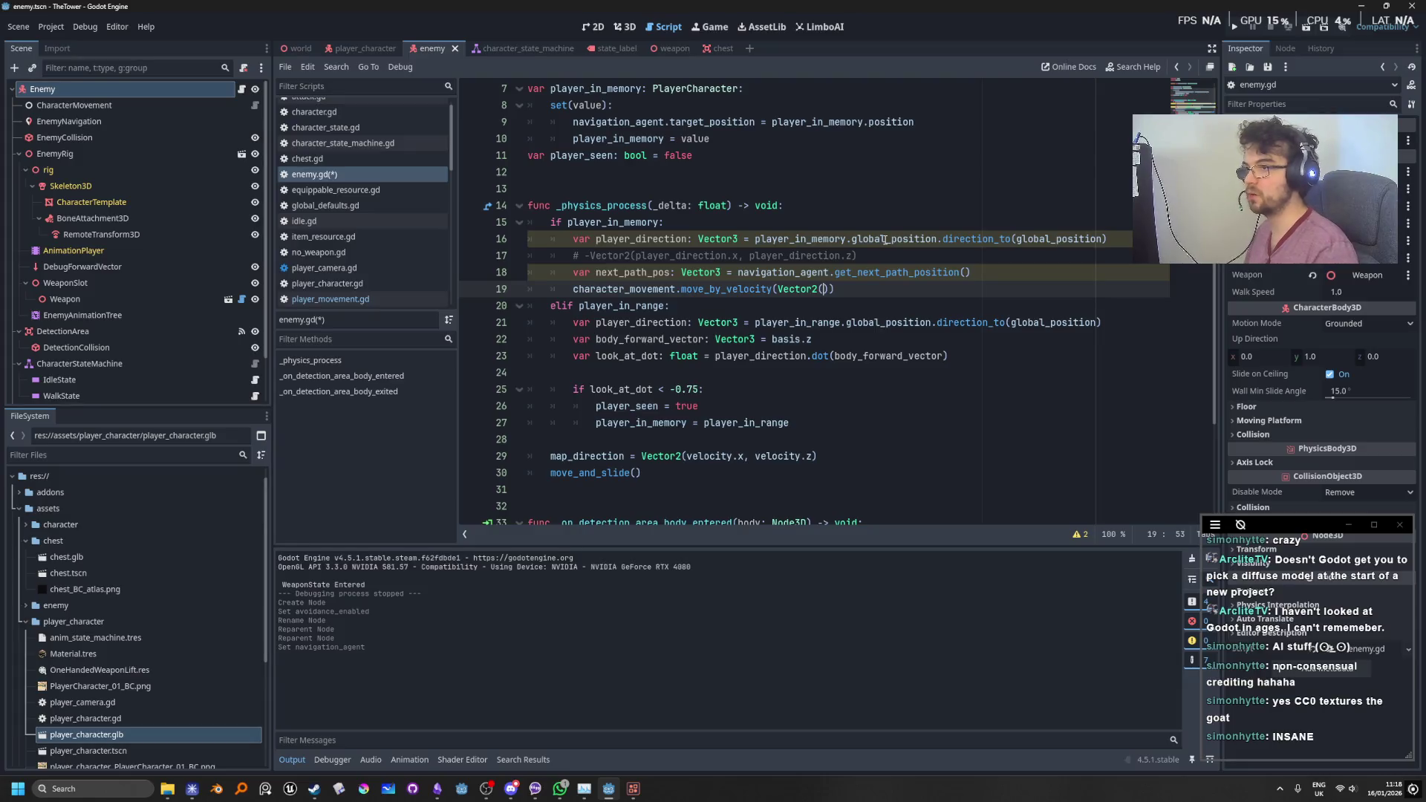
Step: Pass Vector2(next_path_pos.x, next_path_pos.z) to move_by_velocity on line 19
type("next")
key("Return")
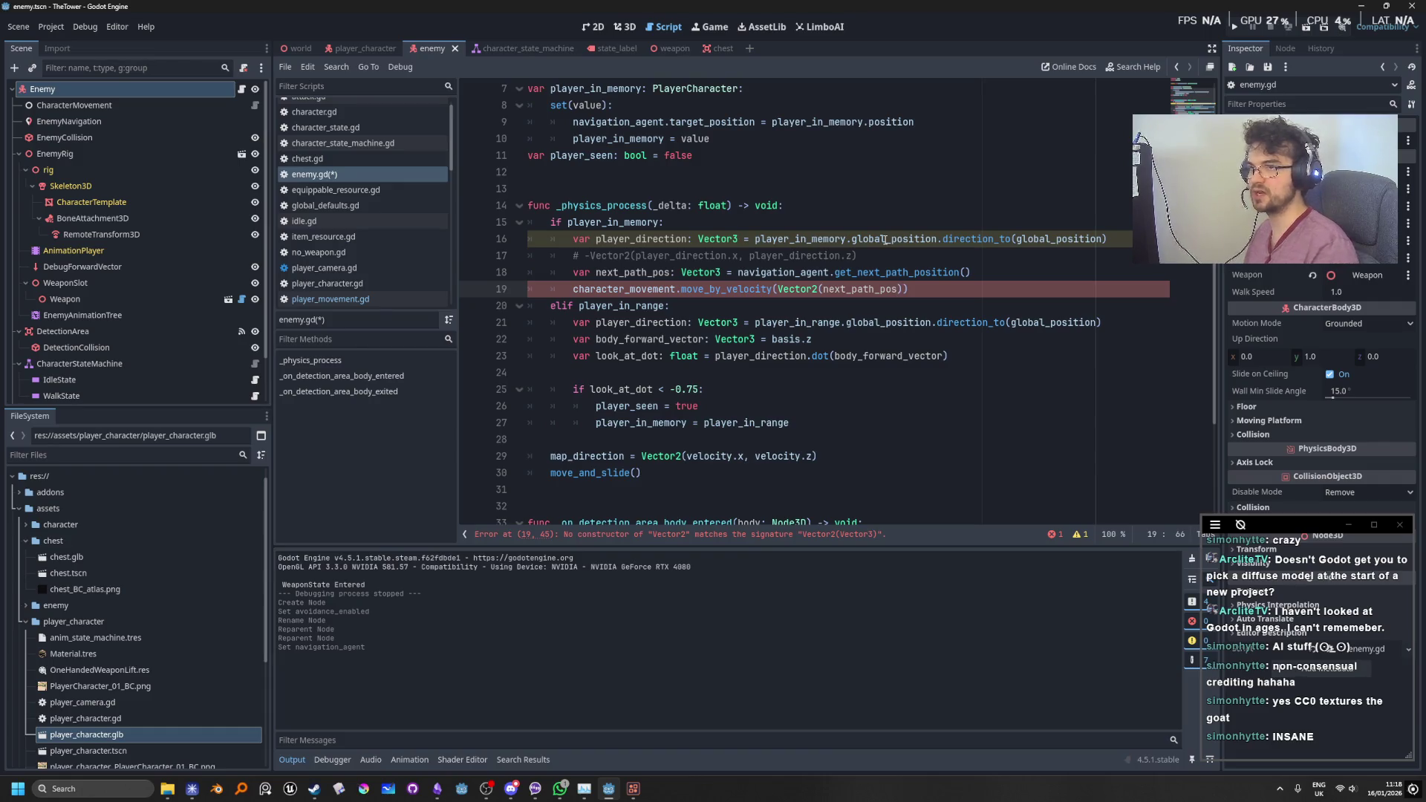
mouse_move(901, 273)
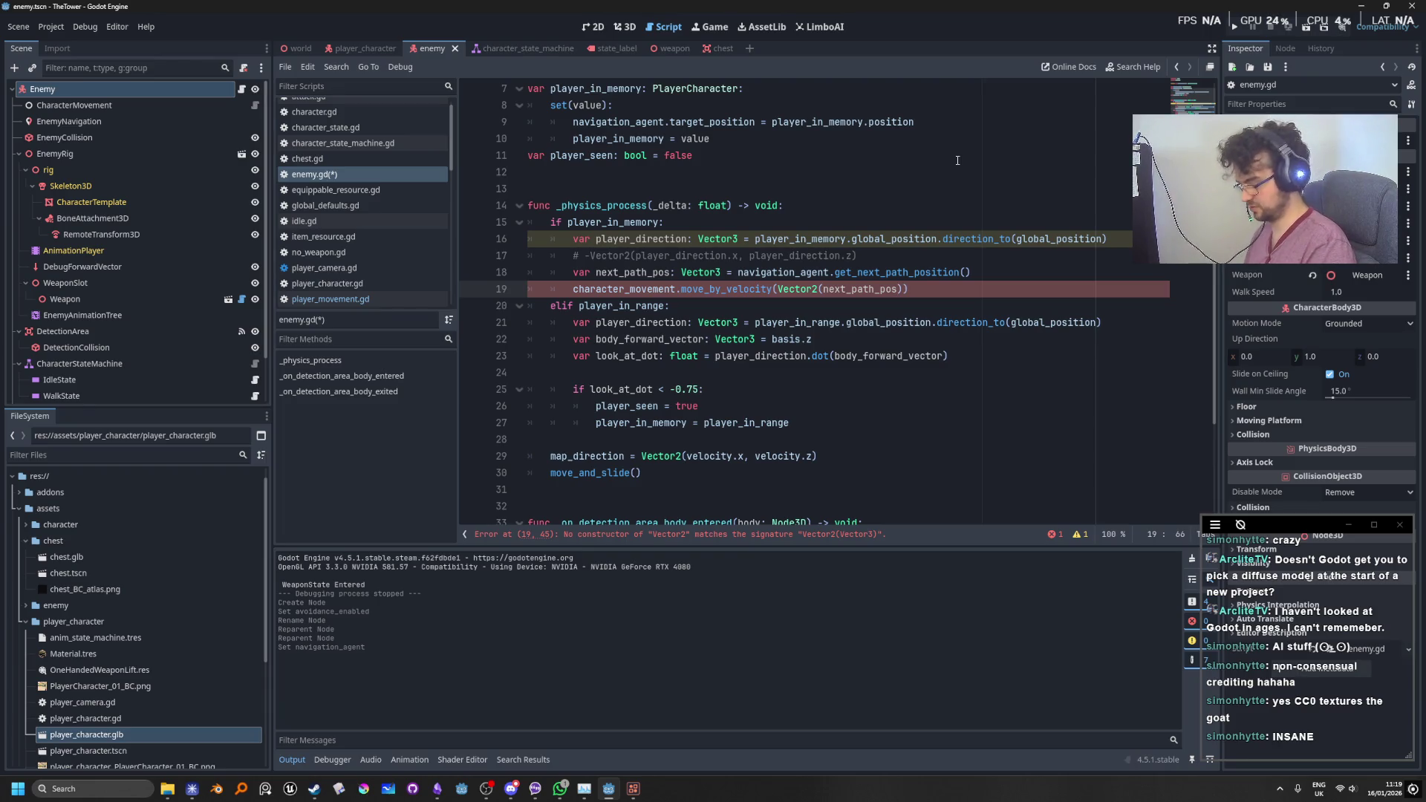
type(".x,next")
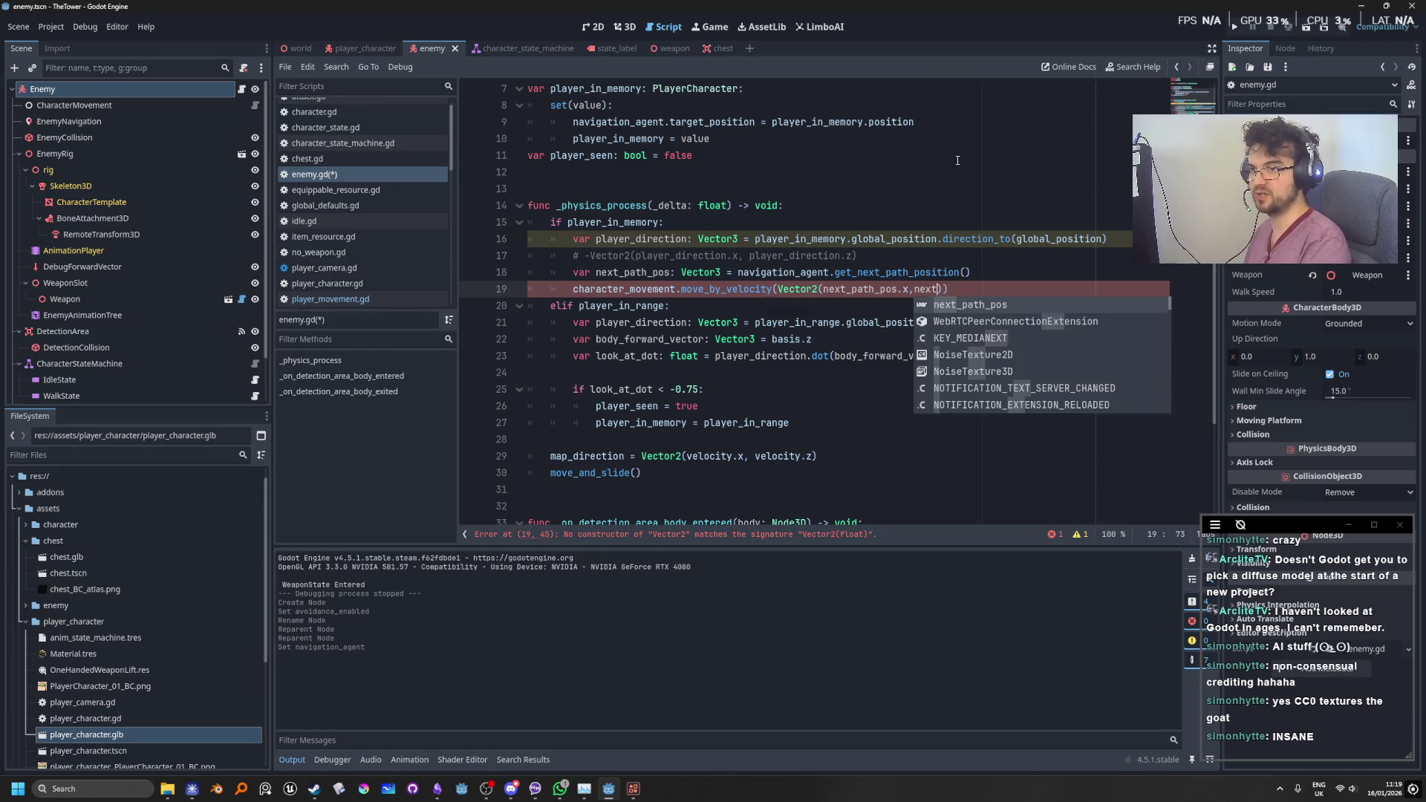
key("Return")
type(".")
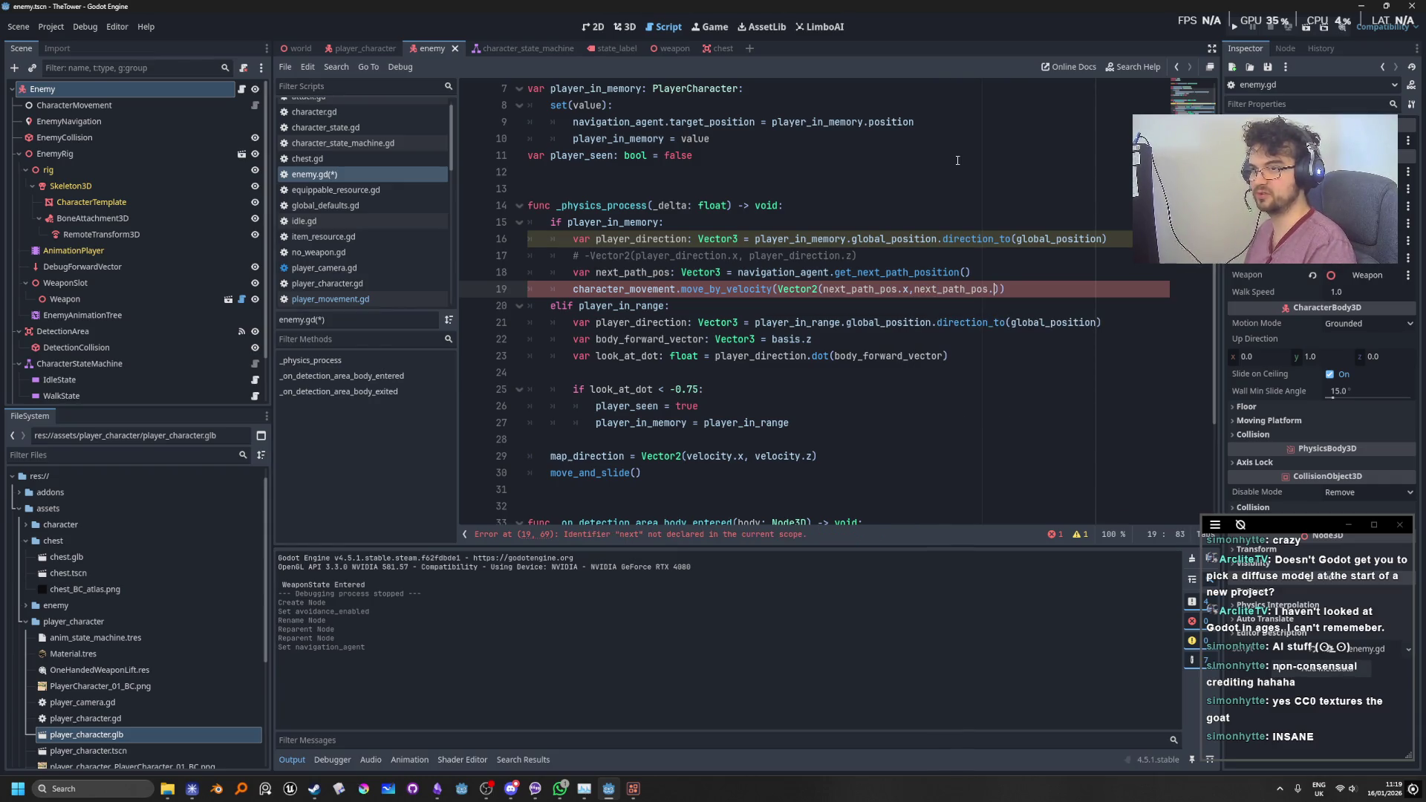
type("z")
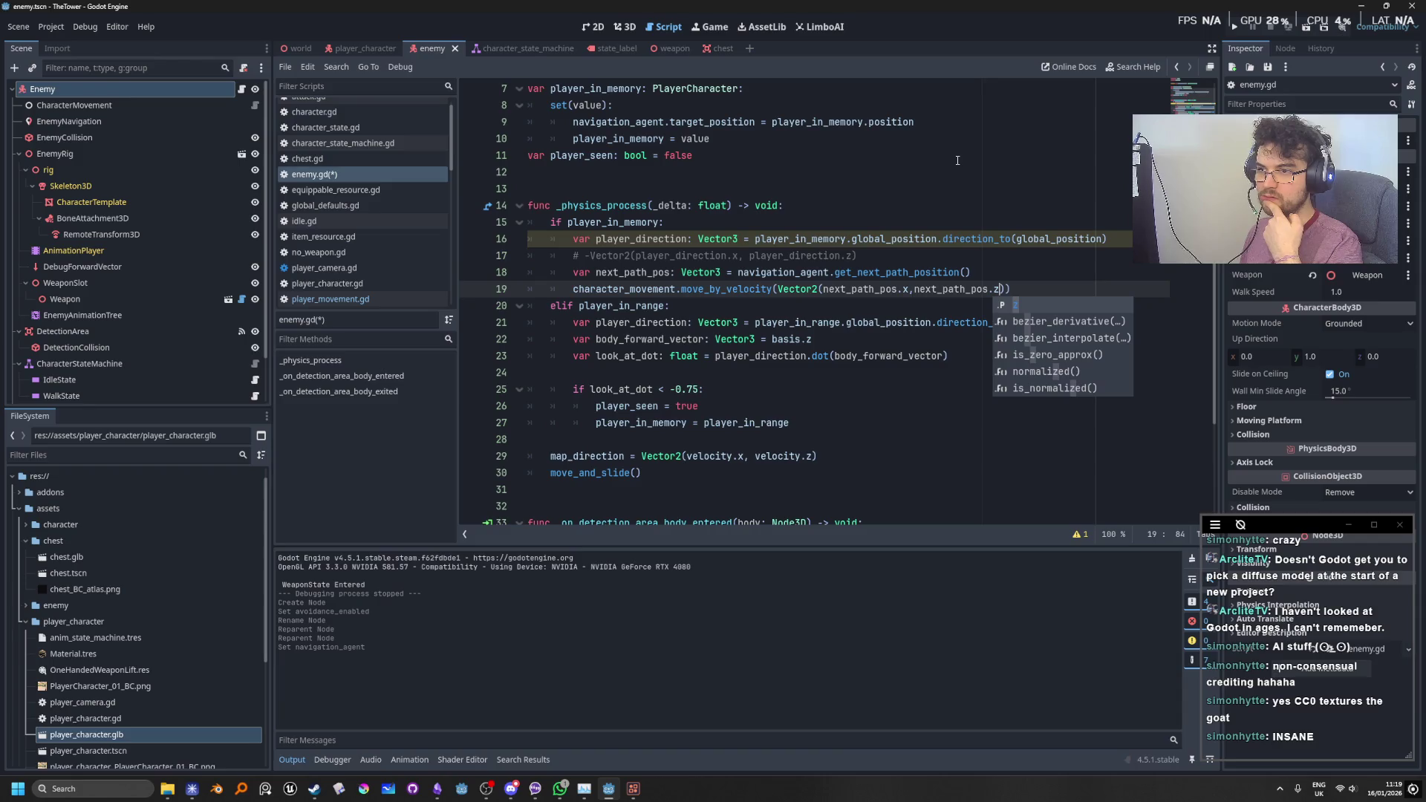
type("))")
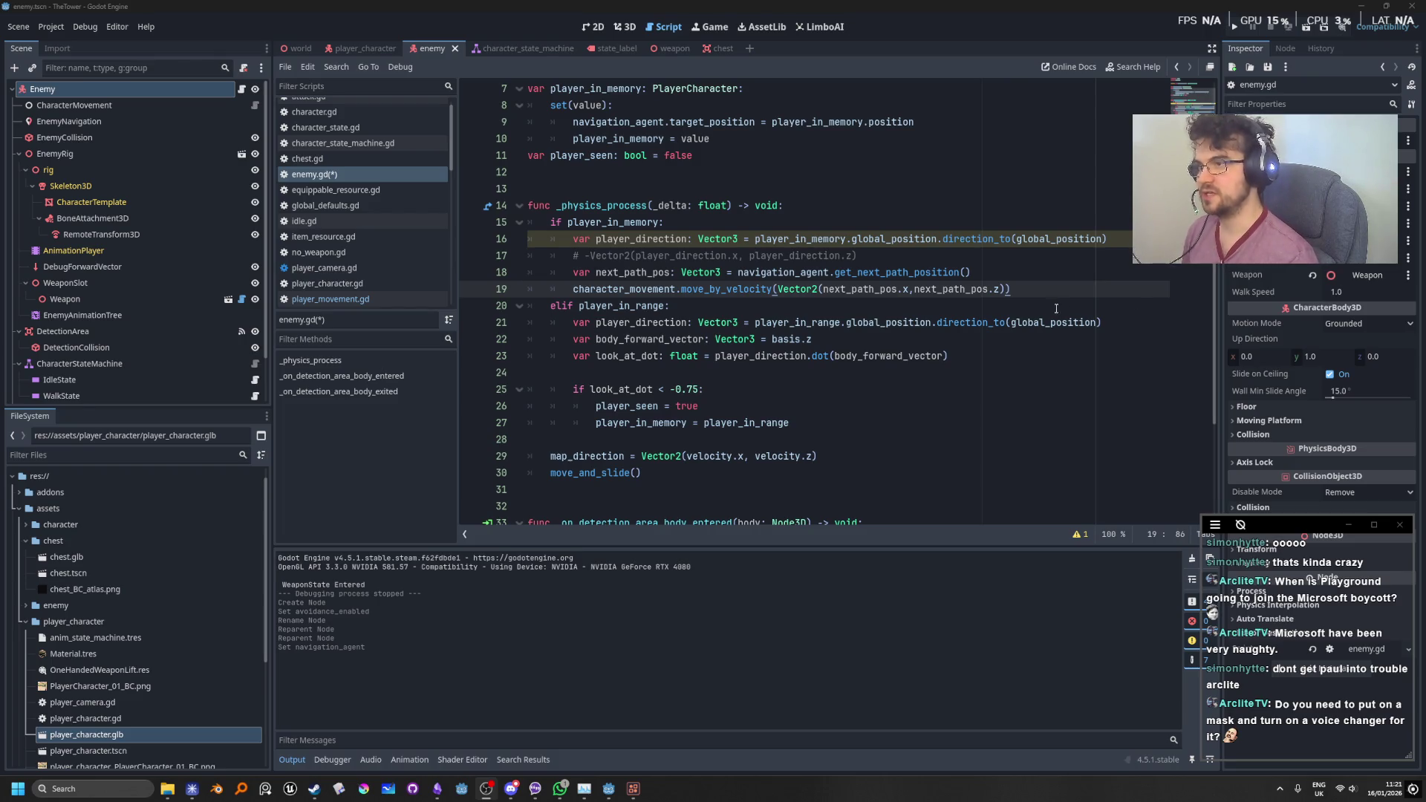
key("Up")
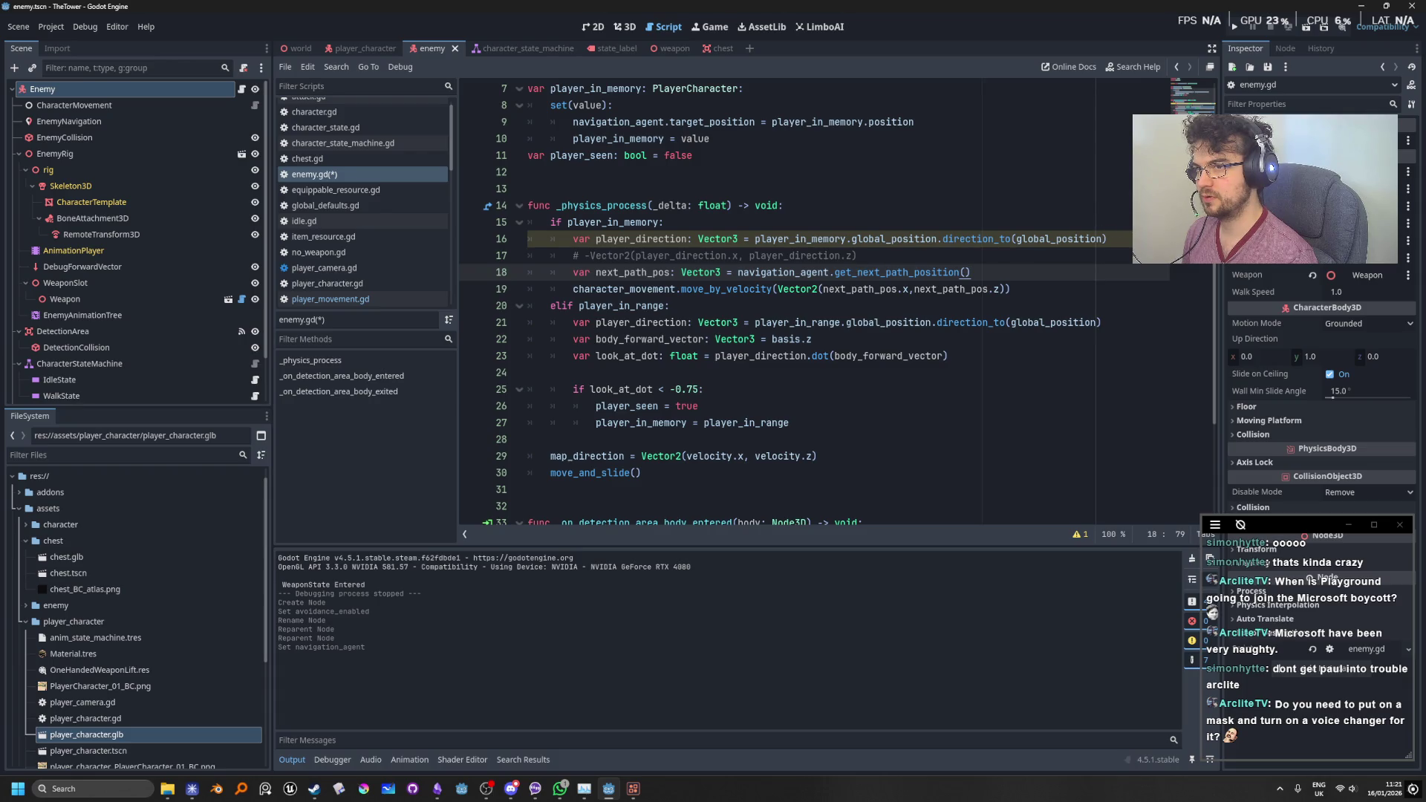
mouse_move(1109, 238)
left_mouse_down()
mouse_move(513, 238)
mouse_move(505, 290)
mouse_move(500, 250)
left_mouse_up()
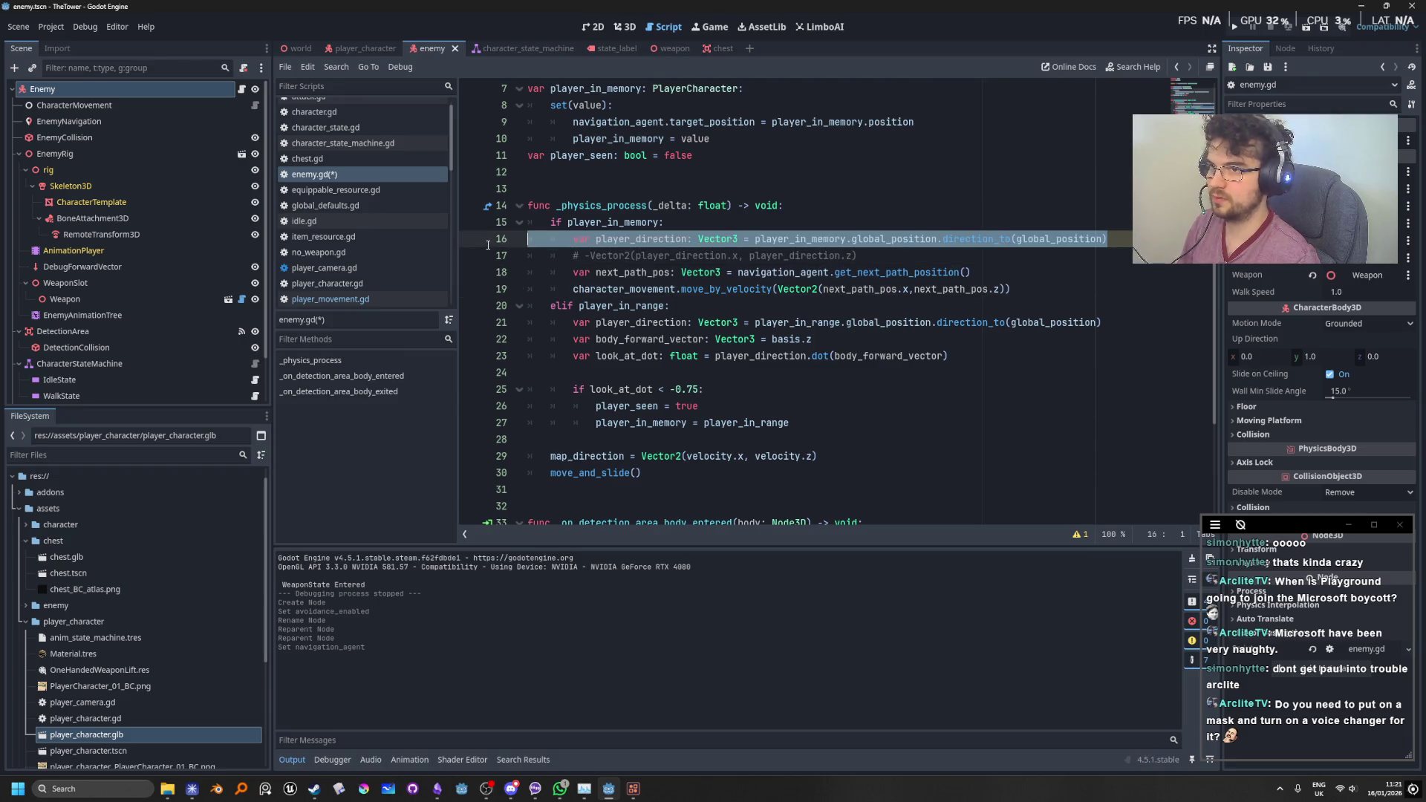
left_click(1009, 252)
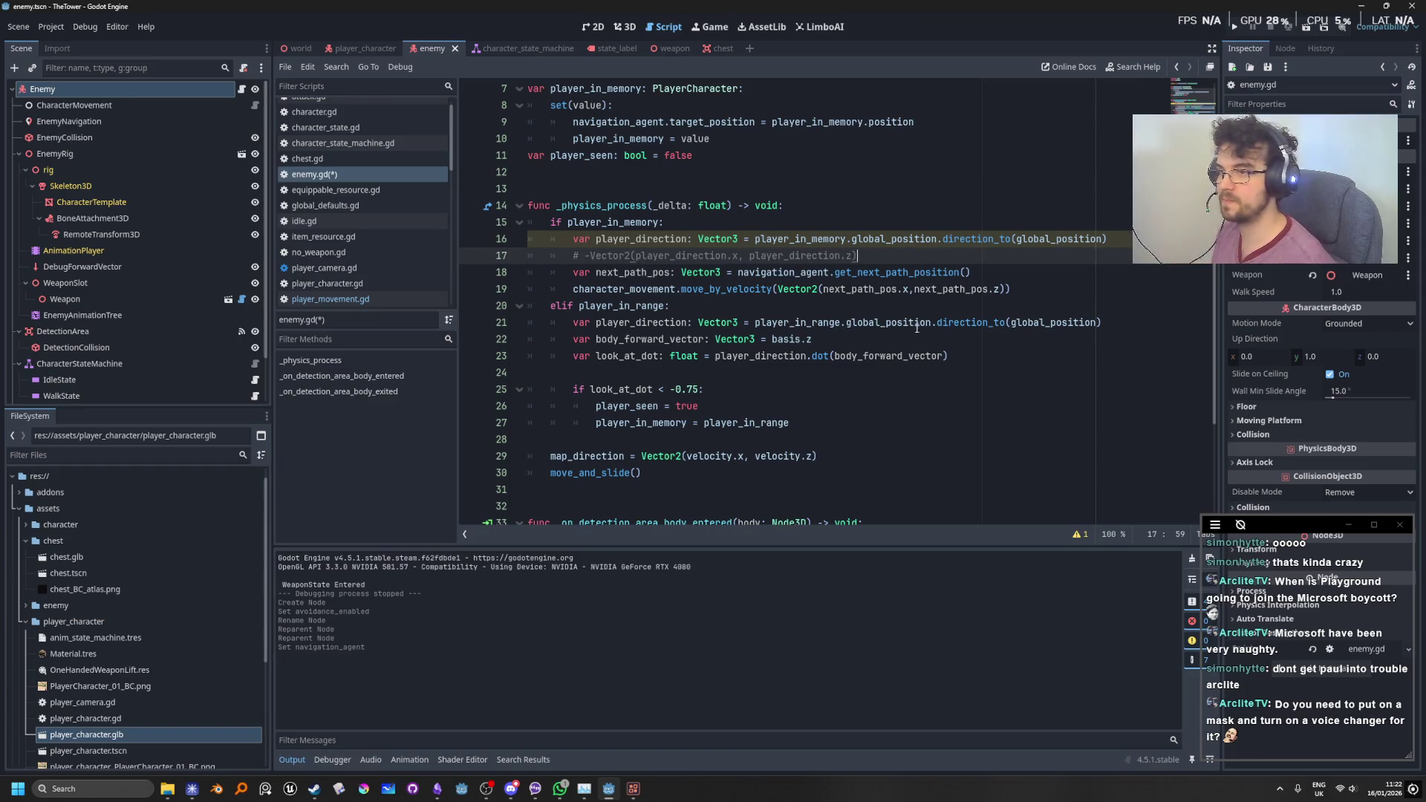
key("Down")
key("Down")
key("Down")
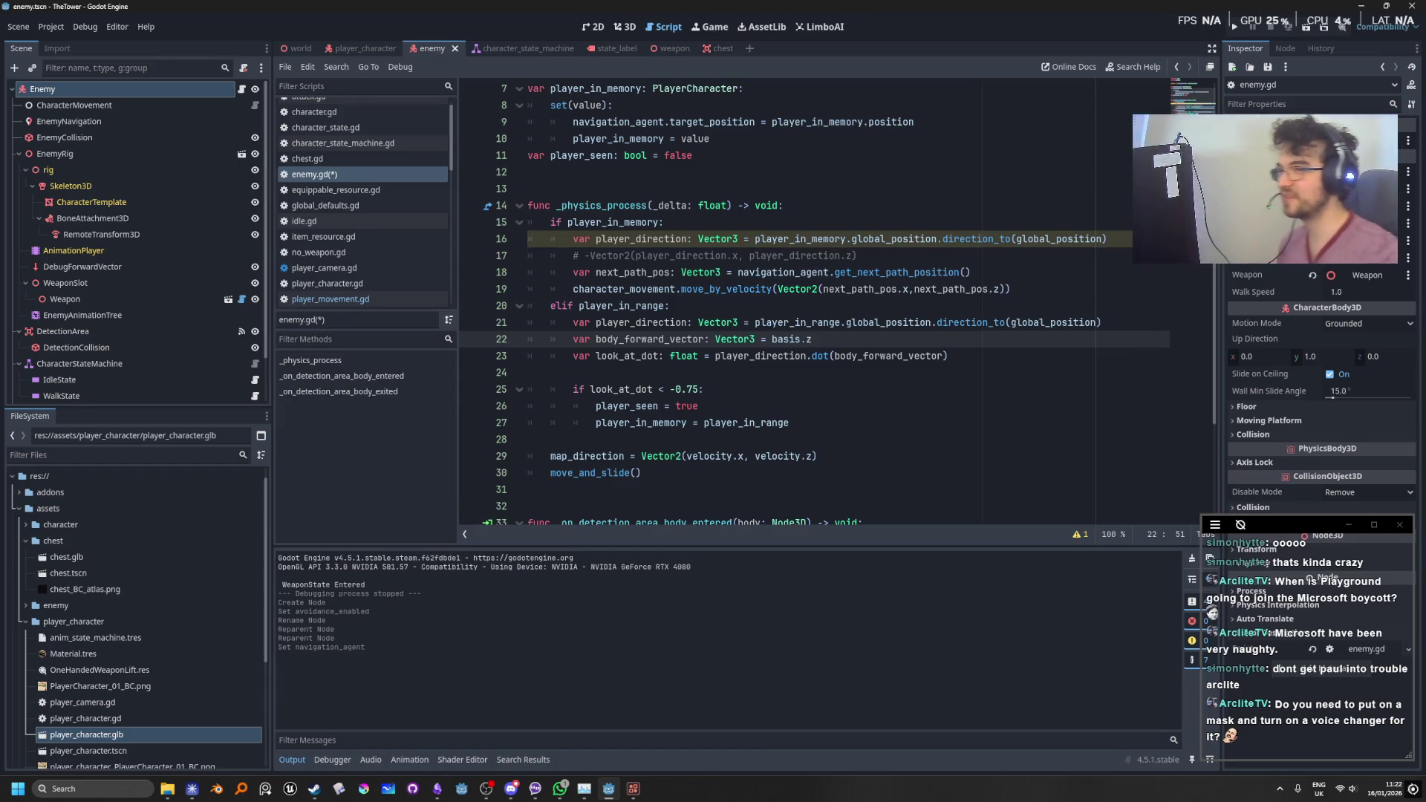
double_click(1046, 239)
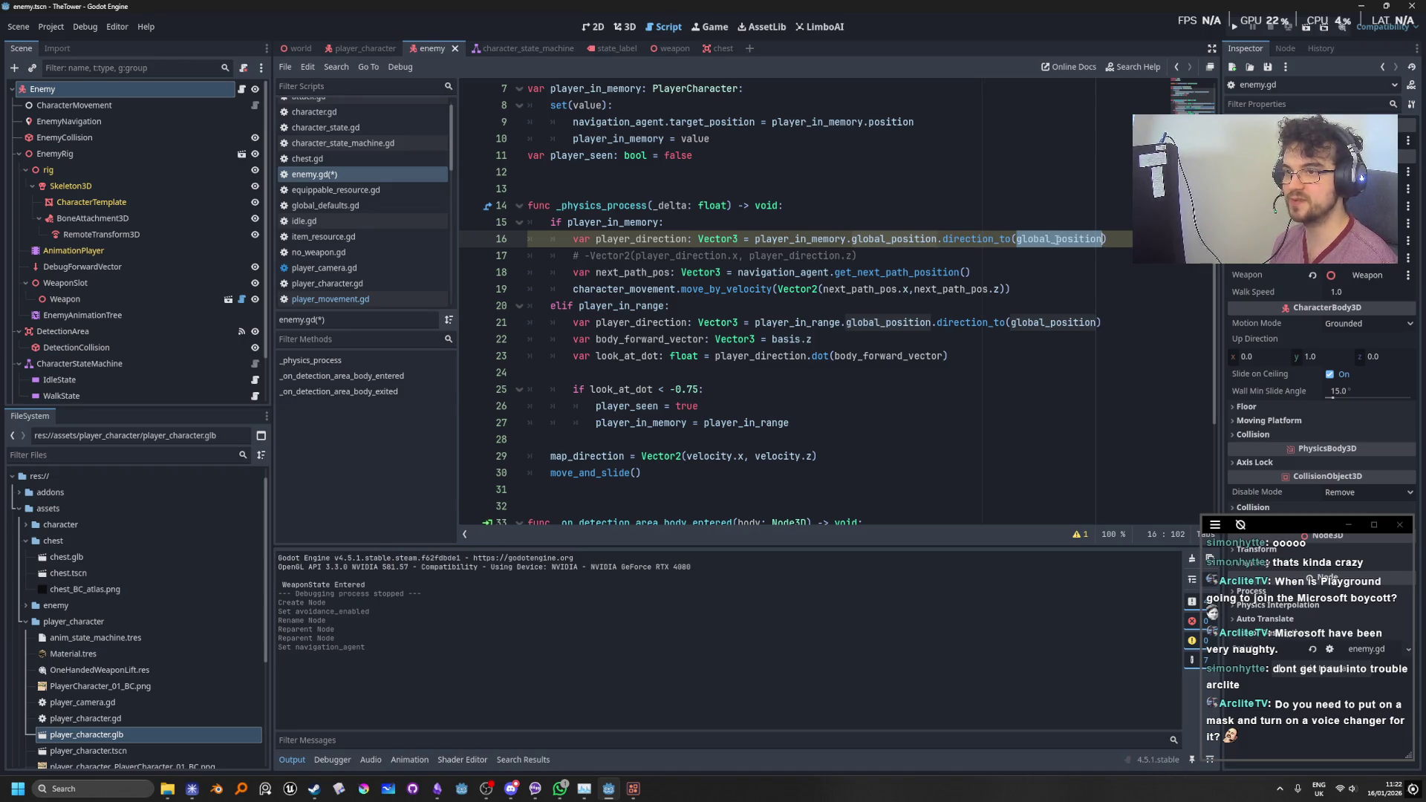
Step: Make direction_to on line 16 target get_next_path_position() instead of global_position
mouse_move(1058, 240)
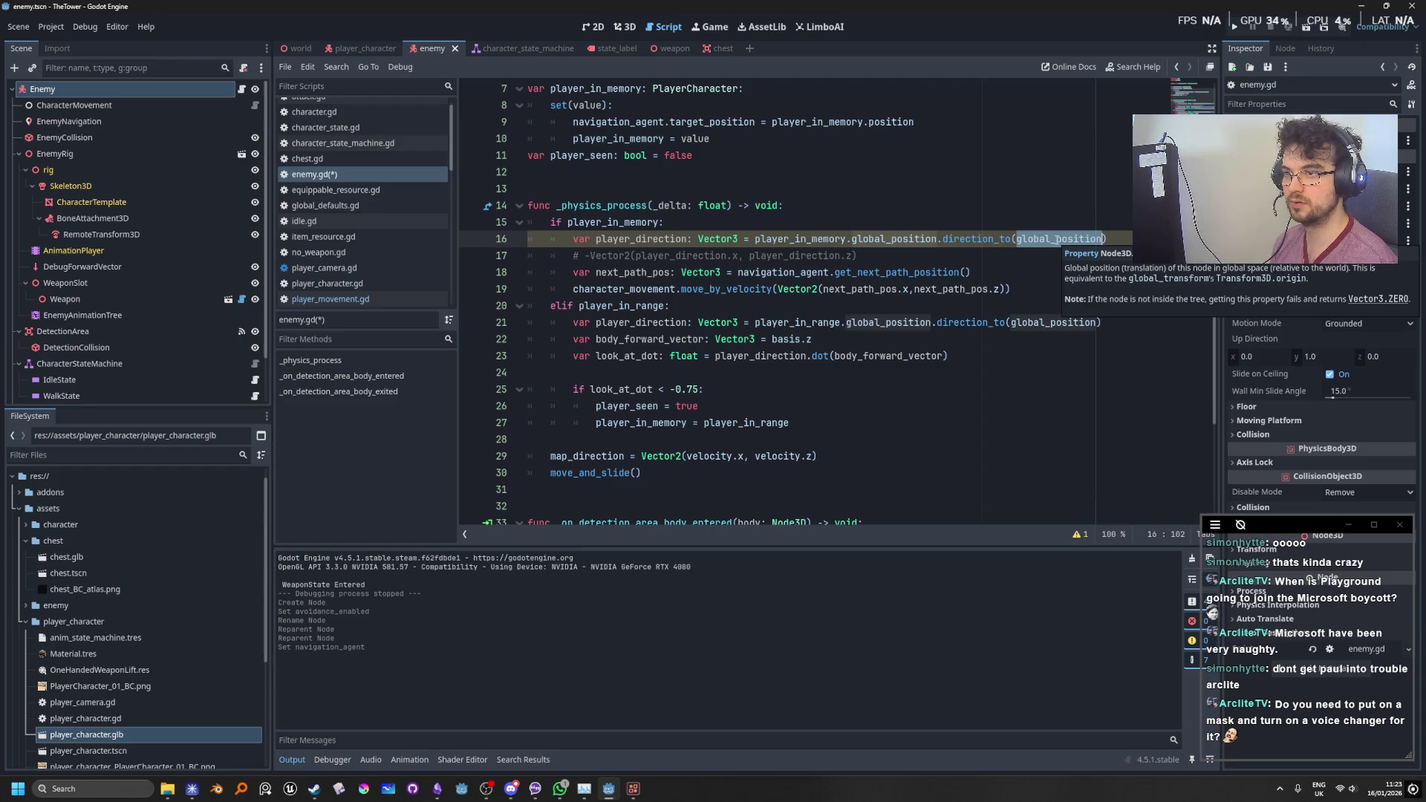
left_click_drag(972, 272, 737, 273)
key("ctrl+c")
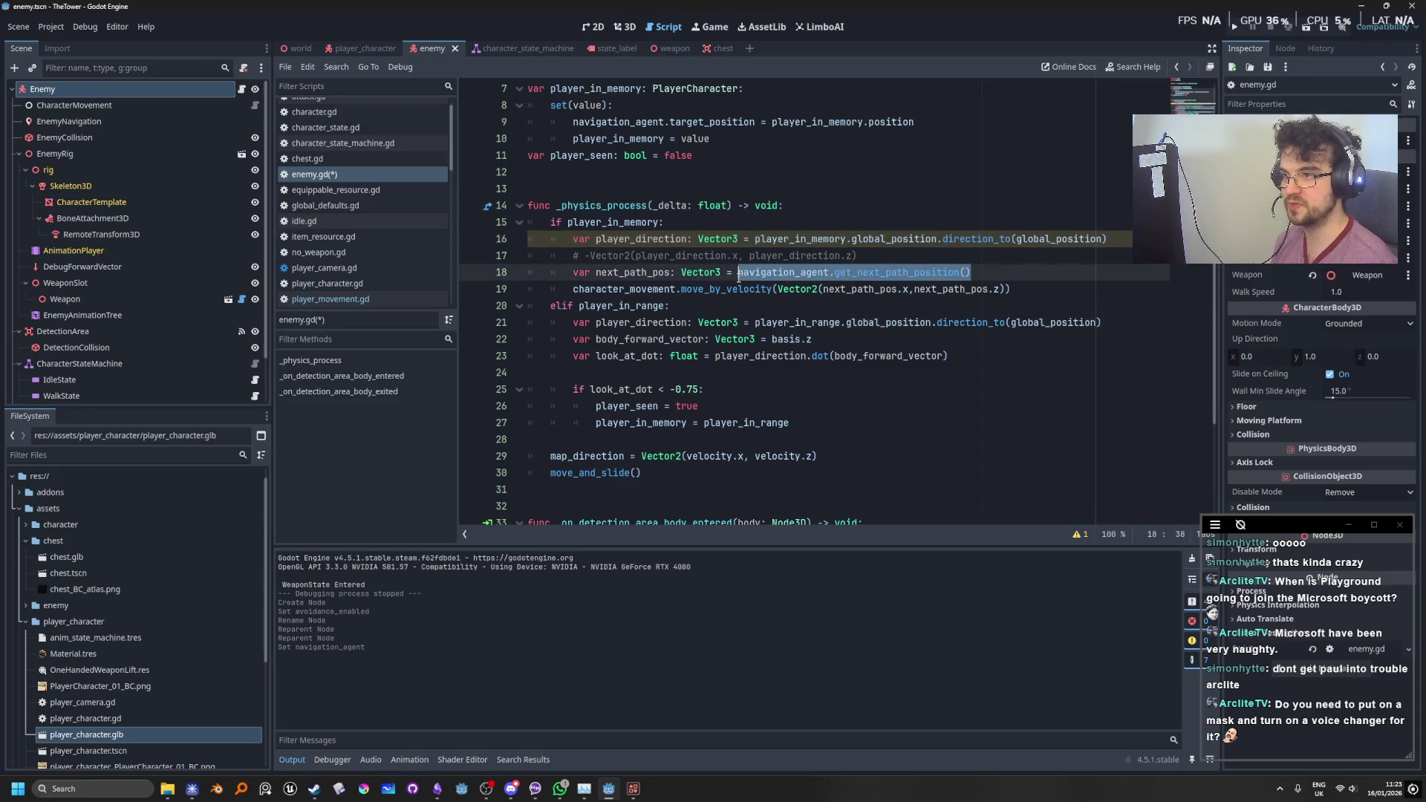
double_click(1039, 237)
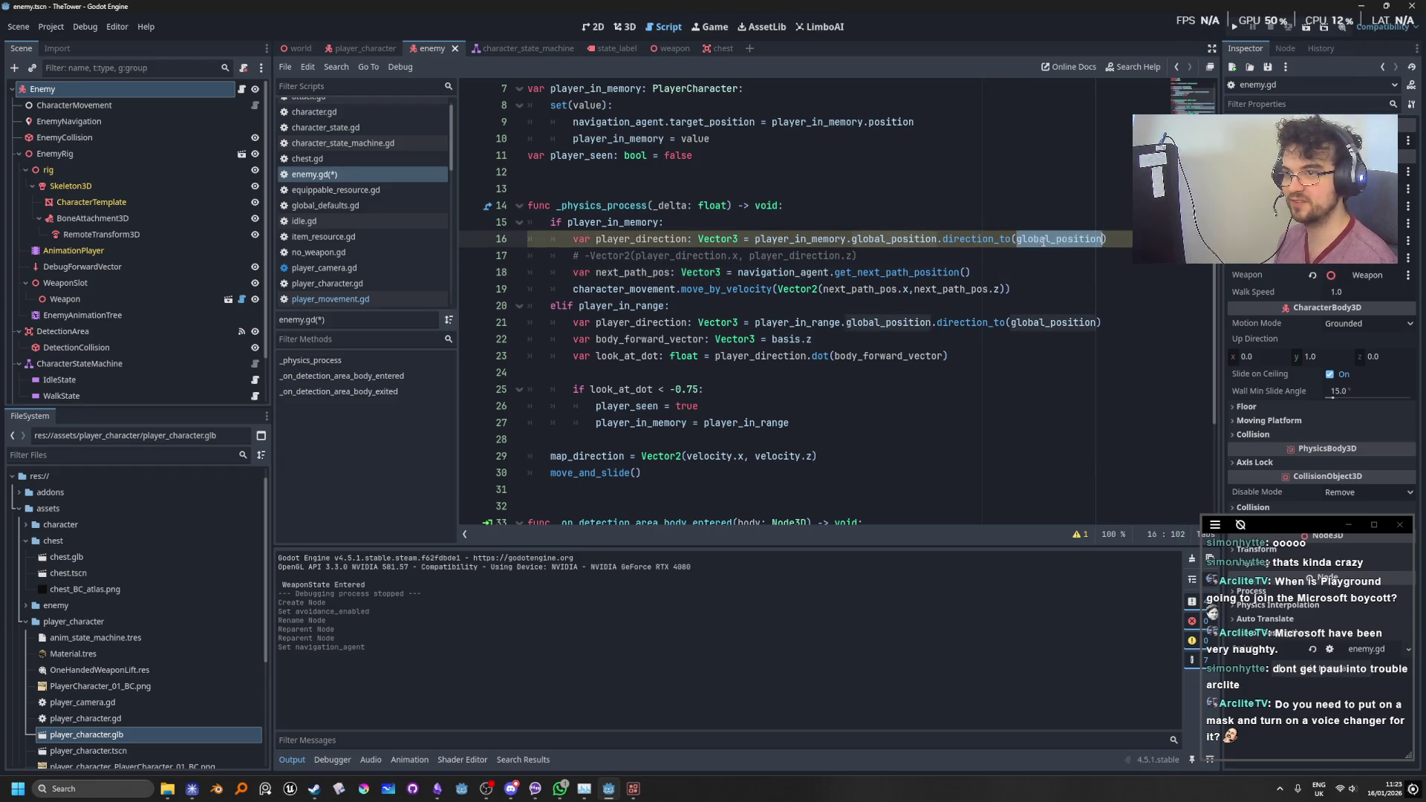
key("ctrl+v")
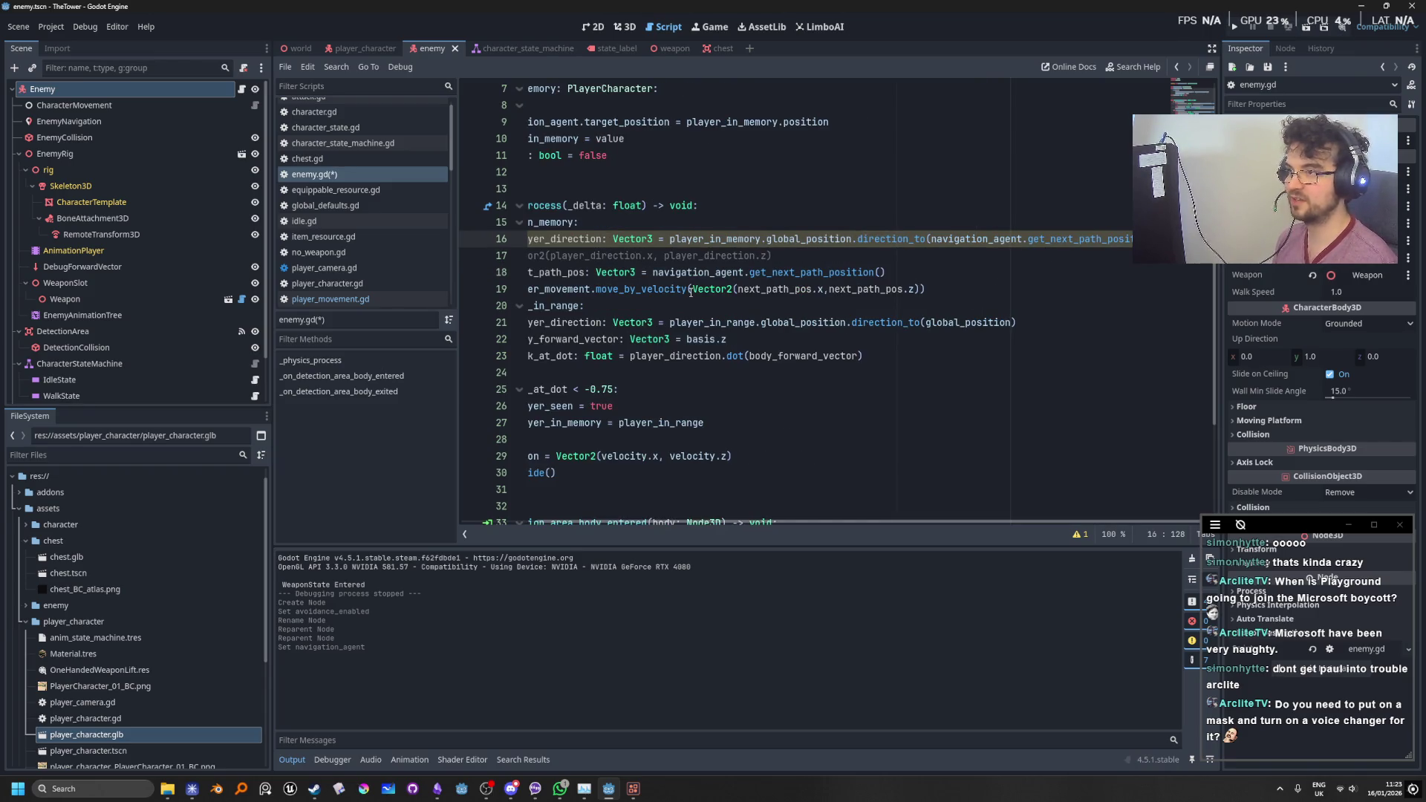
Step: Move by -Vector2(player_direction.x, player_direction.z) on line 19 and delete the next_path_pos line
left_click_drag(769, 255, 569, 255)
key("ctrl+c")
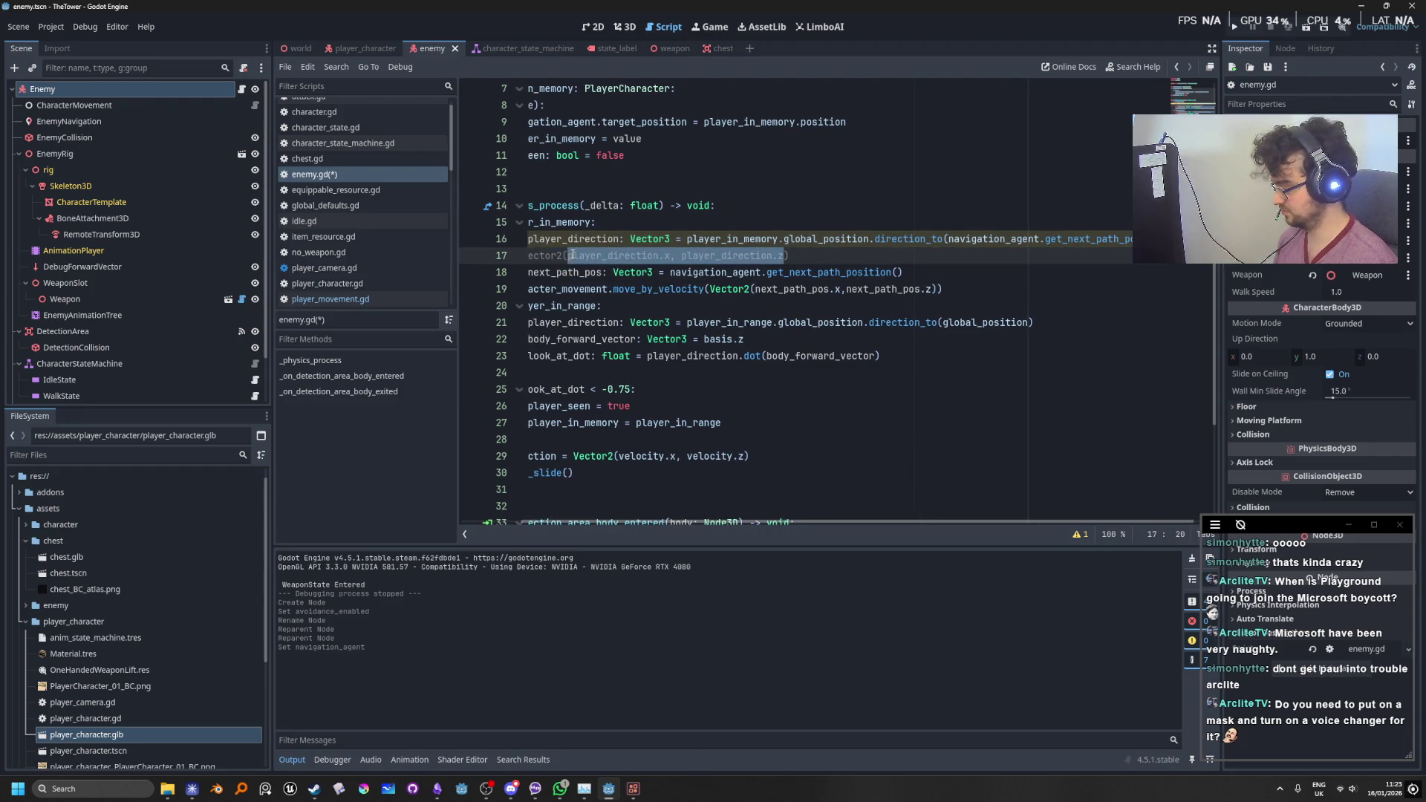
left_click_drag(941, 289, 711, 291)
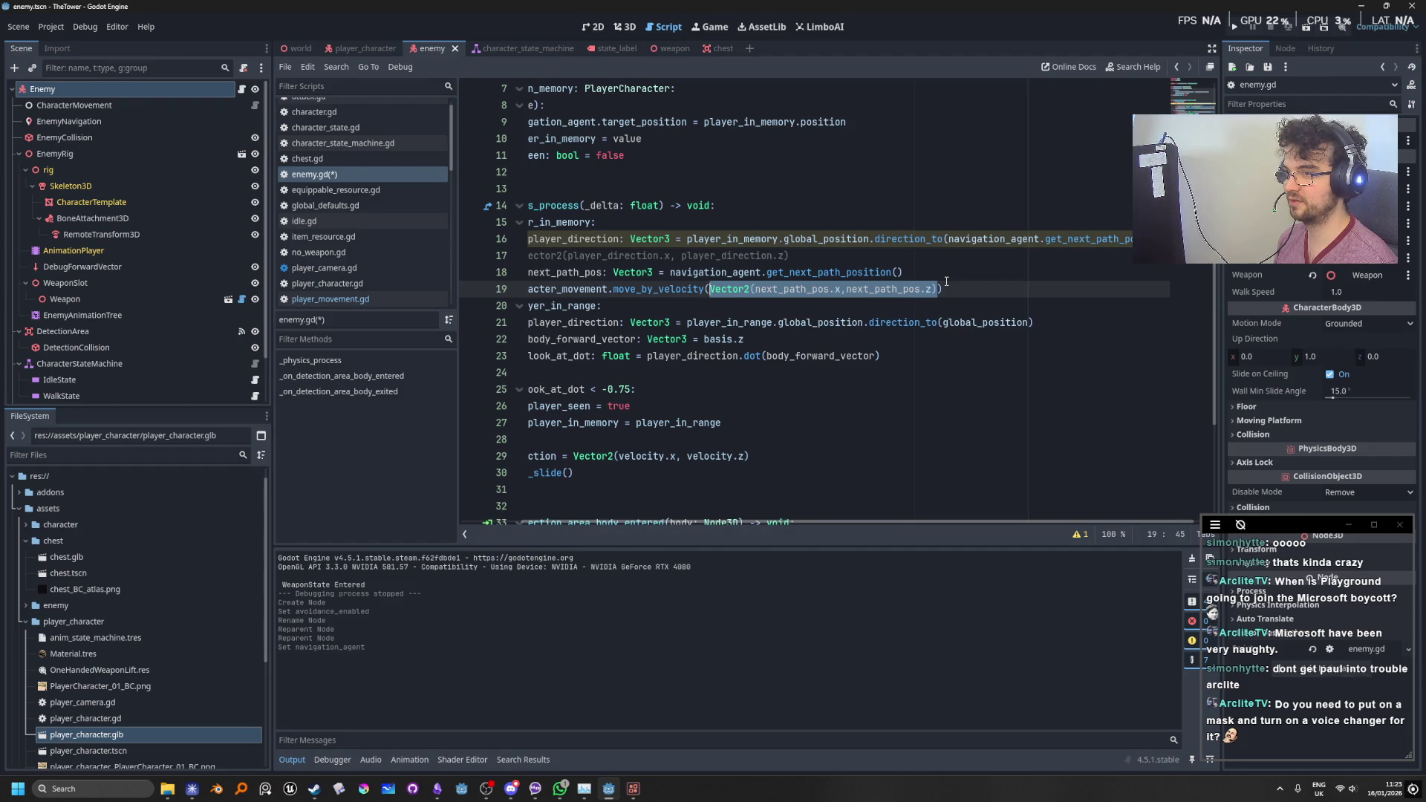
key("ctrl+v")
left_click(947, 270)
key("ctrl+z")
key("ctrl+z")
left_click_drag(858, 256, 586, 255)
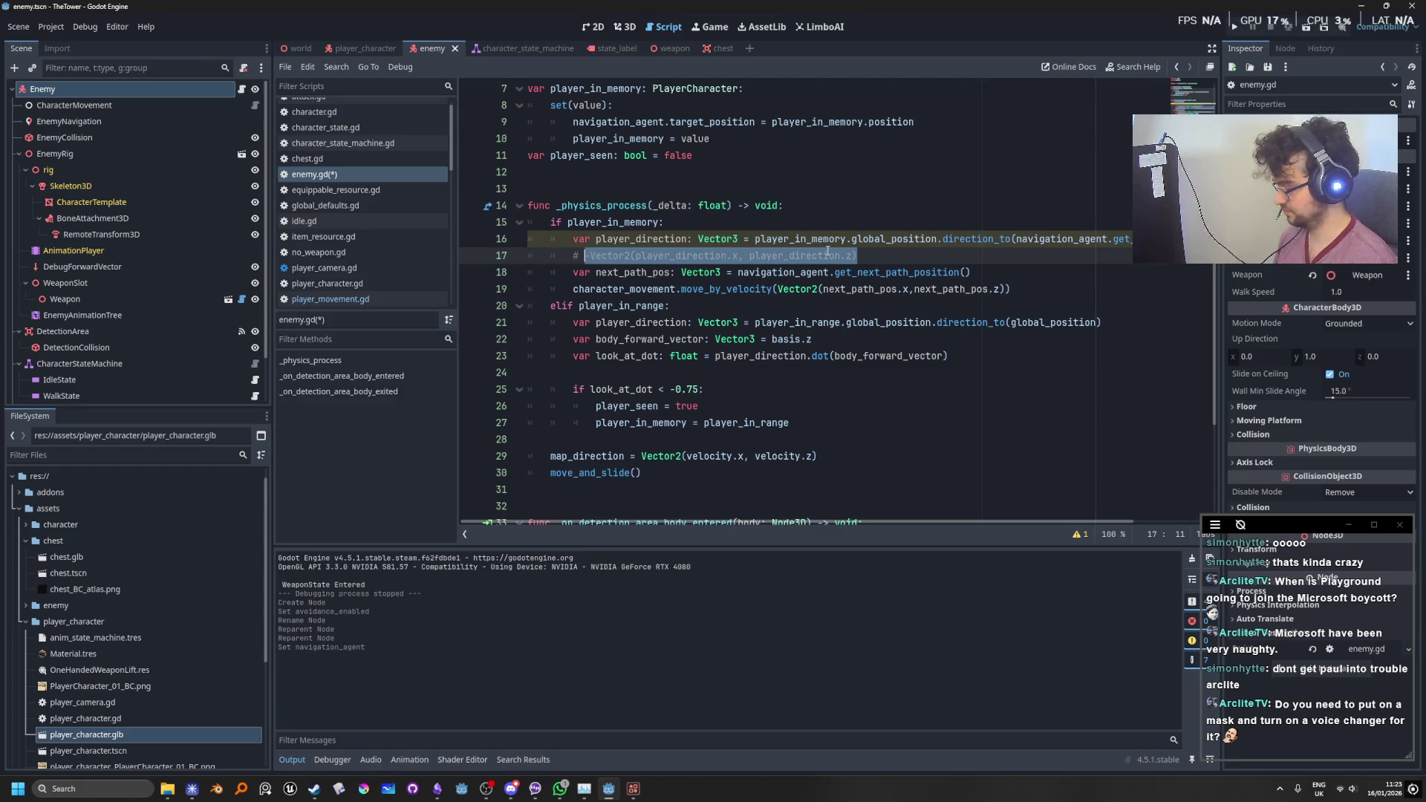
left_click_drag(1005, 289, 778, 290)
type("-Vector2(player_direction.x, player_direction.z)")
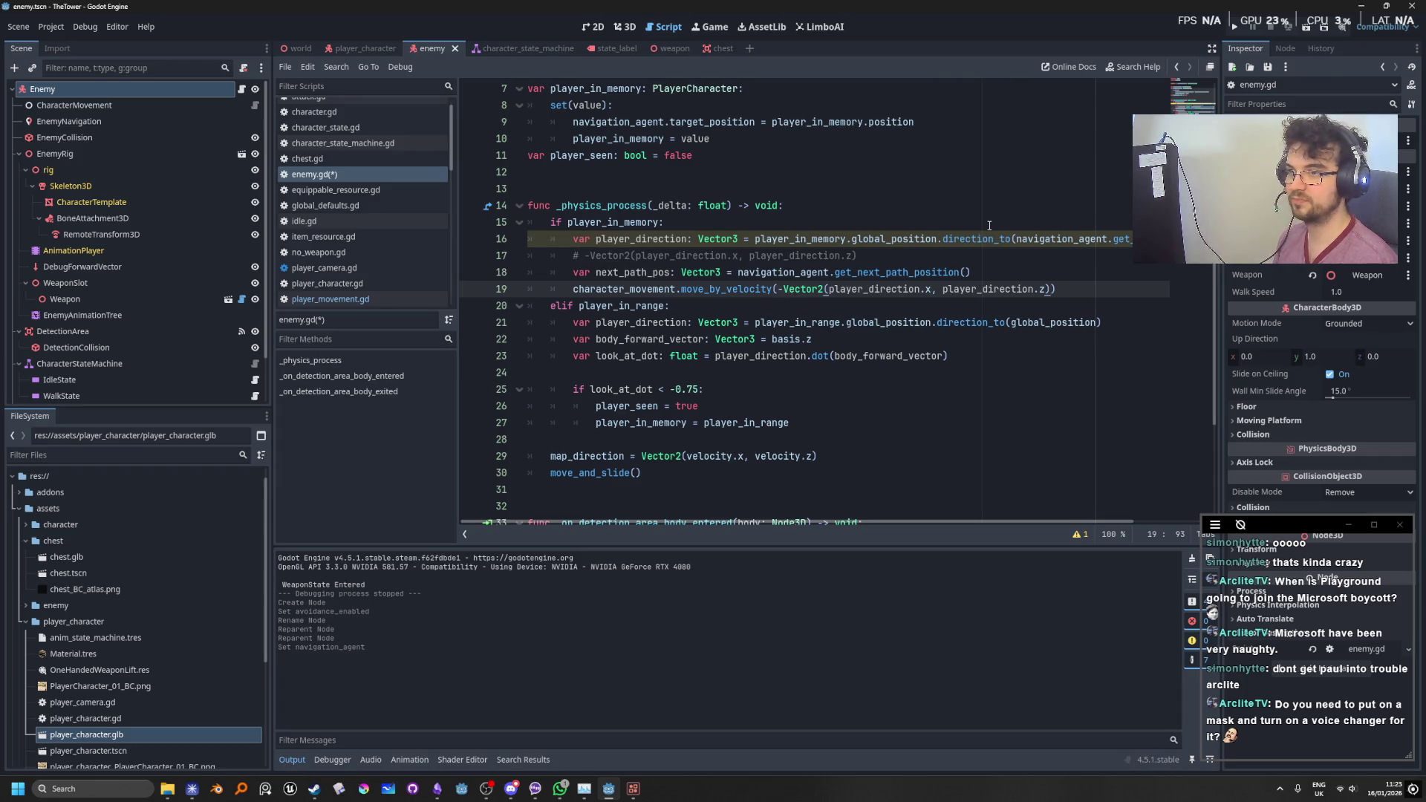
left_click_drag(973, 272, 473, 273)
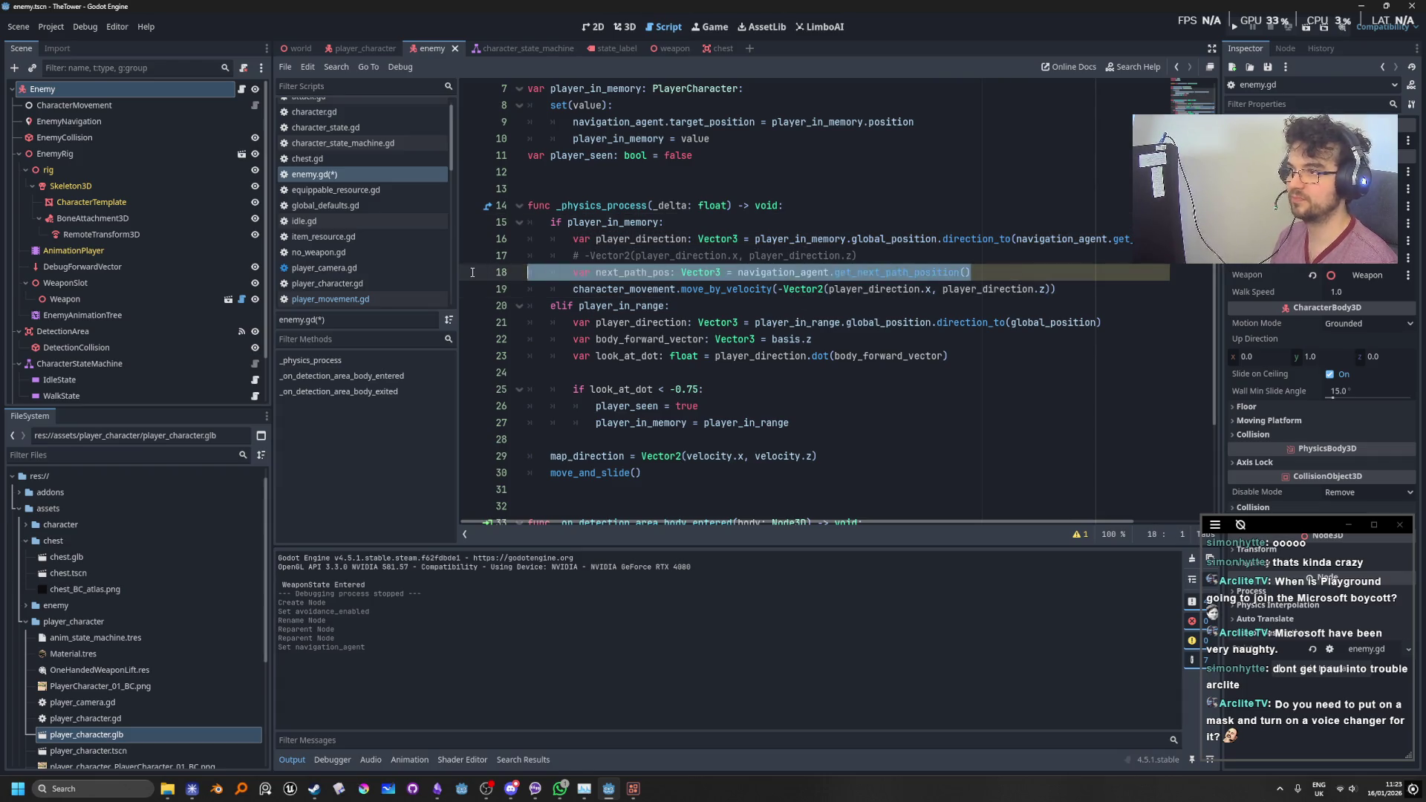
key("BackSpace")
key("BackSpace")
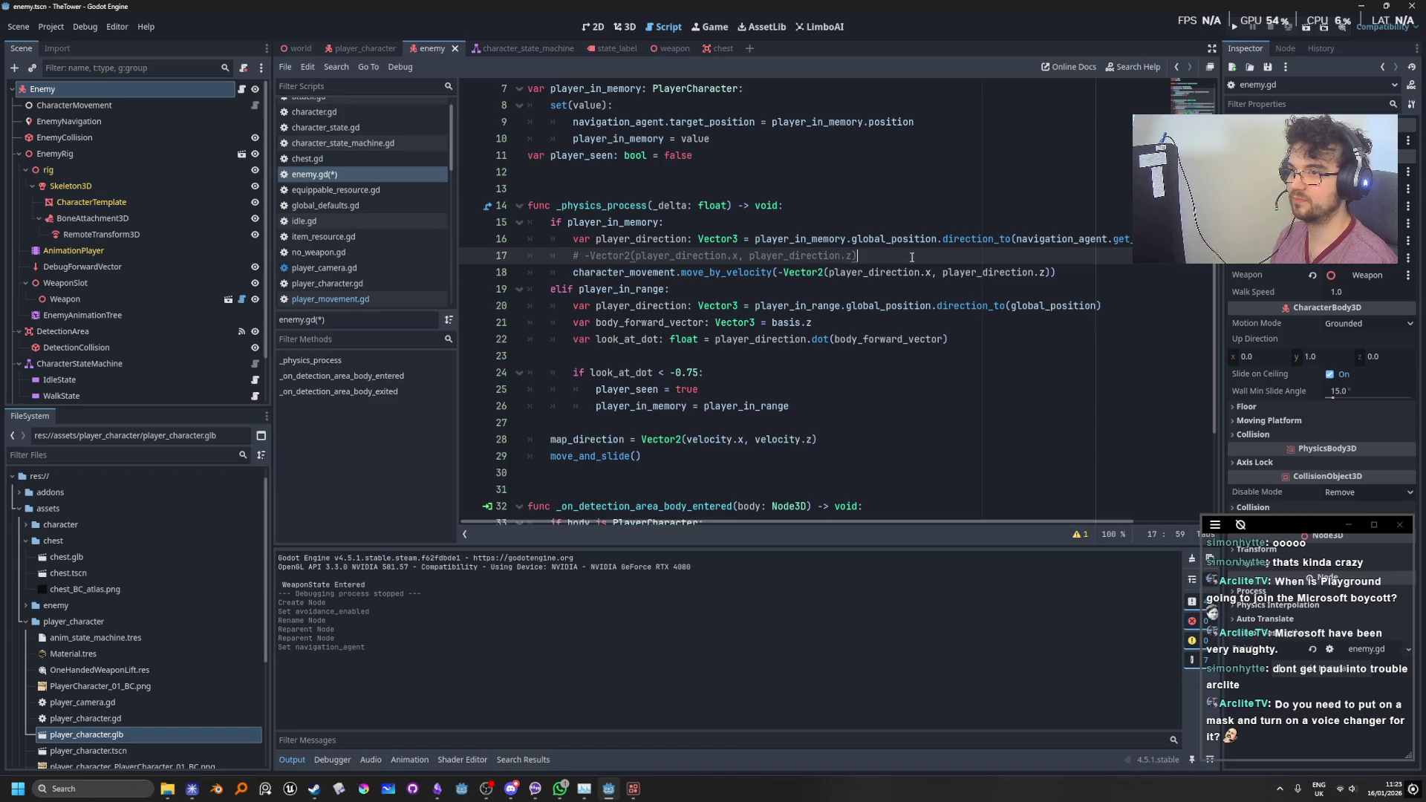
Step: Split line 16's direction_to call so its argument and closing parenthesis sit on separate lines
left_click(1015, 239)
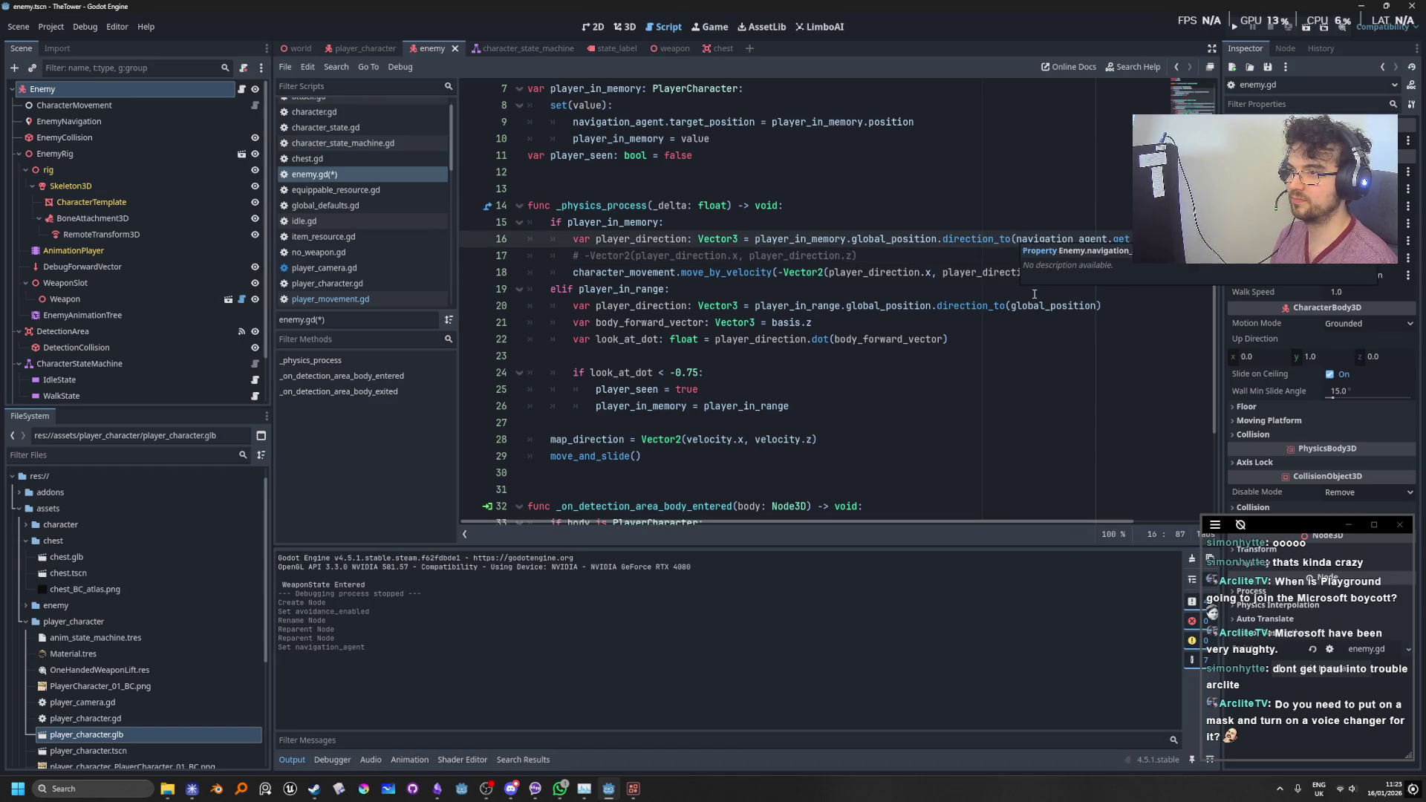
key("Return")
left_click(827, 256)
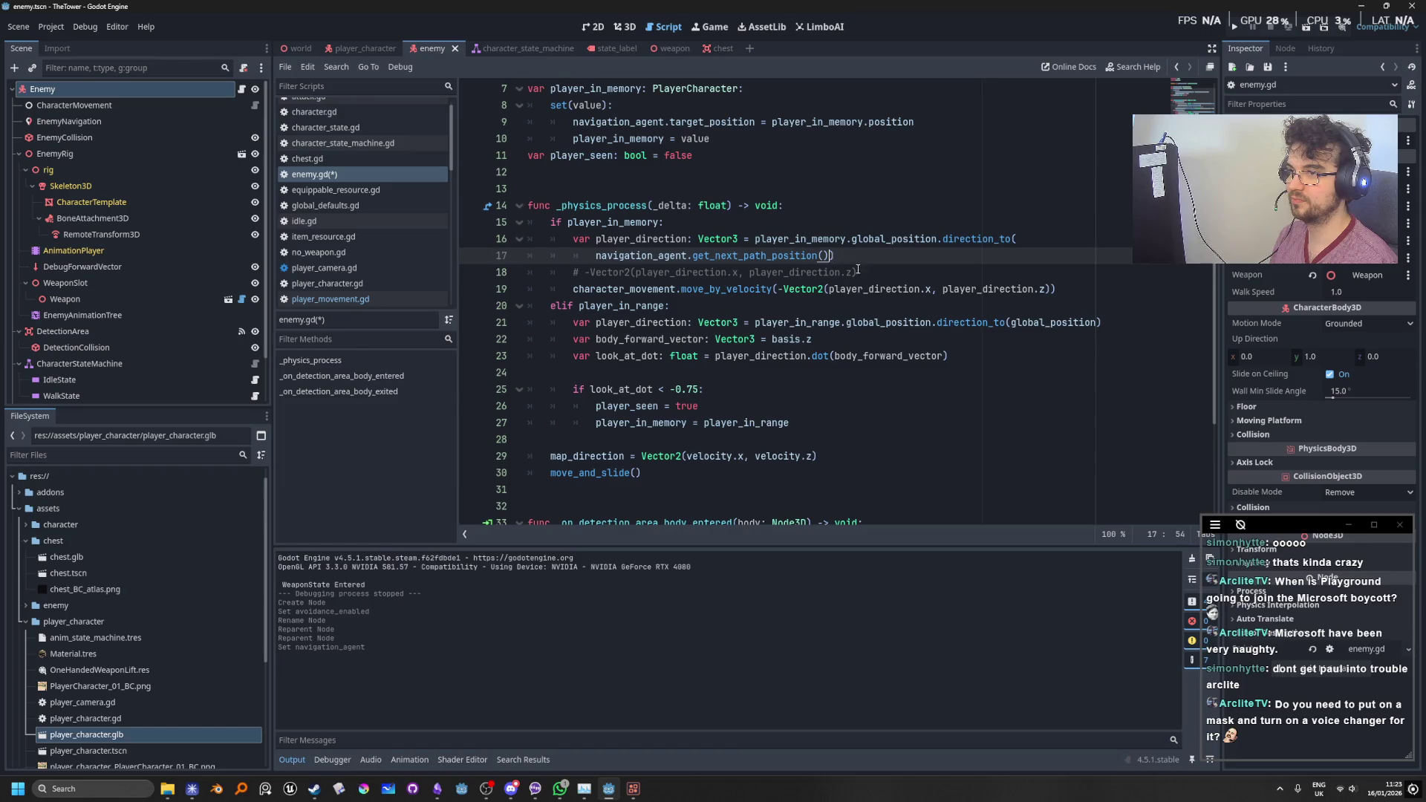
key("Return")
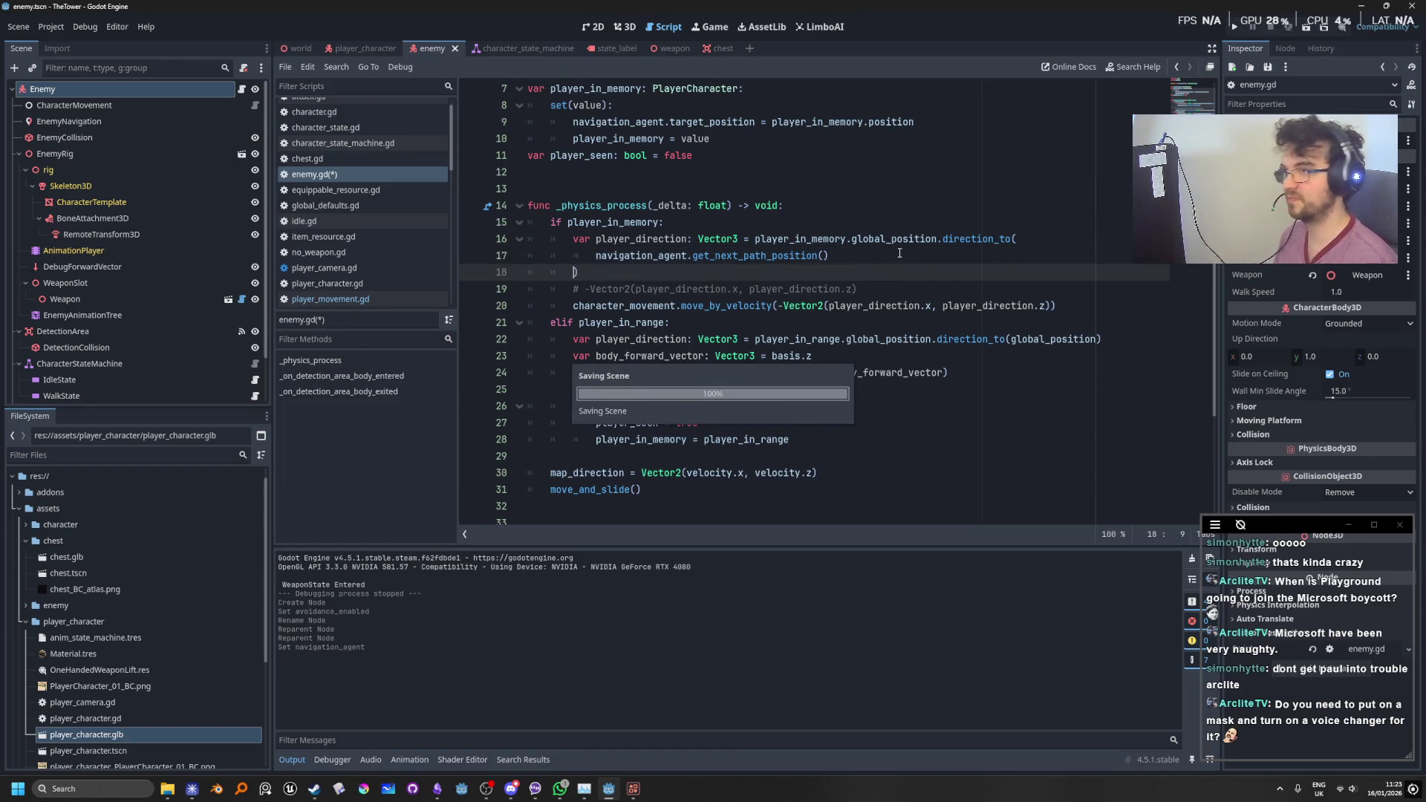
key("Return")
key("Up")
key("Up")
key("Up")
key("End")
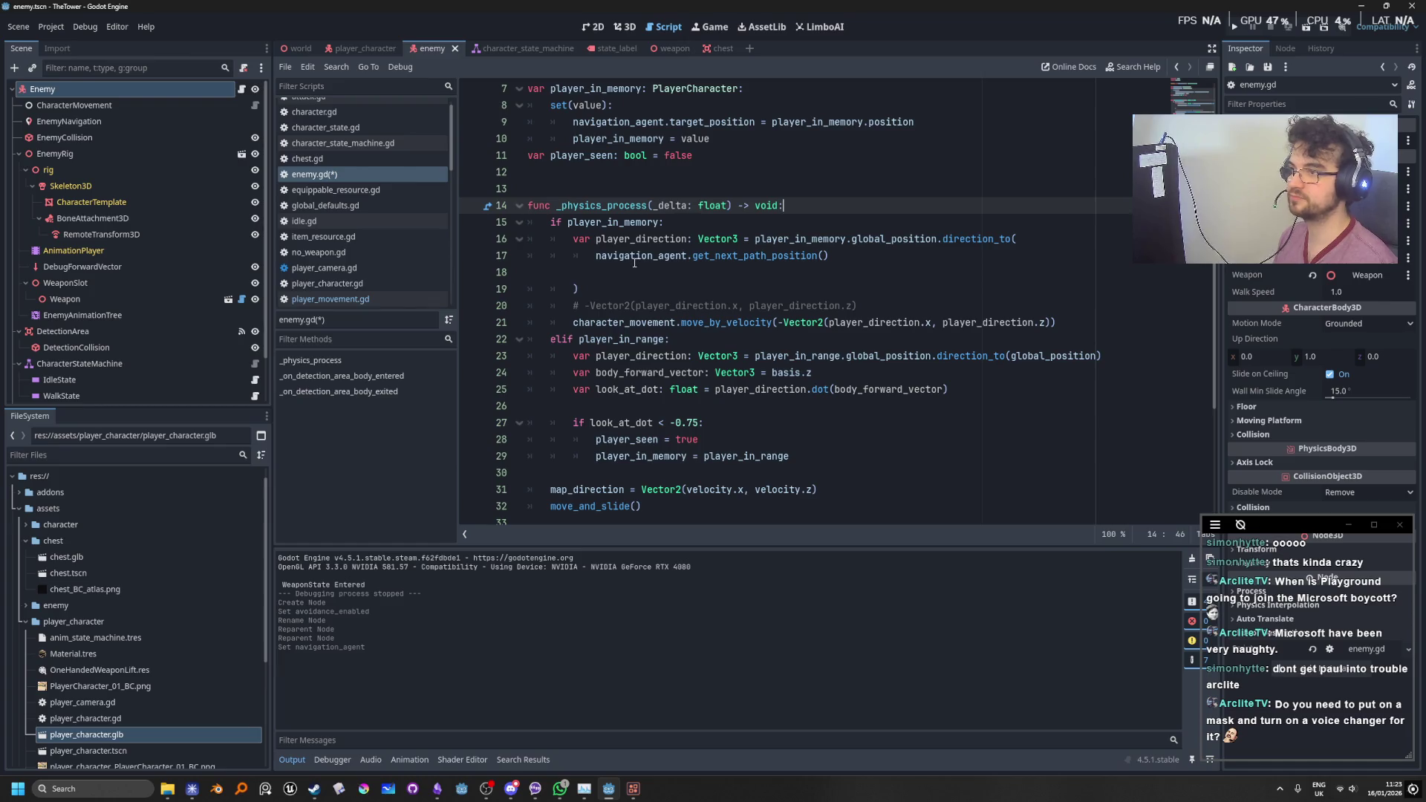
left_click(638, 262)
left_click(734, 274)
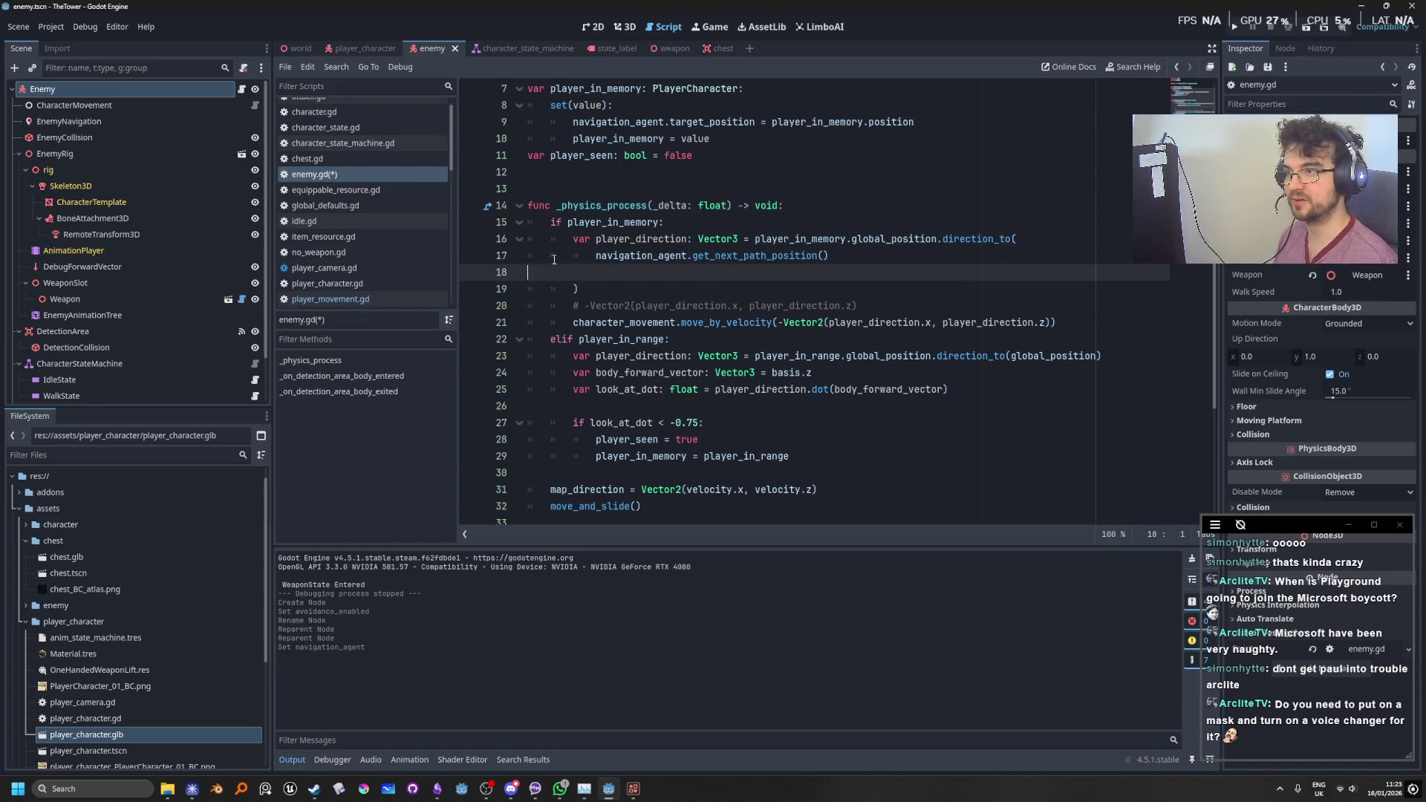
left_click(711, 323)
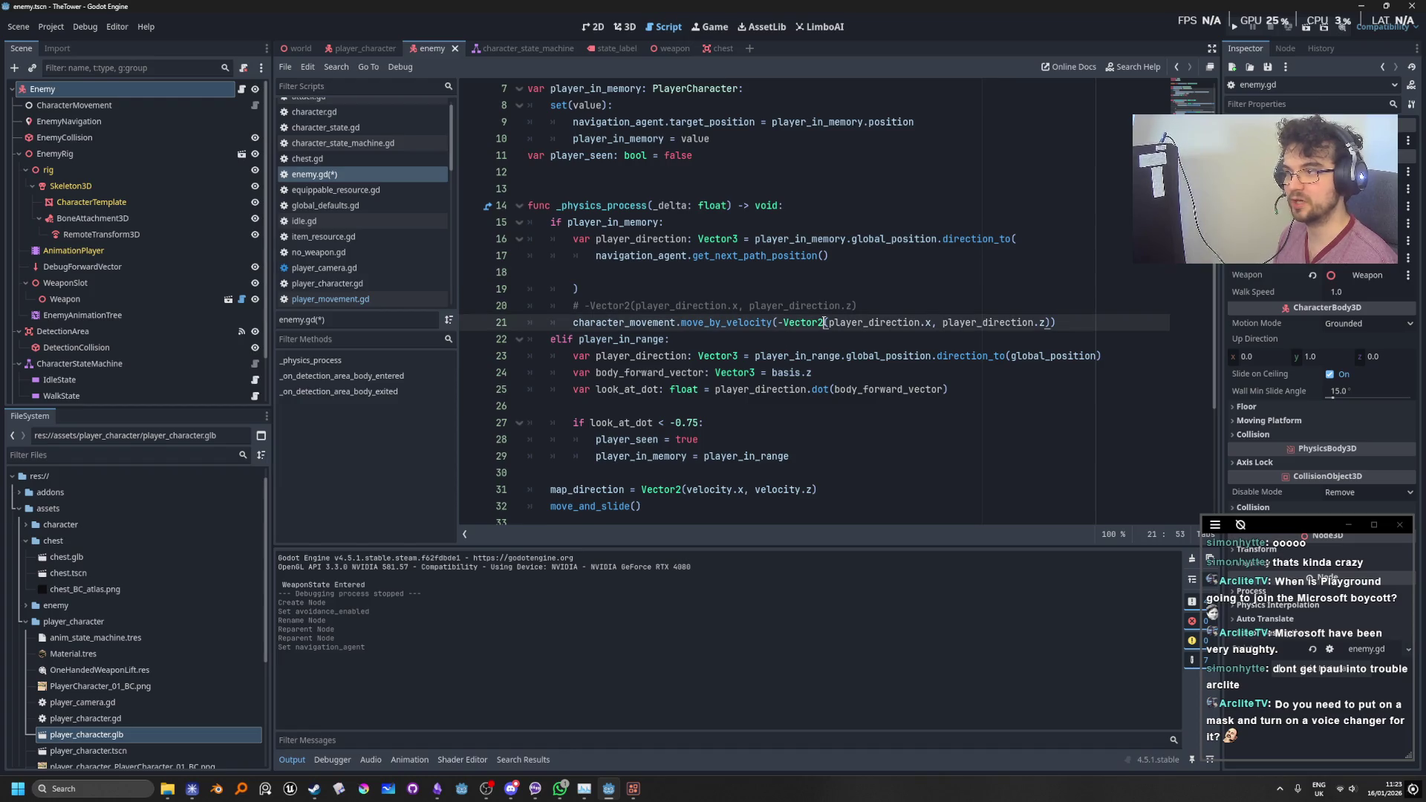
left_click(767, 291)
Step: Delete the commented-out Vector2 line and save enemy.gd
left_click_drag(860, 306, 364, 311)
key("BackSpace")
key("BackSpace")
left_click(938, 238)
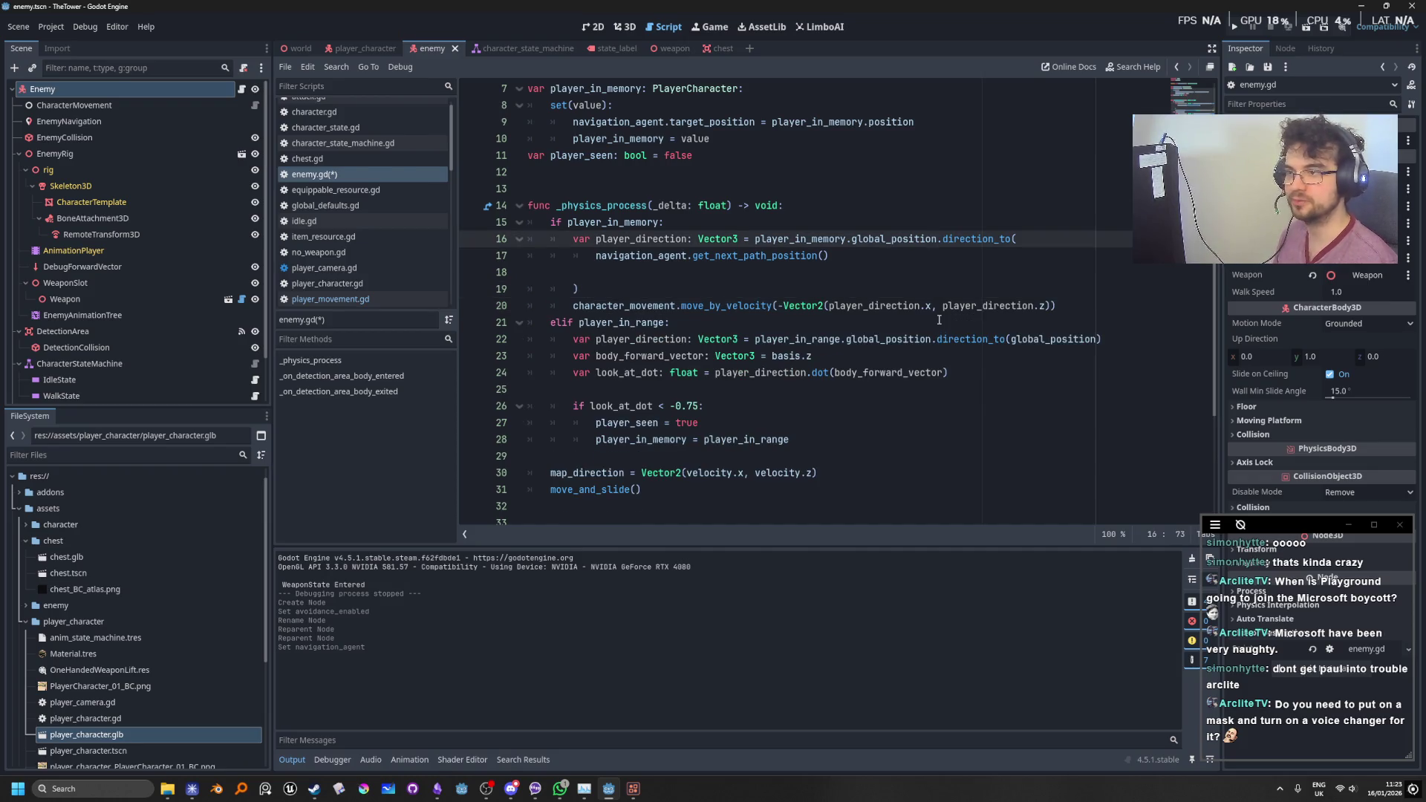
left_click(1102, 278)
left_click(1078, 304)
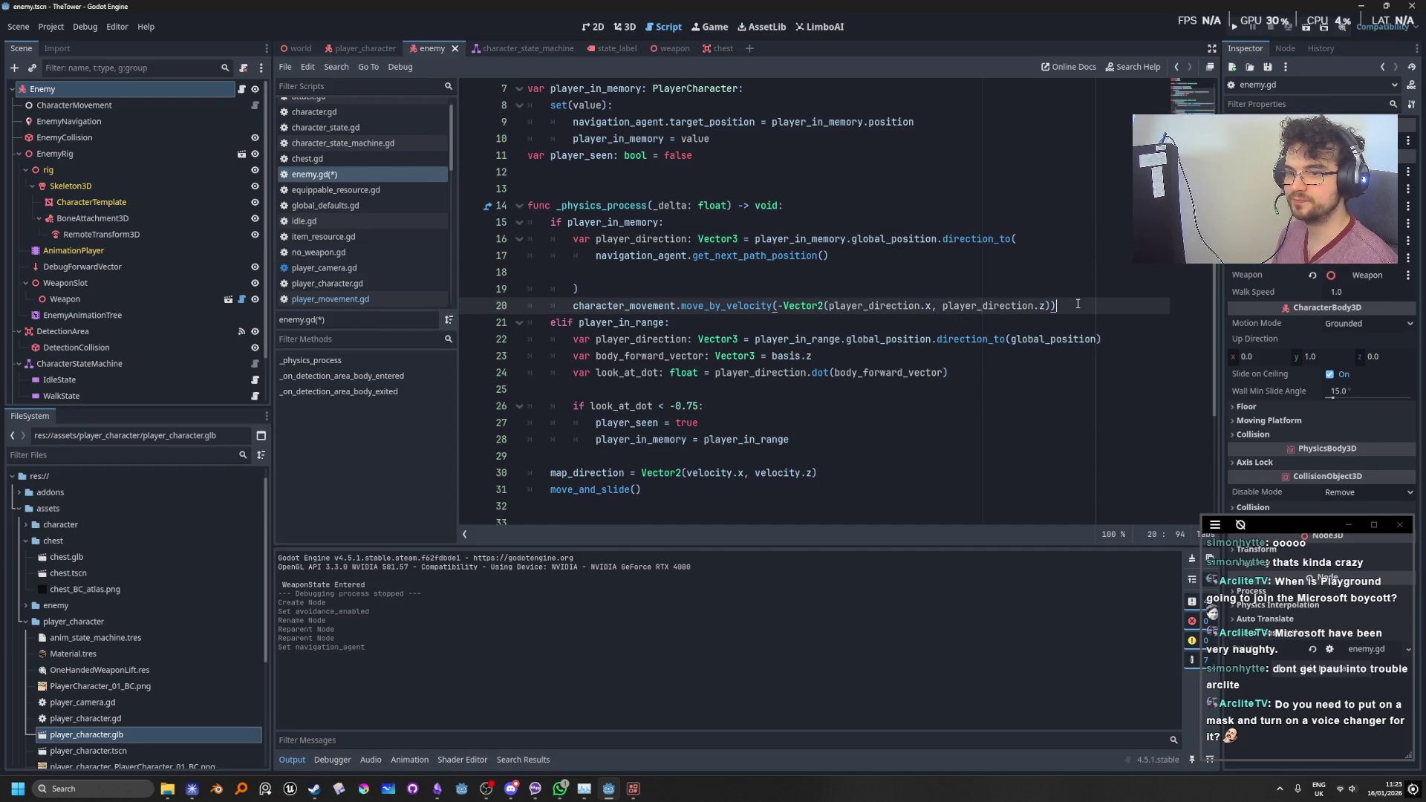
key("ctrl+s")
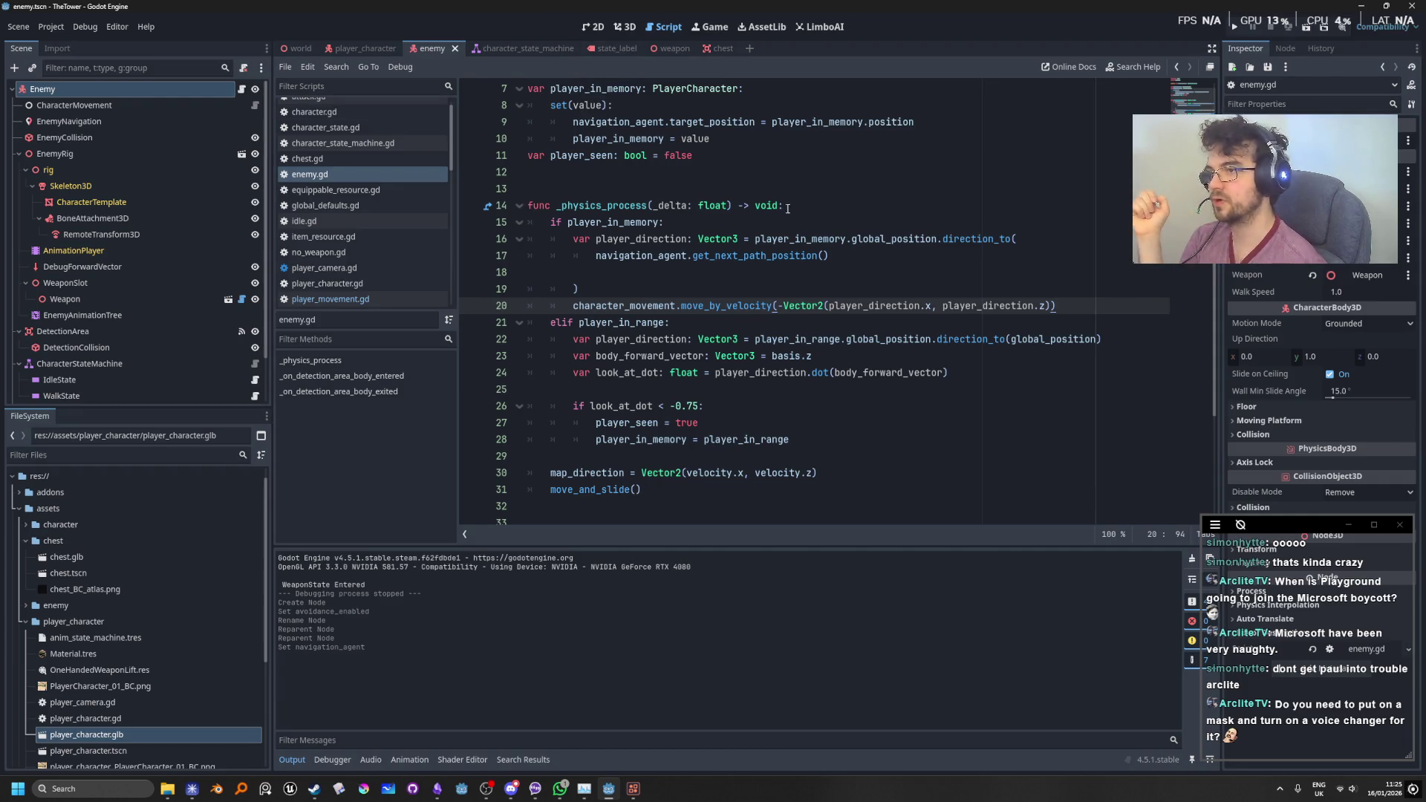
Step: Remove 'player_in_memory.' from line 16 so the direction starts at the enemy's global_position, then save
left_click(853, 239)
left_click_drag(853, 243, 752, 241)
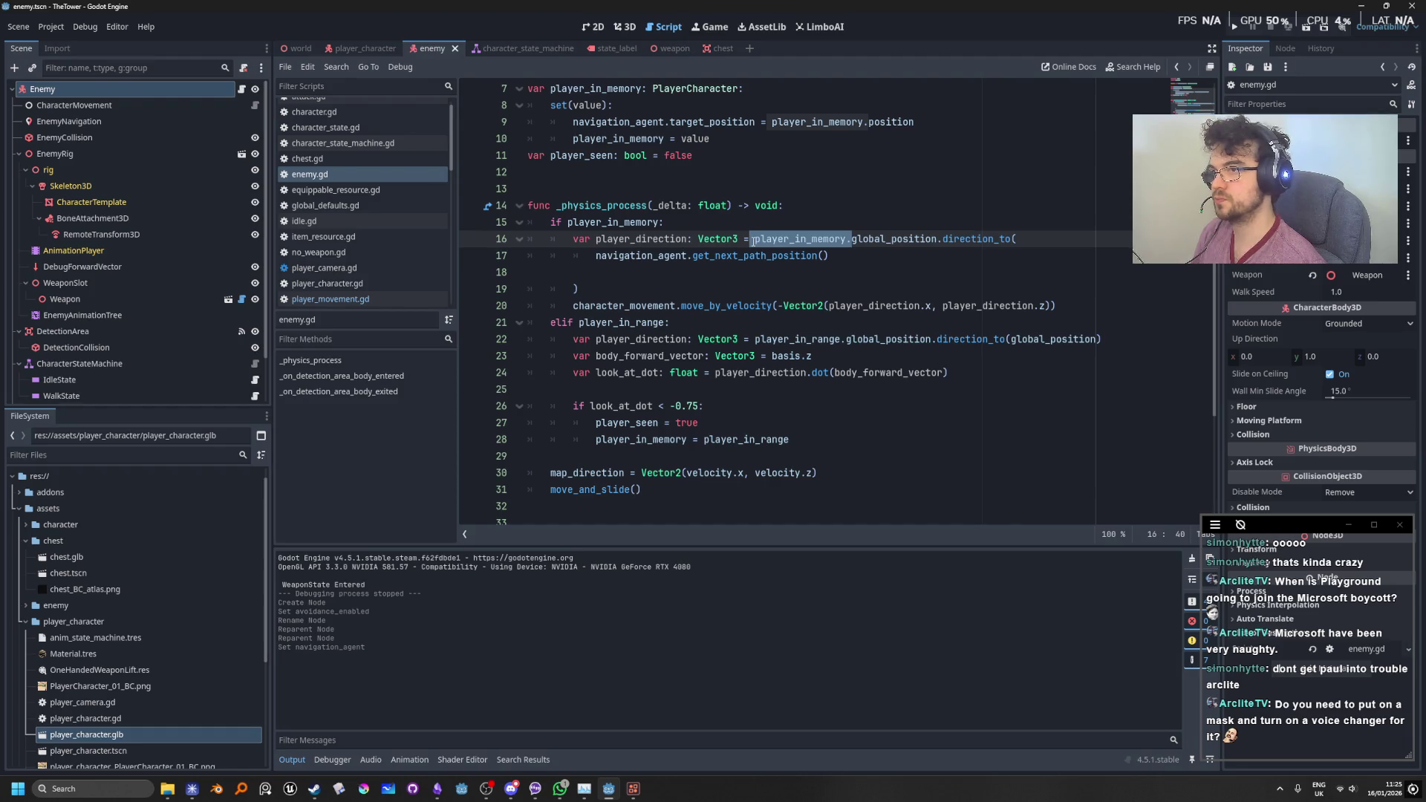
key("BackSpace")
key("Up")
key("Up")
key("Up")
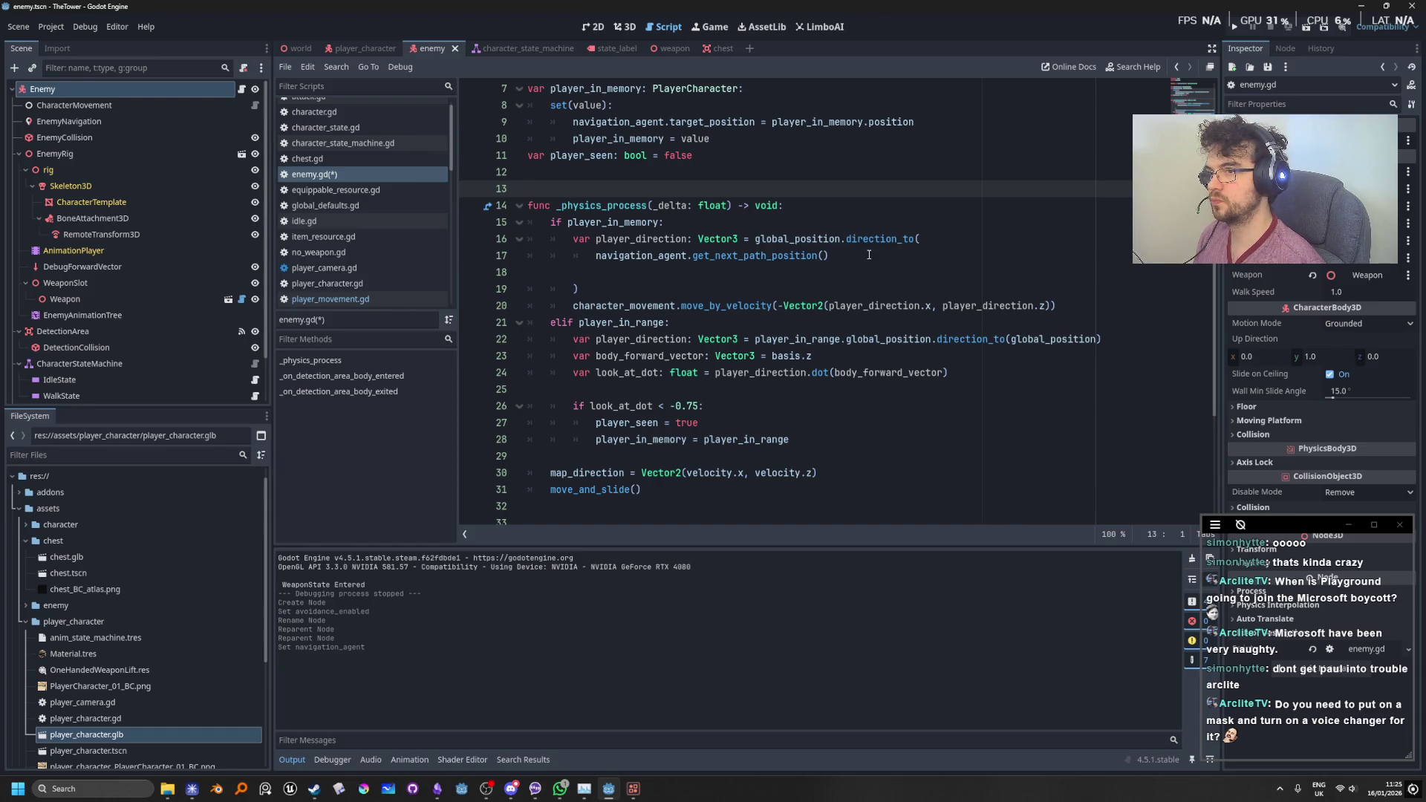
left_click(784, 307)
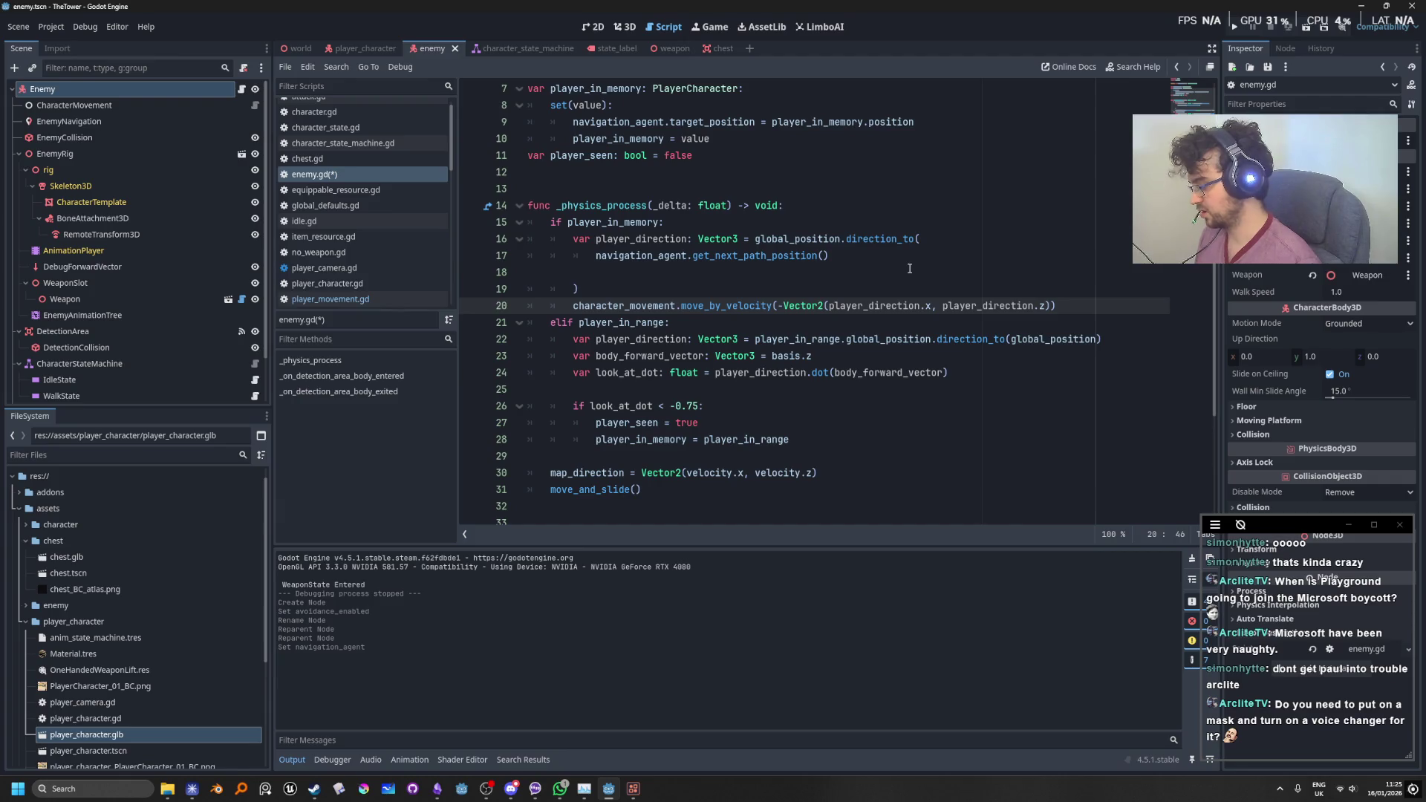
key("ctrl+s")
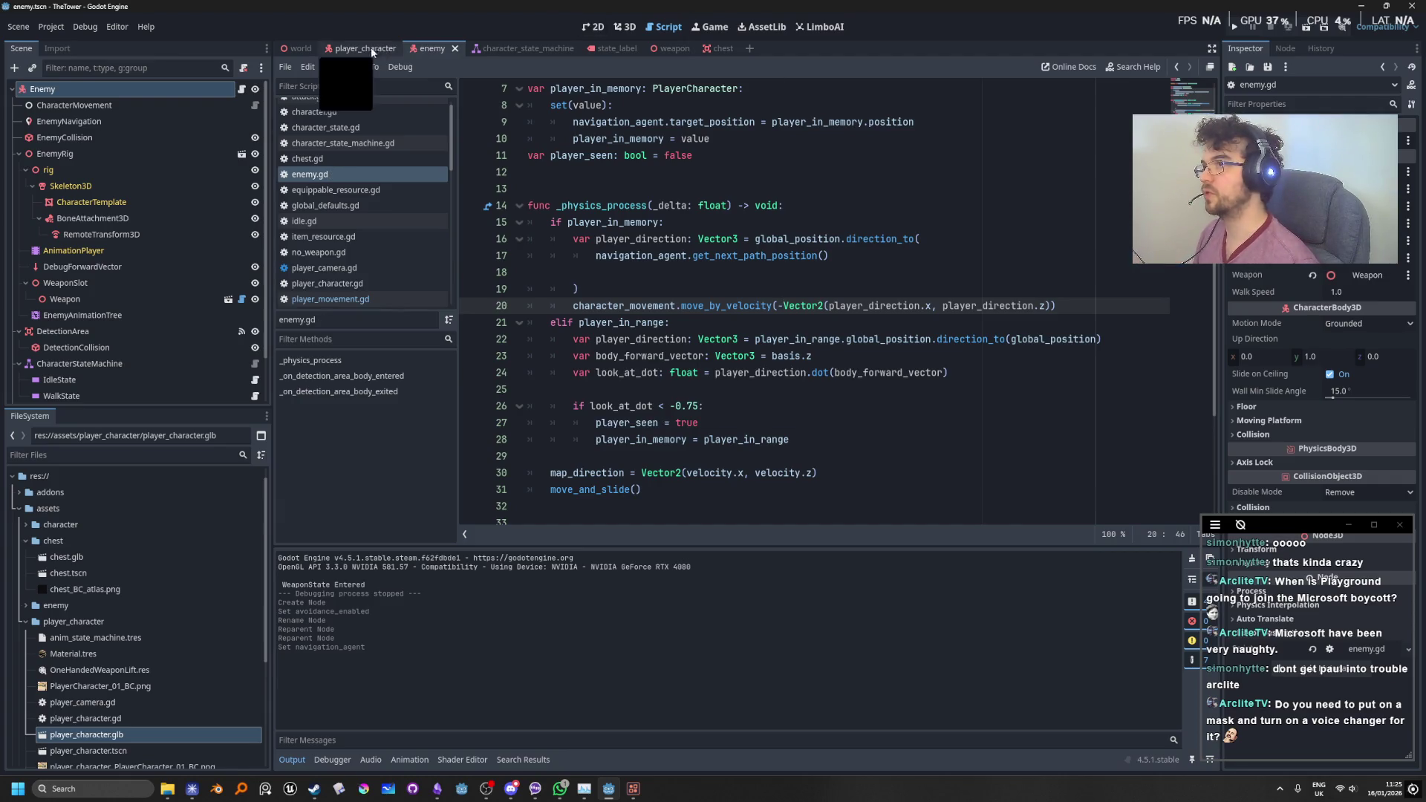
Step: Switch to the world scene in the 3D view
left_click(297, 48)
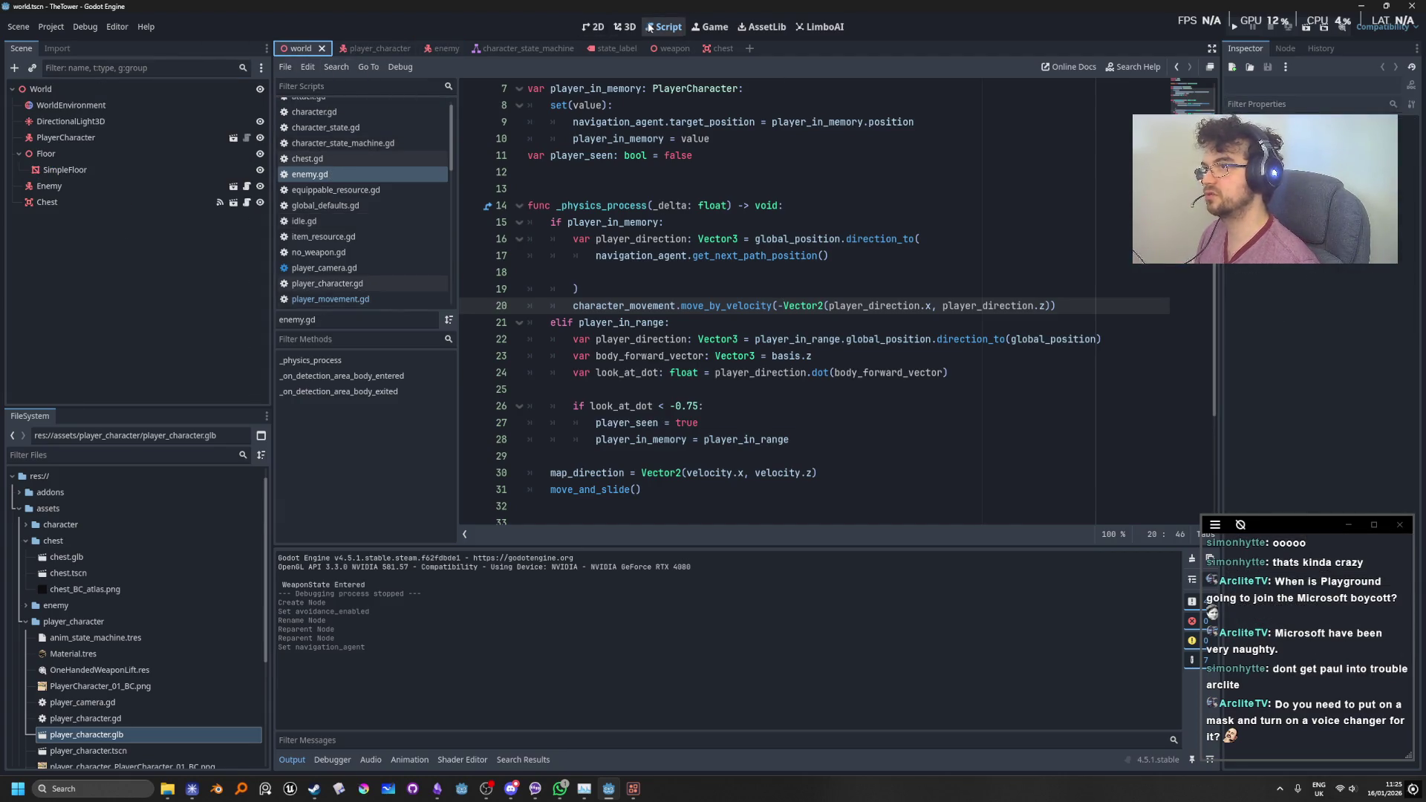
left_click(624, 26)
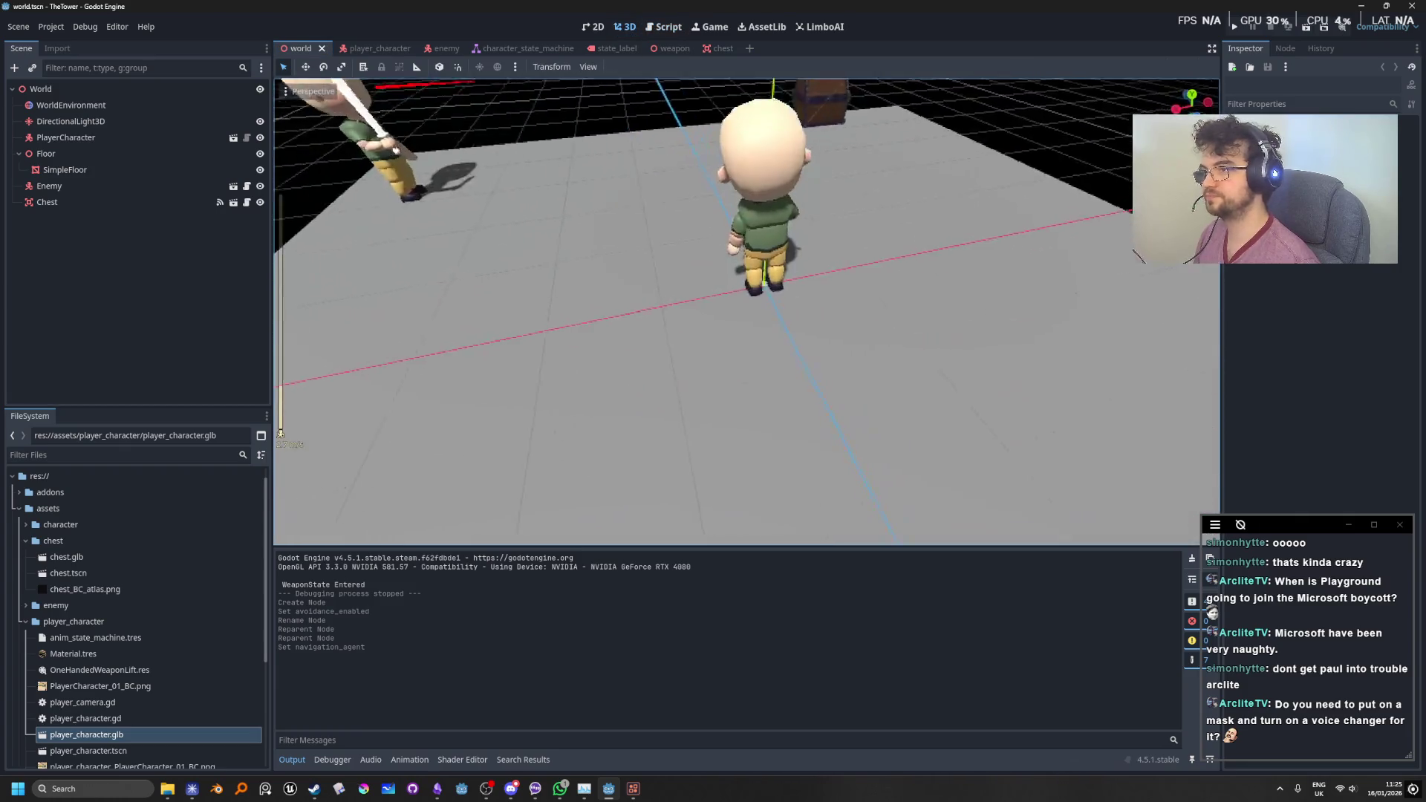
key("s")
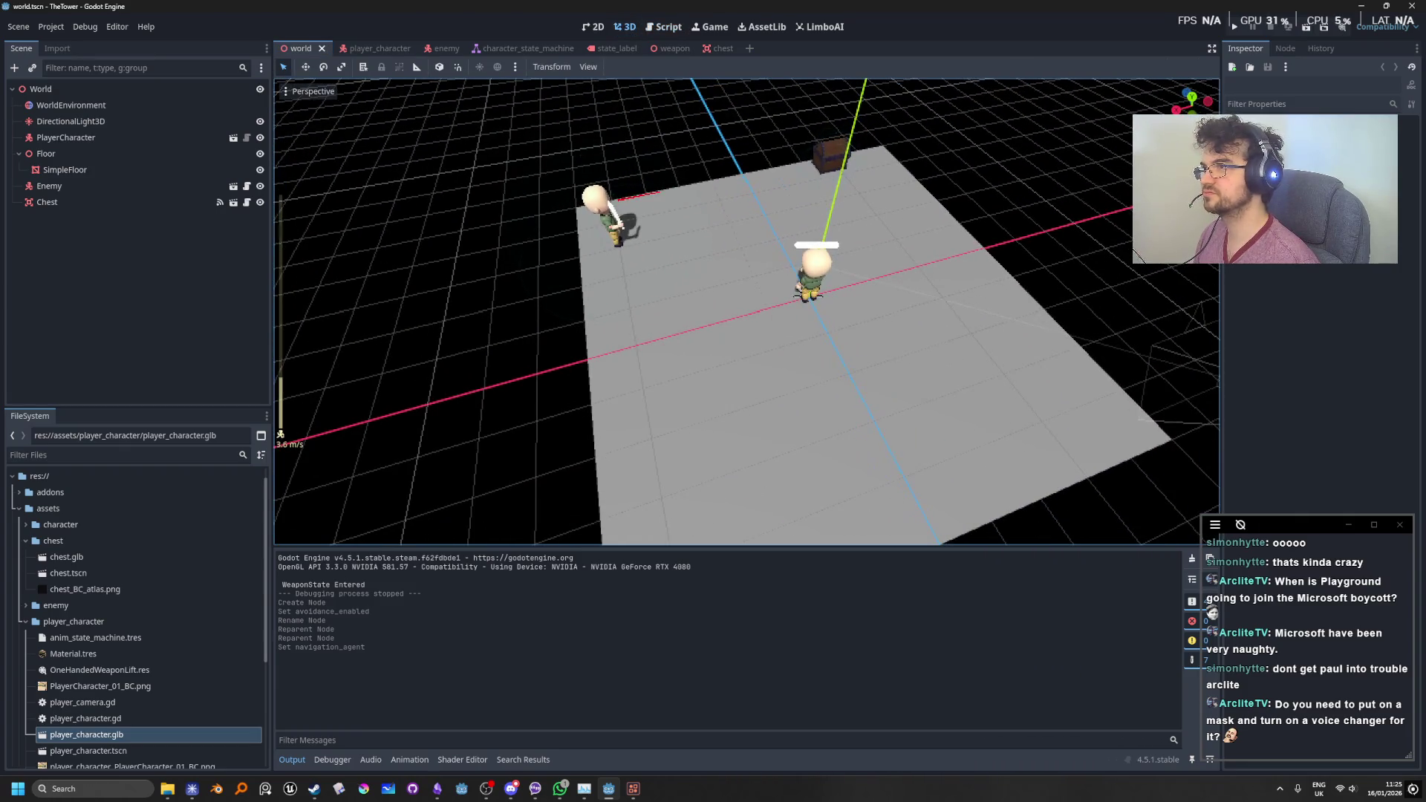
Step: Search 'nav' for a new World child, select NavigationRegion3D, then switch to the Obsidian design notes
left_click(79, 88)
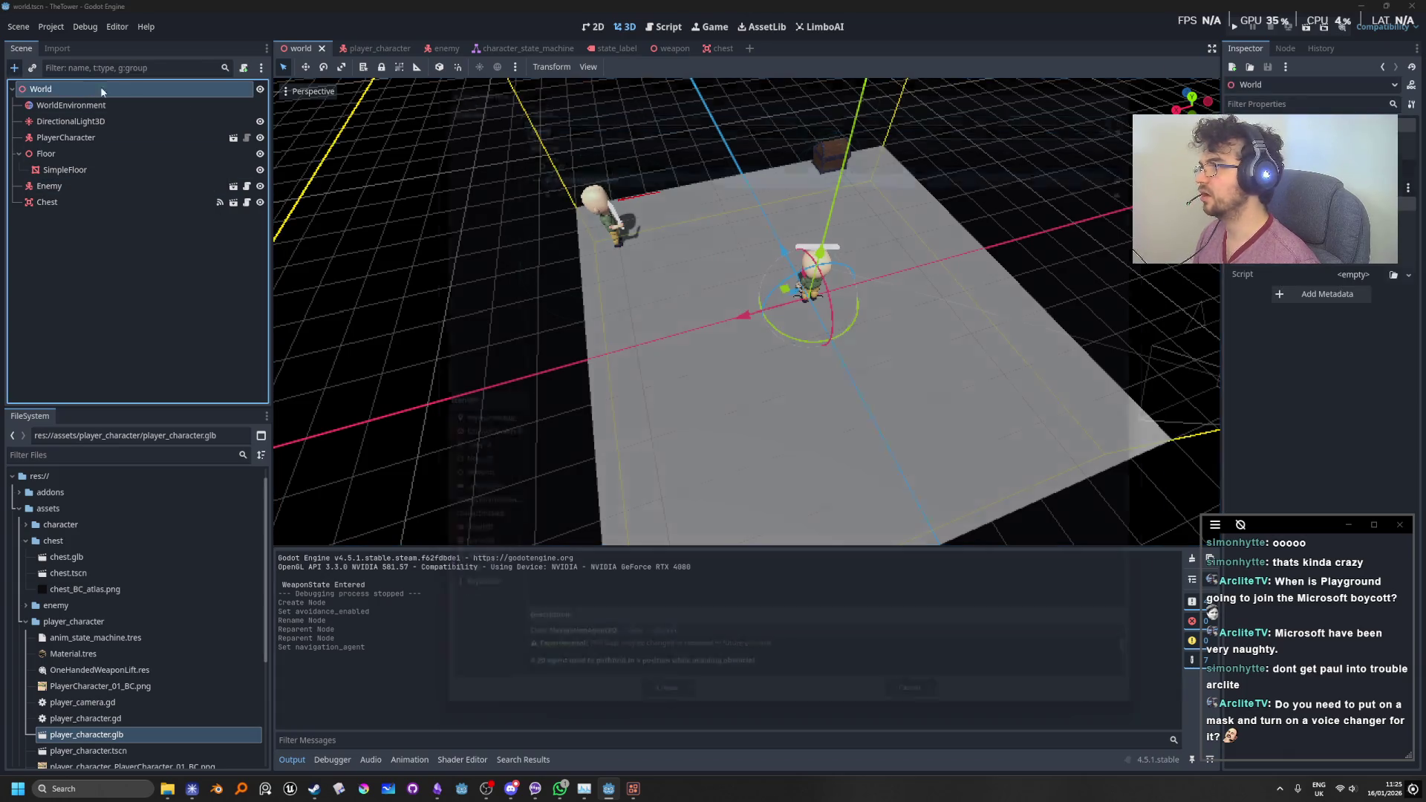
key("ctrl+a")
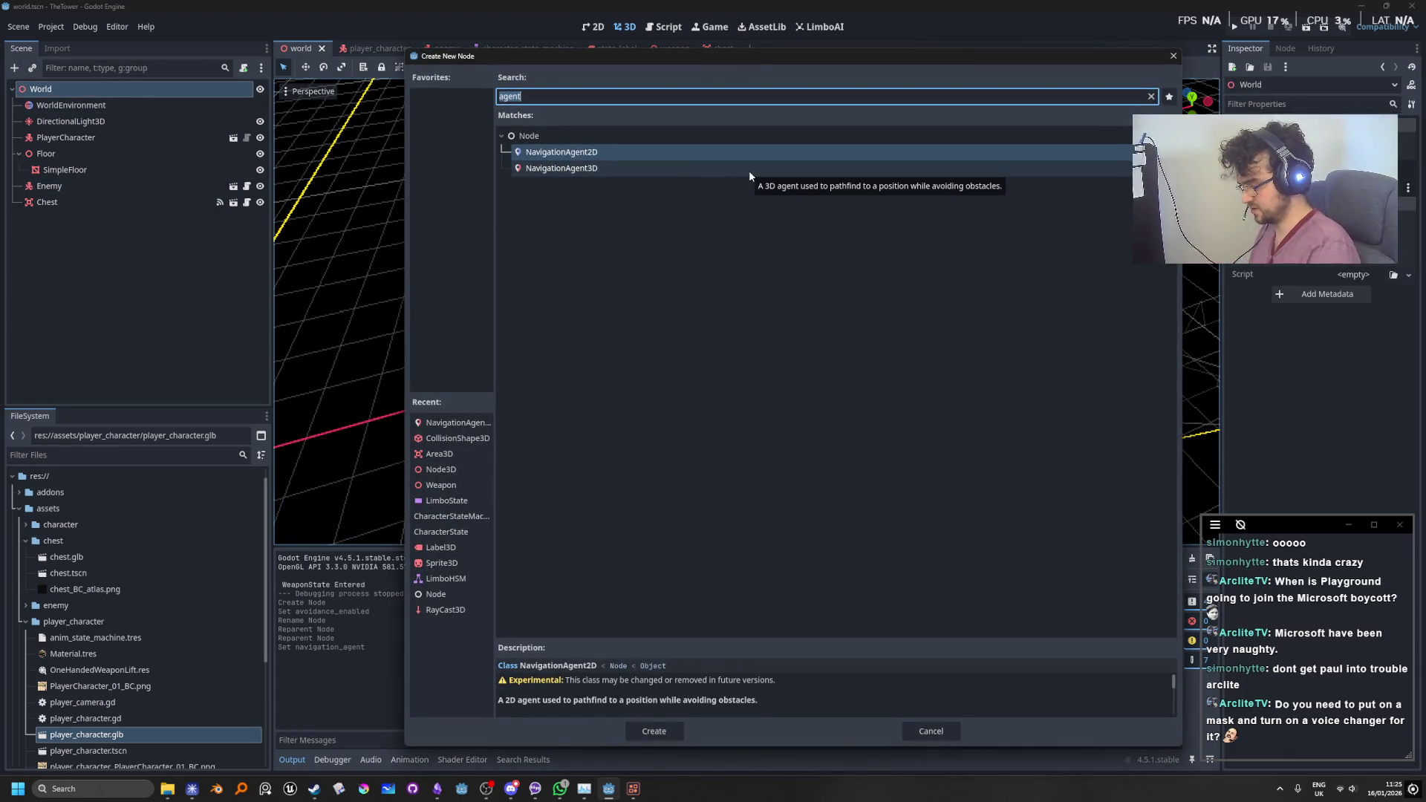
type("nav")
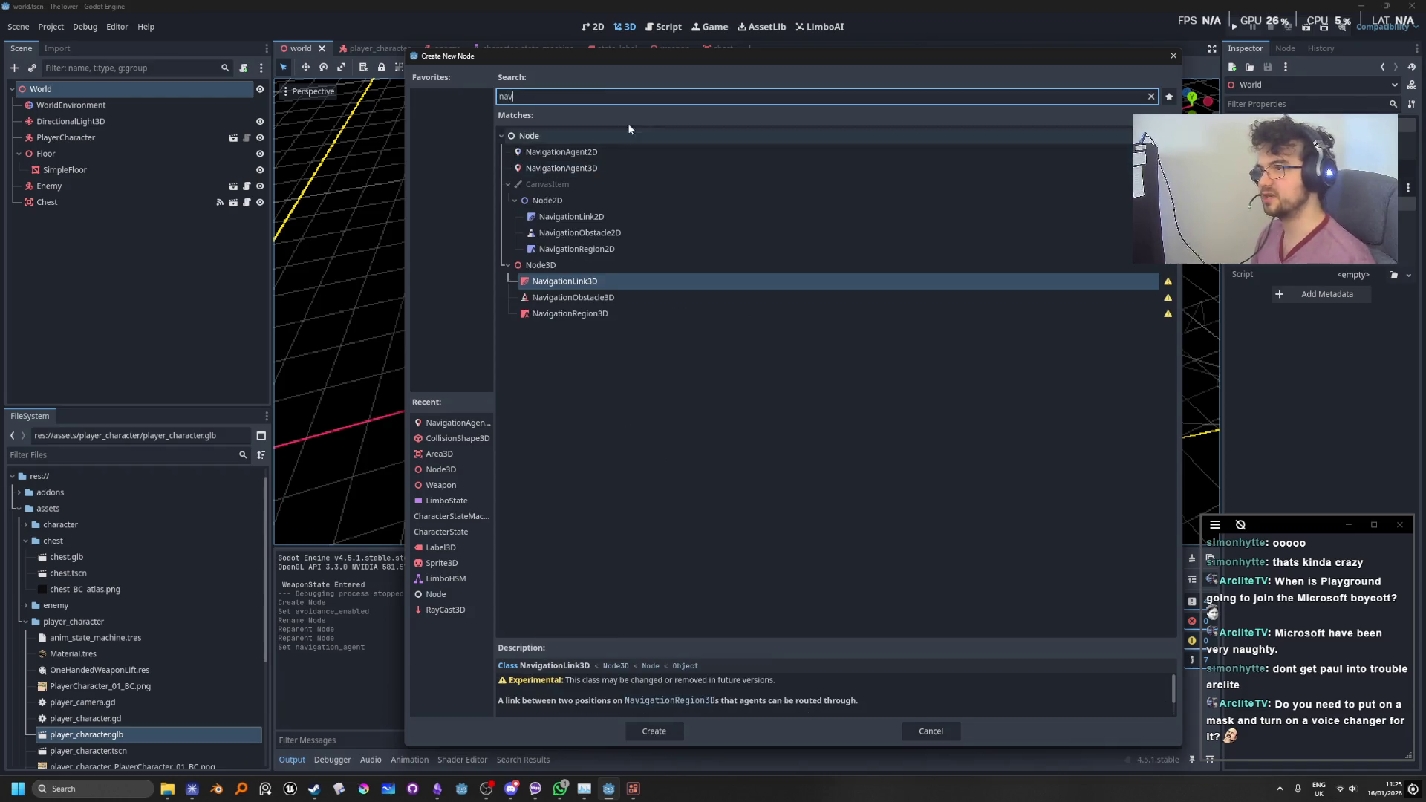
left_click(602, 313)
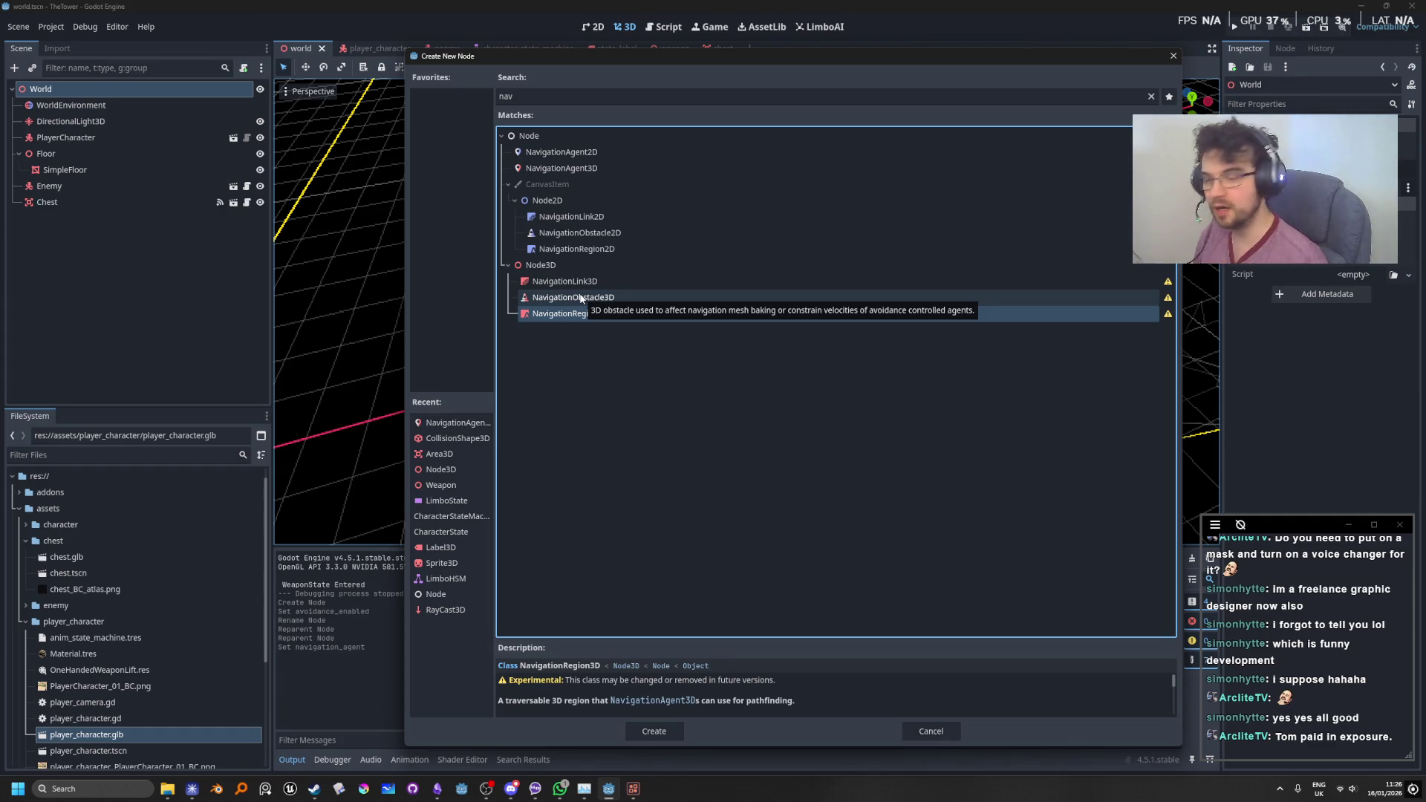
left_click(438, 789)
scroll(585, 493, "down", 10)
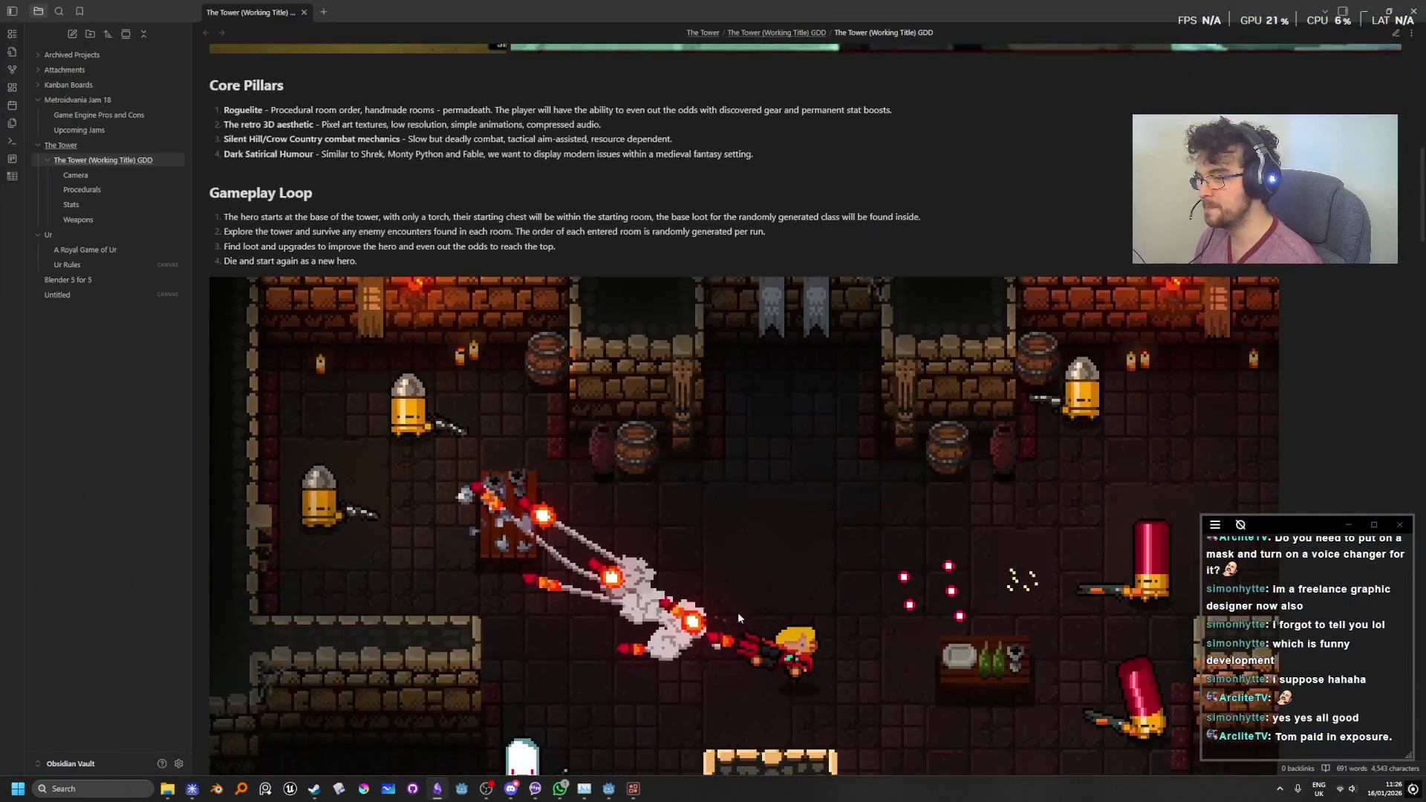
Step: Scroll through the GDD's Player Character hair and blueprint images, then return to Godot
scroll(734, 393, "down", 15)
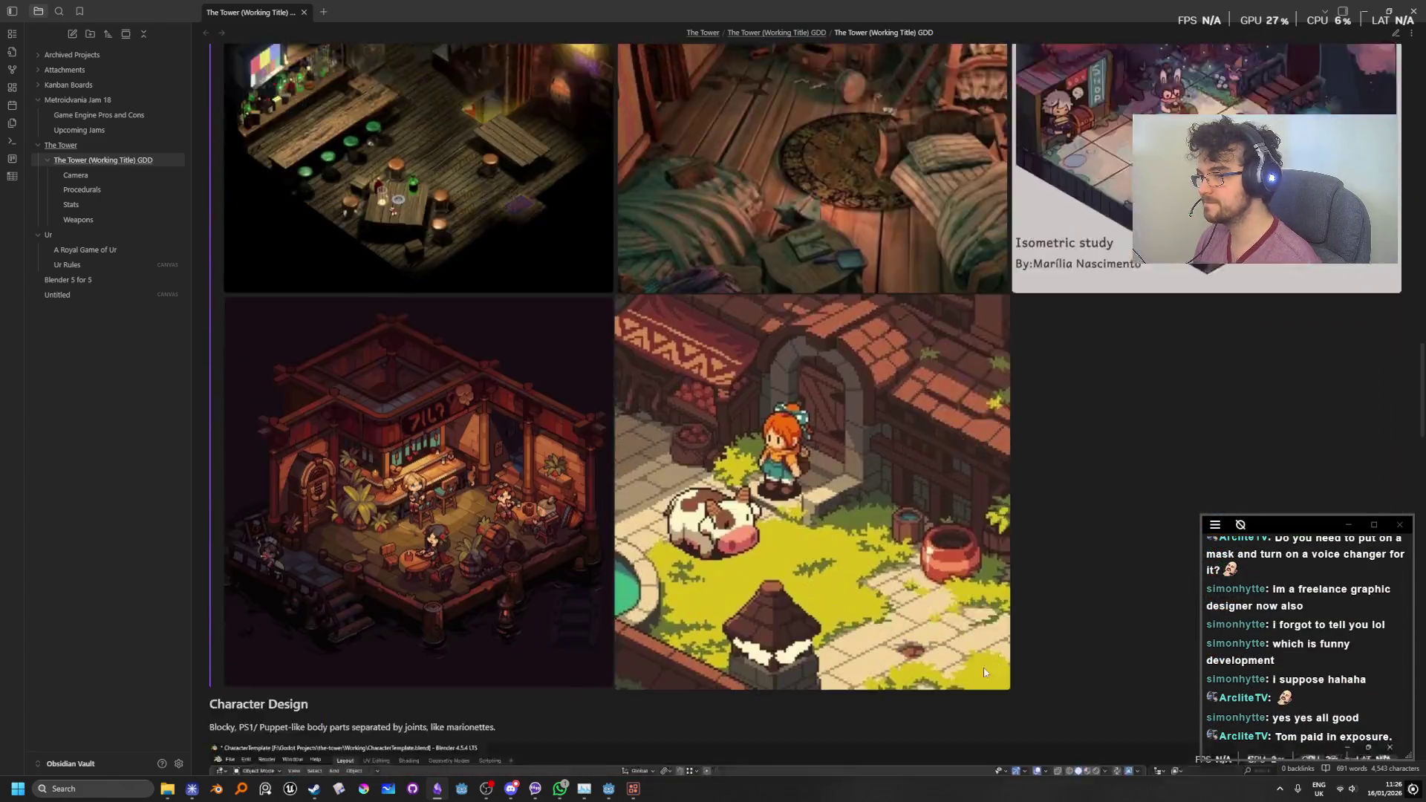
scroll(1048, 747, "down", 10)
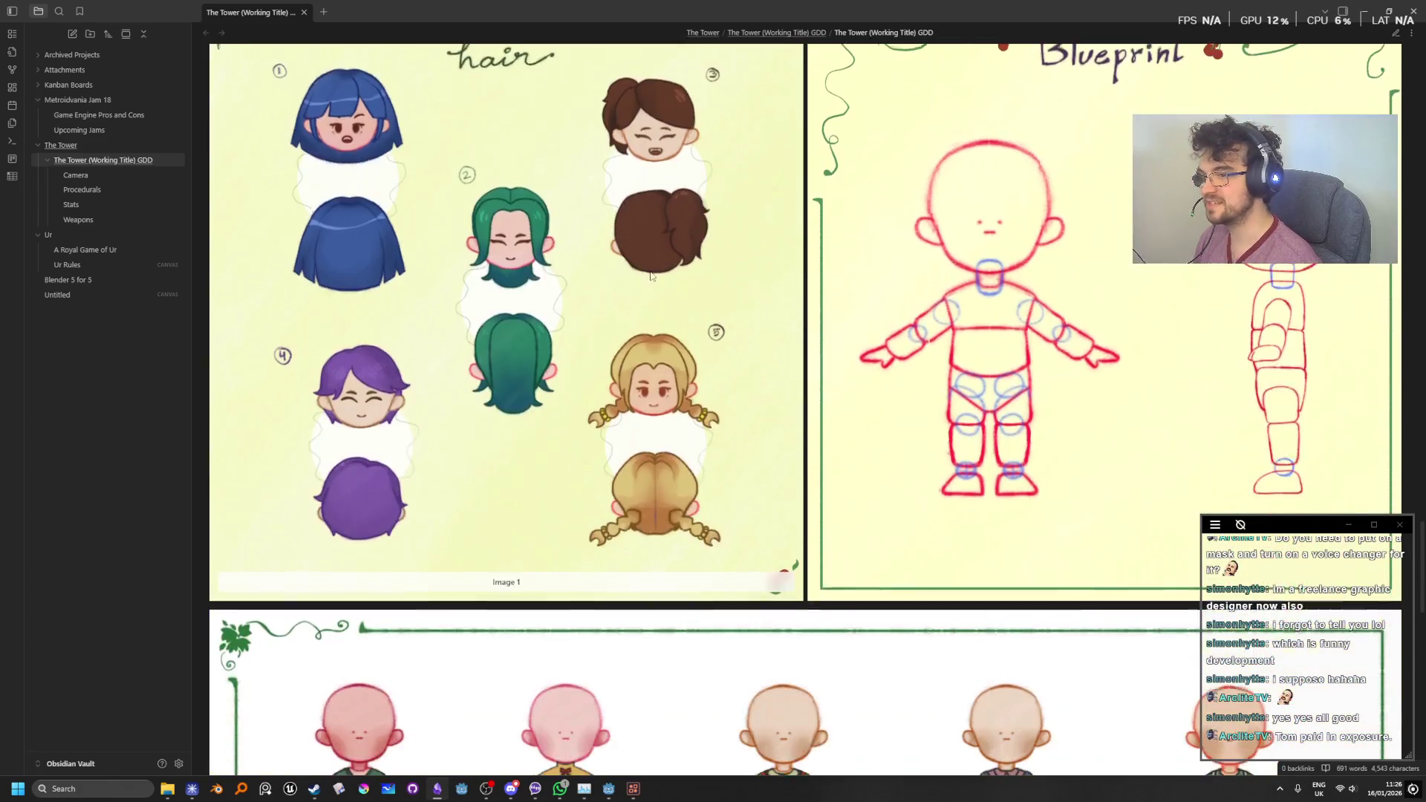
scroll(643, 587, "up", 2)
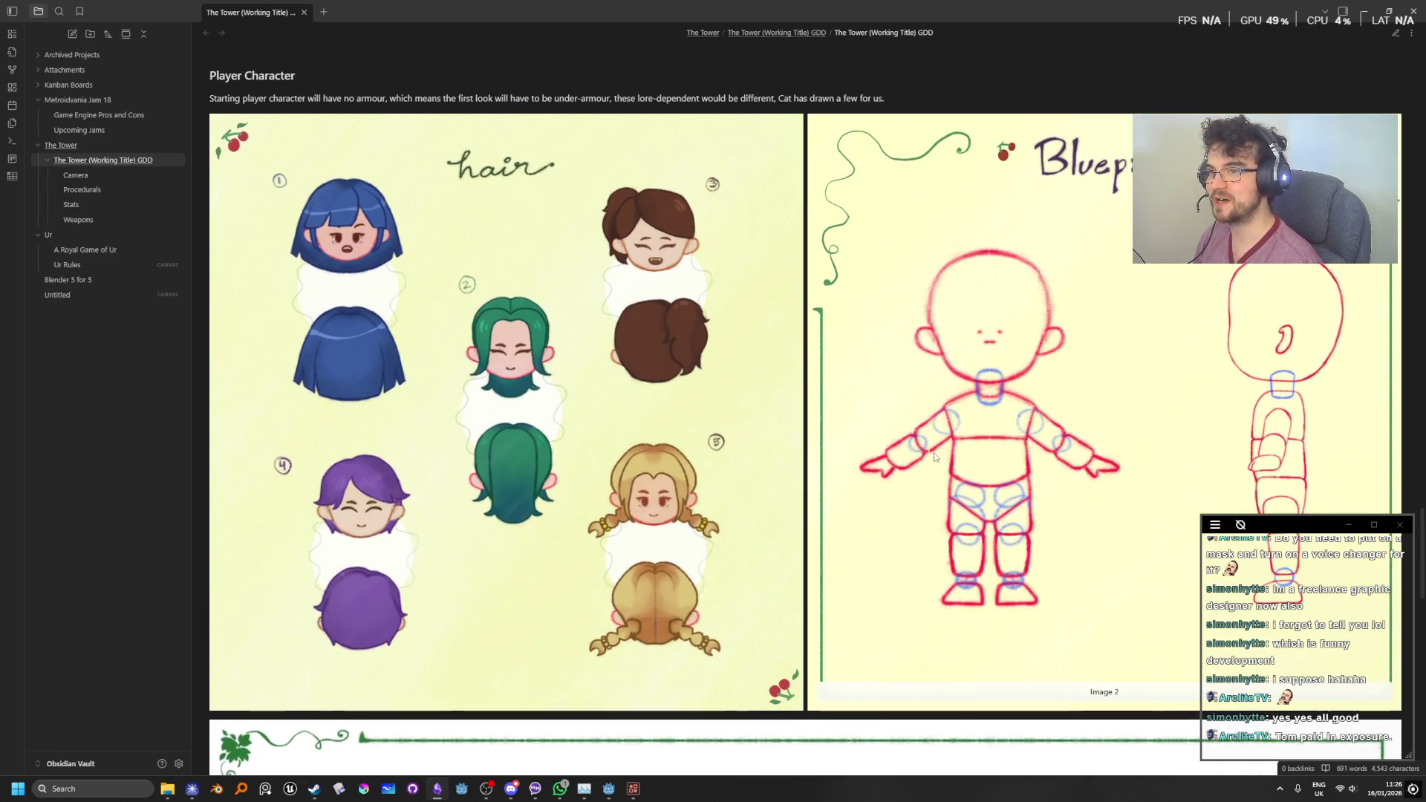
scroll(655, 399, "down", 2)
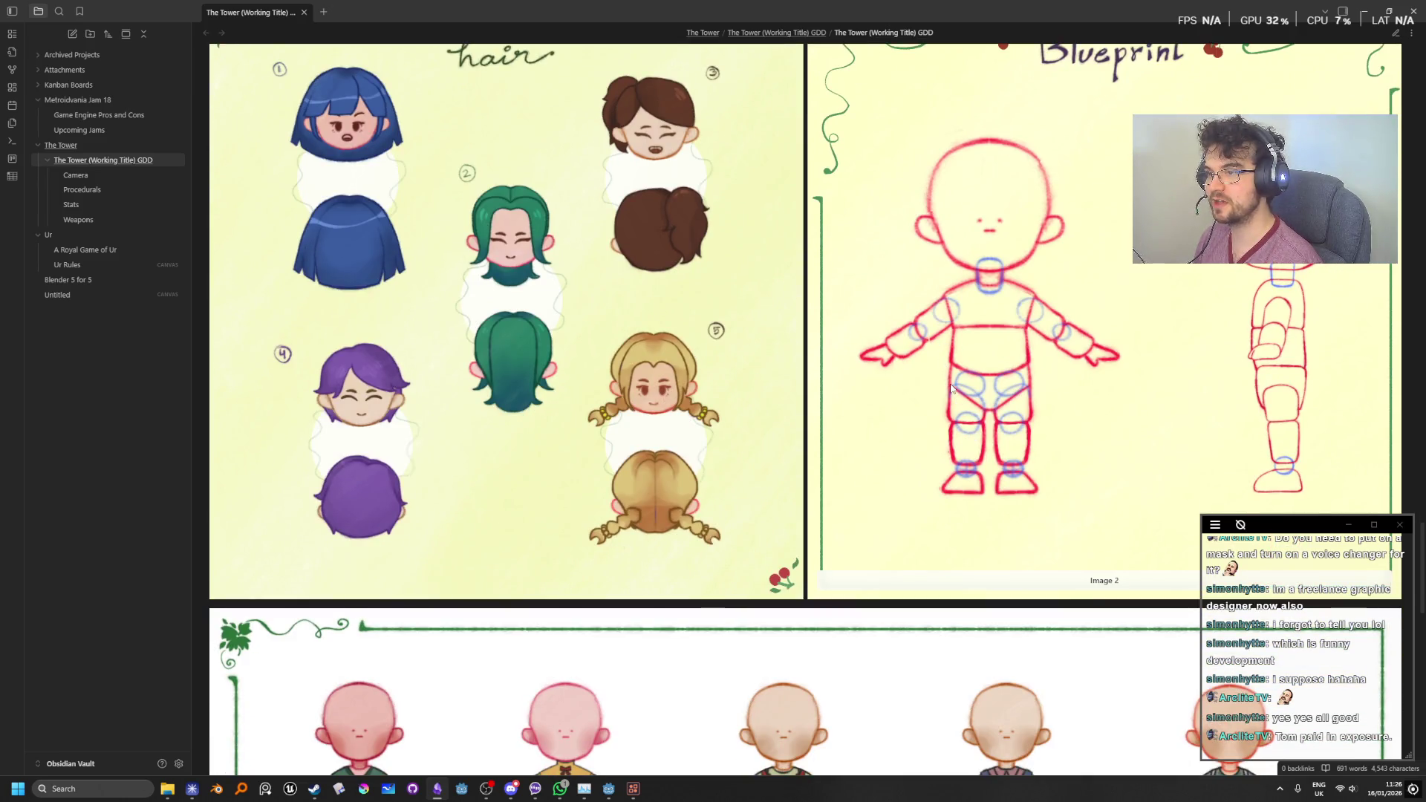
scroll(1044, 515, "down", 5)
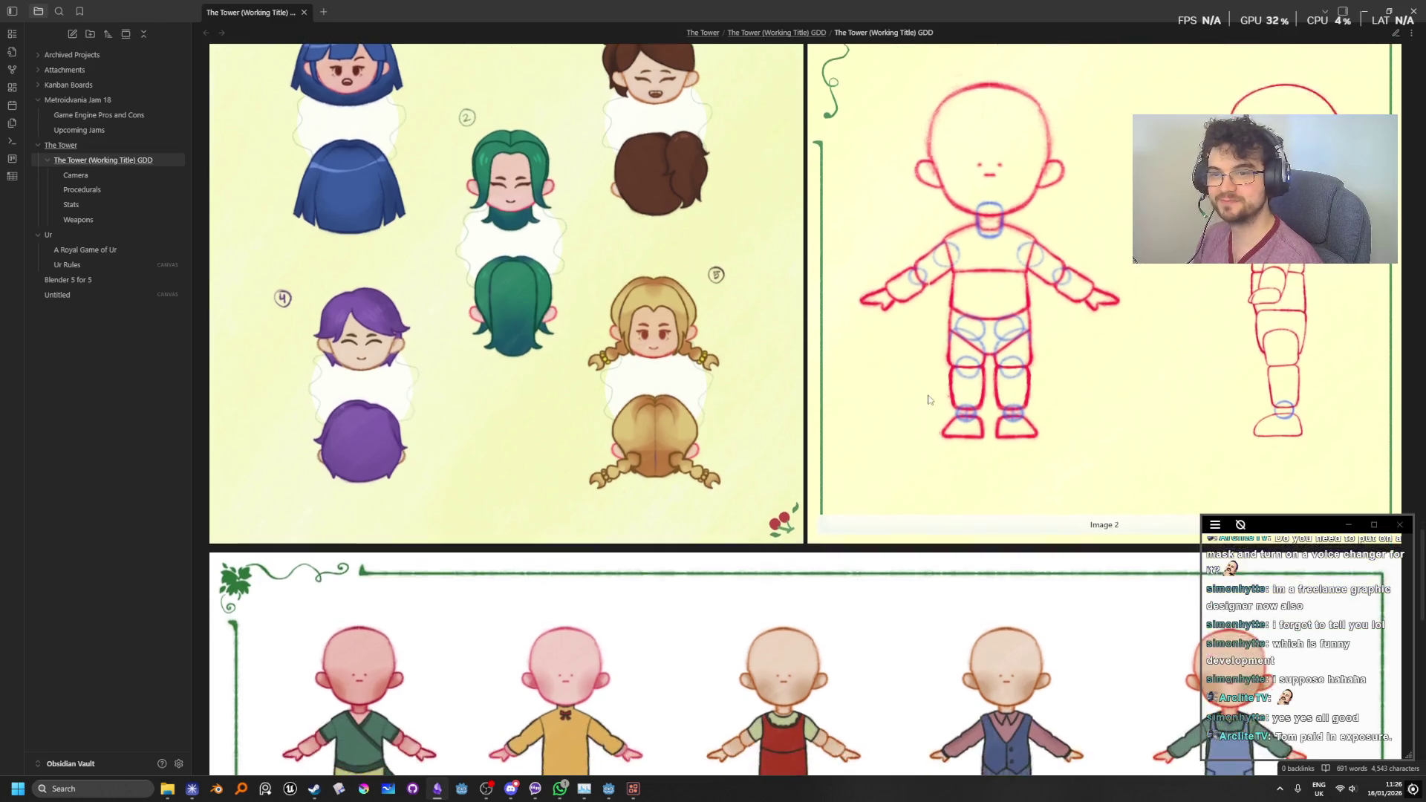
scroll(1062, 681, "up", 3)
scroll(1062, 680, "up", 5)
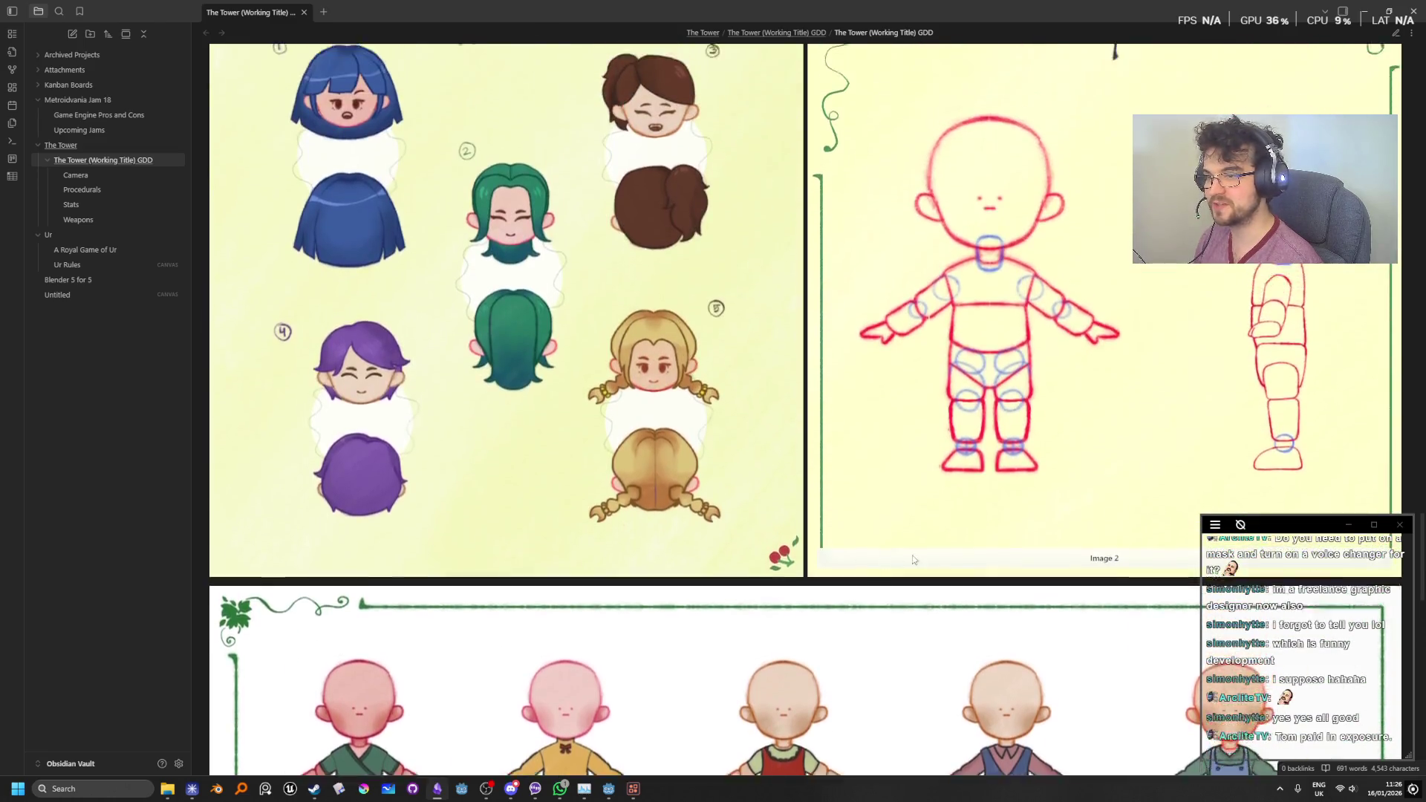
scroll(927, 354, "down", 4)
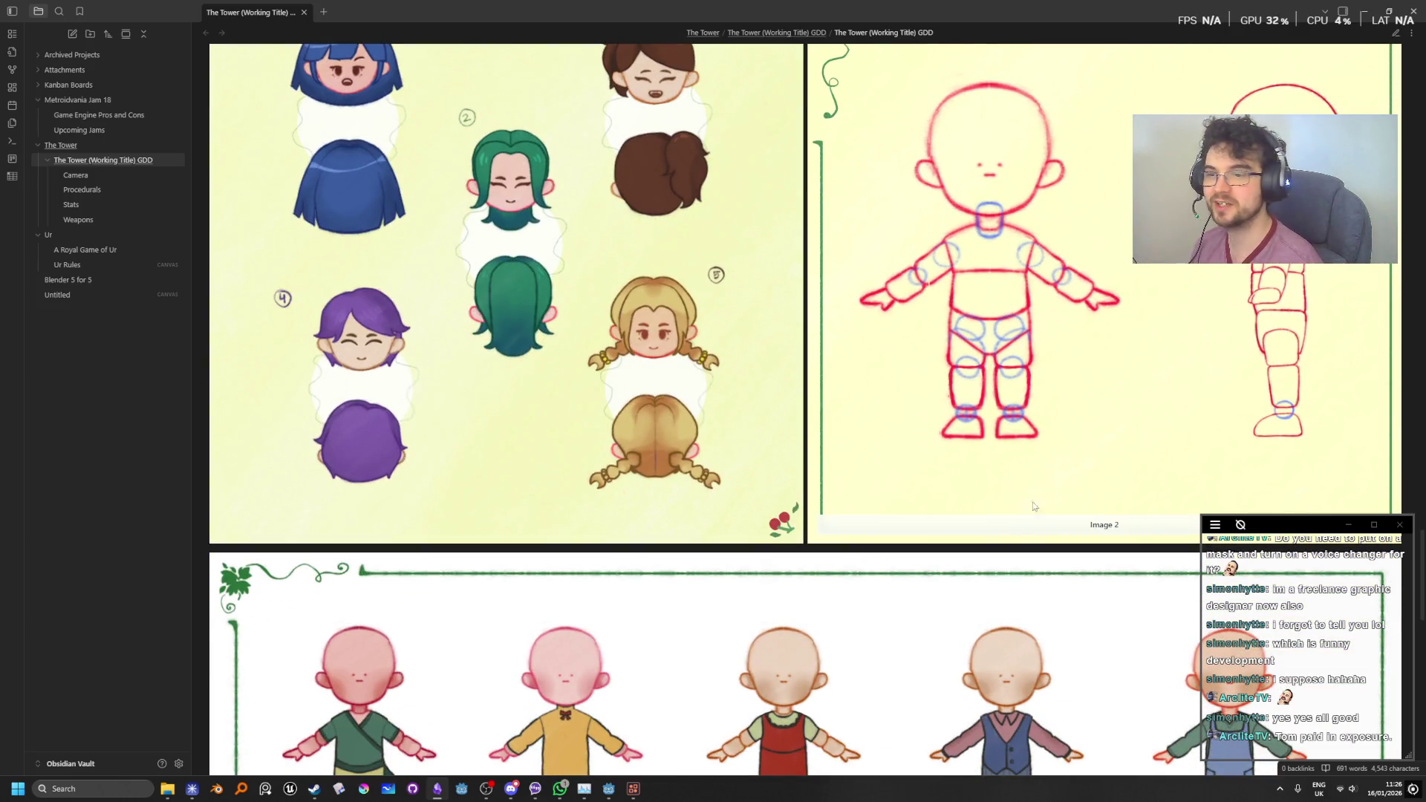
scroll(844, 384, "down", 4)
scroll(844, 384, "down", 2)
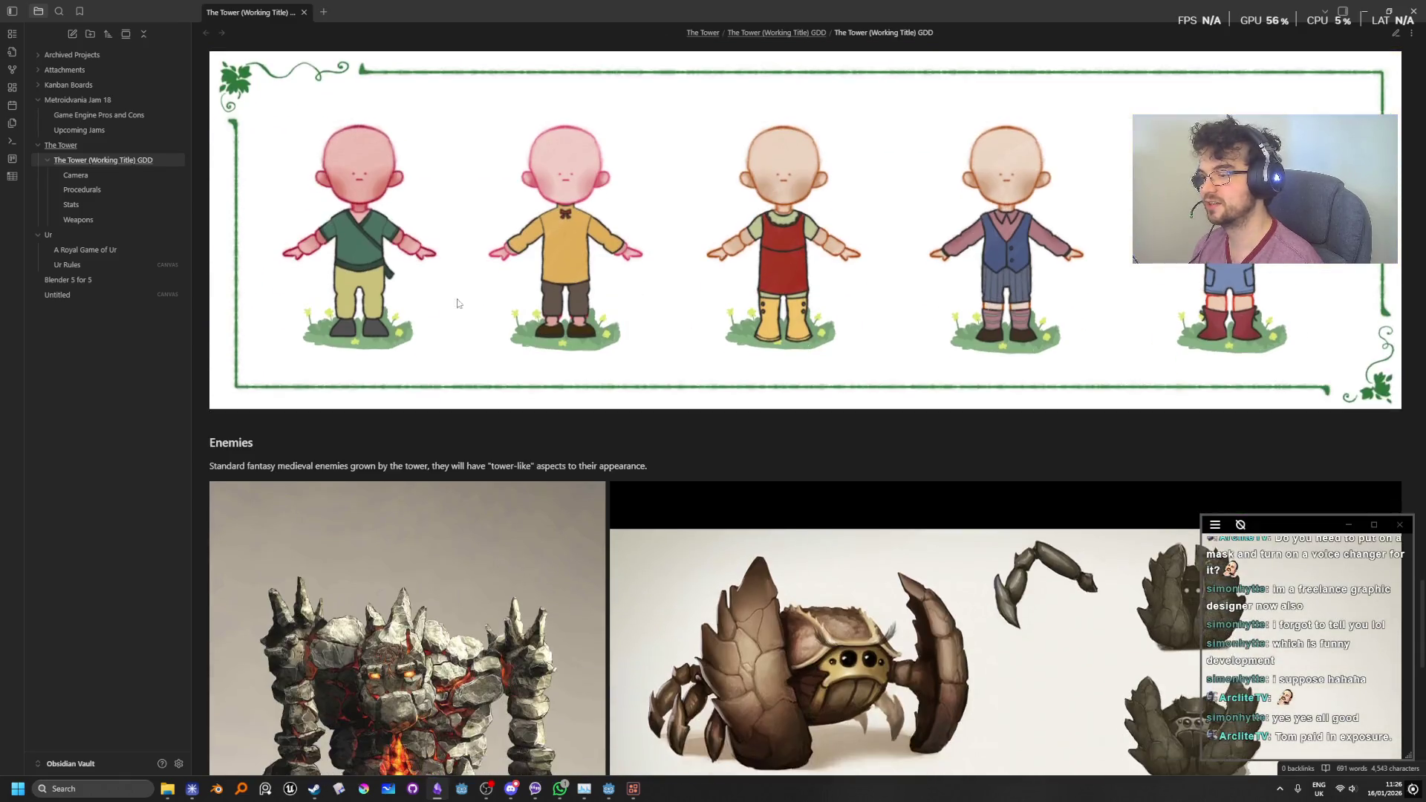
scroll(743, 430, "up", 2)
scroll(728, 440, "up", 3)
scroll(696, 506, "up", 3)
scroll(713, 557, "down", 3)
scroll(753, 660, "up", 3)
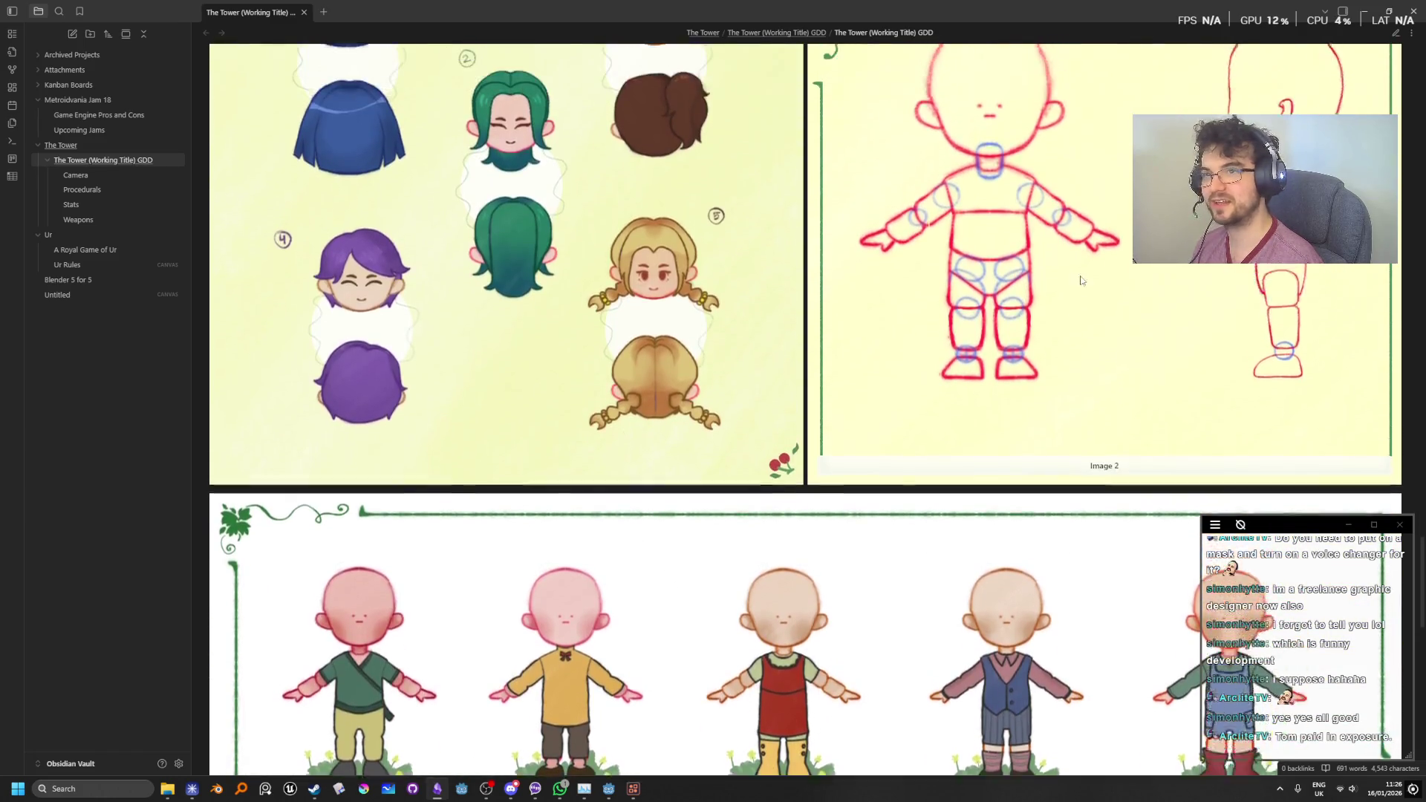
key("alt+Tab")
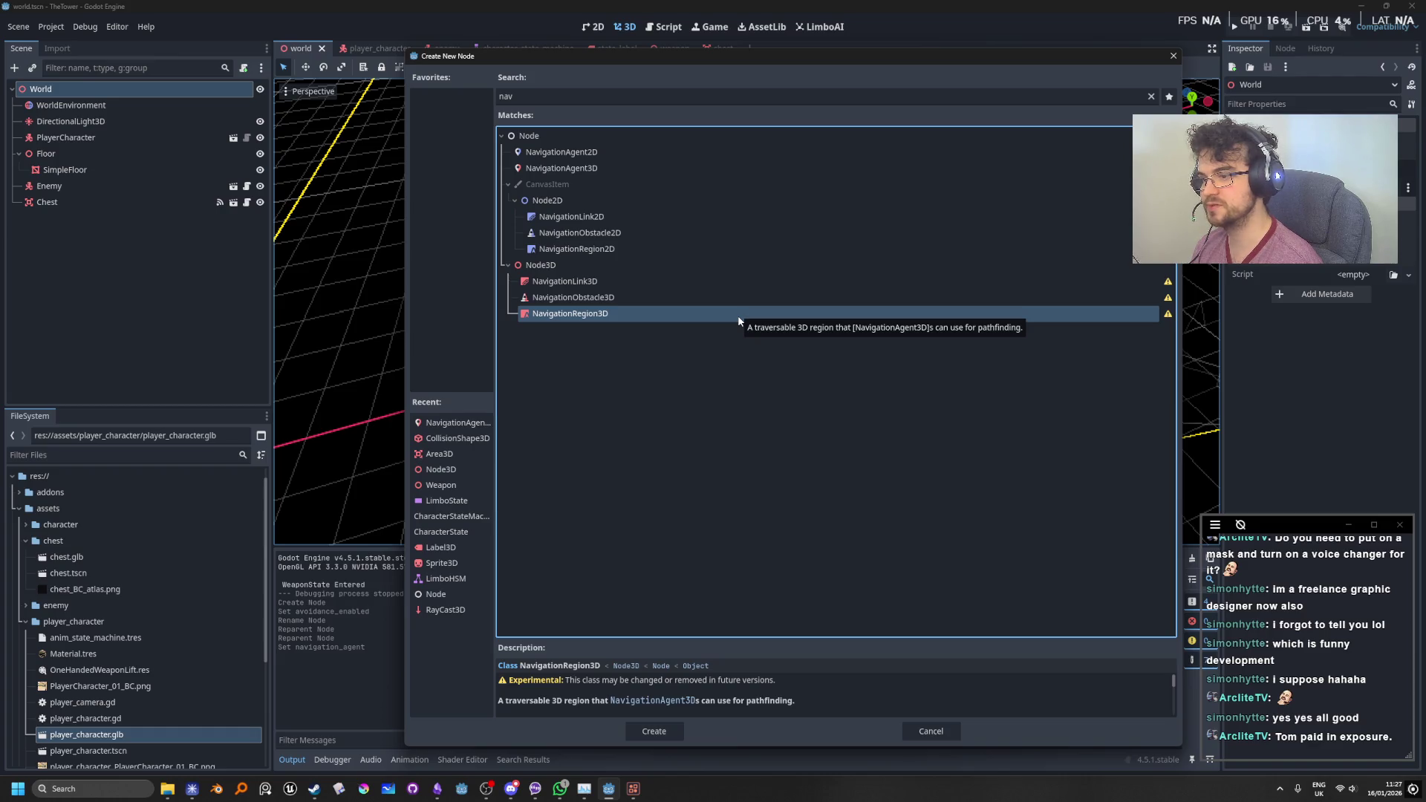
Step: Add NavigationRegion3D under World and drag it above Floor in the Scene dock
double_click(737, 315)
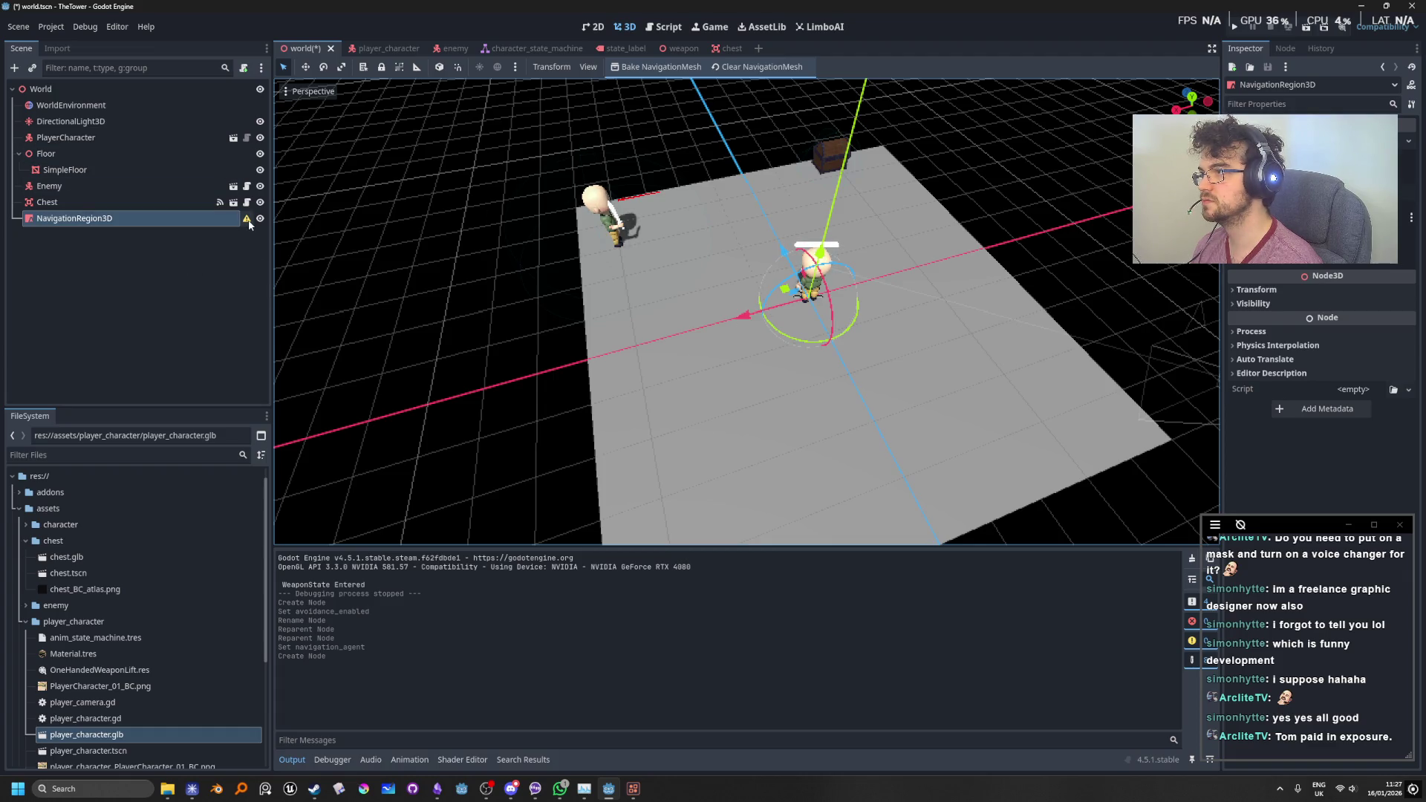
mouse_move(249, 221)
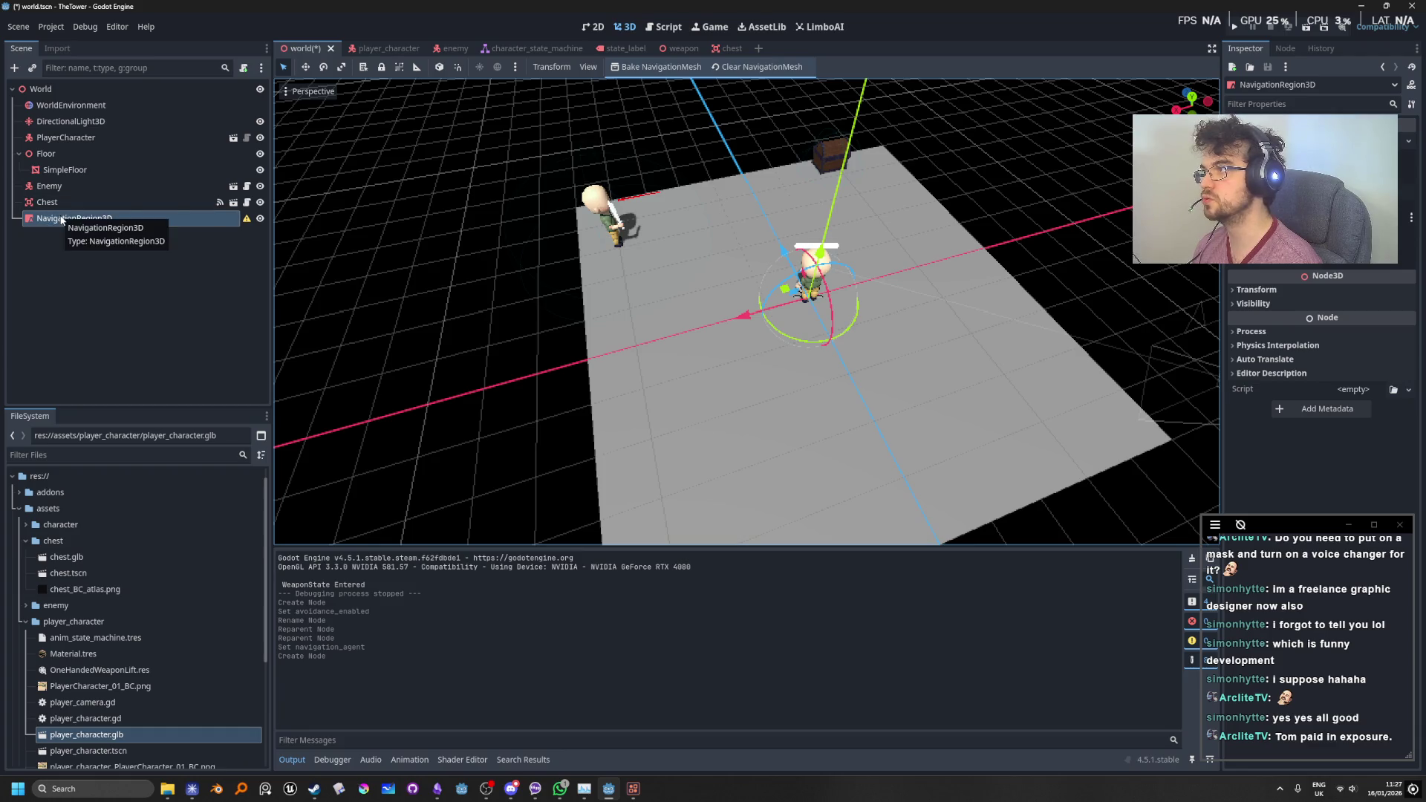
mouse_move(53, 221)
left_mouse_down()
mouse_move(56, 146)
mouse_move(54, 163)
mouse_move(66, 154)
left_mouse_up()
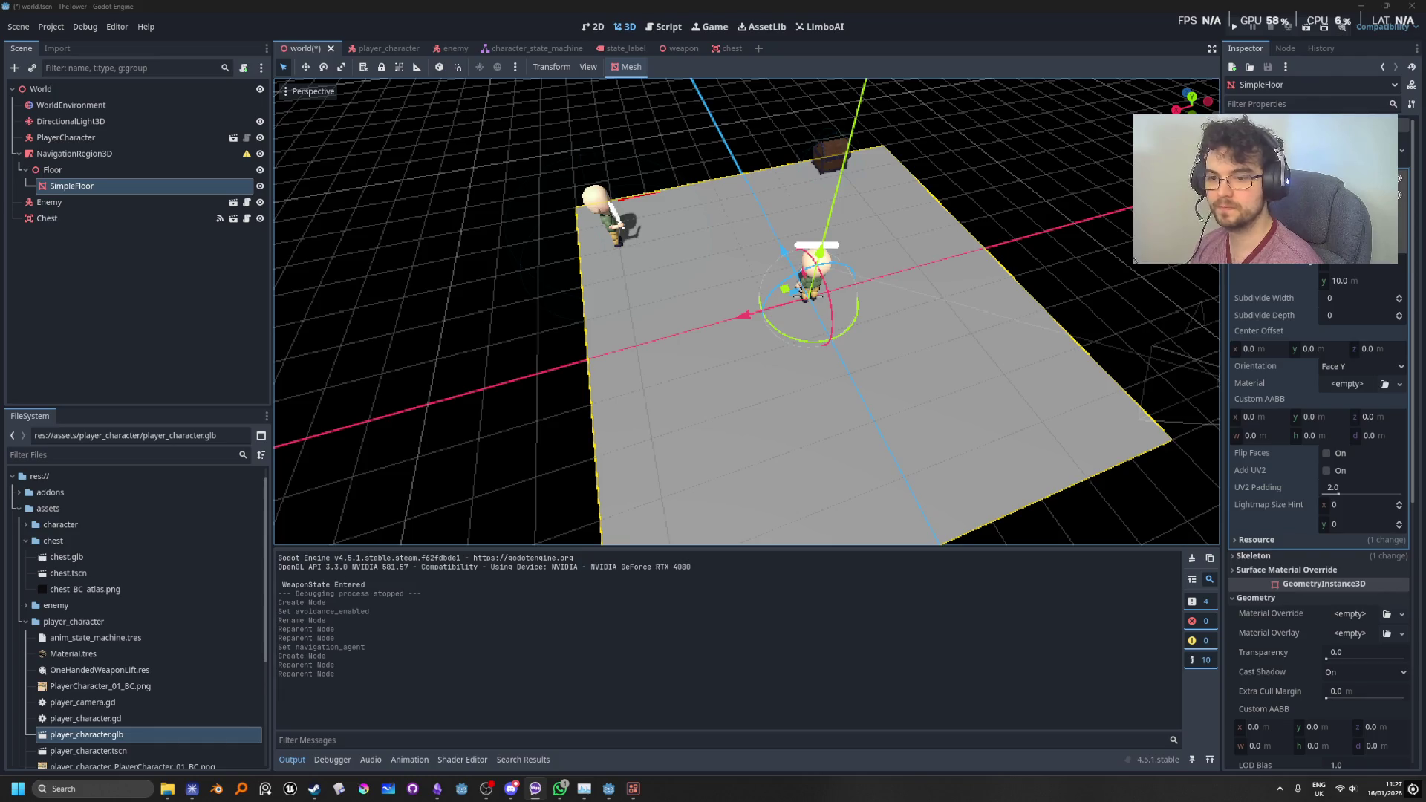
Step: Select the Floor node under NavigationRegion3D and begin adding a child node to it
left_click(102, 186)
left_click(112, 169)
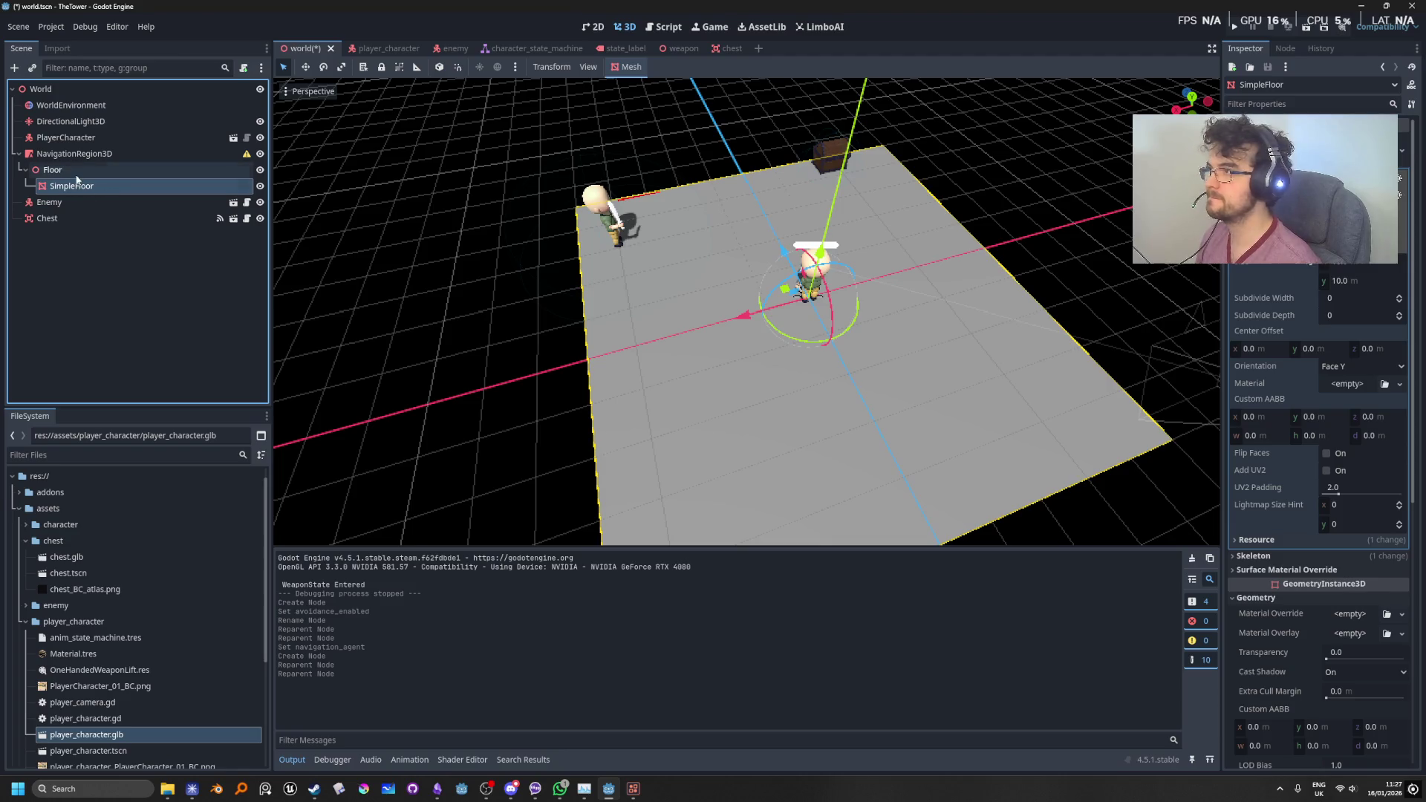
key("ctrl+a")
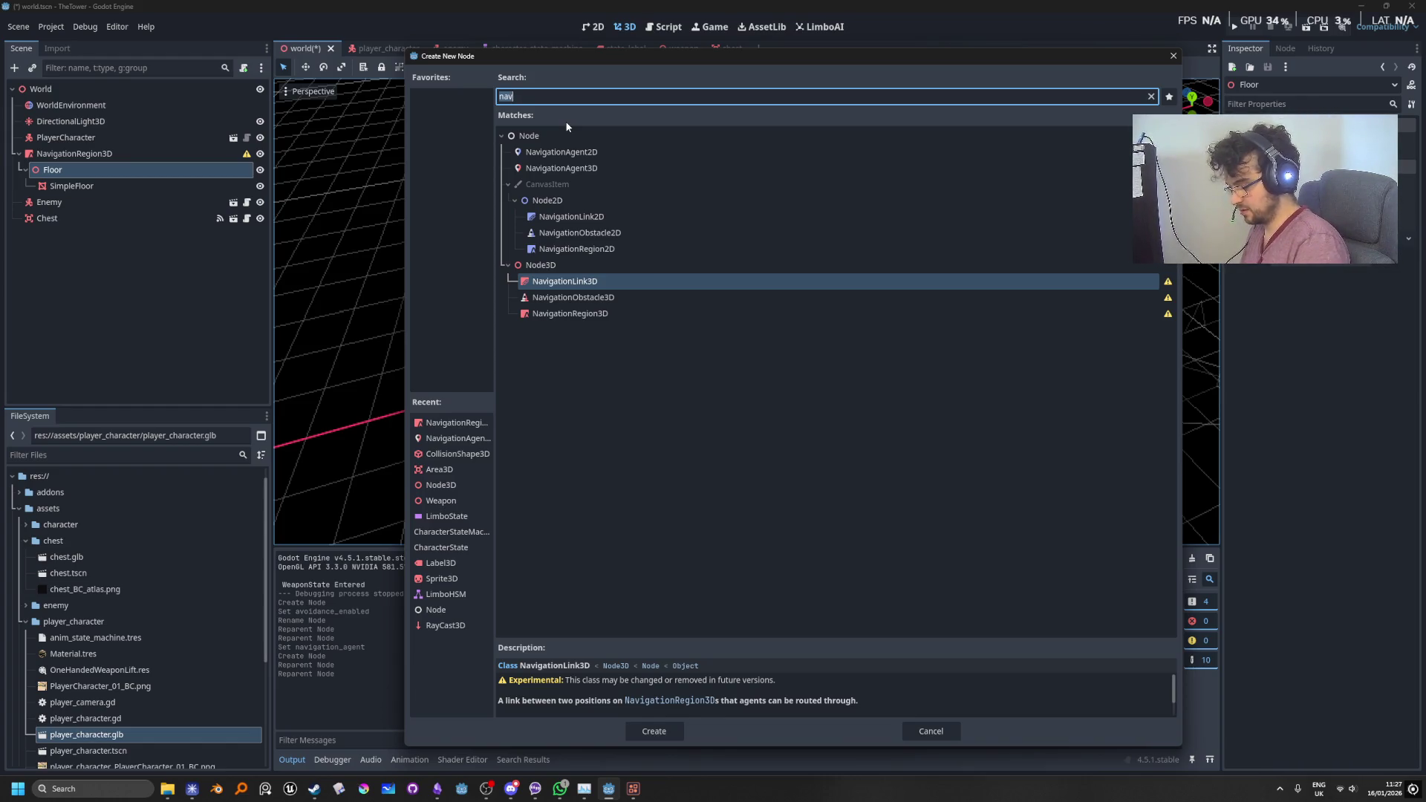
Step: Add a StaticBody3D named Floor holding SimpleFloor, renamed FloorMesh
type("stat")
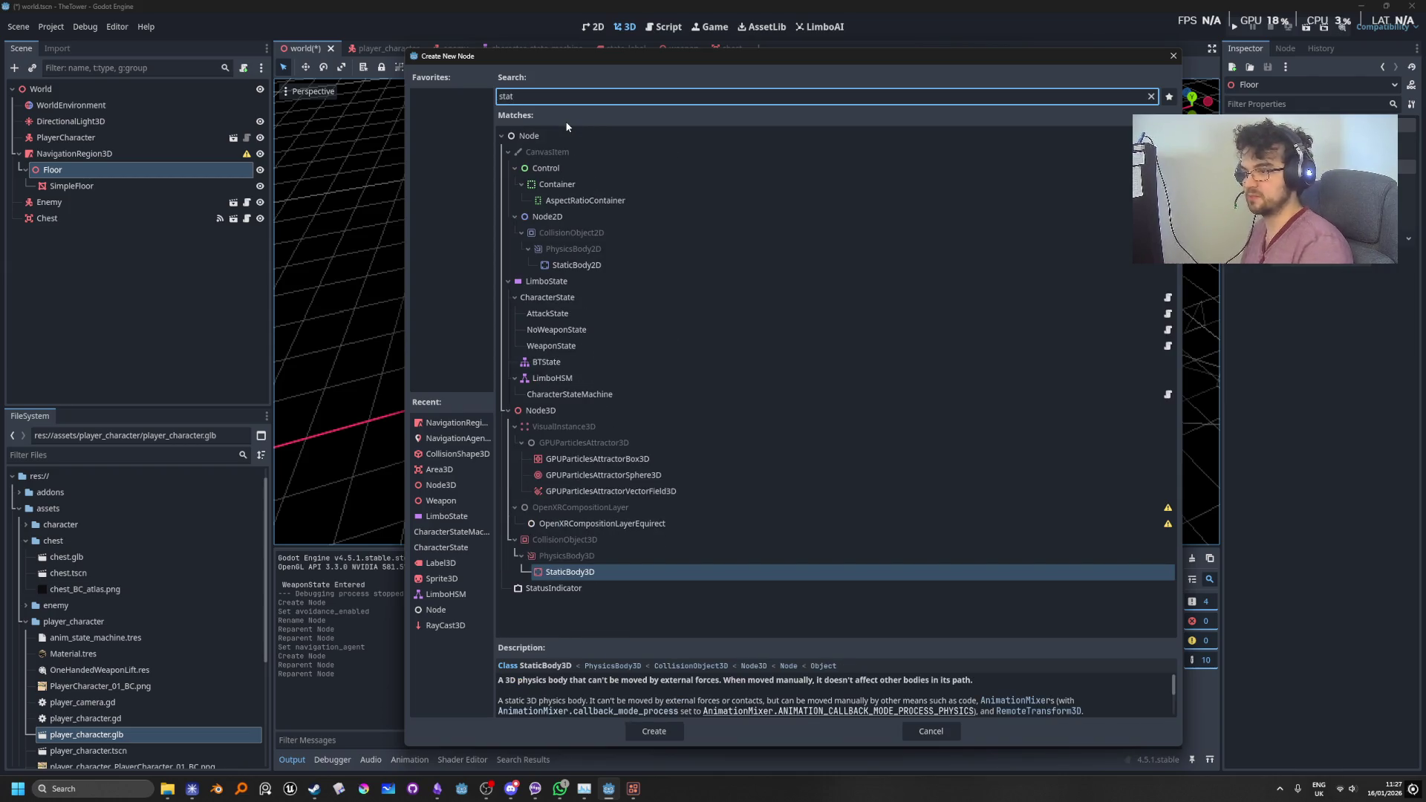
key("Return")
left_click_drag(64, 188, 71, 202)
double_click(81, 187)
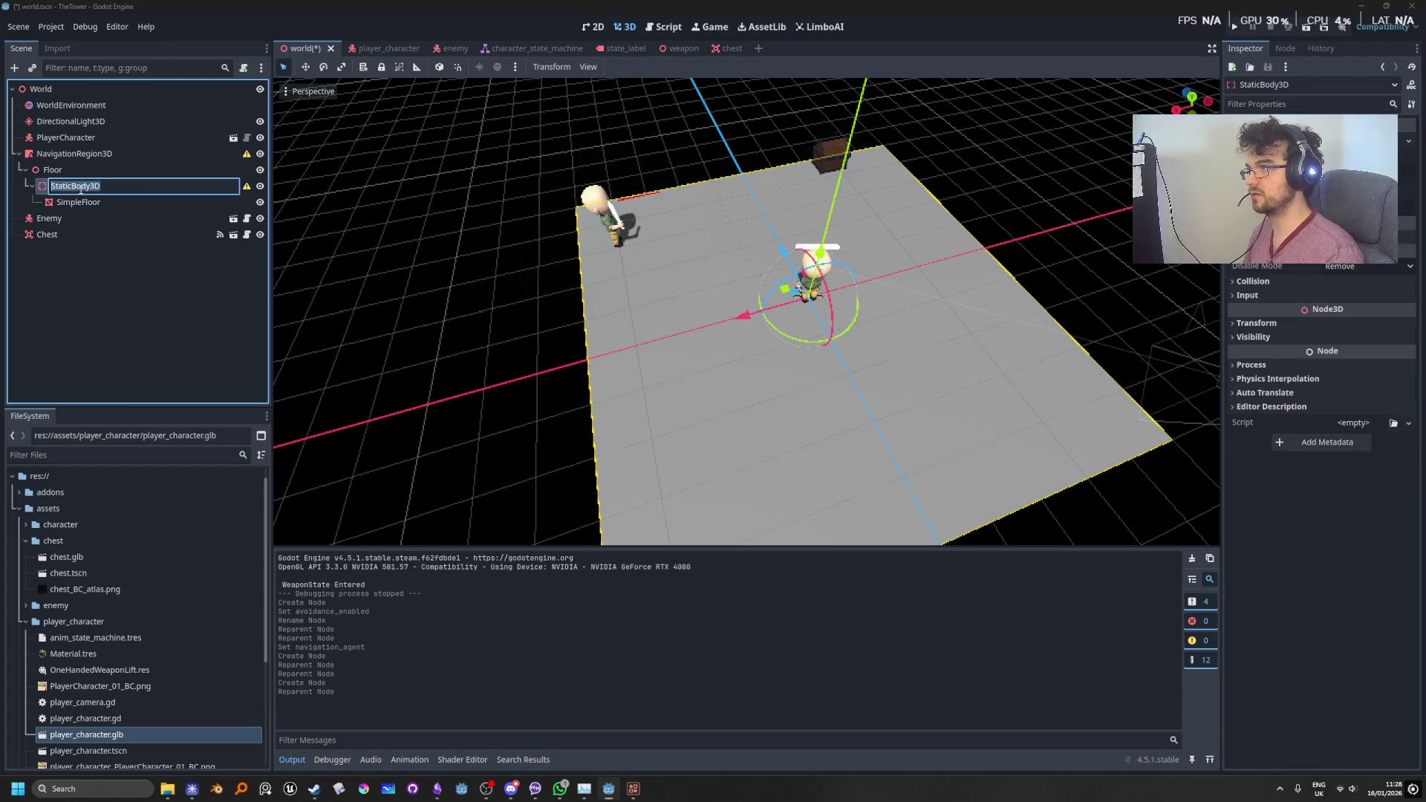
type("Floor")
key("Return")
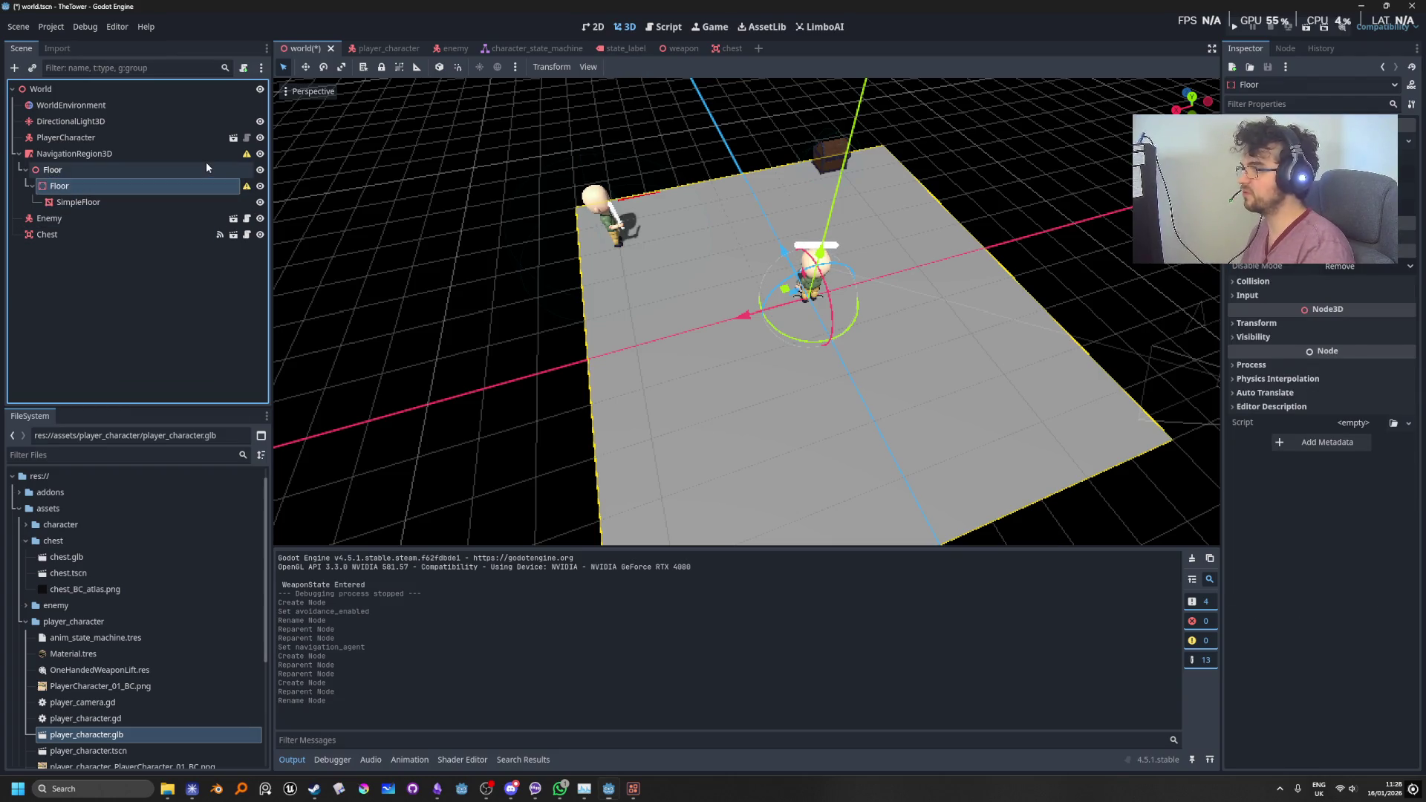
double_click(83, 203)
type("Floorm")
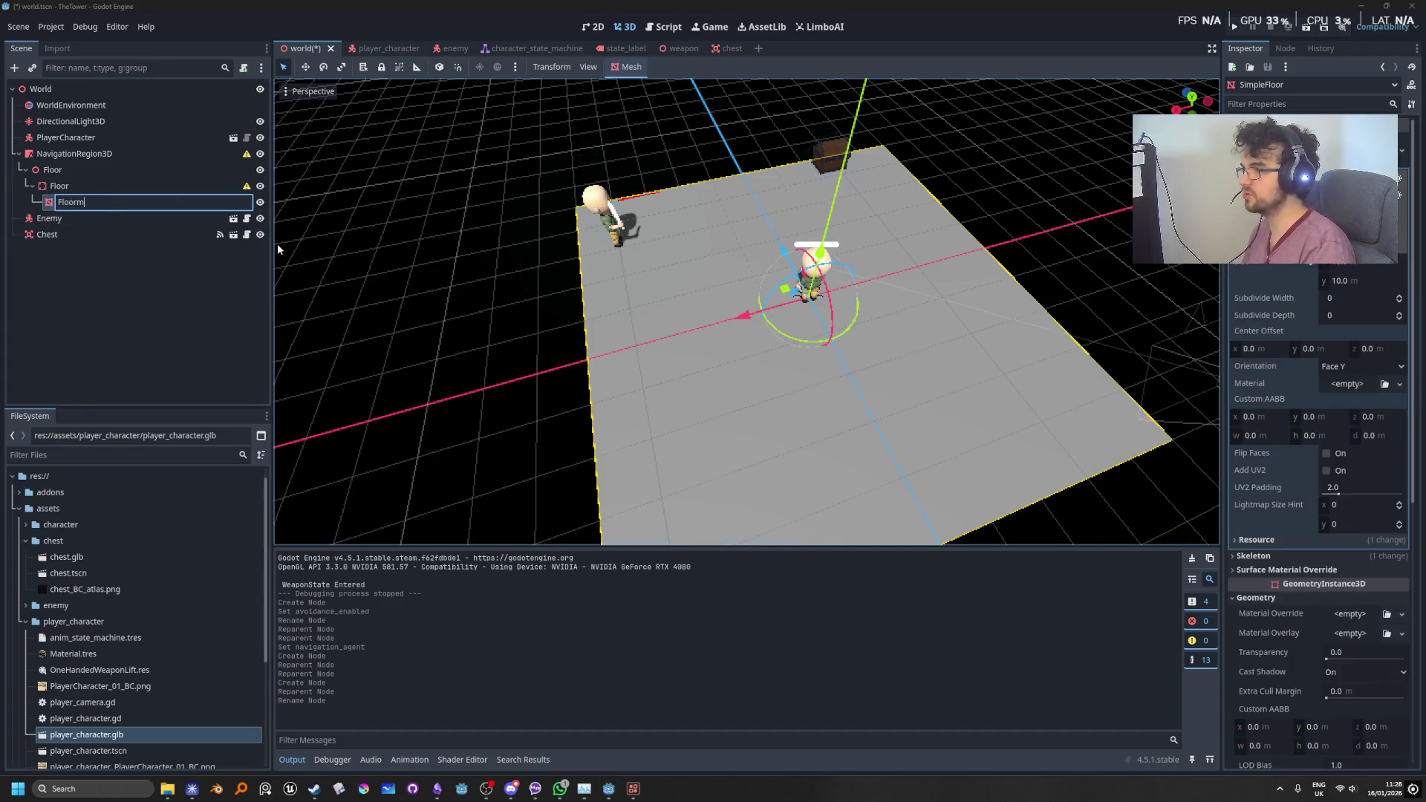
key("BackSpace")
type("Mesh")
key("Return")
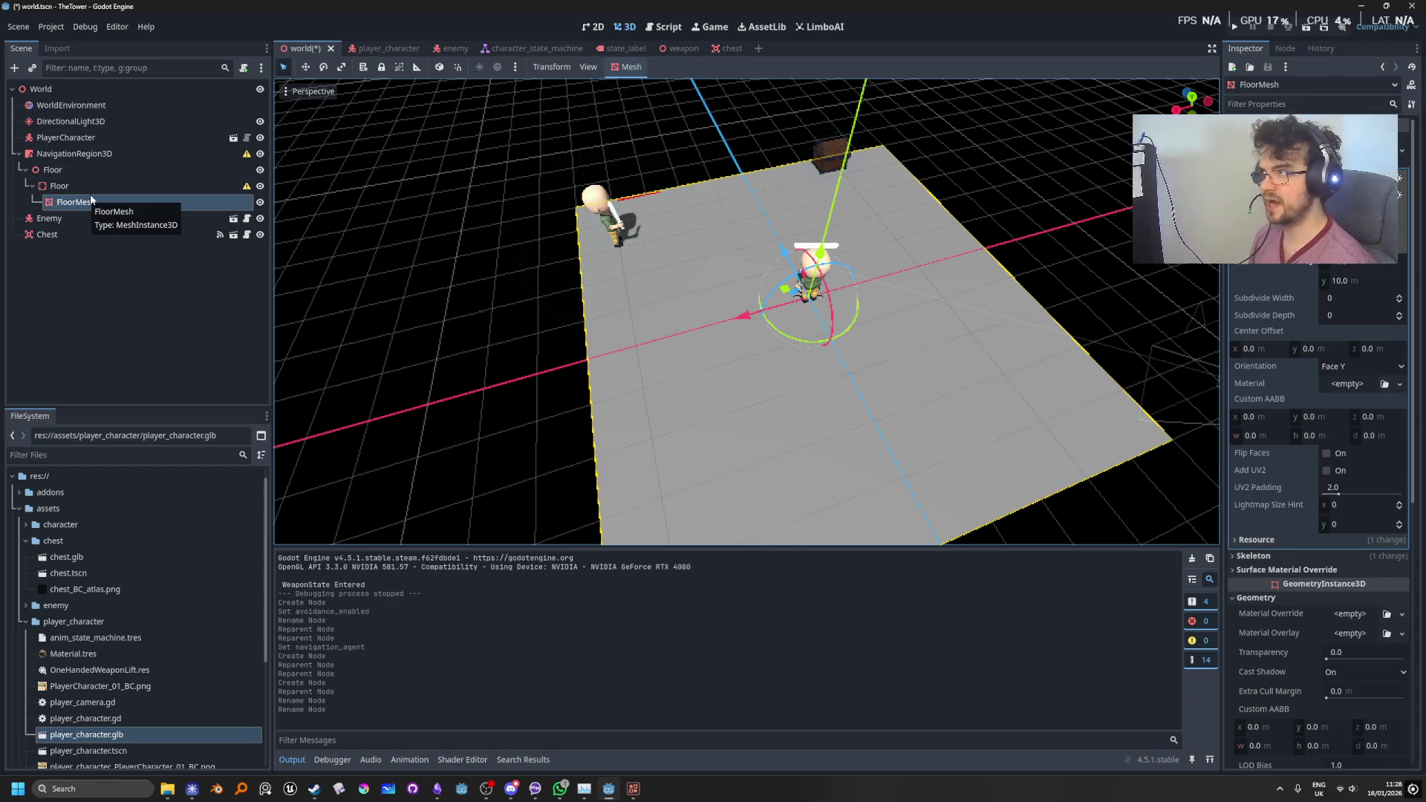
Step: Give the Floor static body a CollisionShape3D with a WorldBoundaryShape3D
left_click(71, 187)
key("ctrl+a")
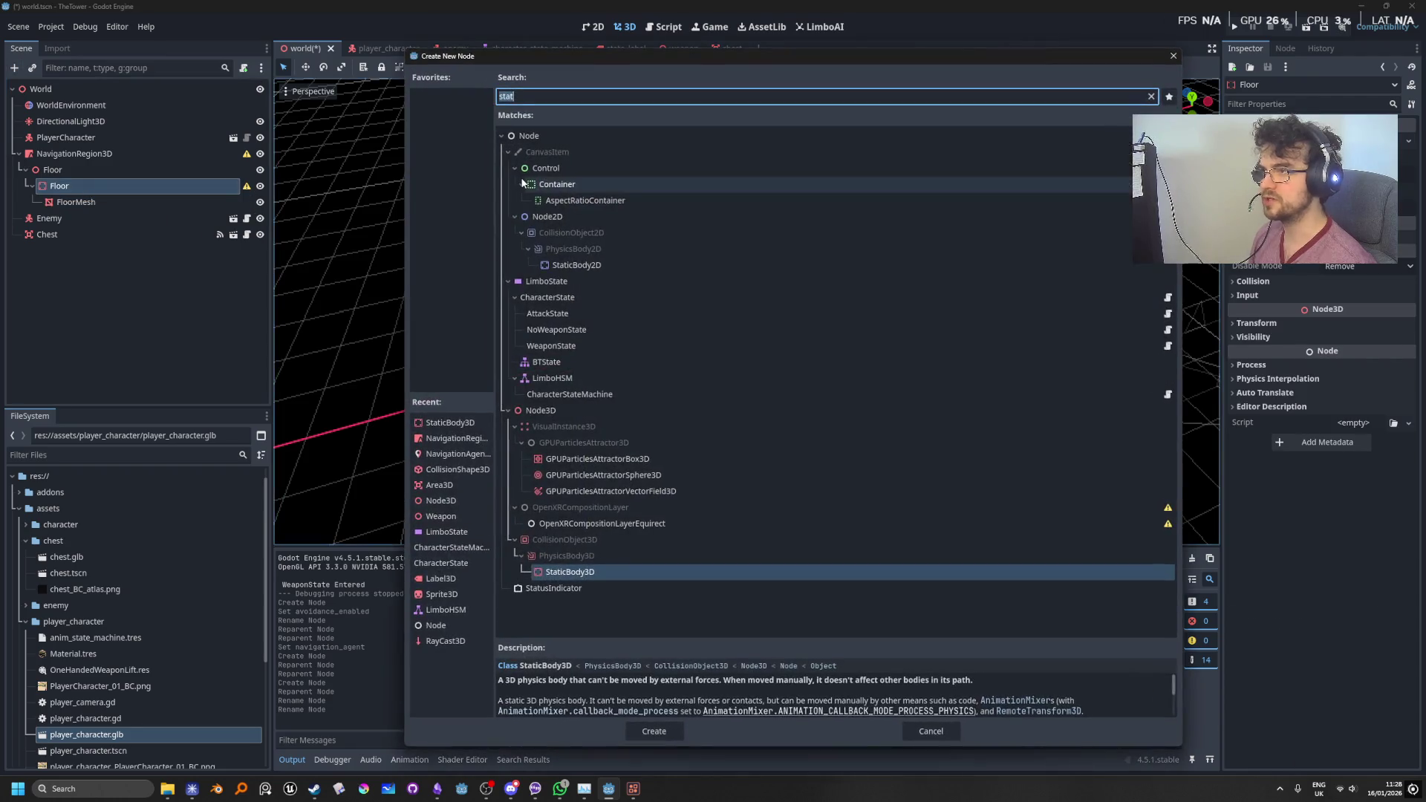
type("collisi")
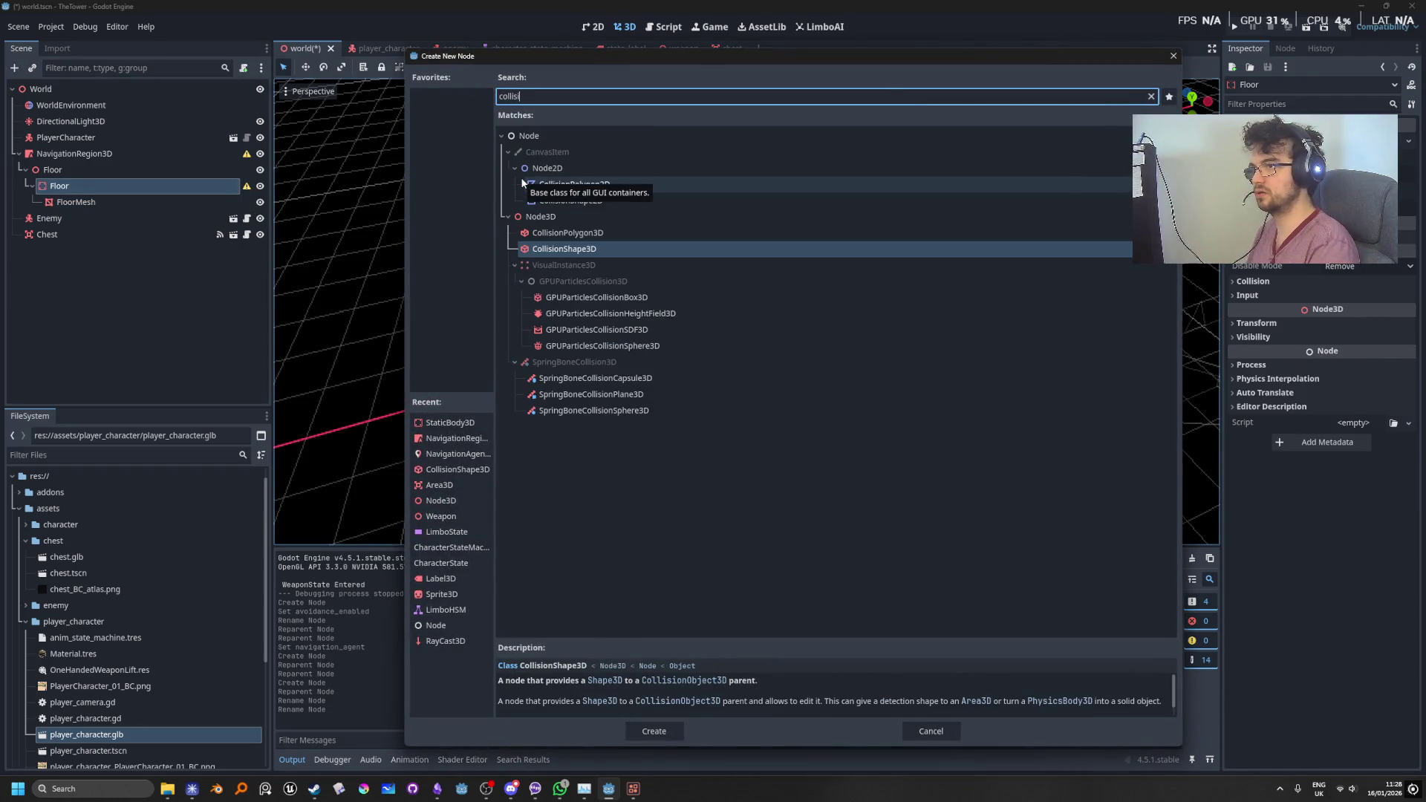
key("Return")
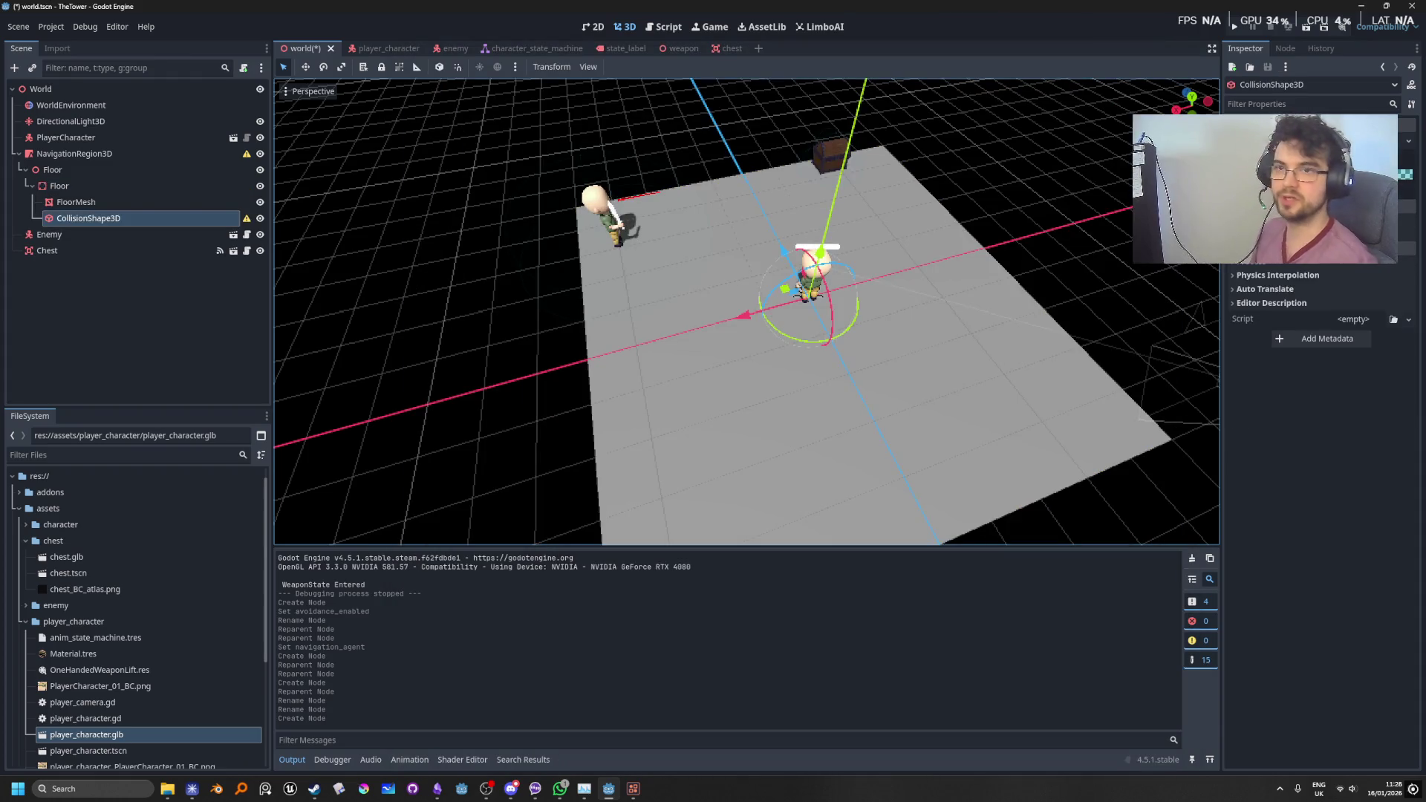
left_click(1352, 140)
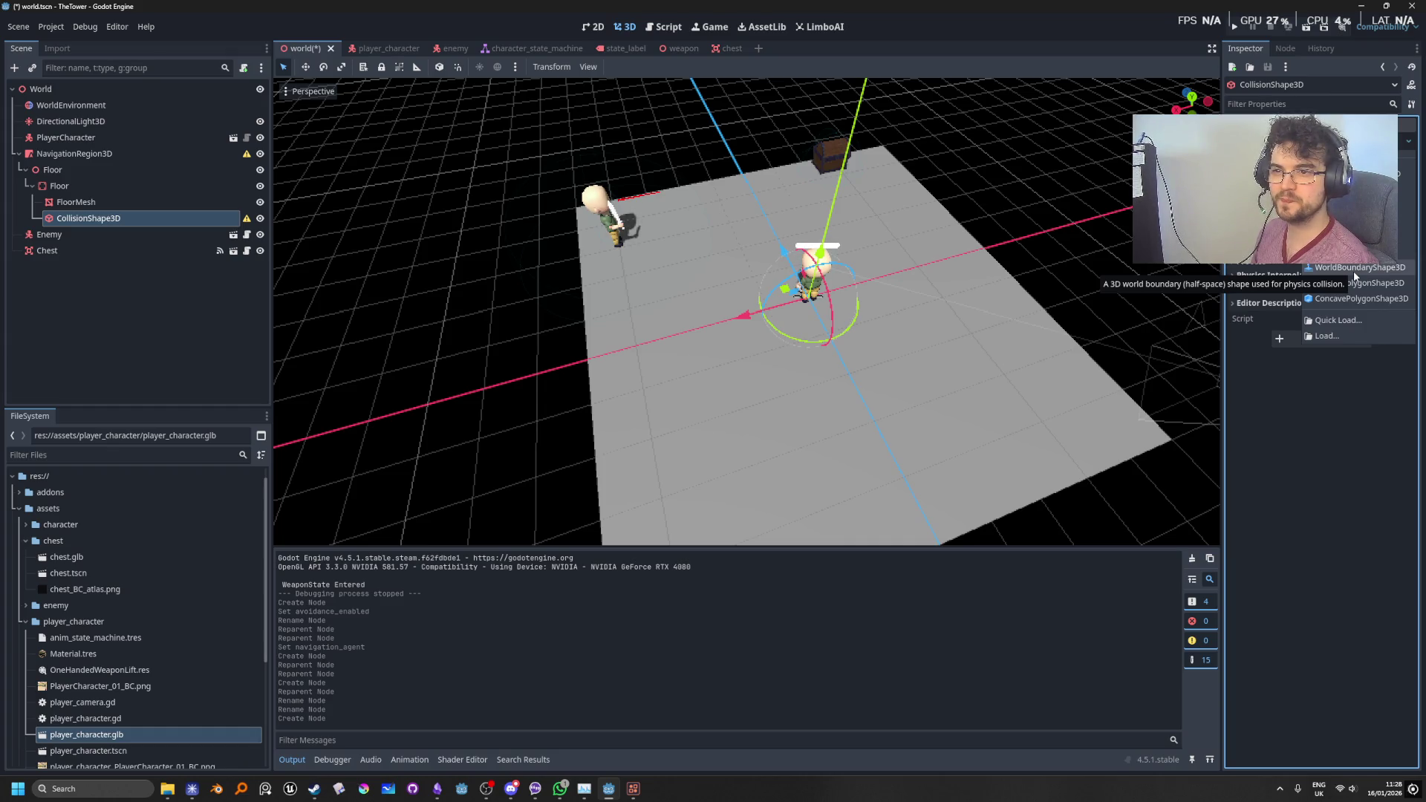
left_click(1353, 273)
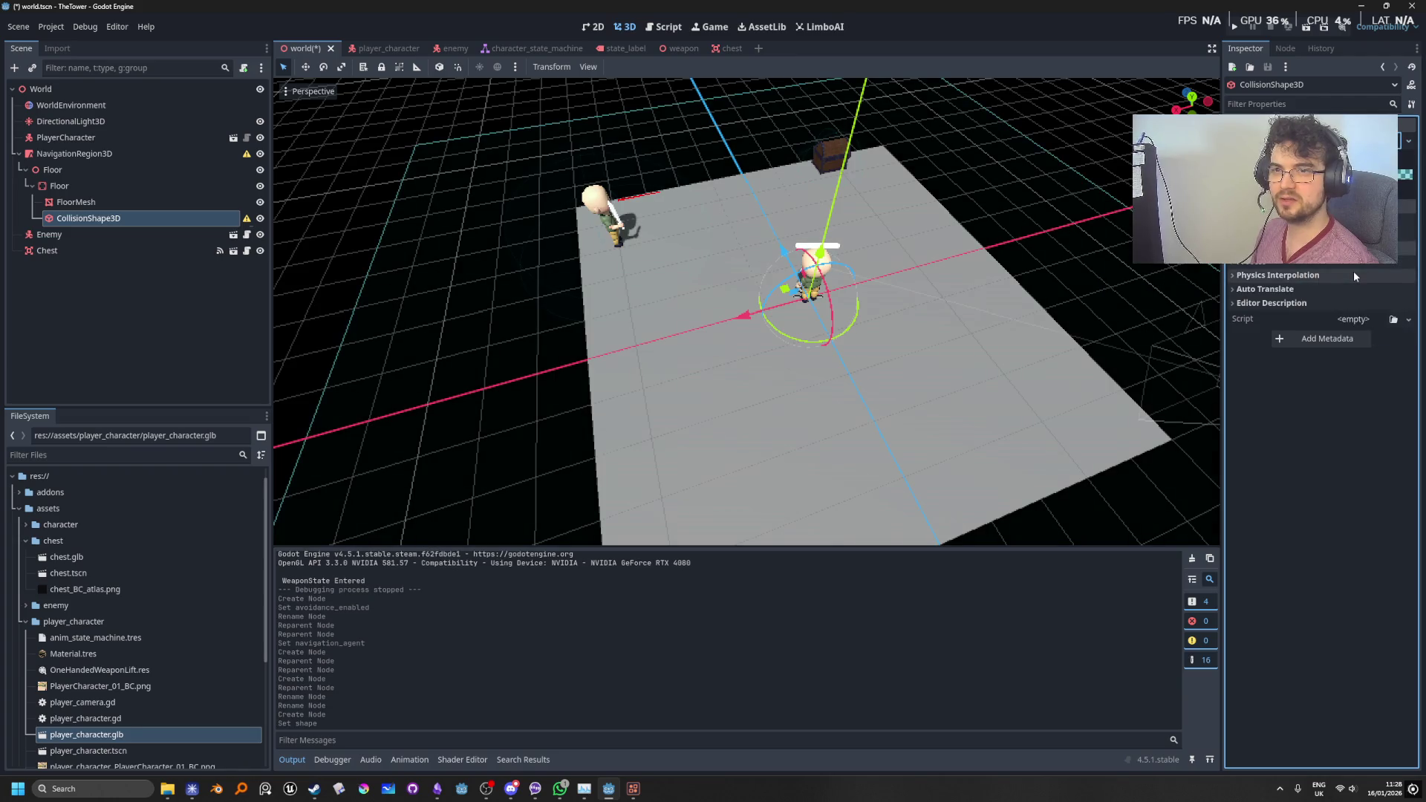
left_click_drag(893, 376, 661, 416)
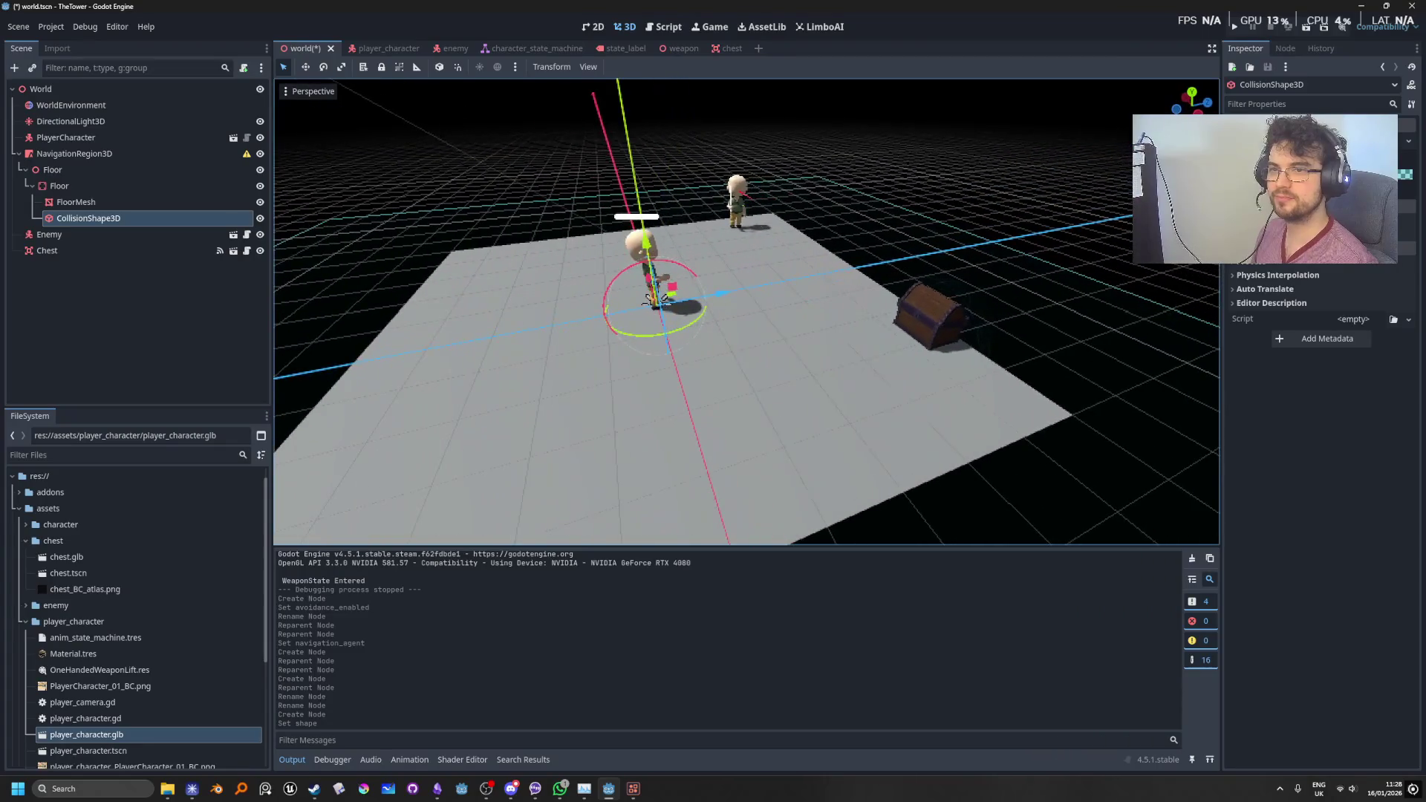
left_click(81, 183)
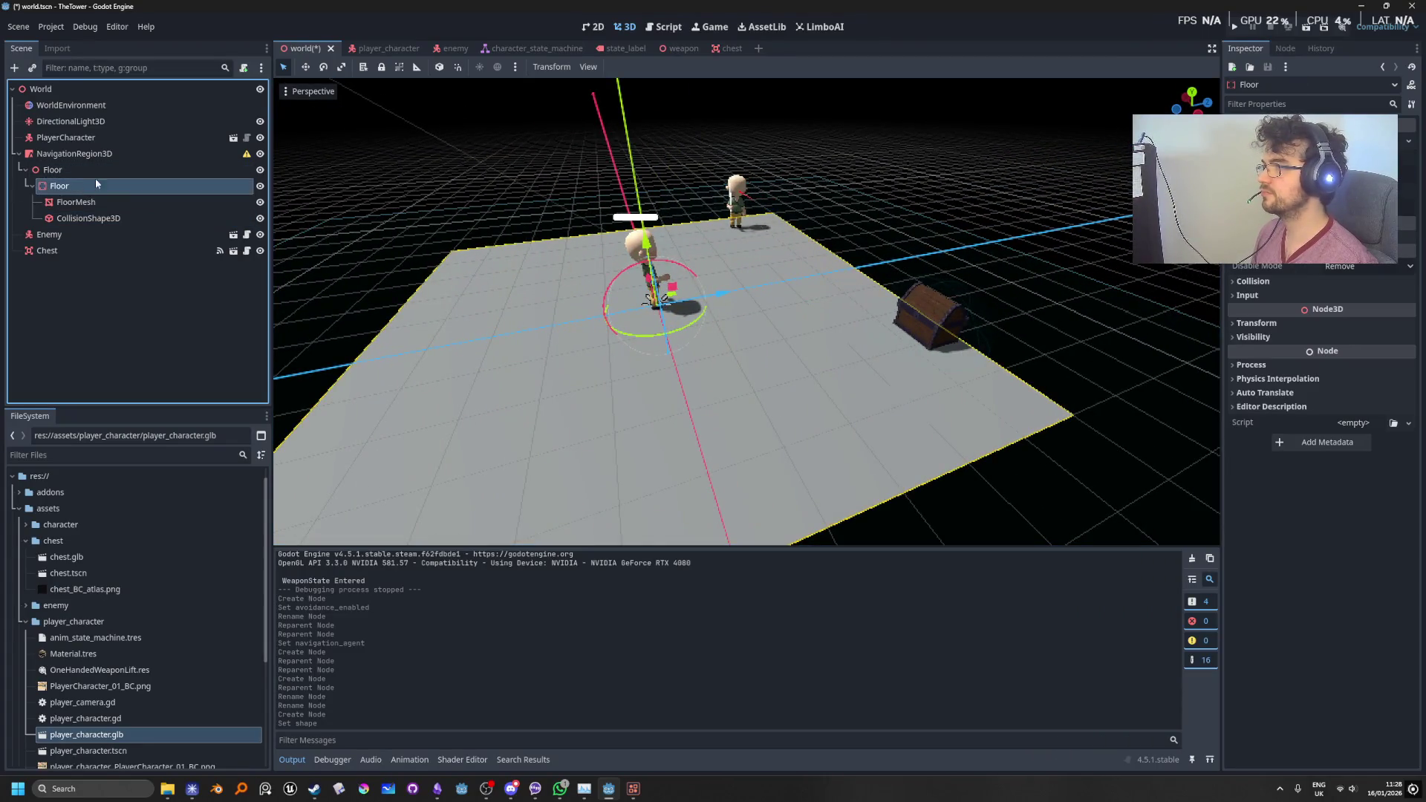
Step: Add a StaticBody3D under NavigationRegion3D
left_click(103, 156)
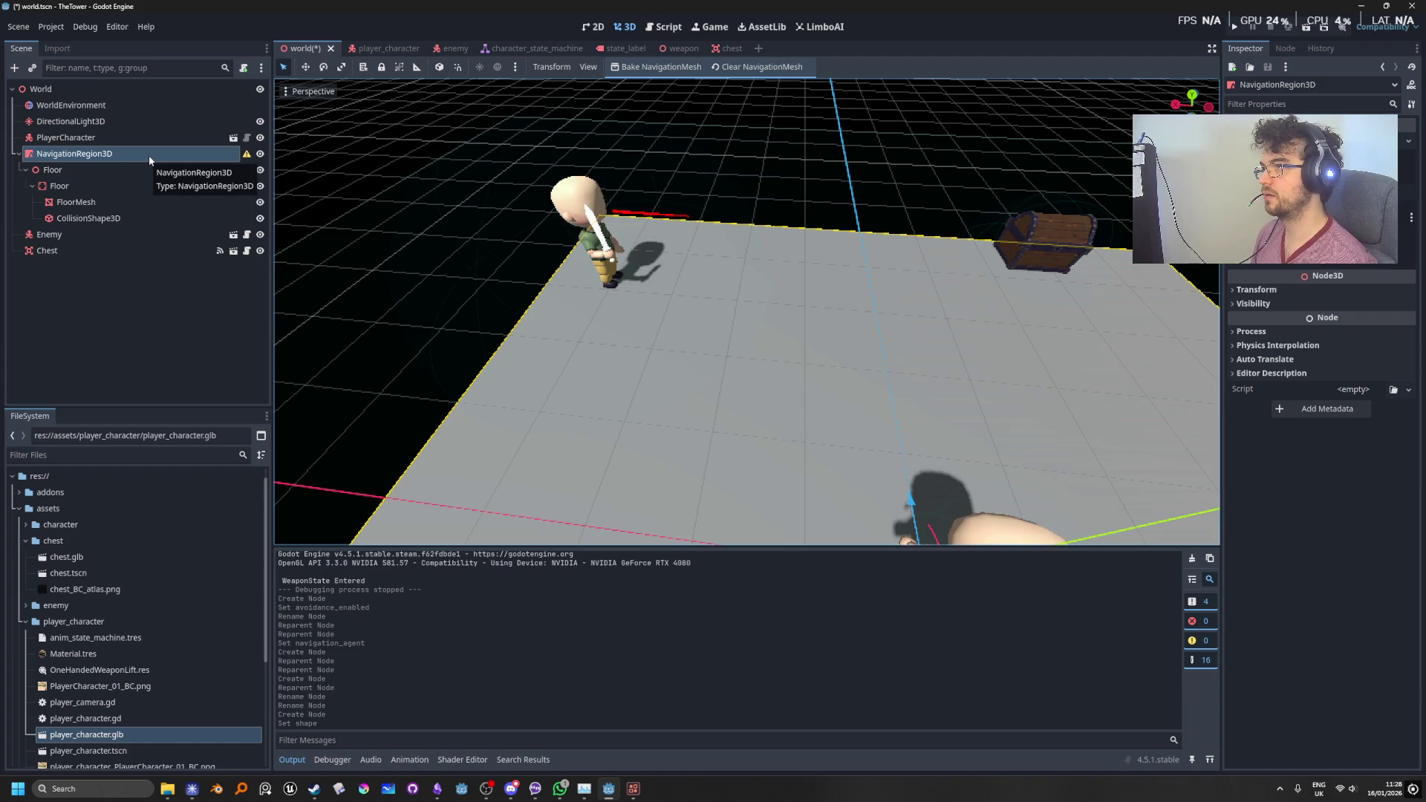
key("ctrl+a")
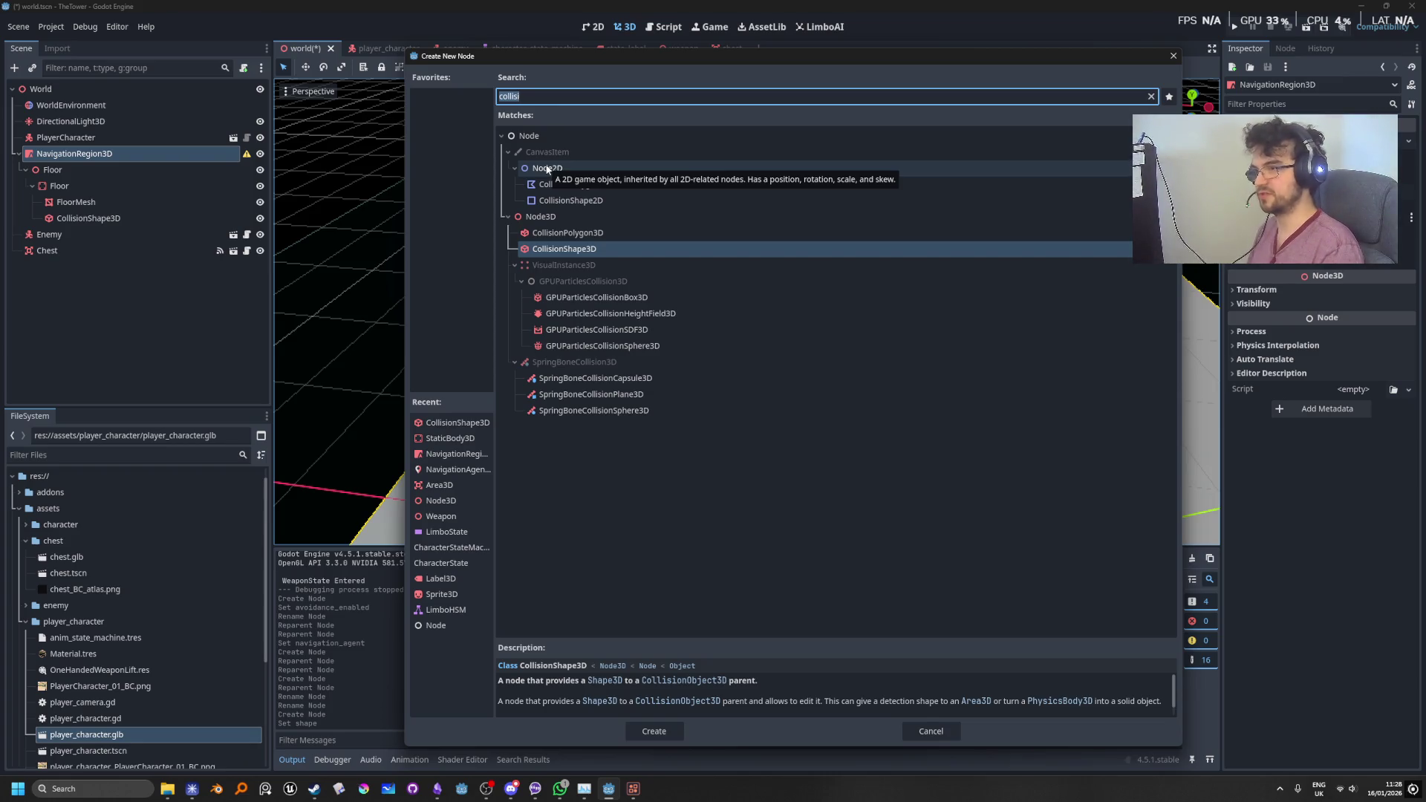
type("stat")
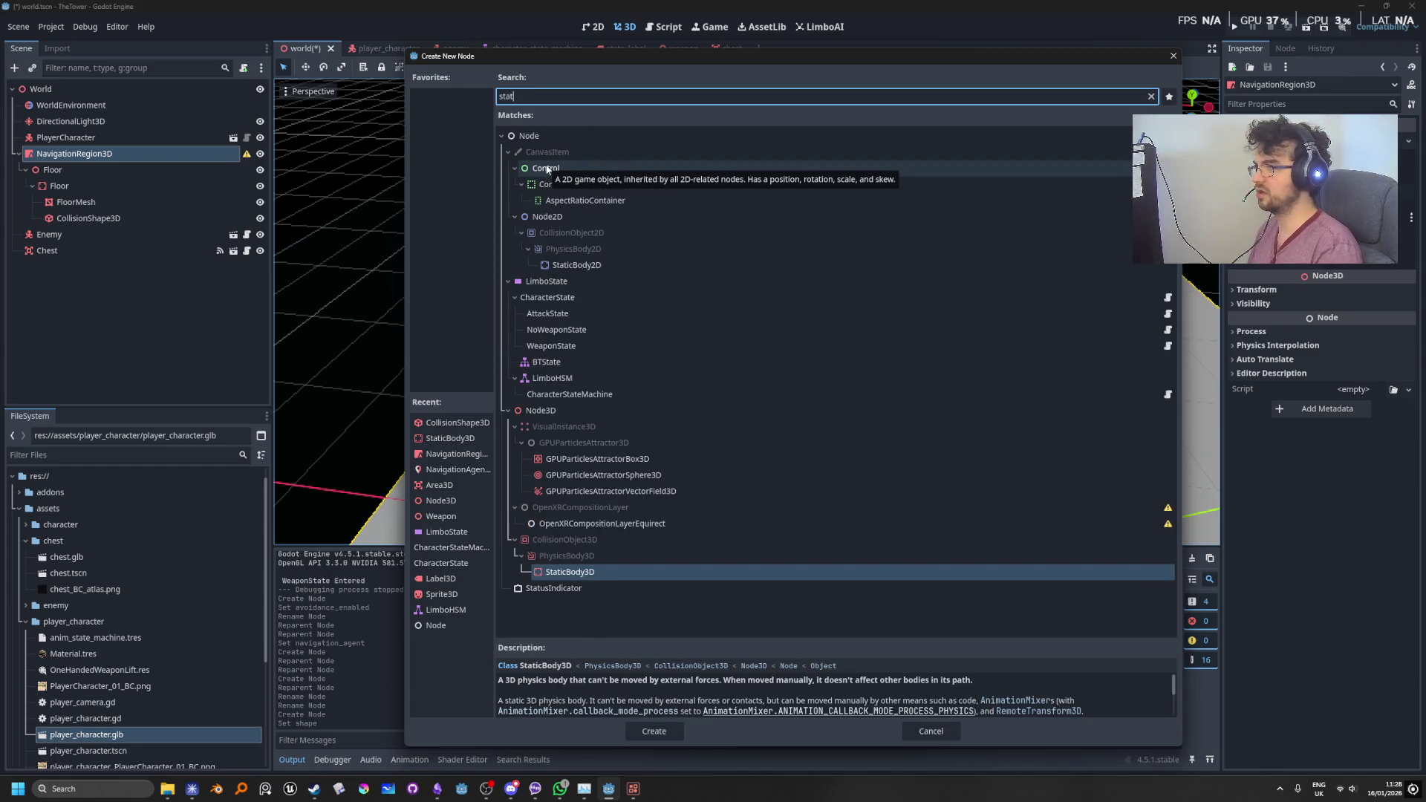
key("Return")
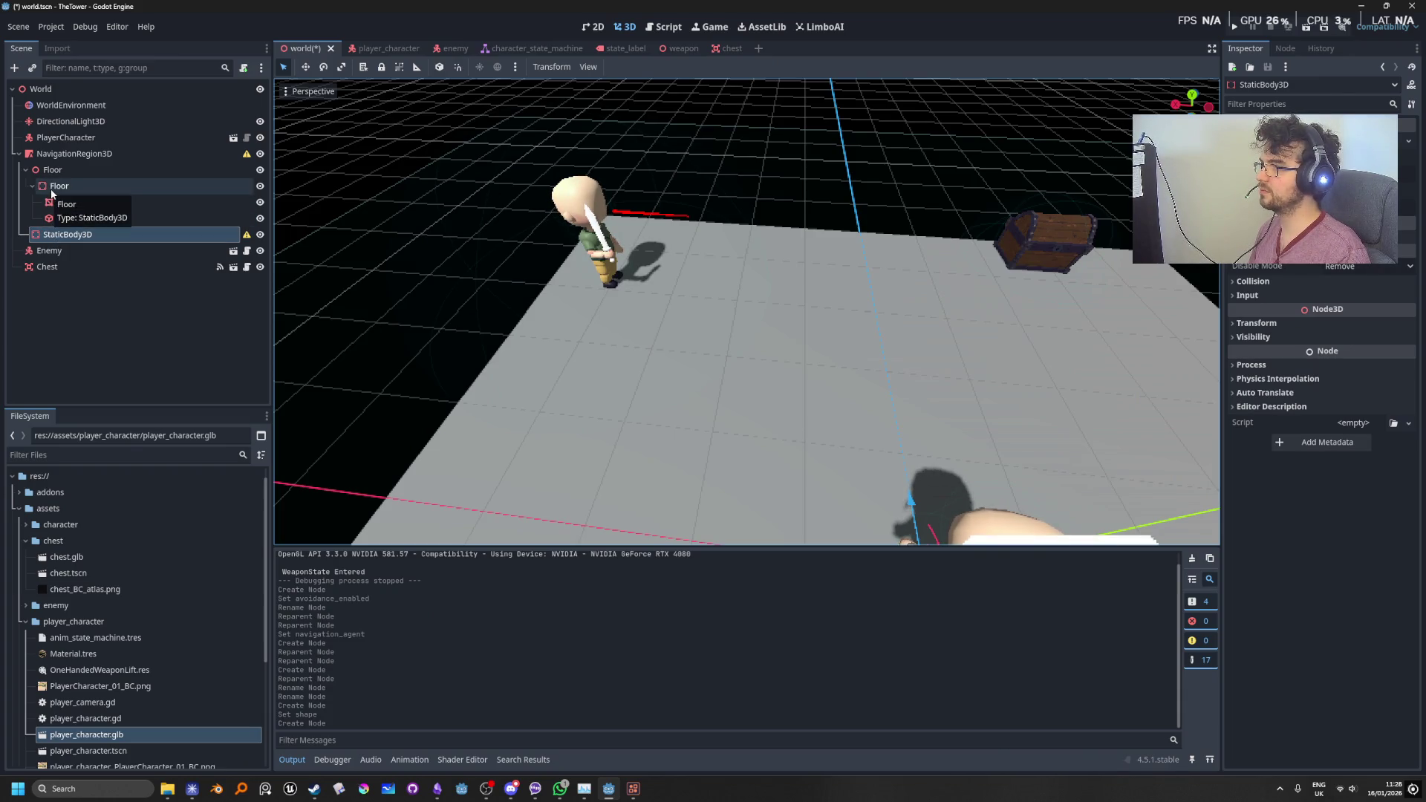
Step: Create a Node3D named Walls under NavigationRegion3D and move the StaticBody3D into it
right_click(54, 239)
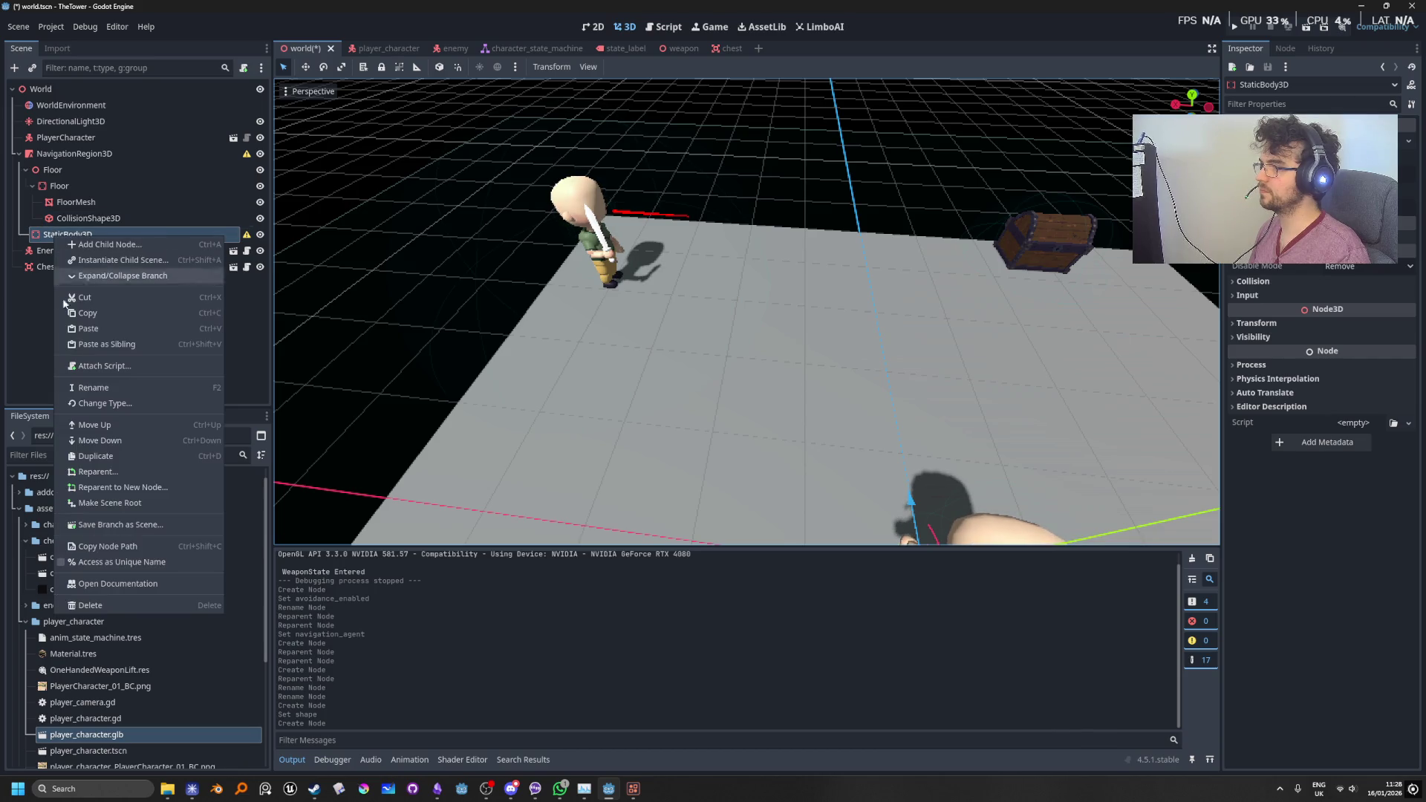
left_click(61, 156)
key("ctrl+a")
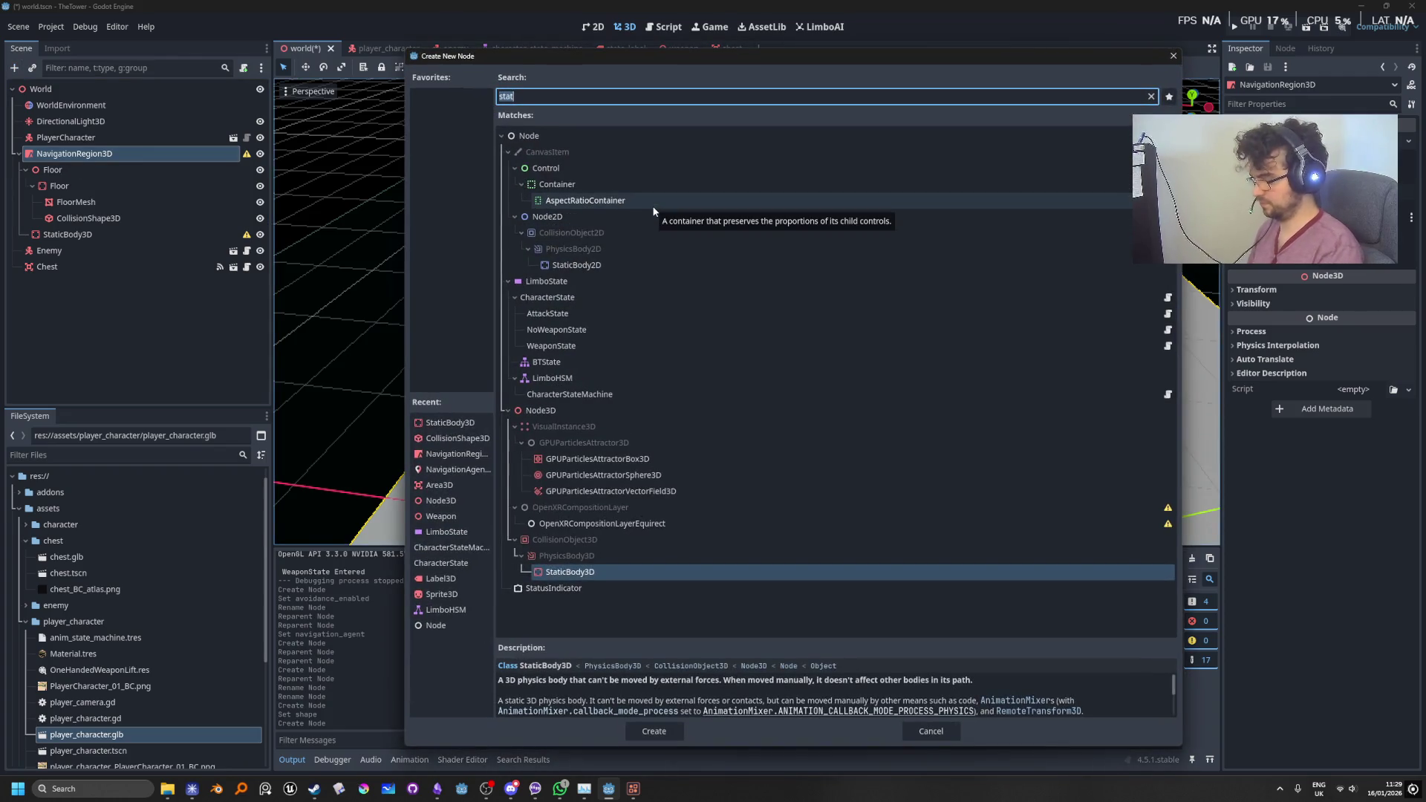
type("node")
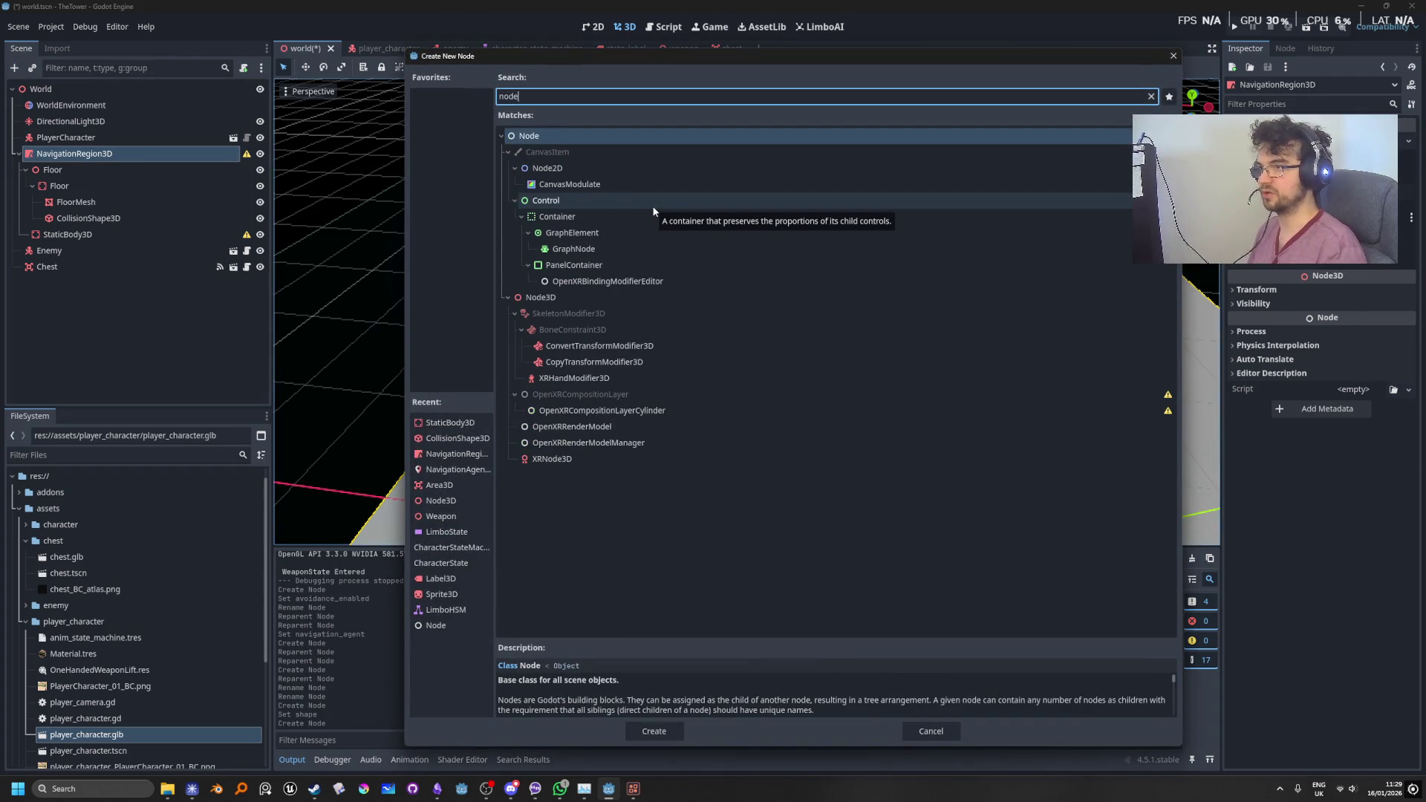
double_click(541, 297)
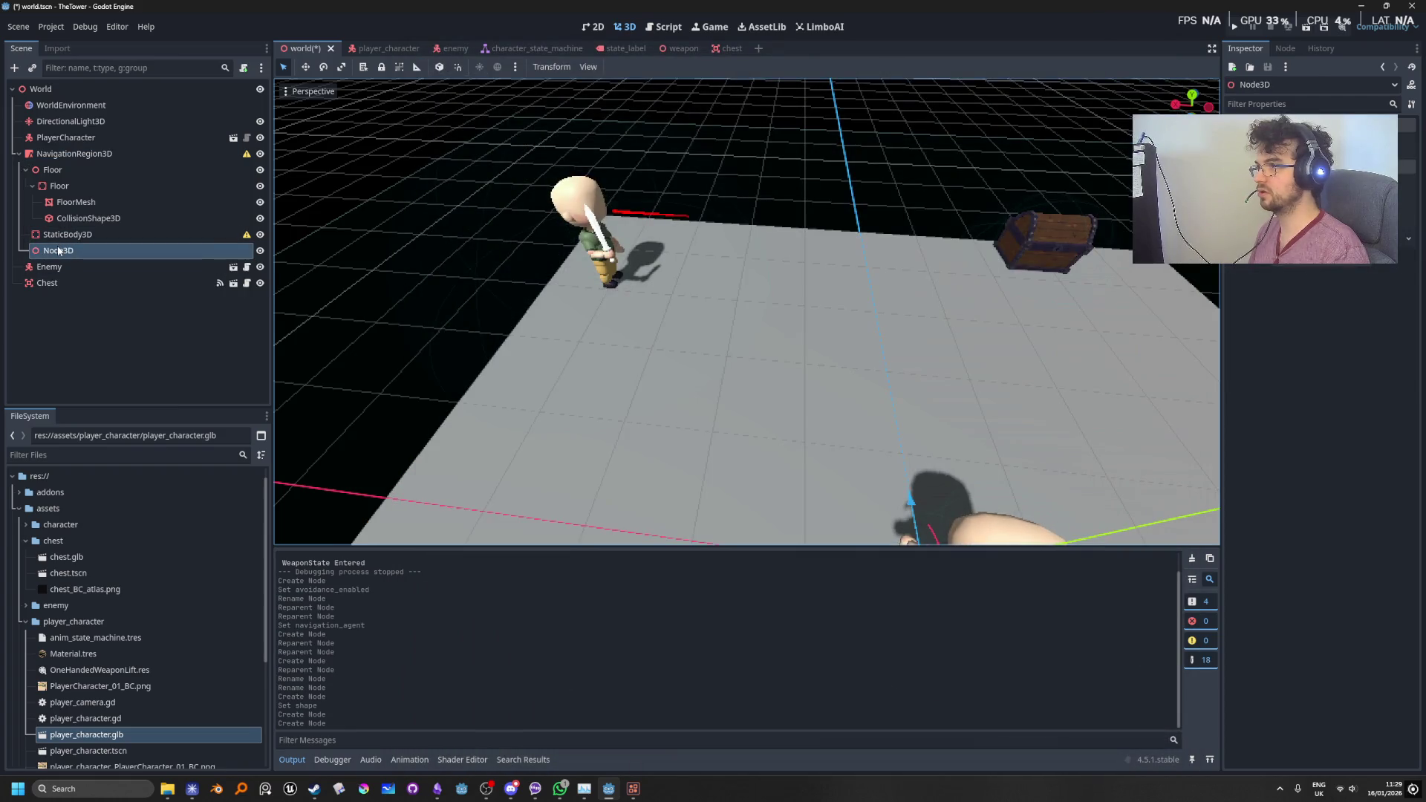
double_click(57, 250)
key("BackSpace")
type("Walls")
key("Return")
left_click_drag(62, 234, 67, 251)
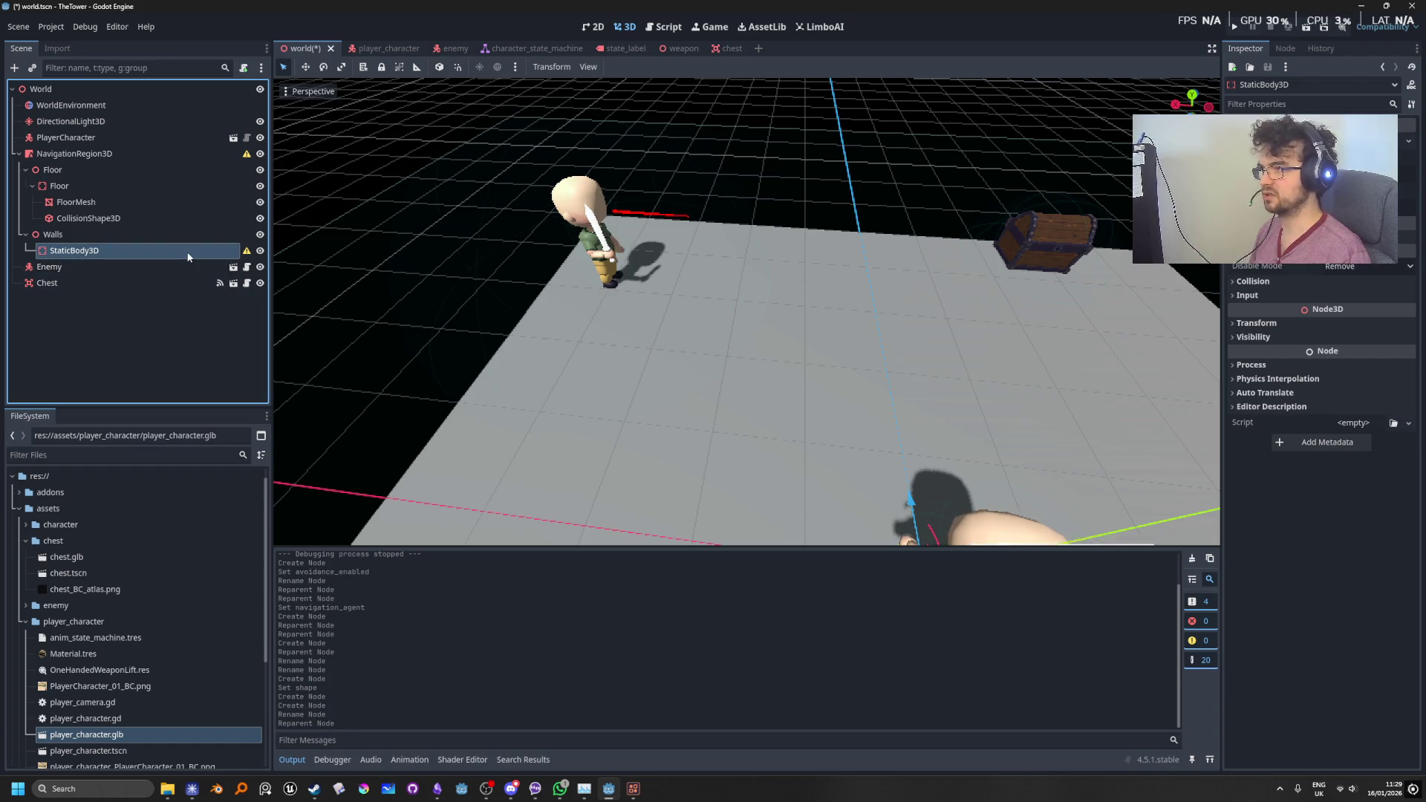
Step: Add a MeshInstance3D to the wall's StaticBody3D and assign it a box mesh
key("ctrl+a")
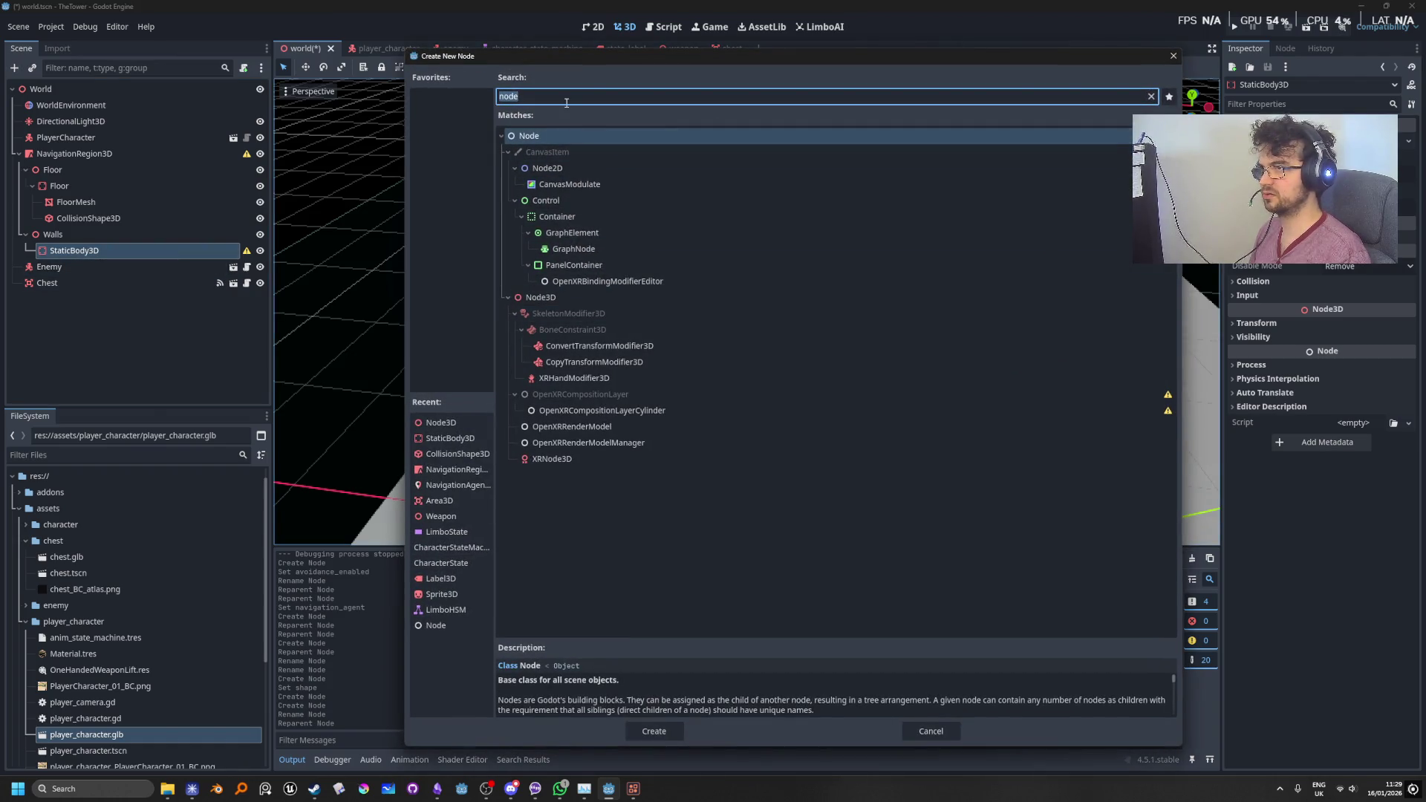
type("mesh")
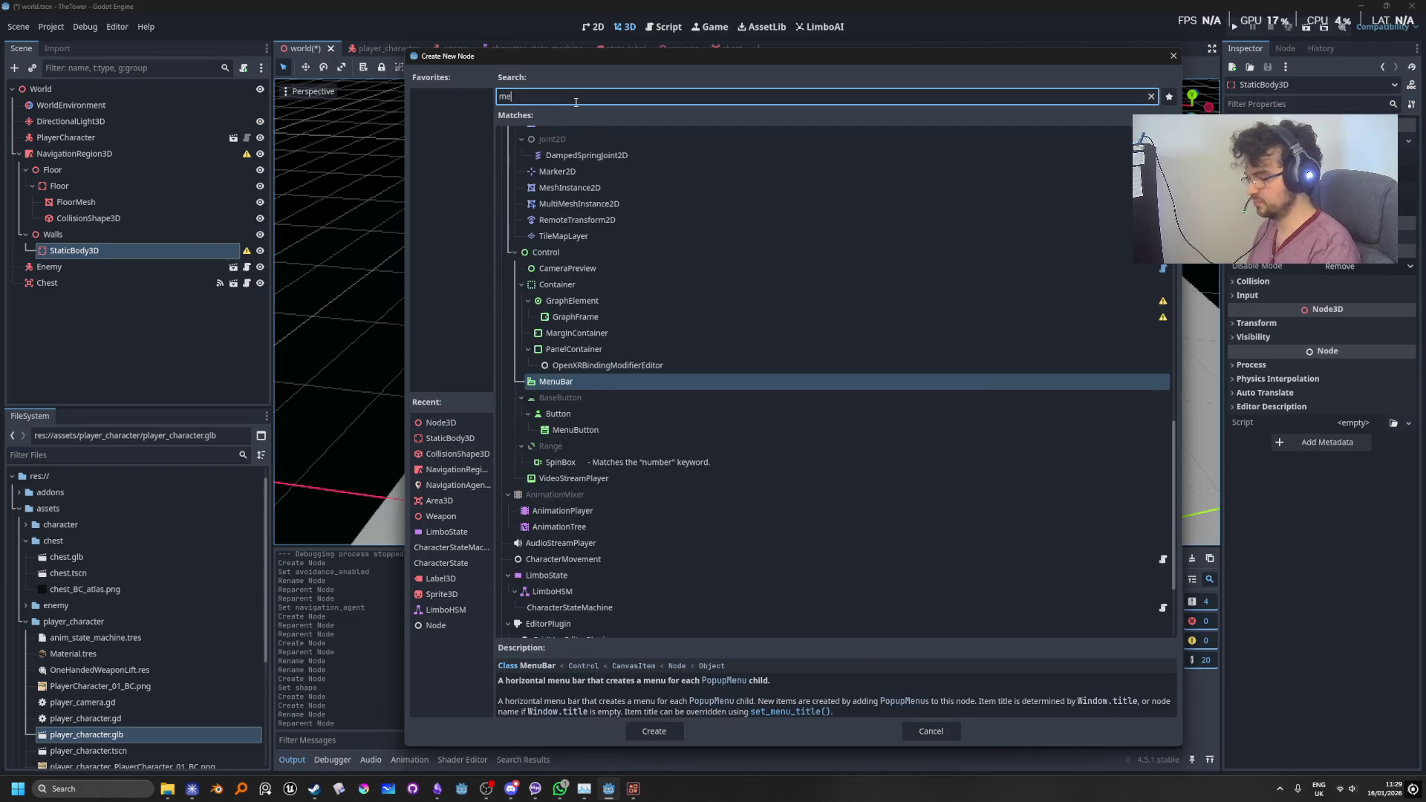
key("Return")
left_click_drag(749, 305, 724, 300)
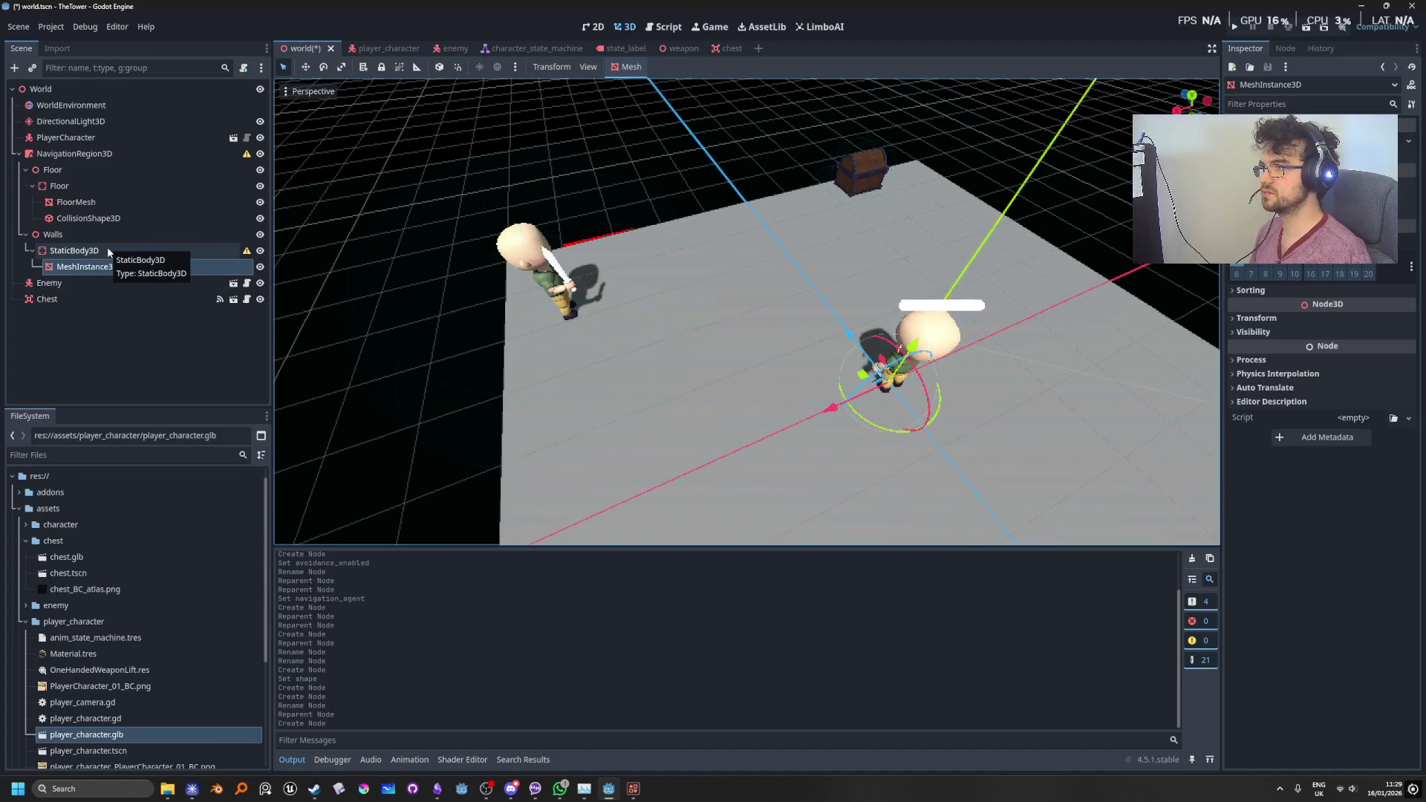
left_click(174, 251)
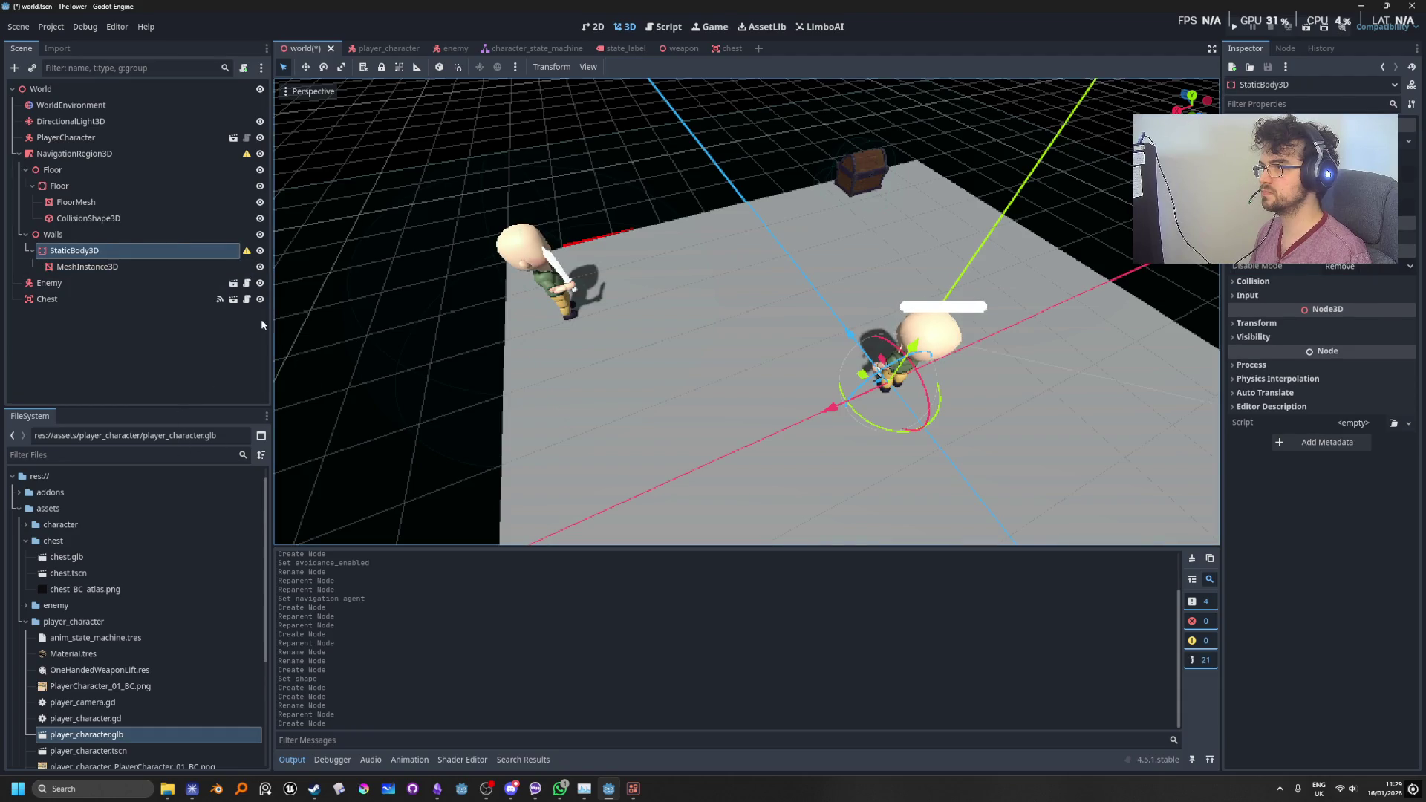
left_click_drag(274, 303, 300, 303)
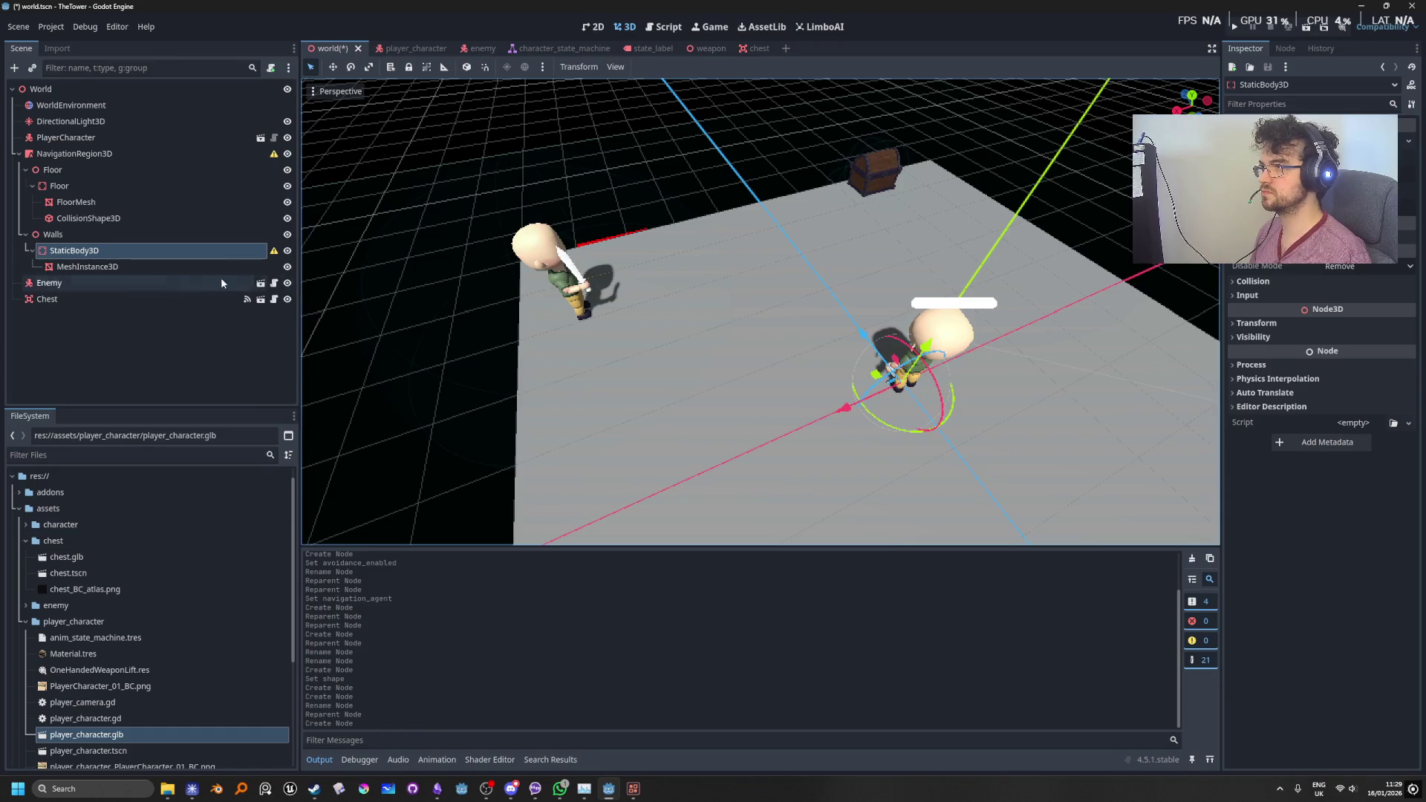
left_click(175, 269)
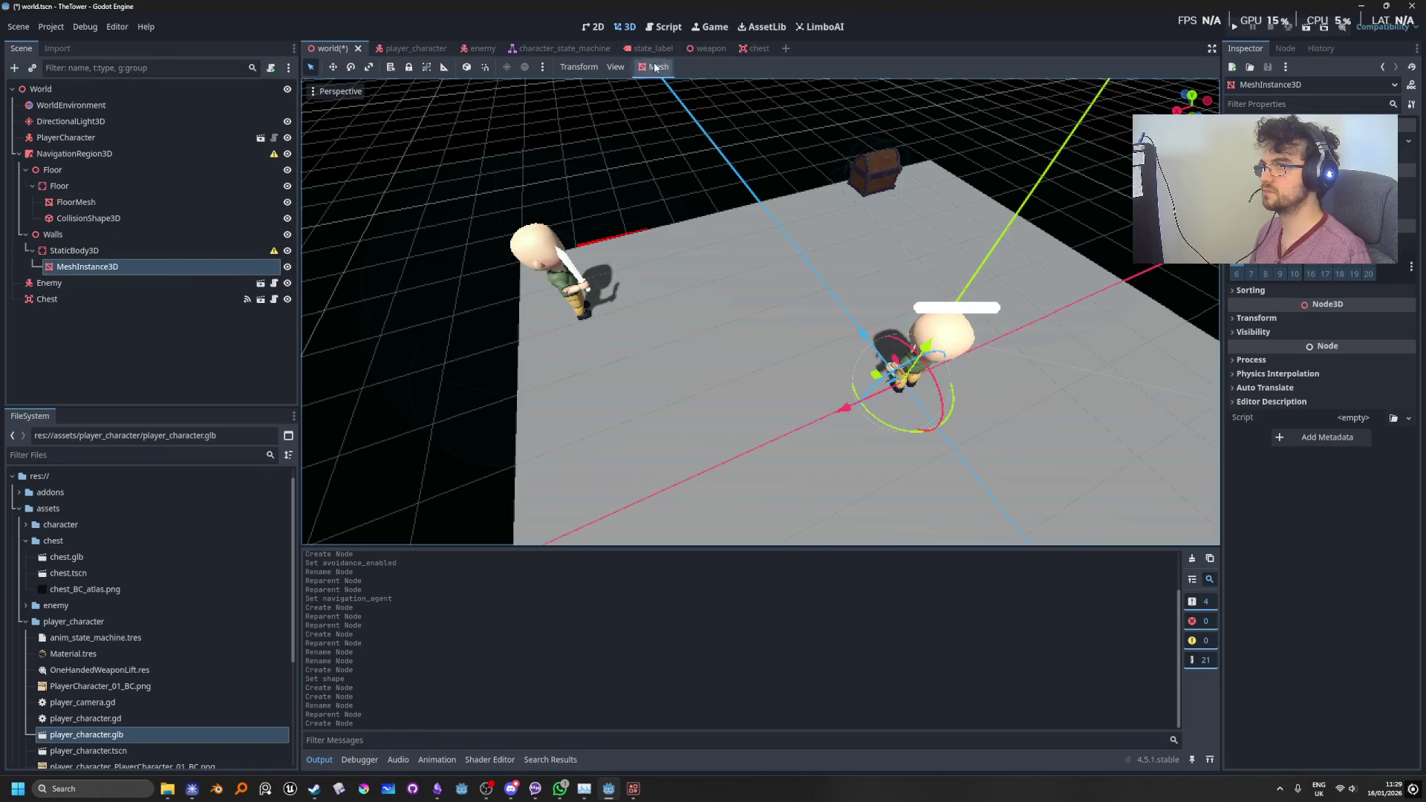
left_click(655, 67)
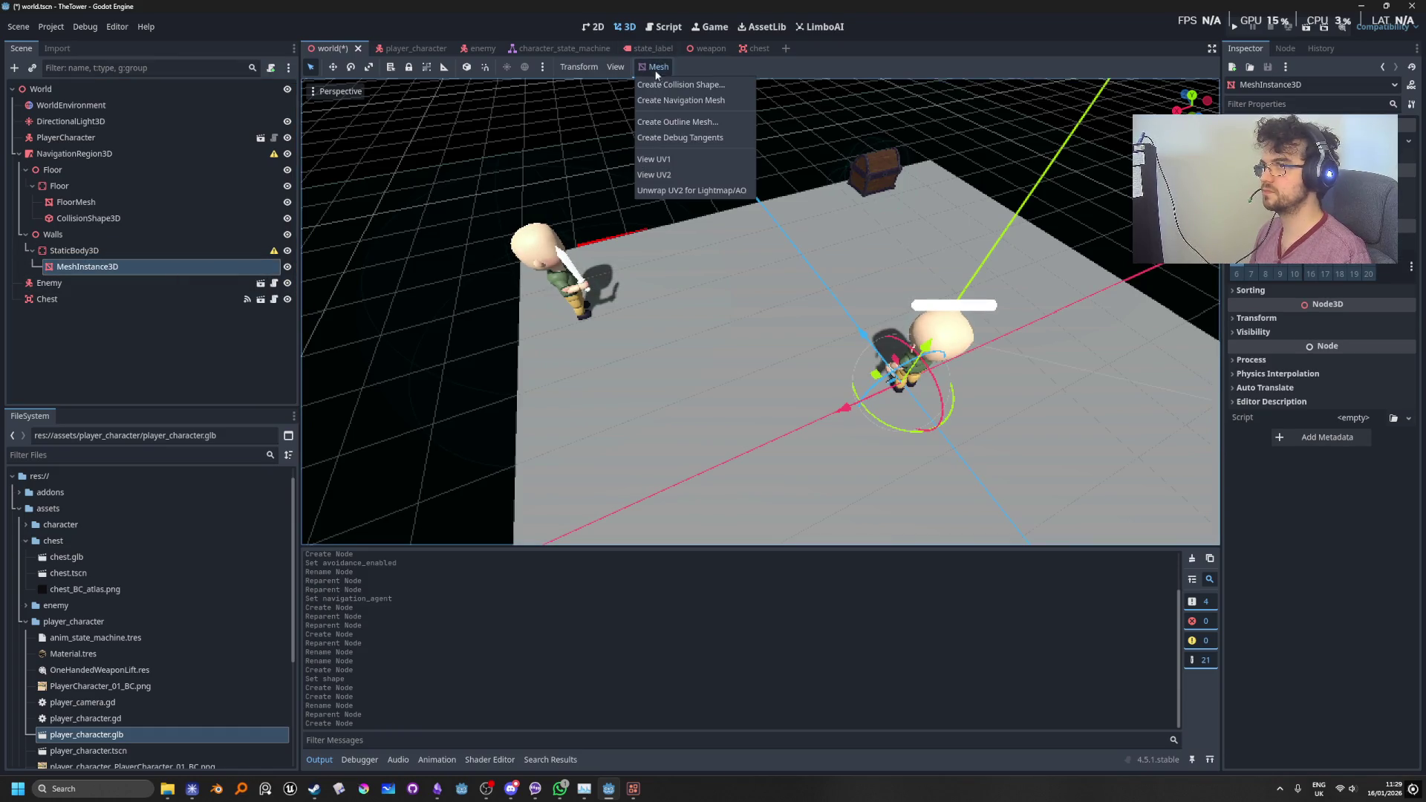
left_click(711, 73)
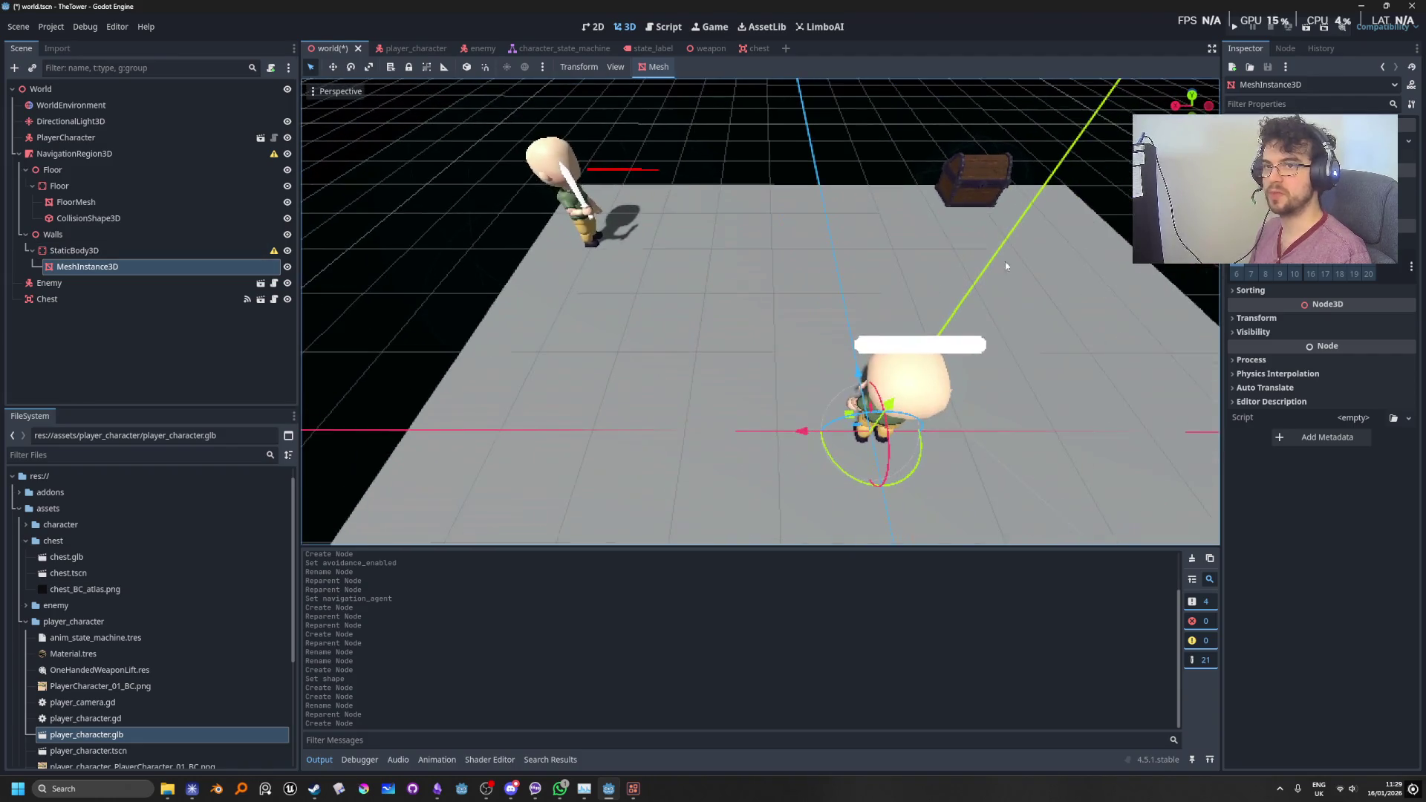
left_click(1409, 140)
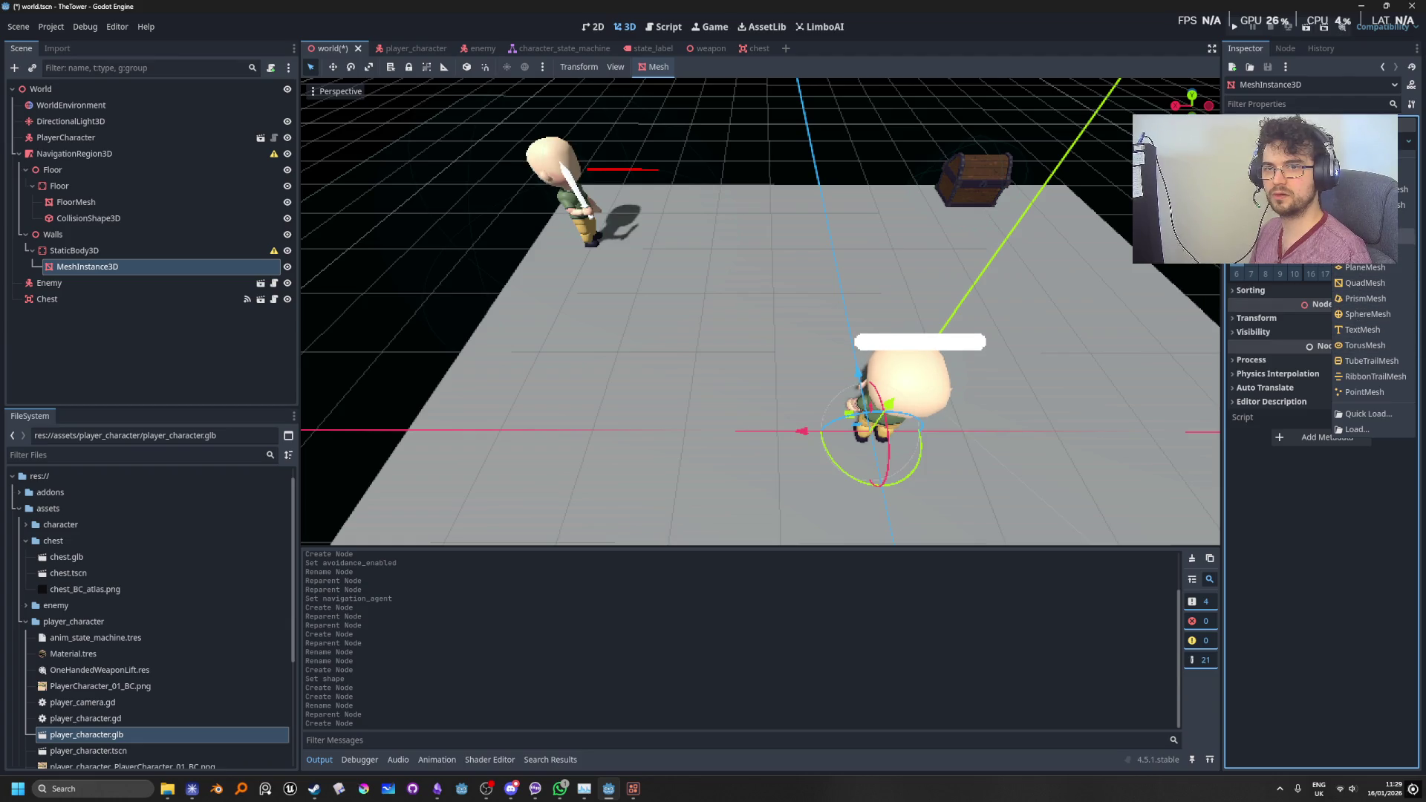
left_click(1359, 220)
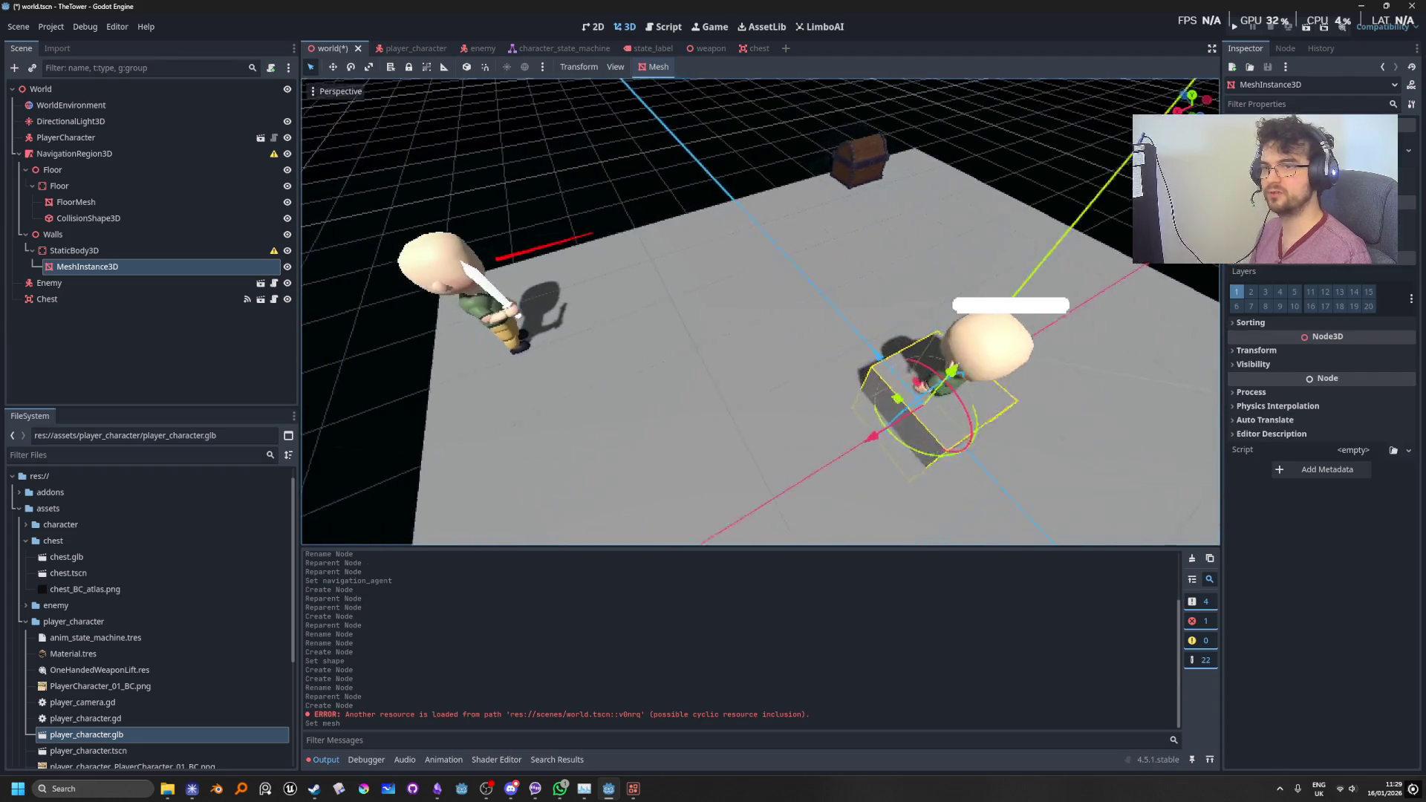
Step: Assign a new BoxMesh to the wall and frame it, leaving Custom AABB y at 0
scroll(1319, 445, "up", 5)
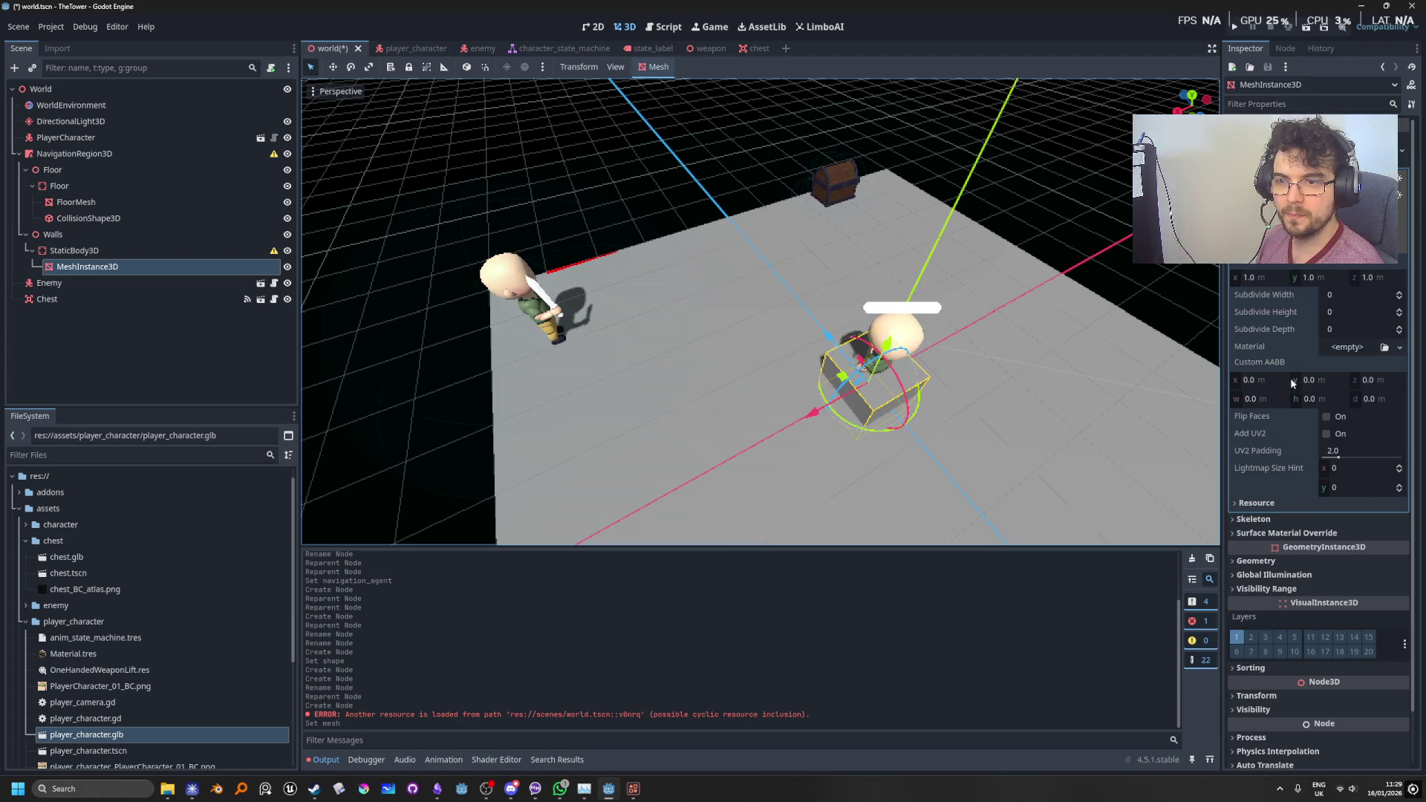
mouse_move(1281, 364)
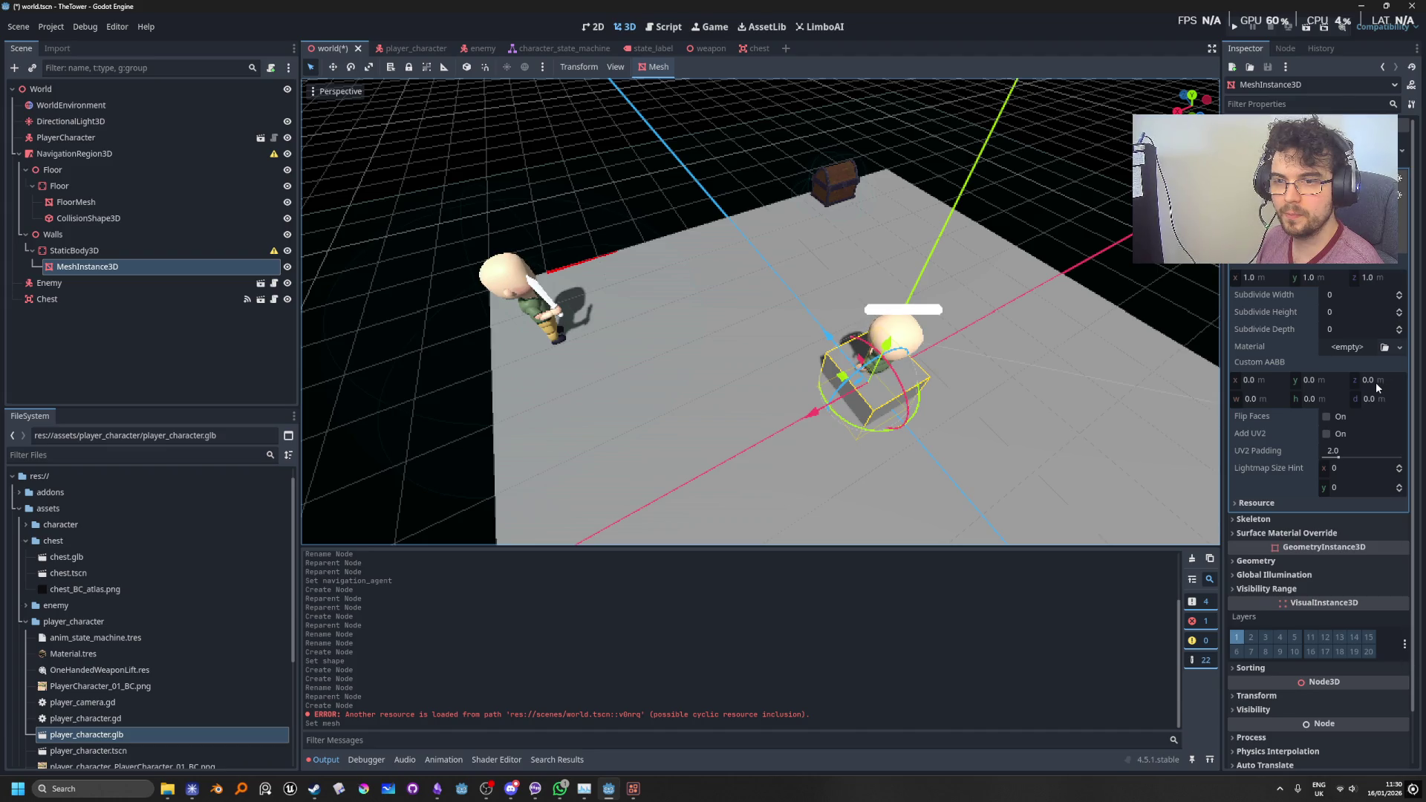
key("f")
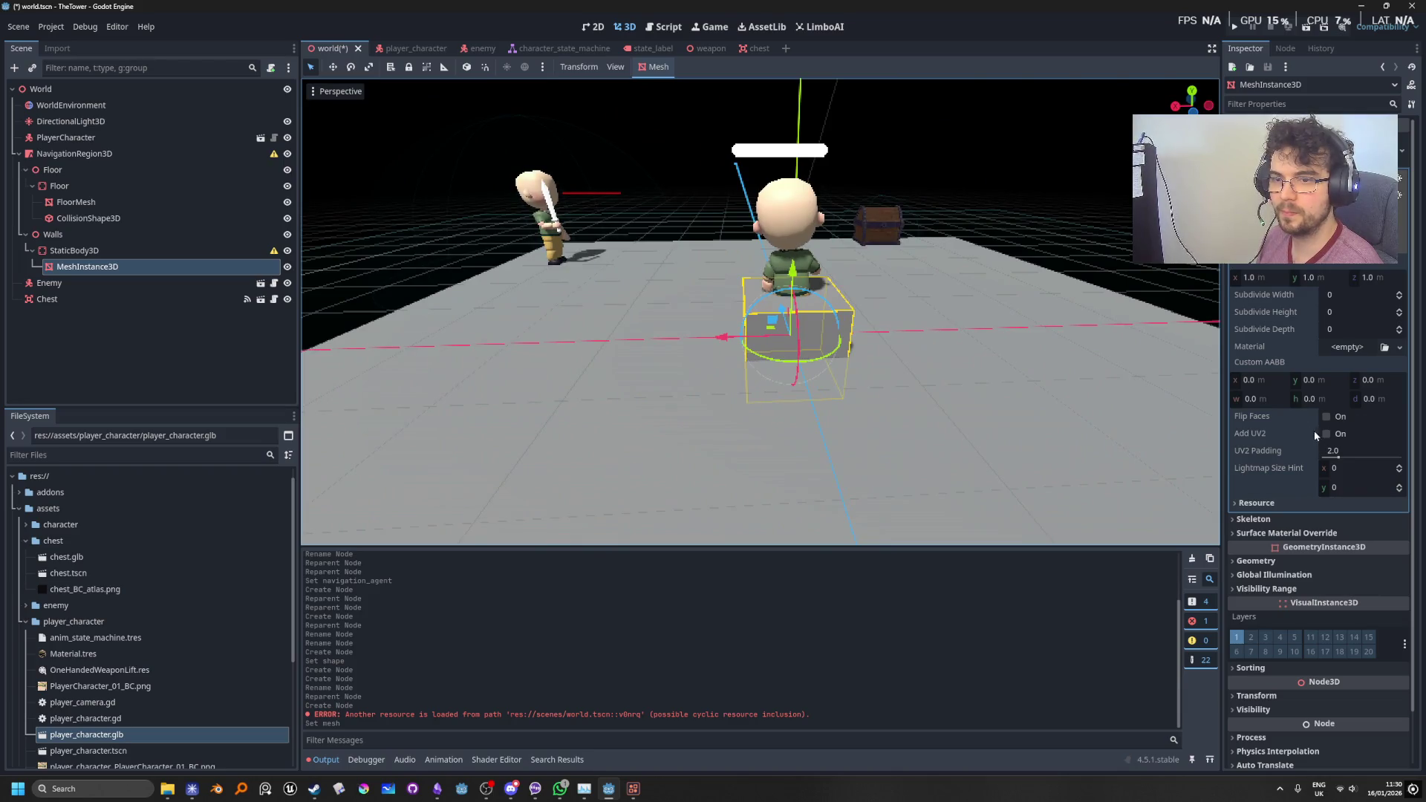
left_click_drag(1313, 382, 1313, 380)
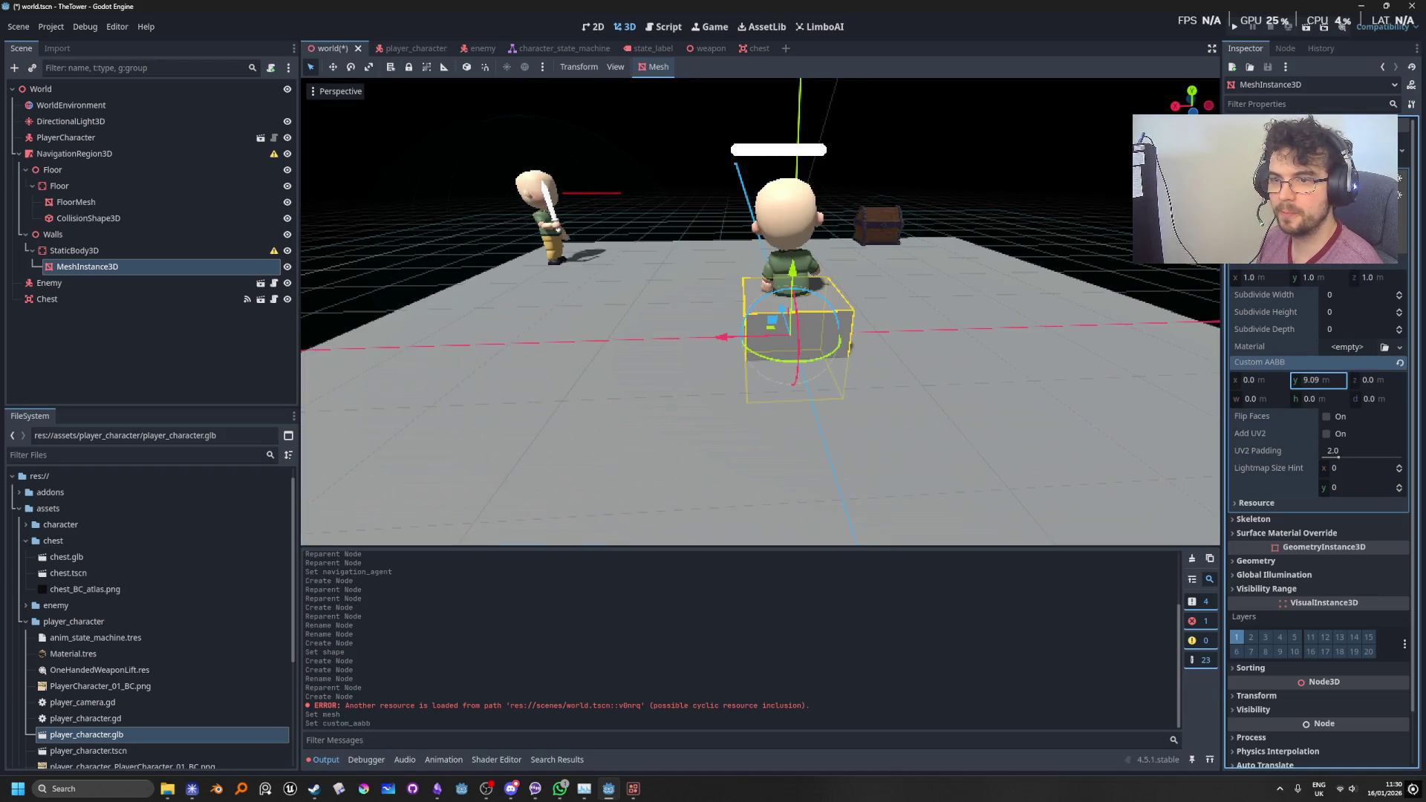
left_click(1400, 363)
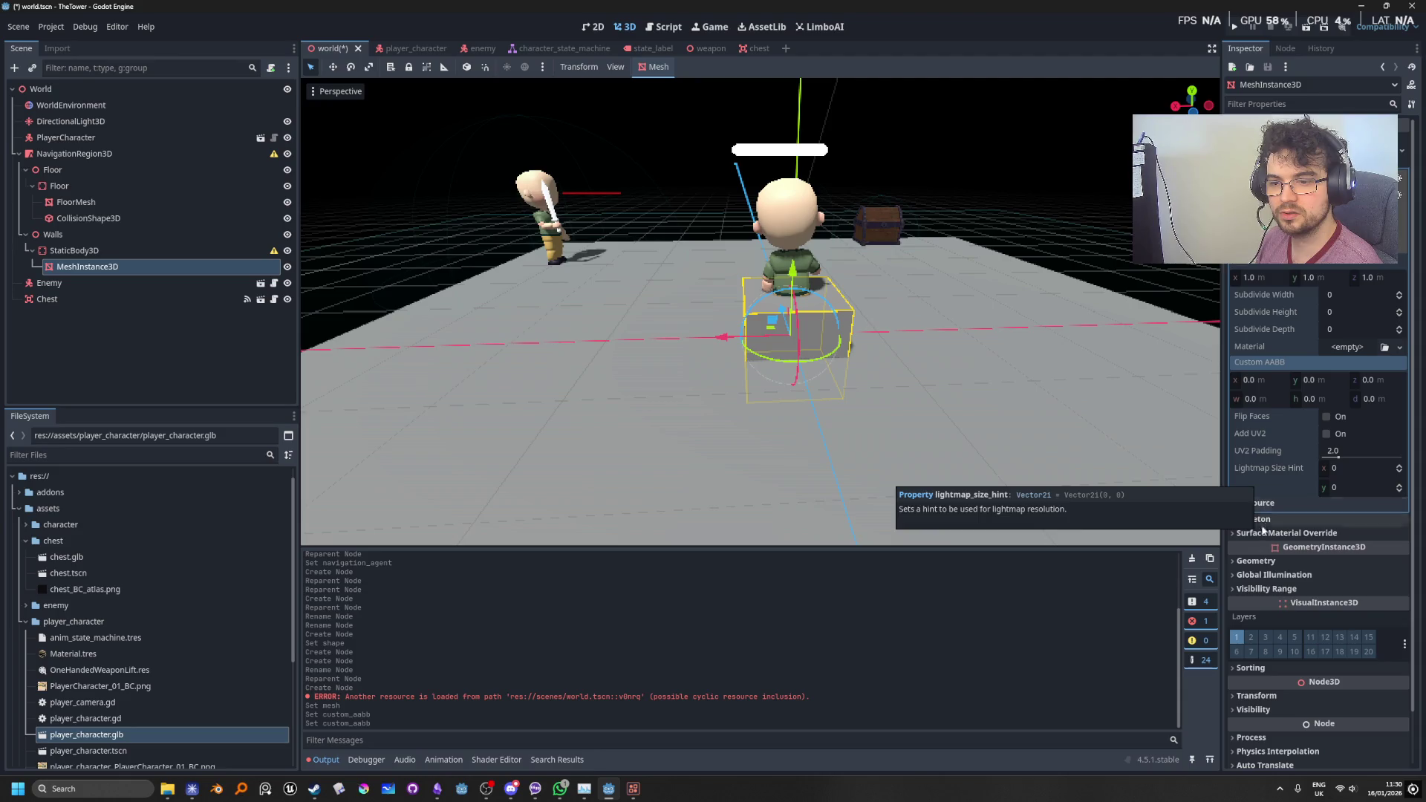
Step: Raise the box to a Y position of 0.485 m so it sits on the floor
left_click(1263, 696)
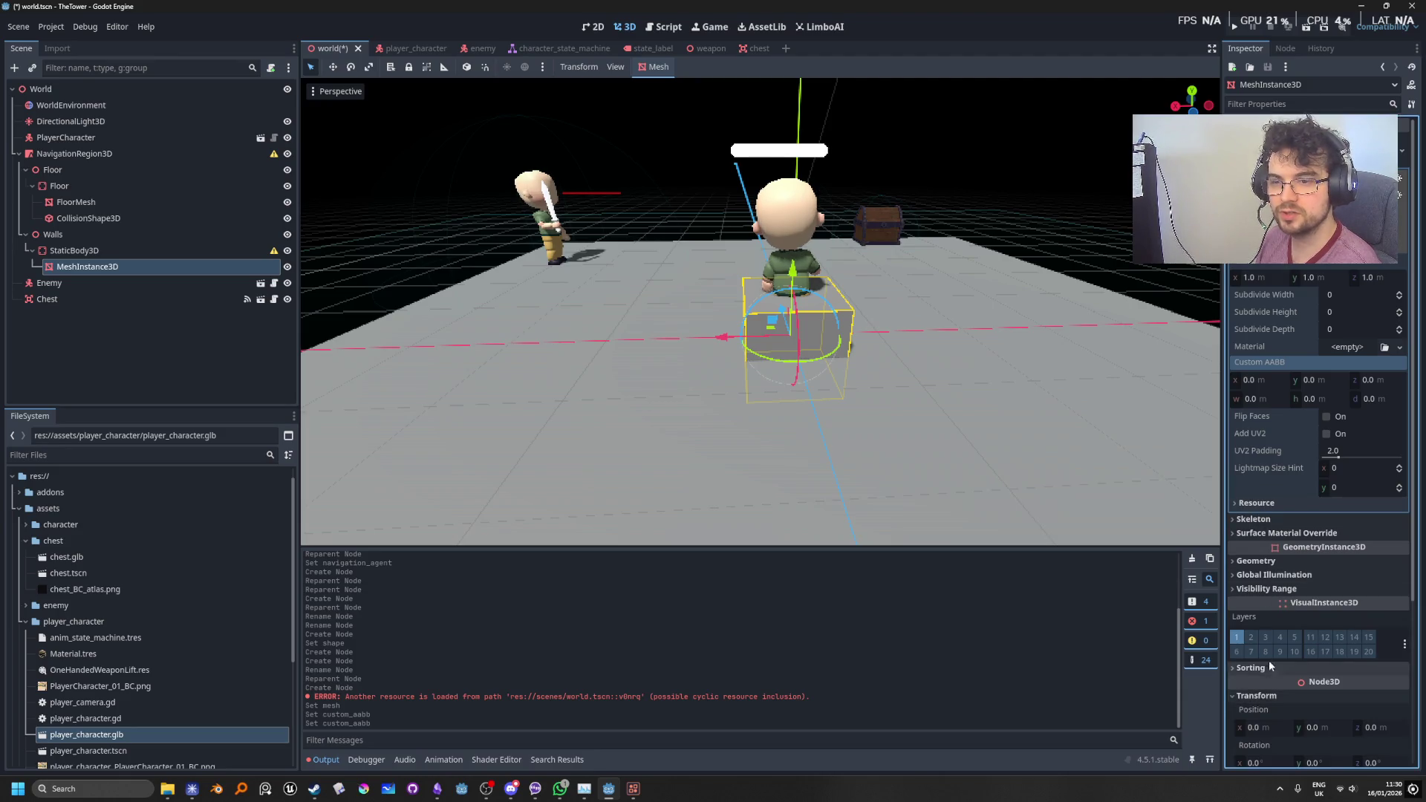
scroll(1269, 667, "down", 5)
left_click_drag(1321, 507, 1344, 507)
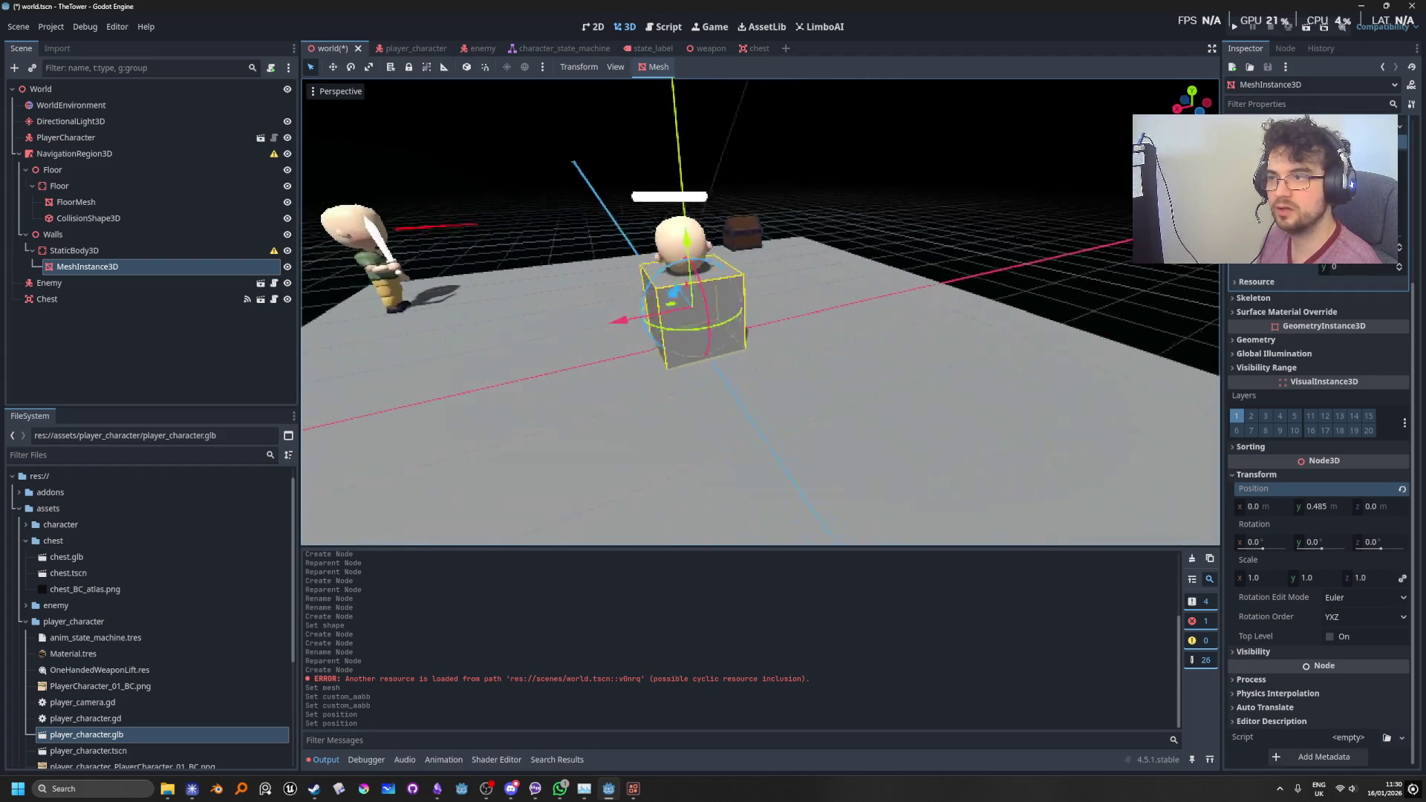
Step: Make the box mesh tall and thin and lift it onto the floor at Y 0.937 m
scroll(1276, 314, "up", 3)
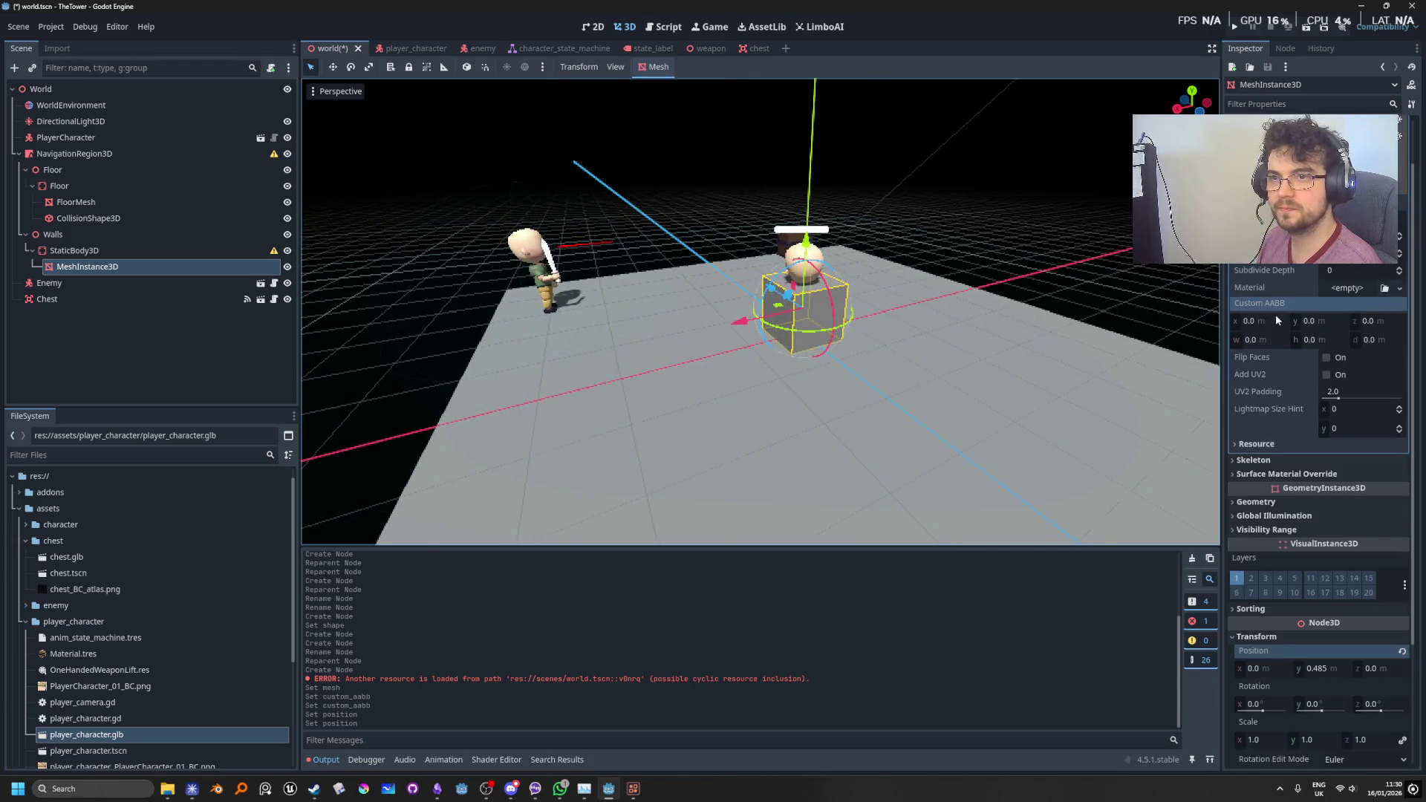
key("Return")
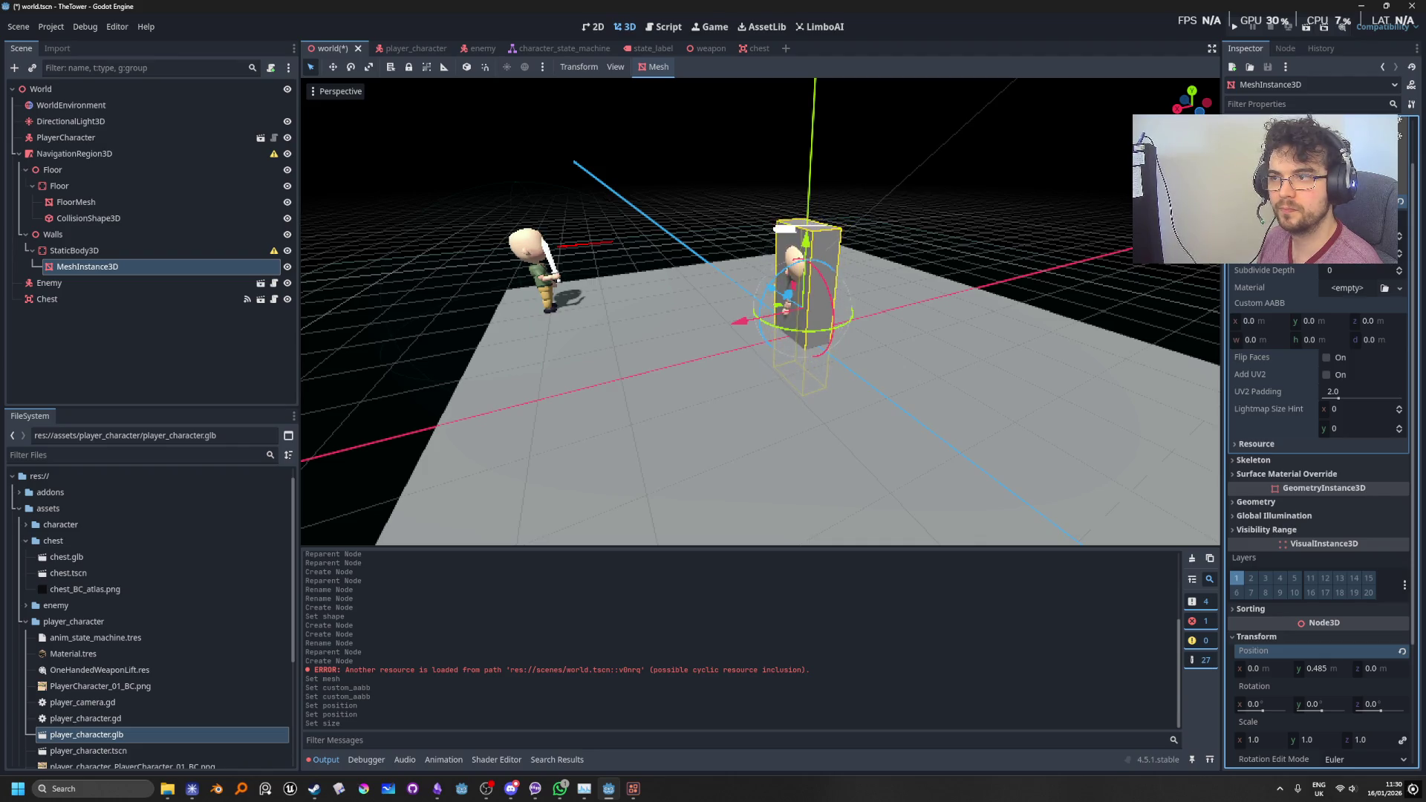
key("Return")
key("Return")
key("Return")
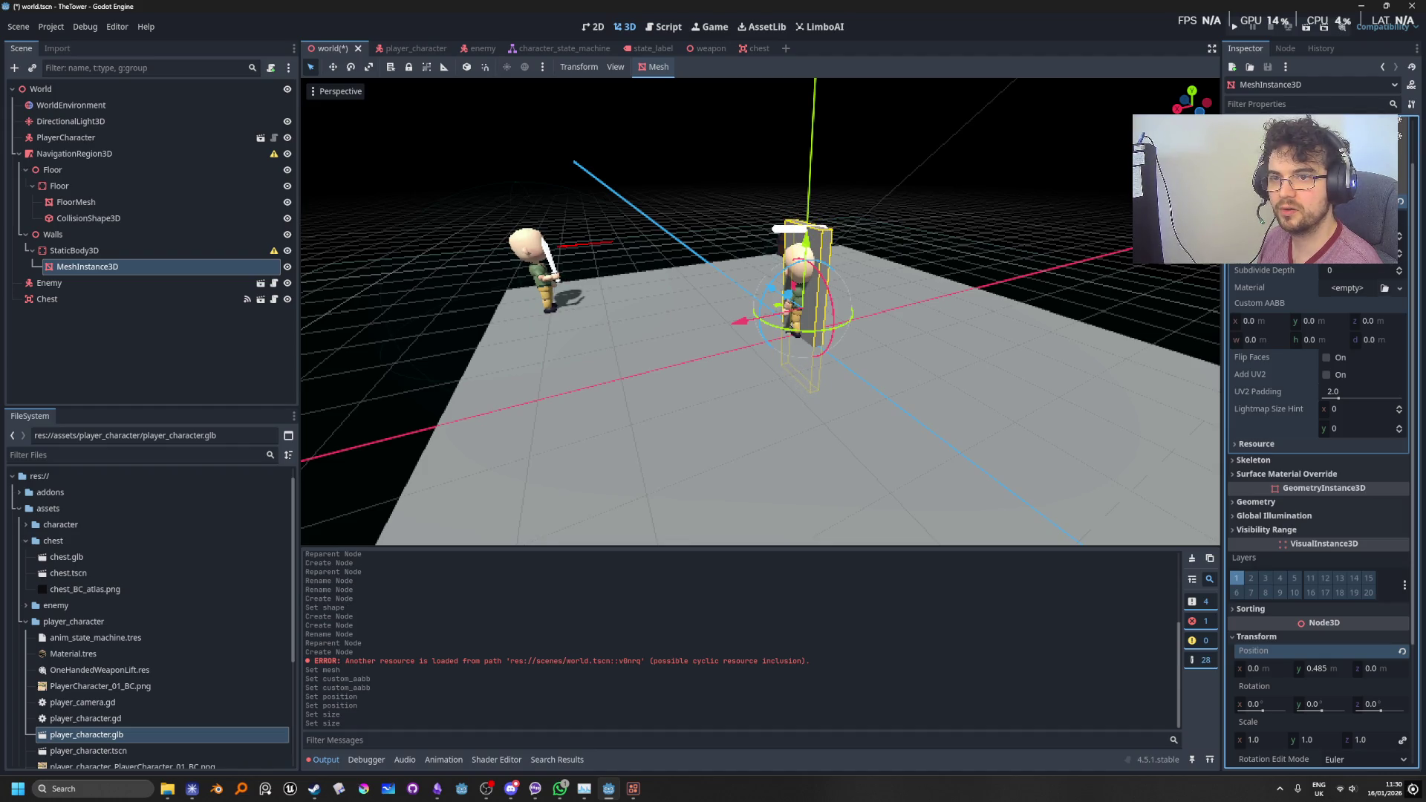
mouse_move(812, 240)
left_mouse_down()
mouse_move(822, 199)
mouse_move(823, 212)
left_mouse_up()
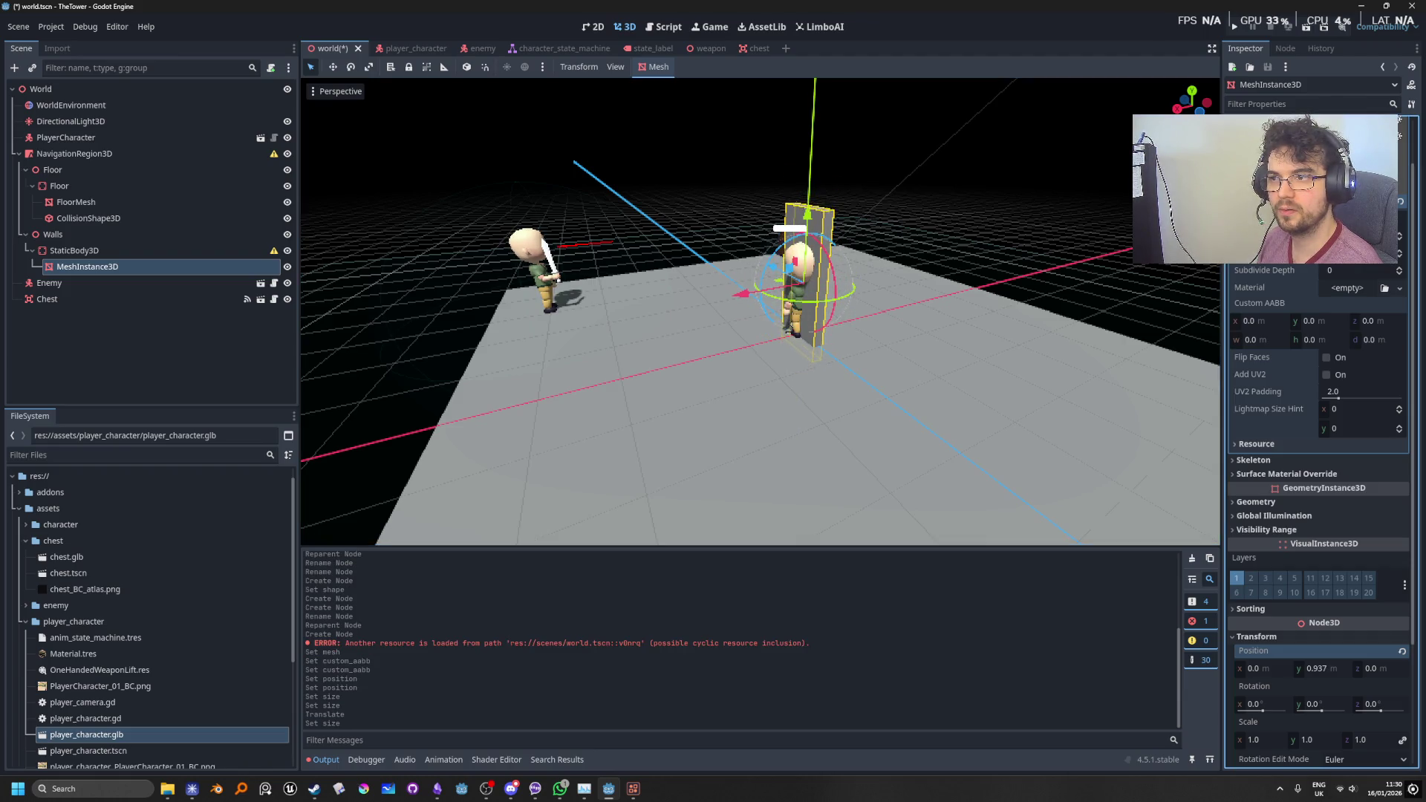
Step: Widen the wall and slide it to X 1.729 m and Z 1.069 m
key("w")
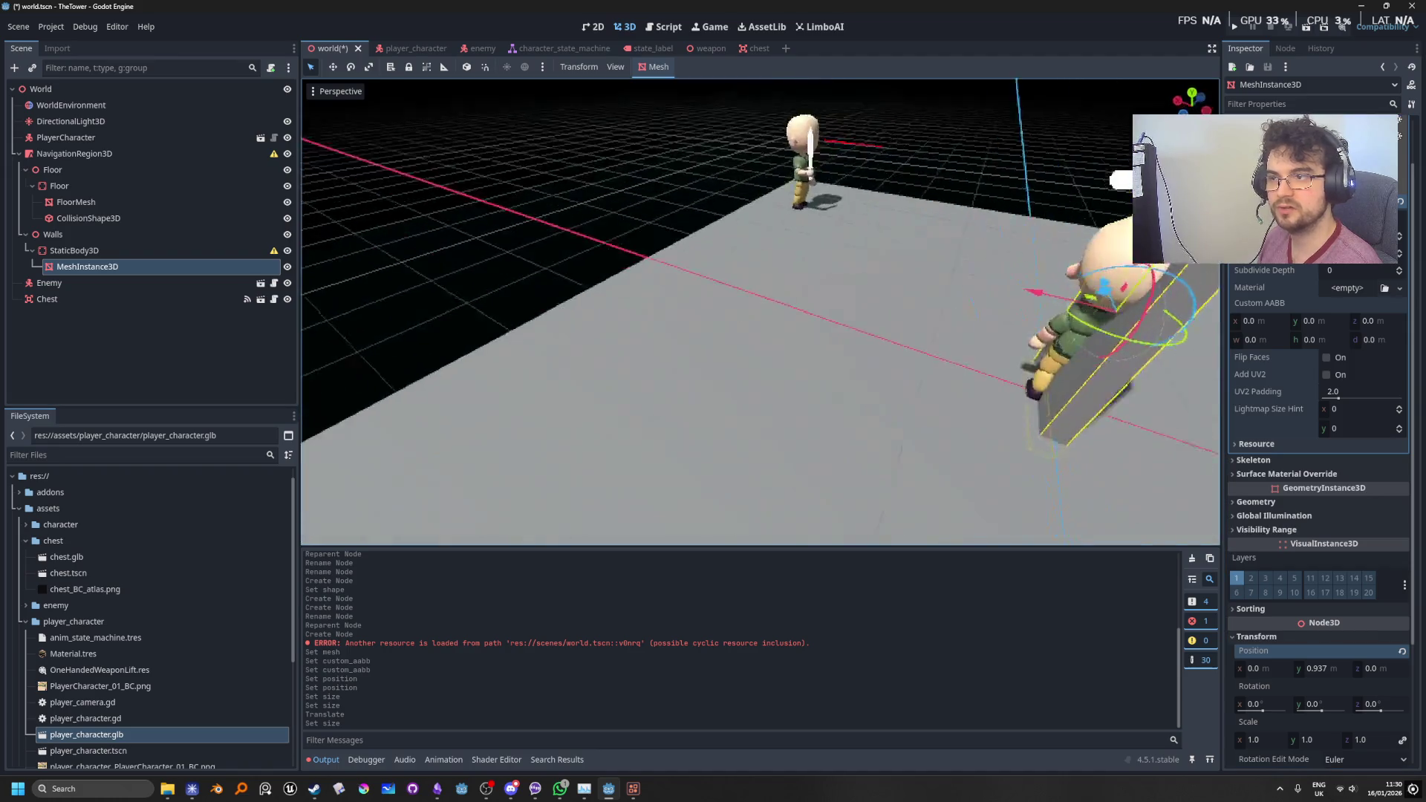
key("w")
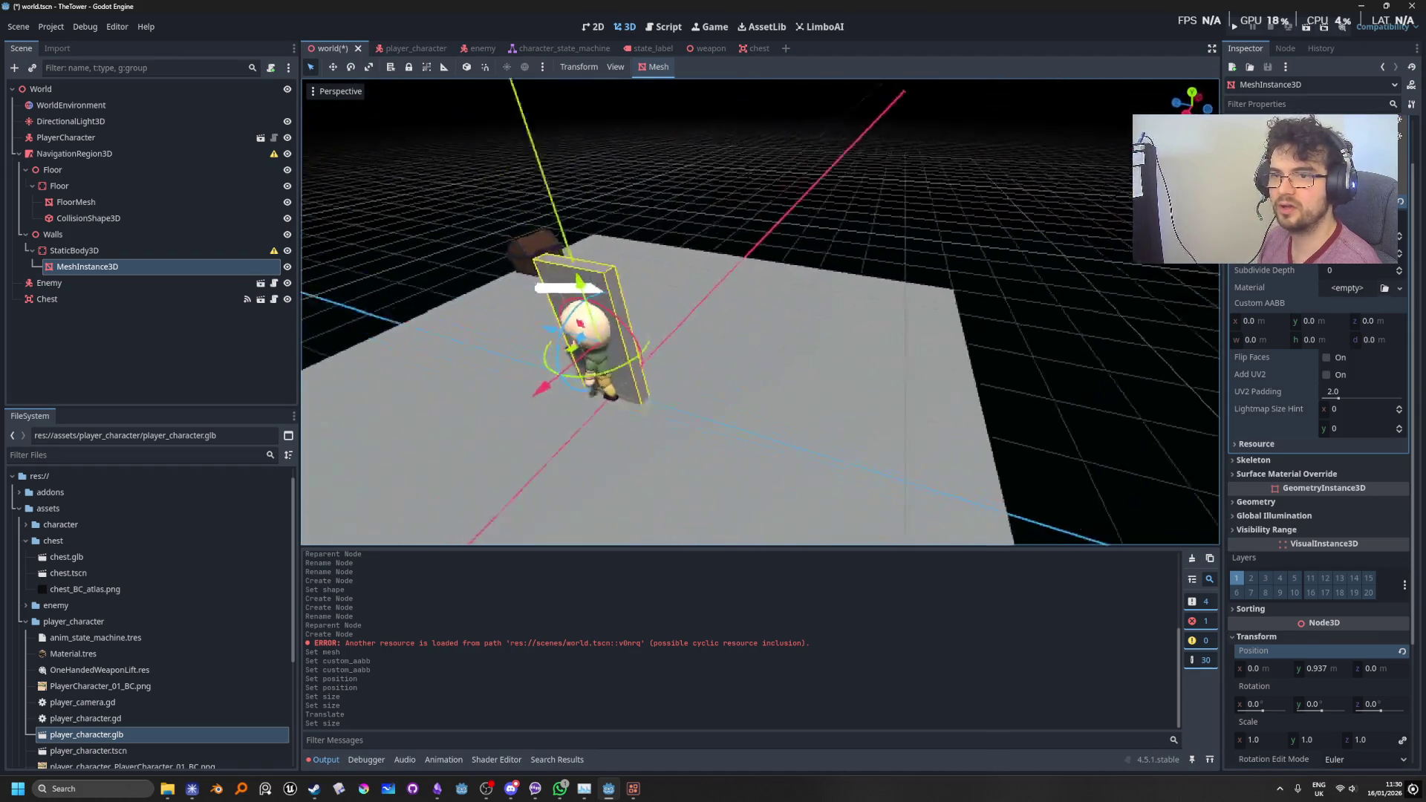
left_click_drag(1337, 219, 1338, 219)
key("a")
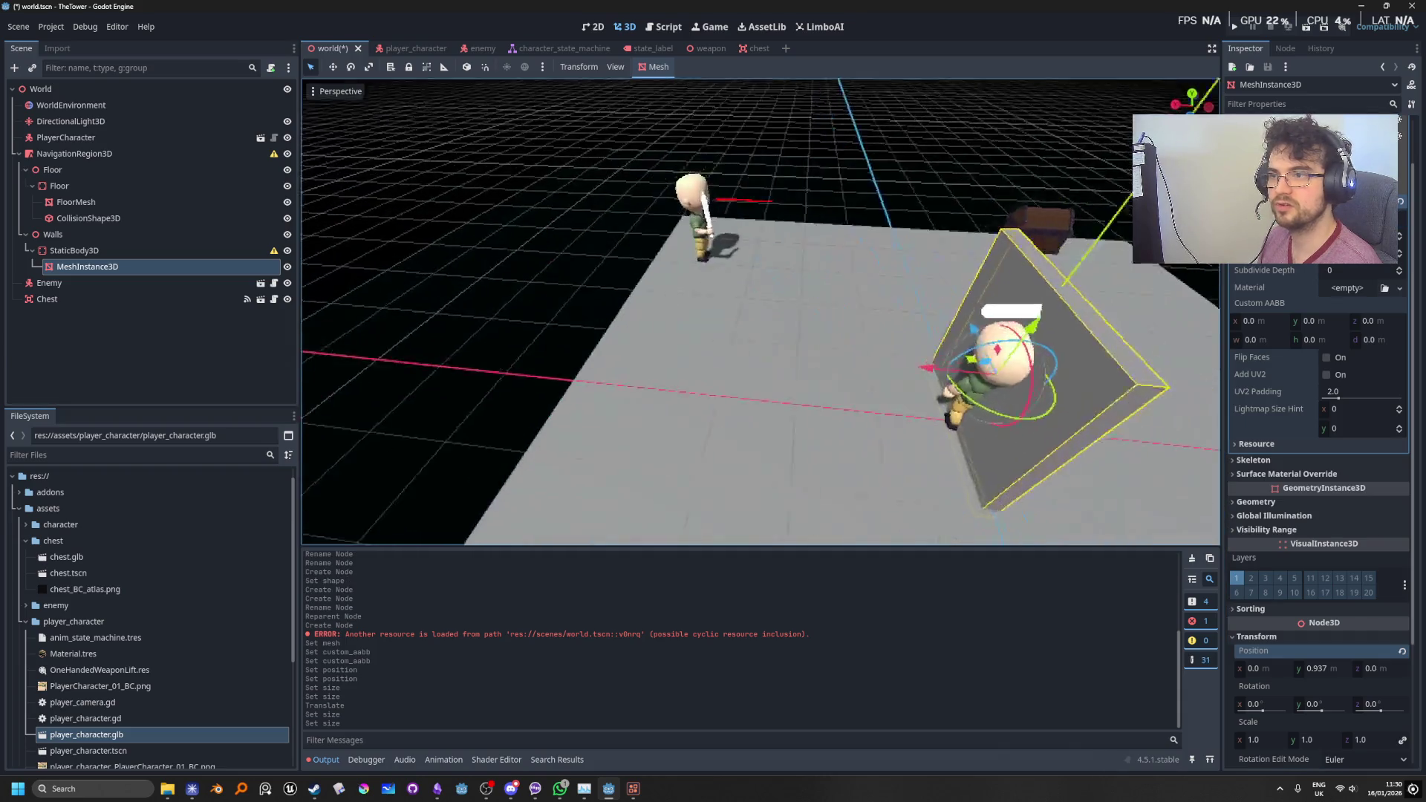
left_click_drag(715, 325, 554, 309)
mouse_move(839, 332)
left_mouse_down()
mouse_move(893, 304)
mouse_move(336, 183)
left_mouse_up()
left_click(656, 66)
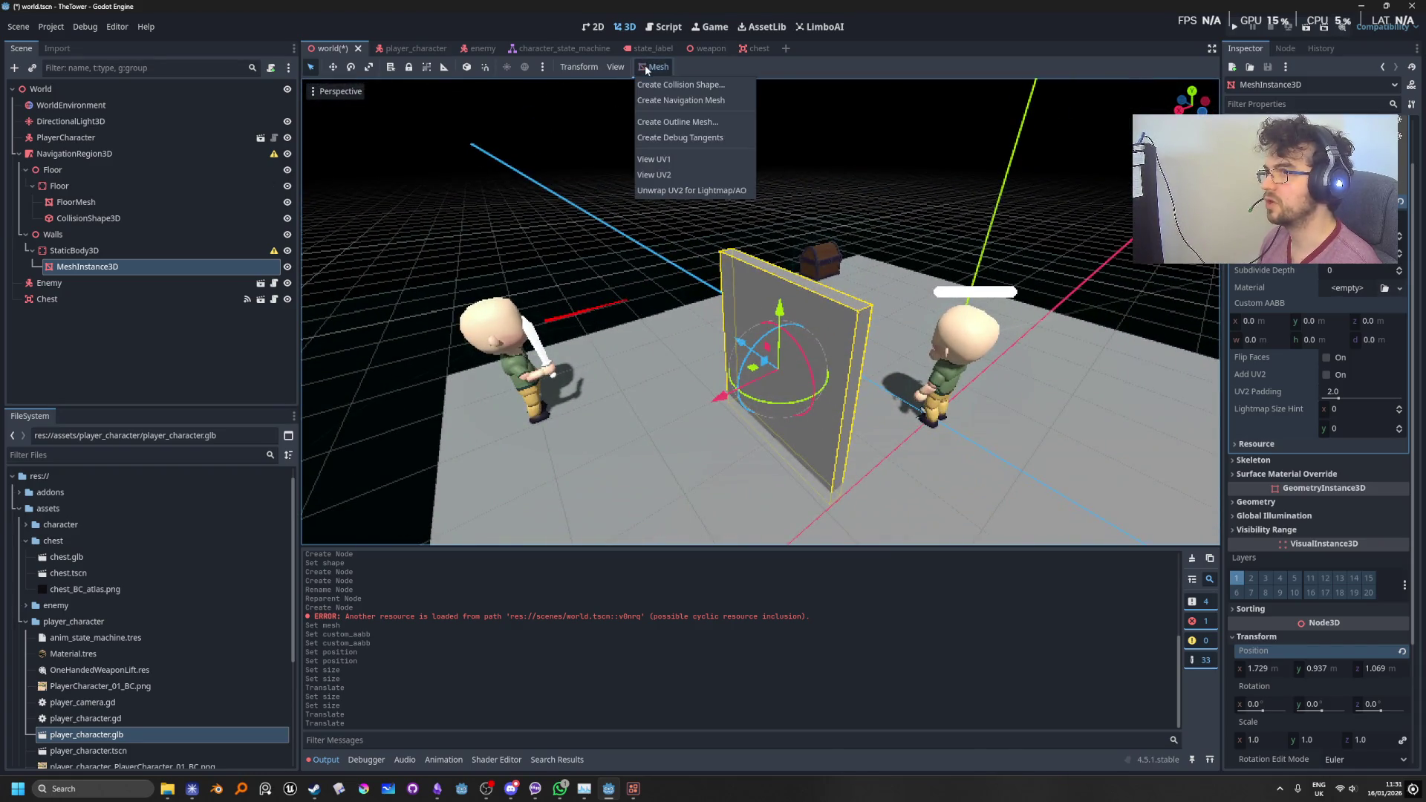
Step: Create a Single Convex collision shape from the wall mesh and select the new CollisionShape3D
left_click(694, 87)
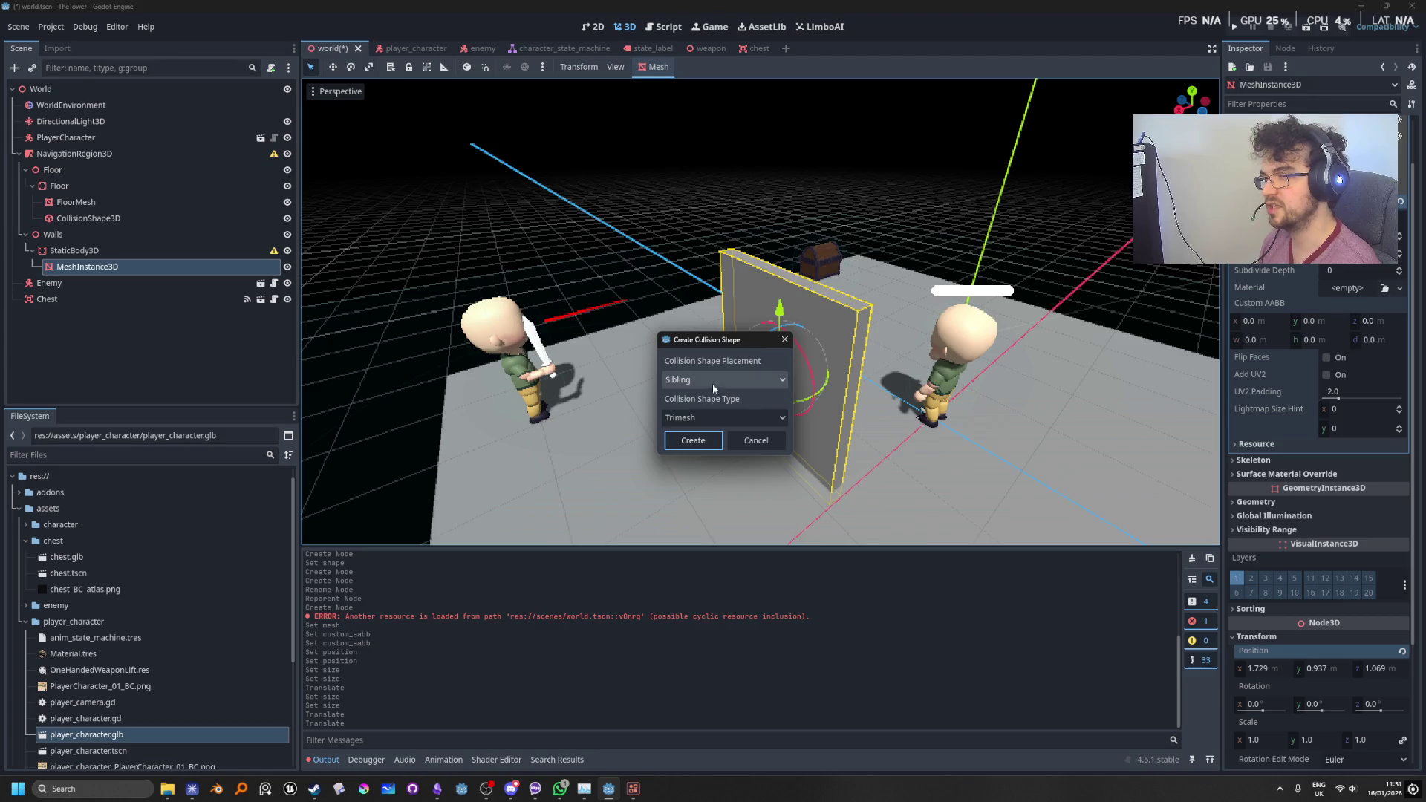
left_click(704, 418)
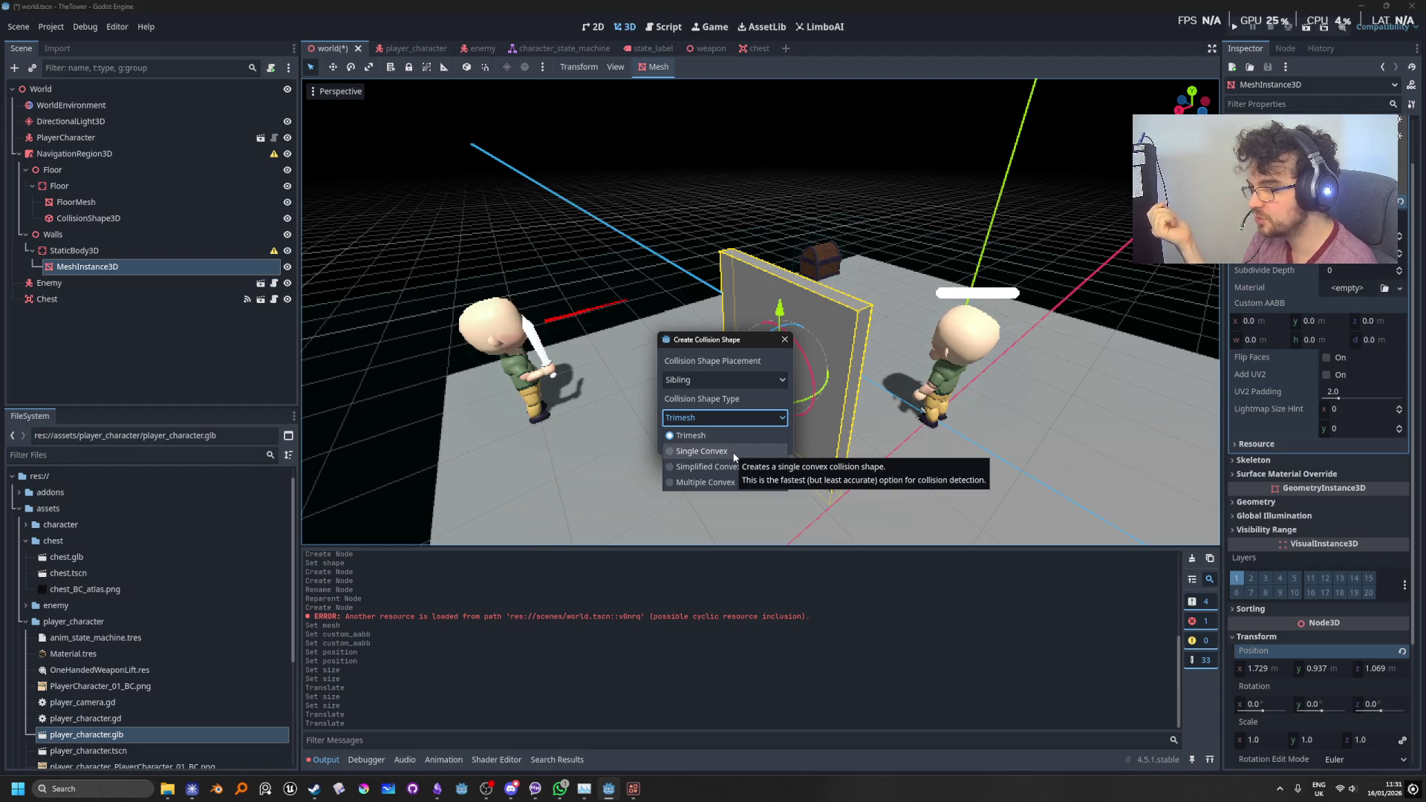
left_click(733, 452)
left_click(715, 439)
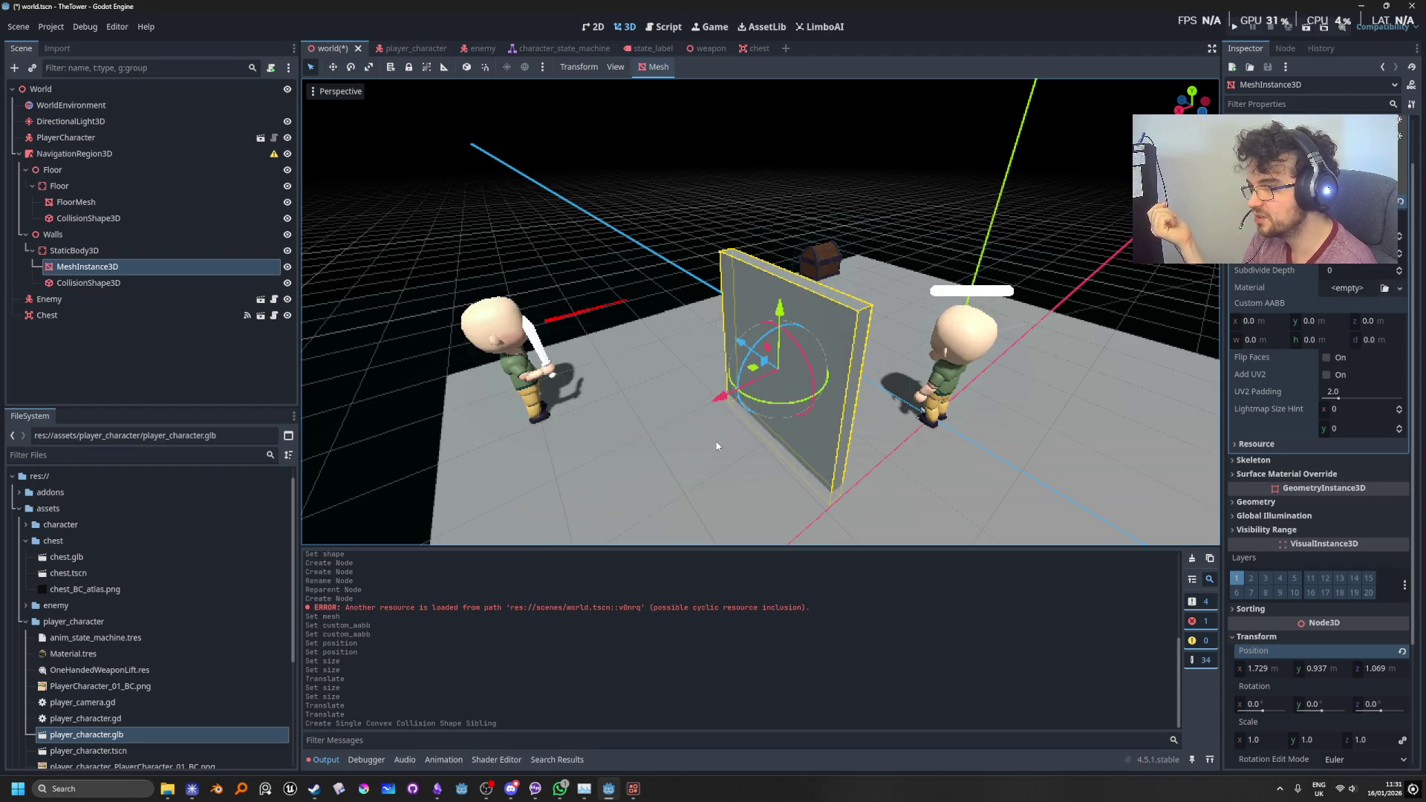
left_click(87, 283)
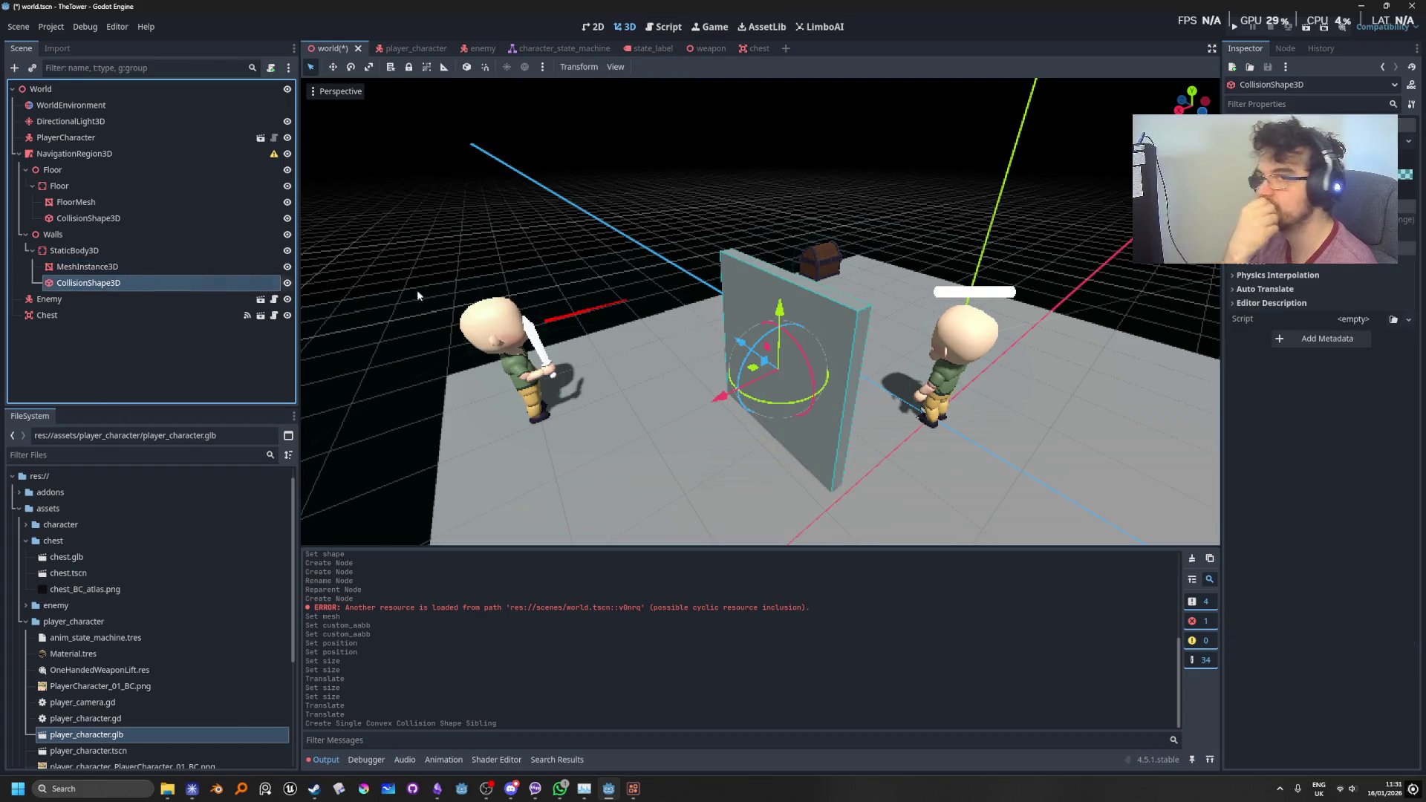
Step: Replace the convex collision shape with a new BoxShape3D
scroll(1323, 335, "up", 2)
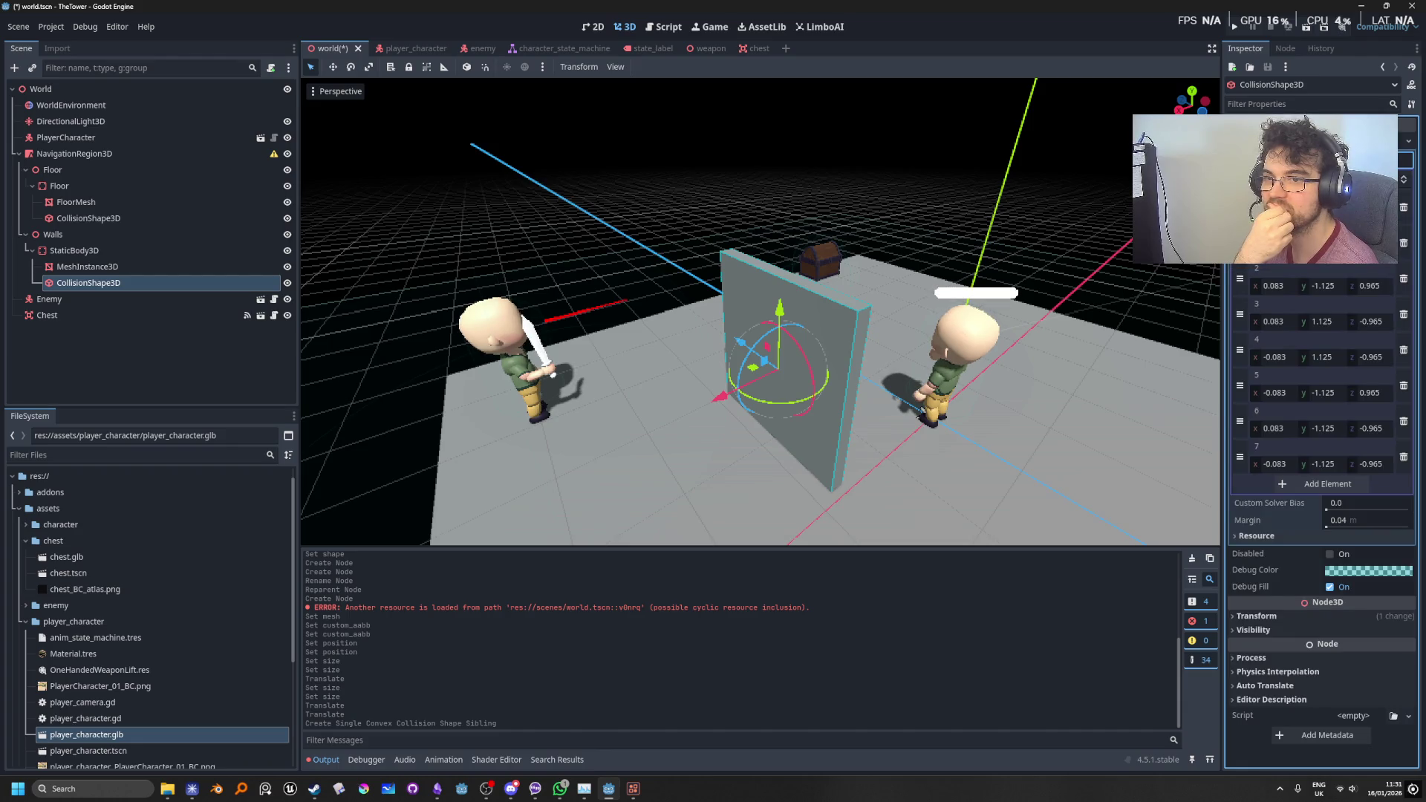
left_click(1408, 142)
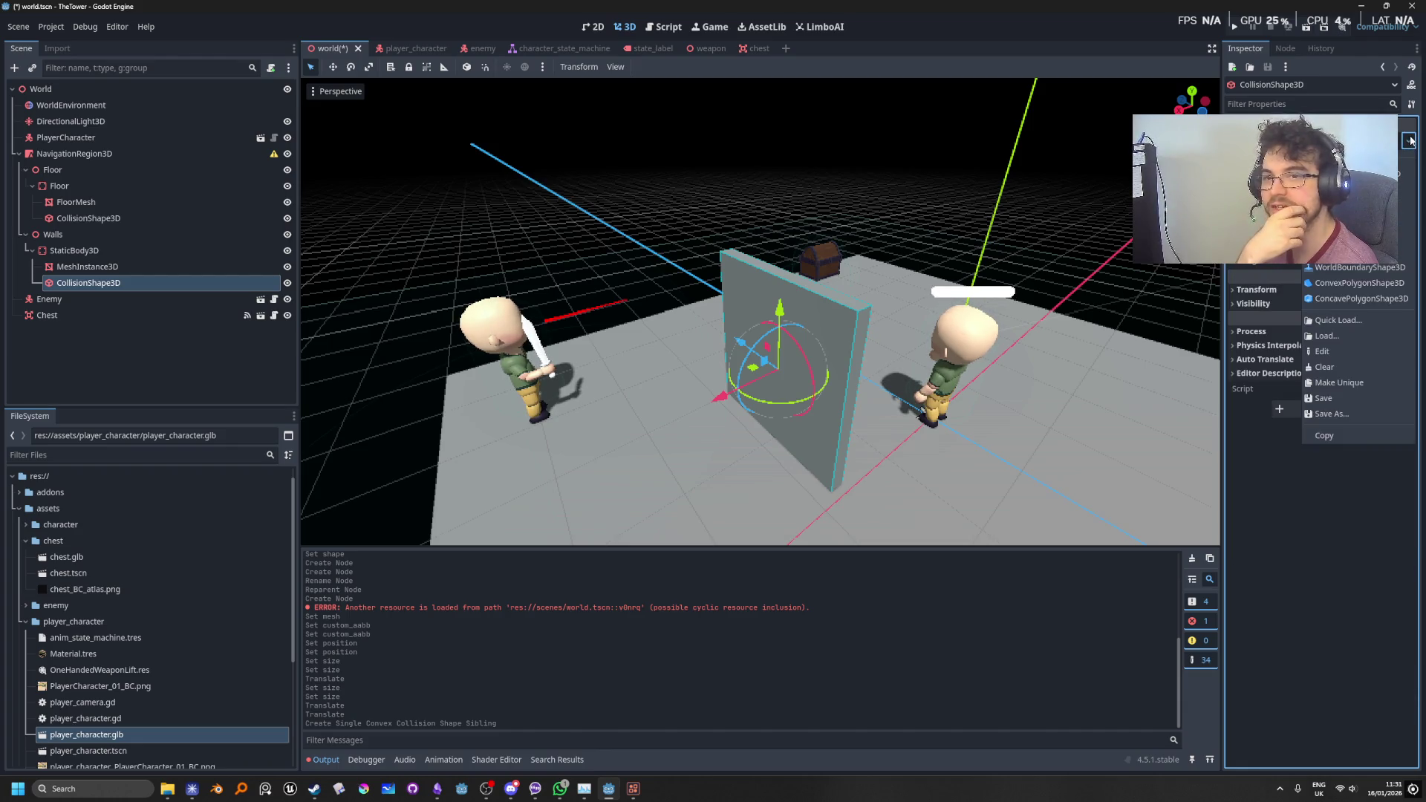
left_click(1360, 252)
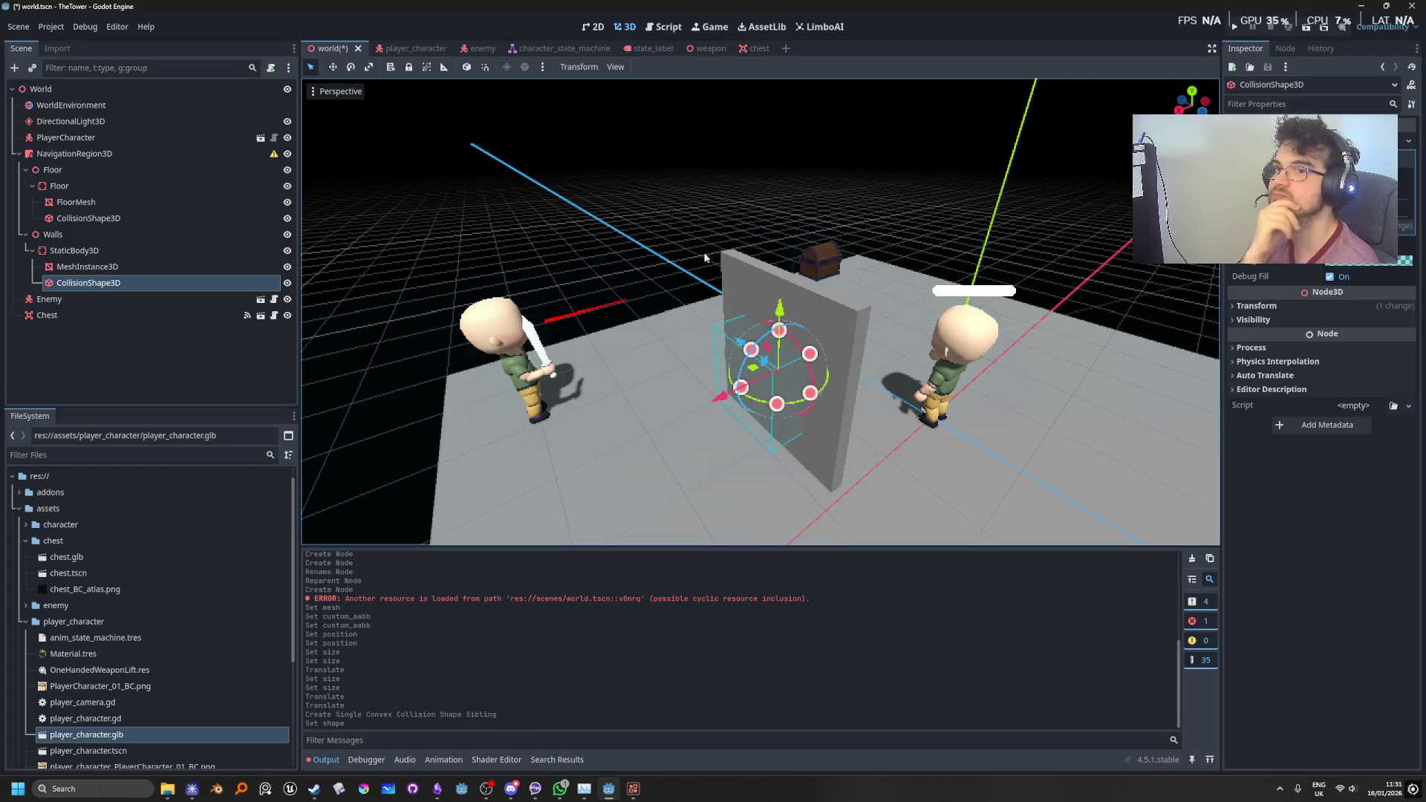
Step: Copy the wall mesh's size onto the box collision shape, then select the StaticBody3D
left_click(99, 267)
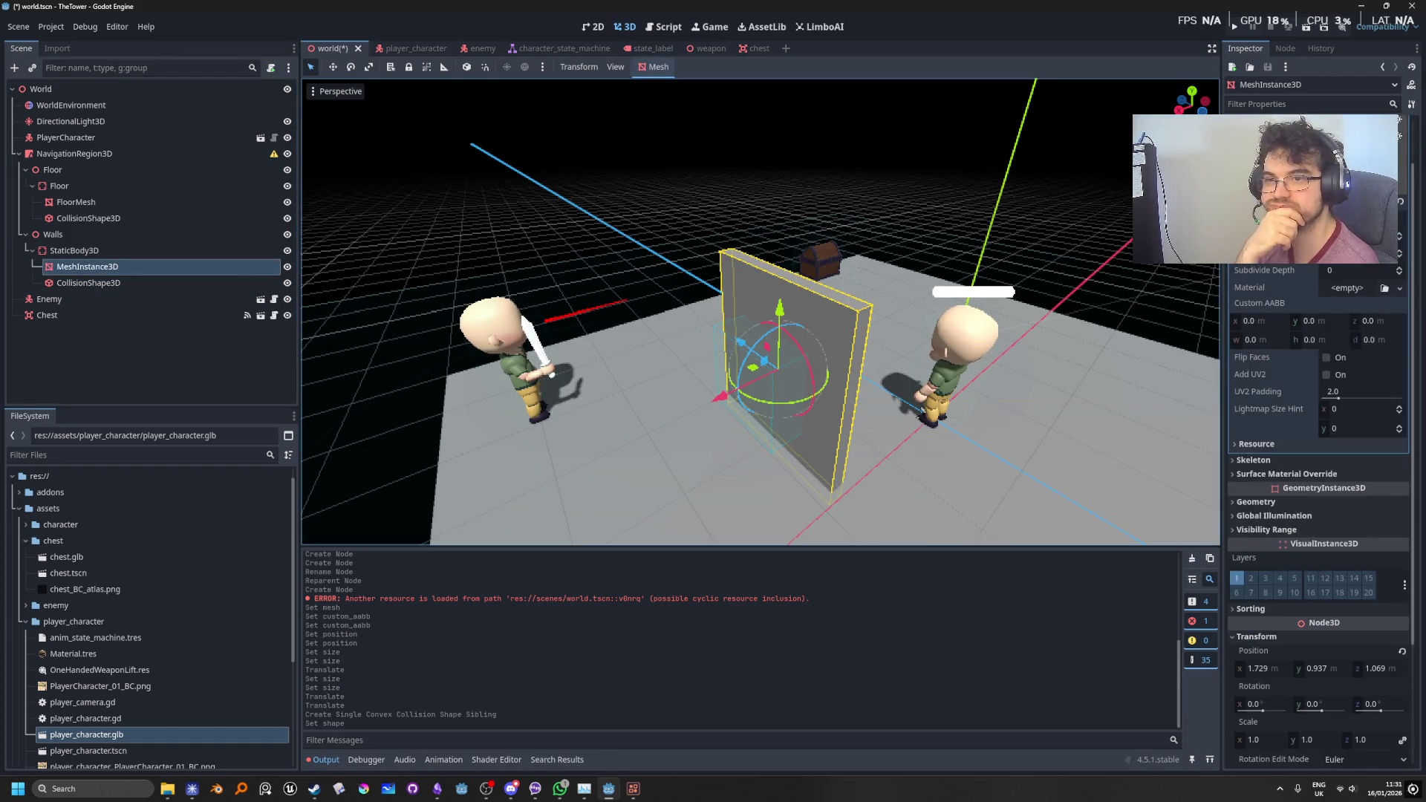
right_click(1254, 257)
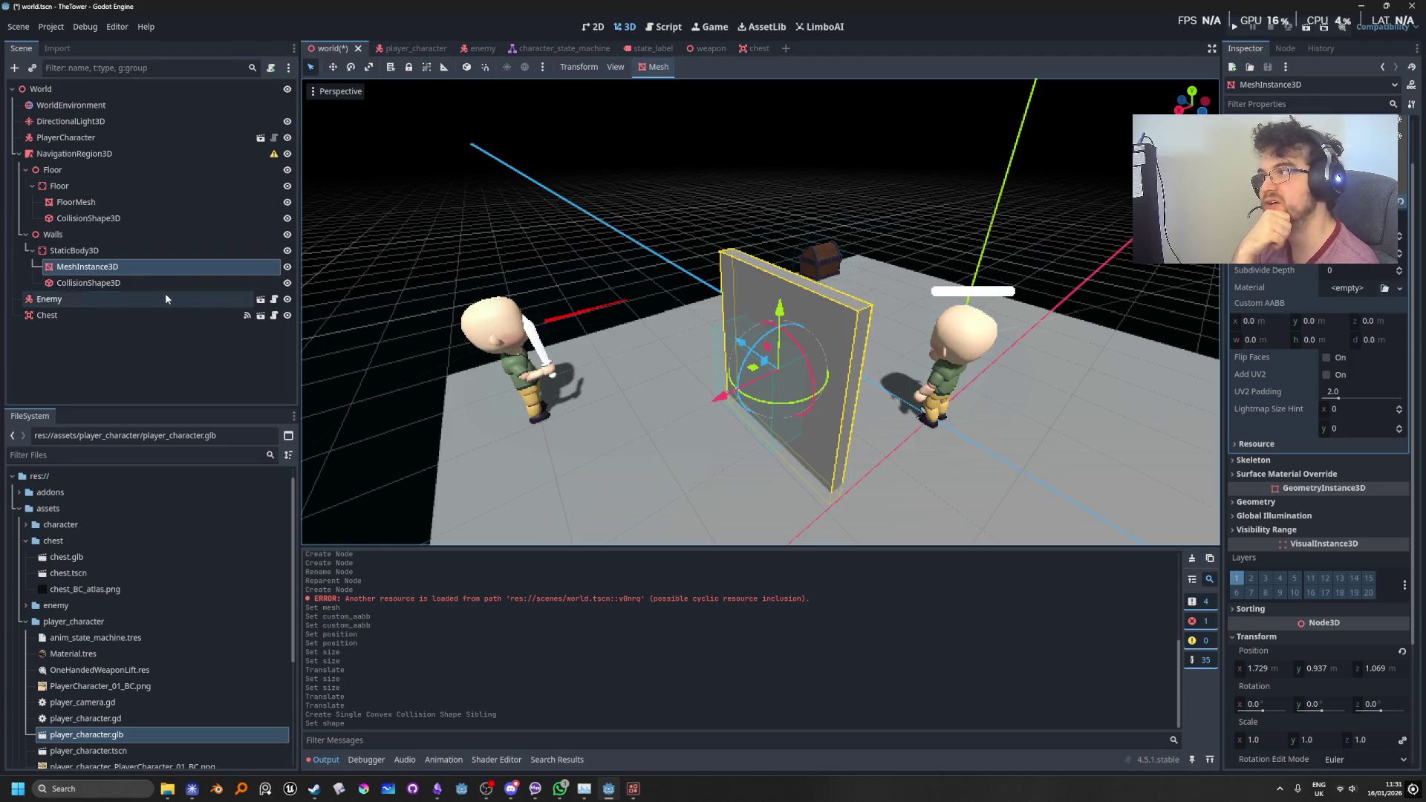
left_click(152, 279)
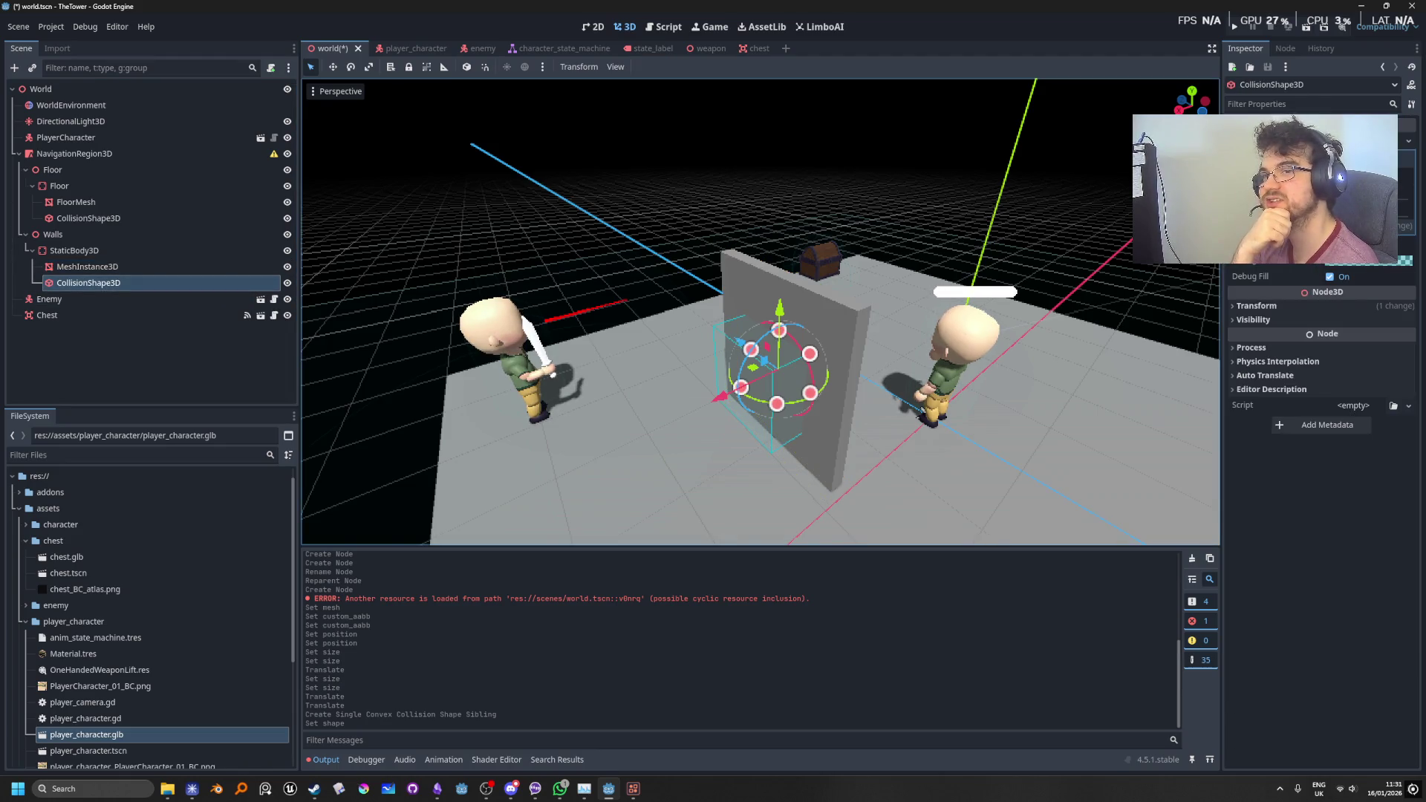
right_click(1270, 157)
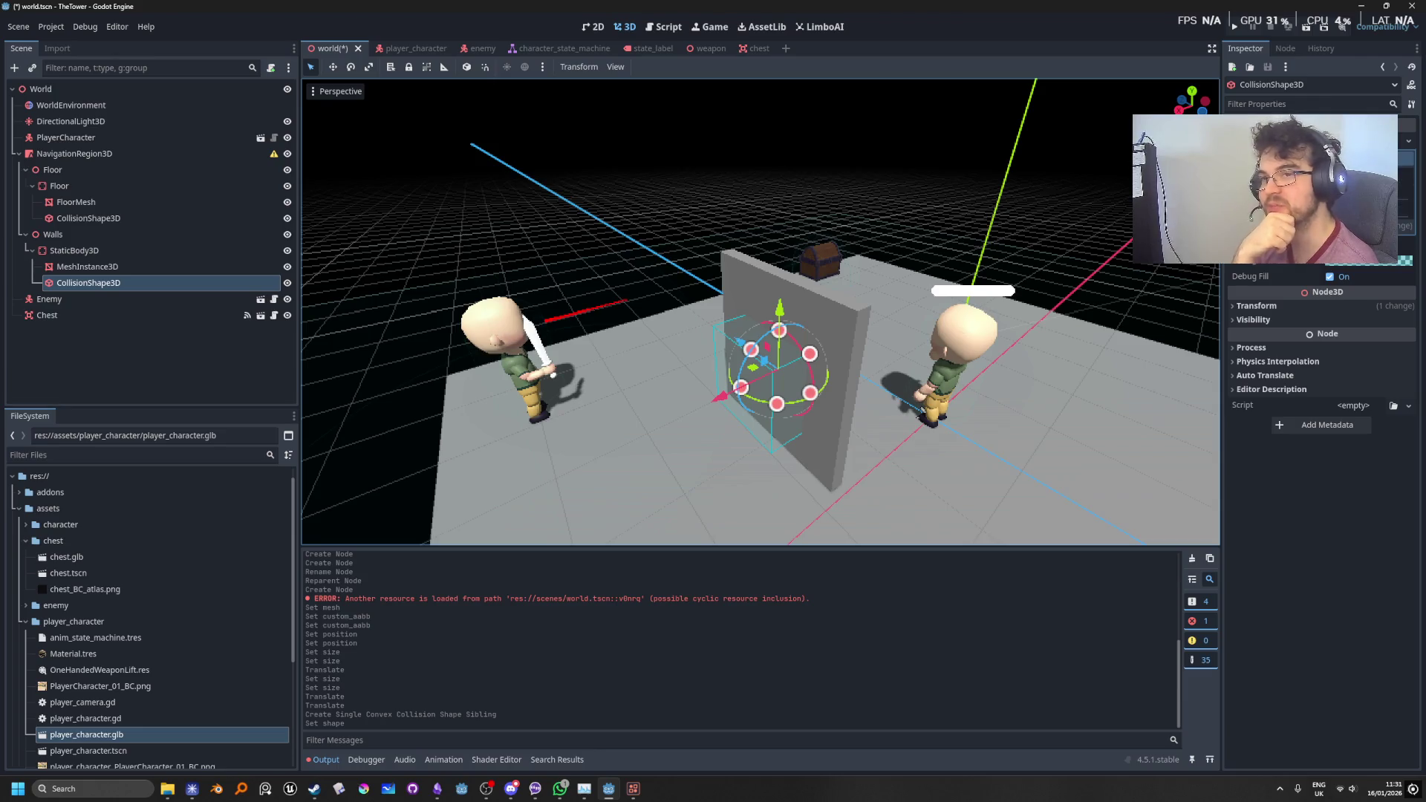
key("Return")
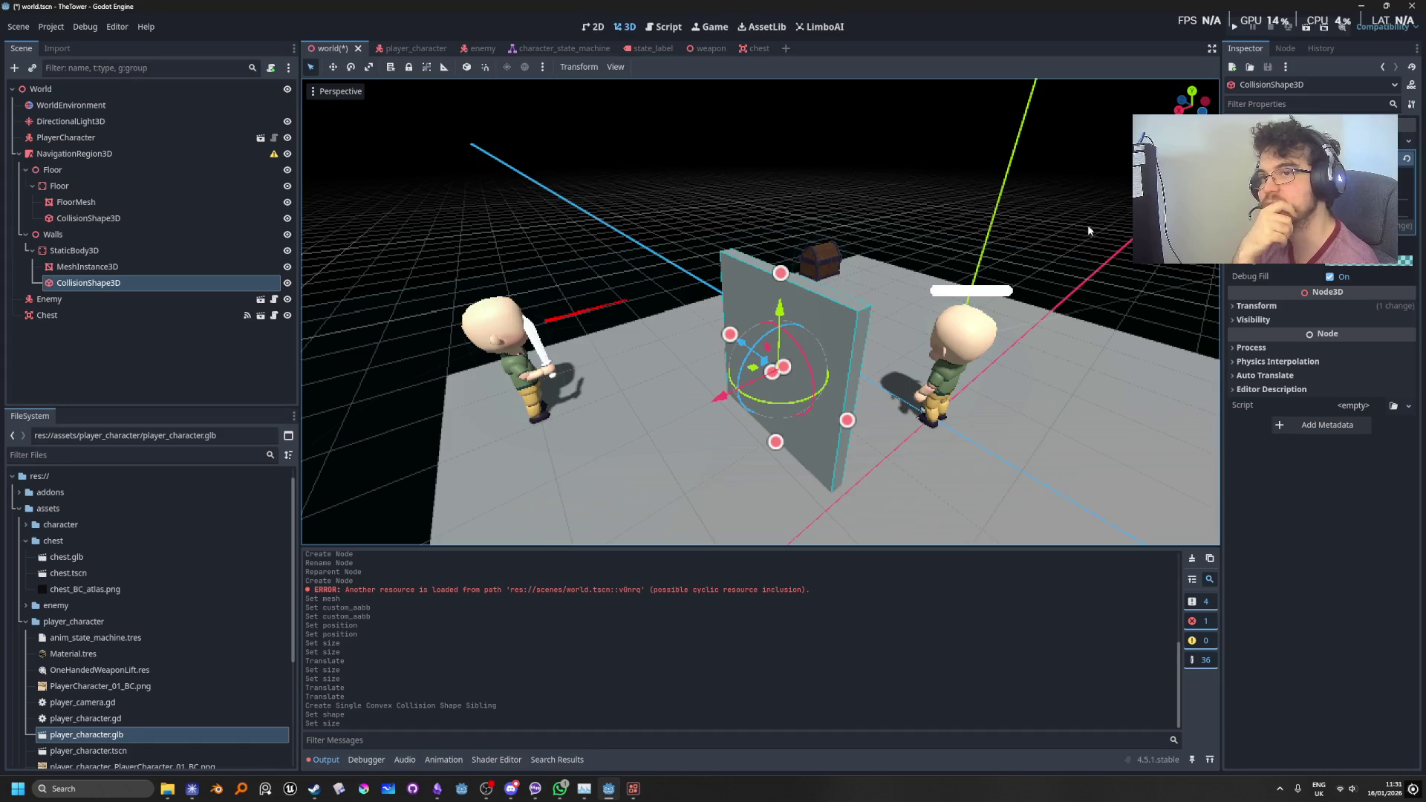
left_click(179, 269)
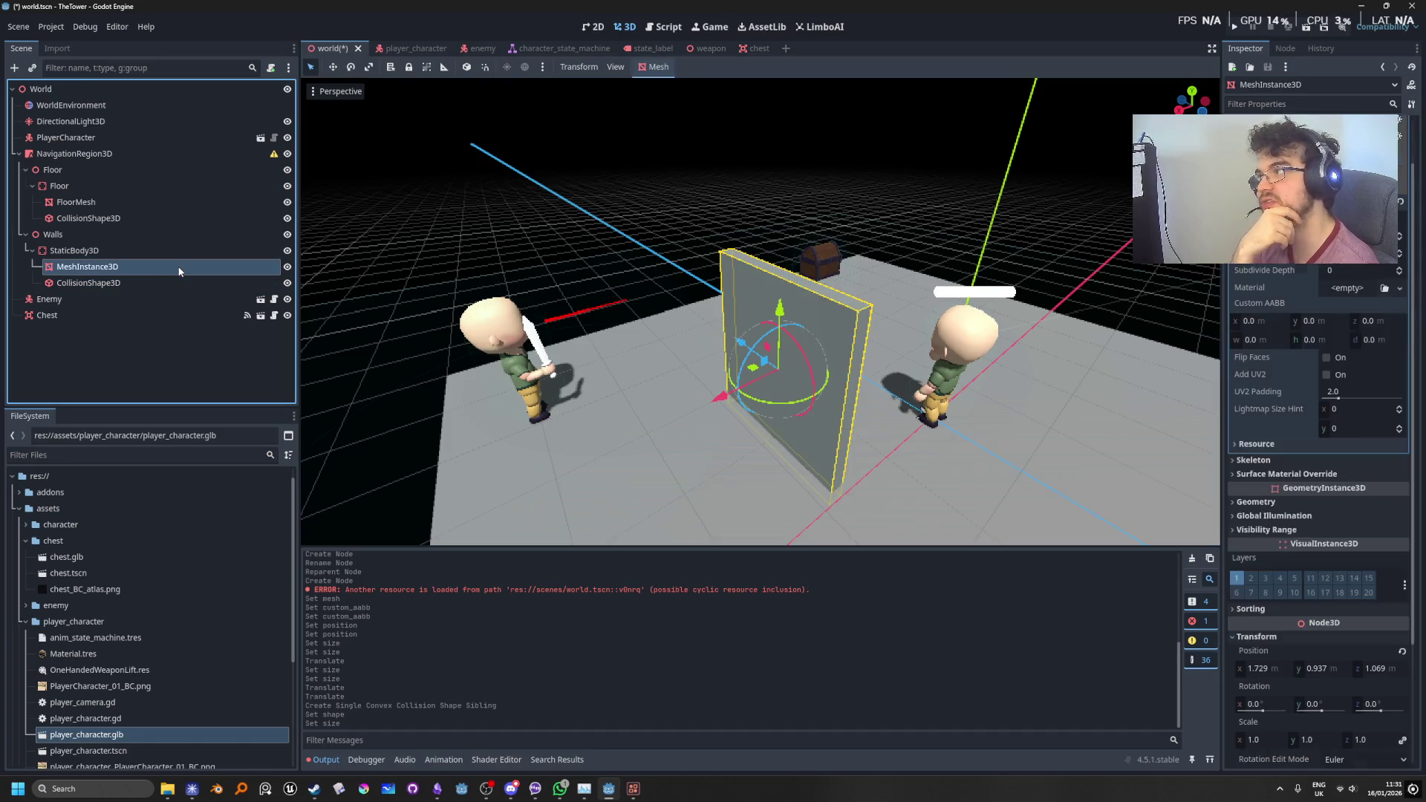
left_click(137, 257)
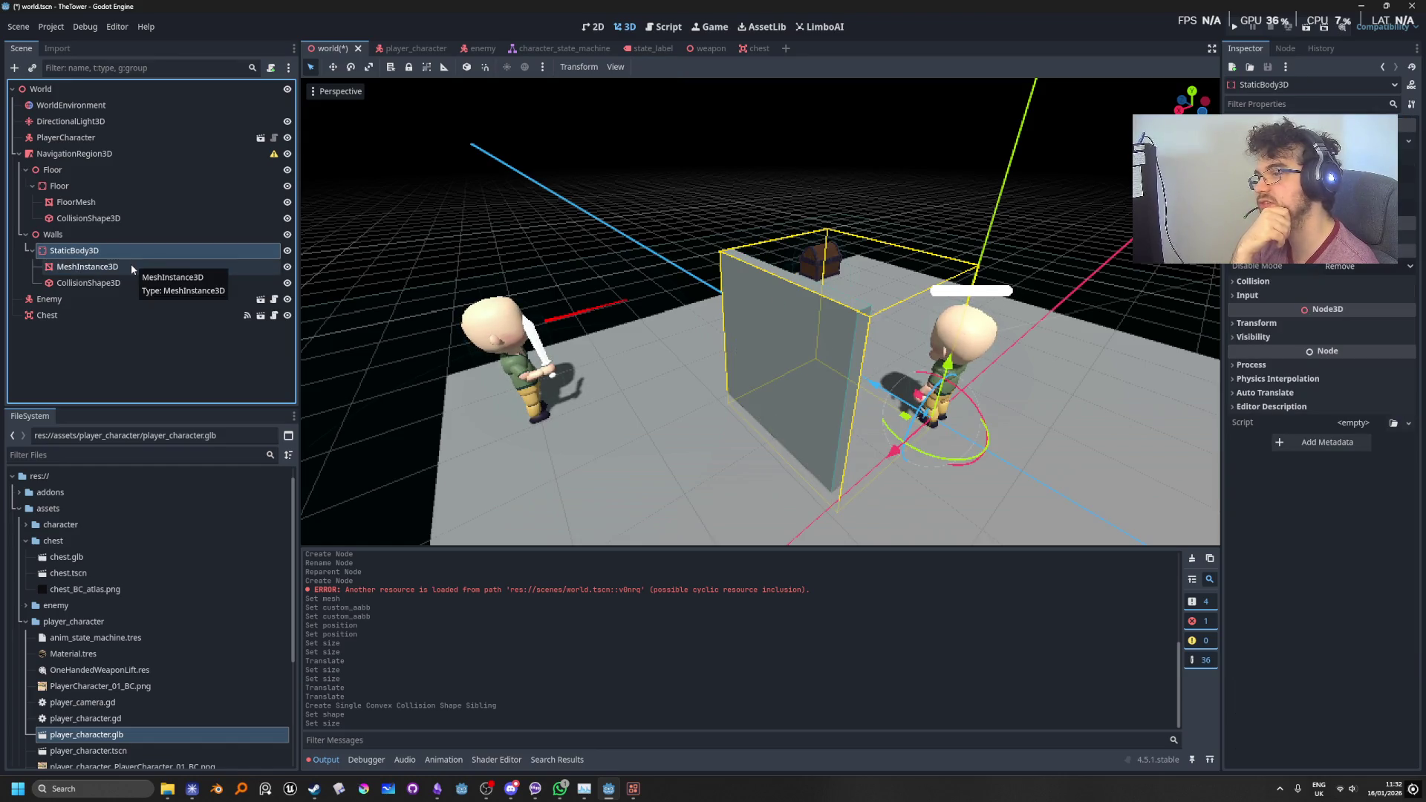
left_click(128, 283)
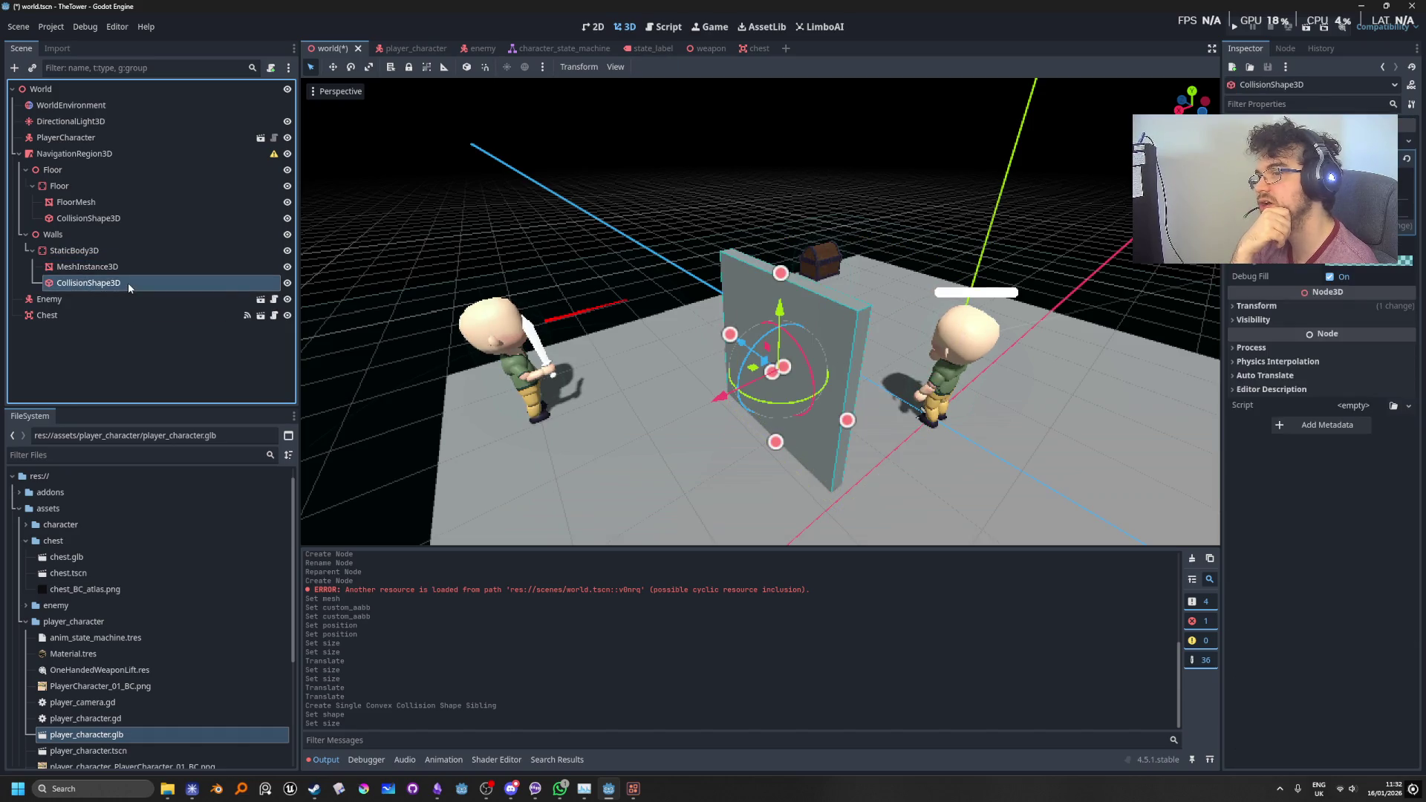
left_click(127, 266)
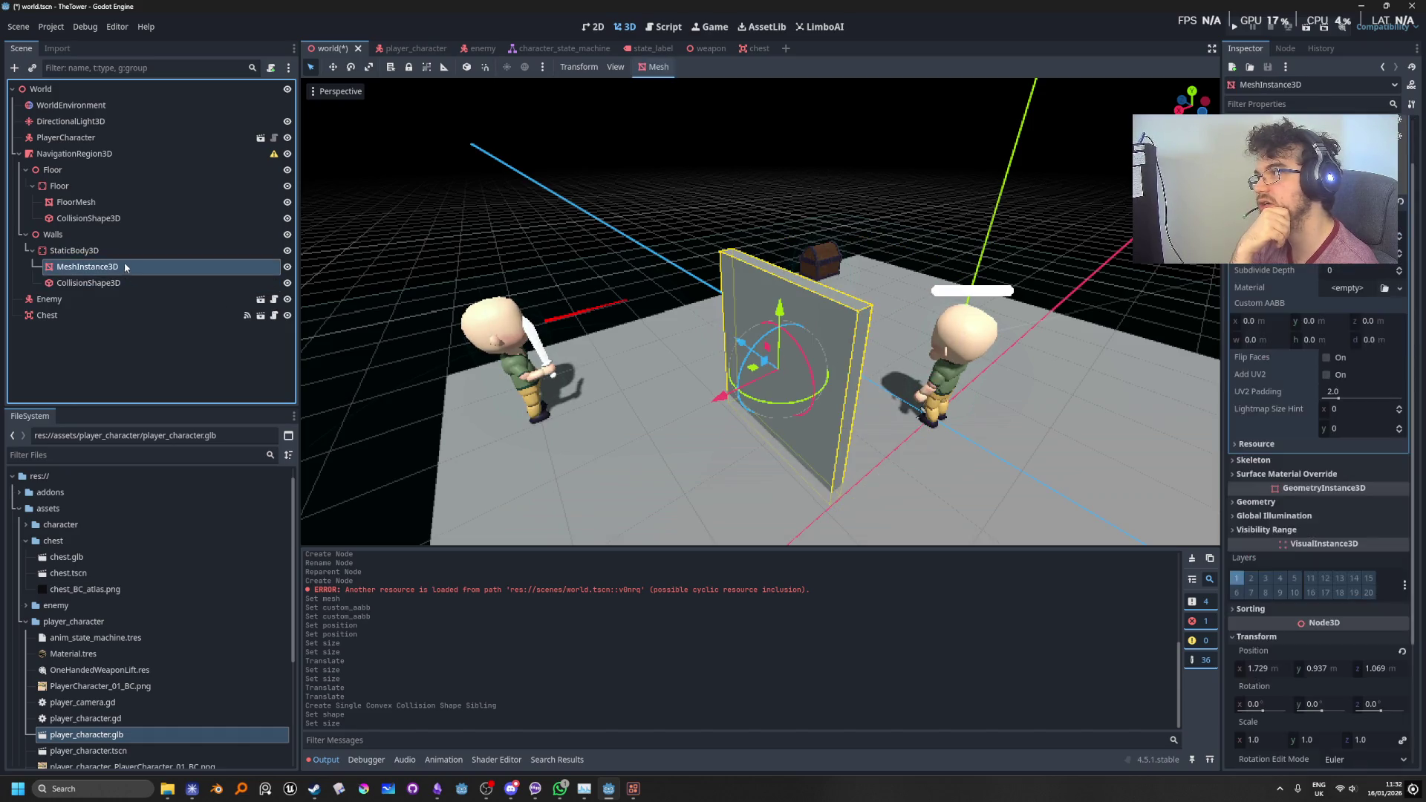
left_click(104, 250)
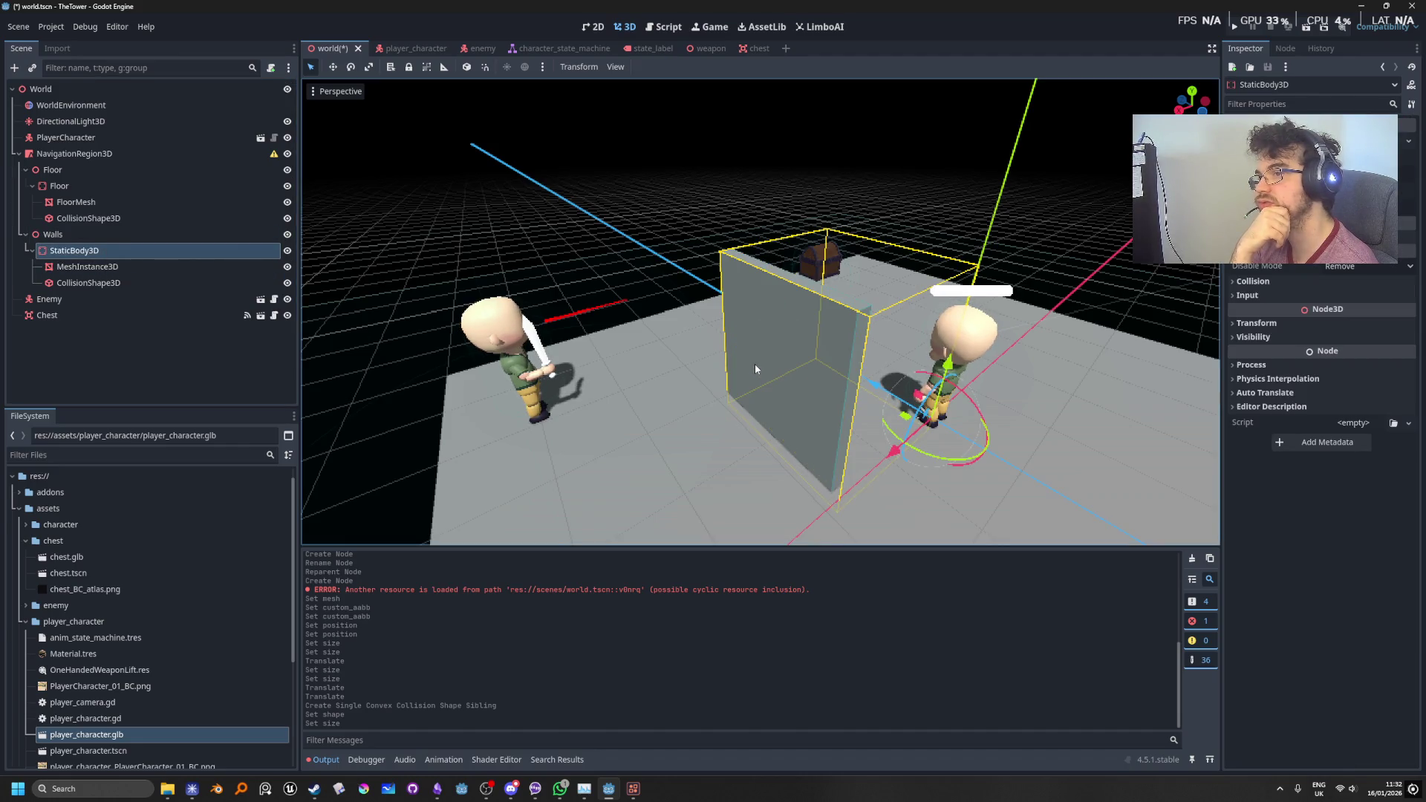
left_click(120, 267)
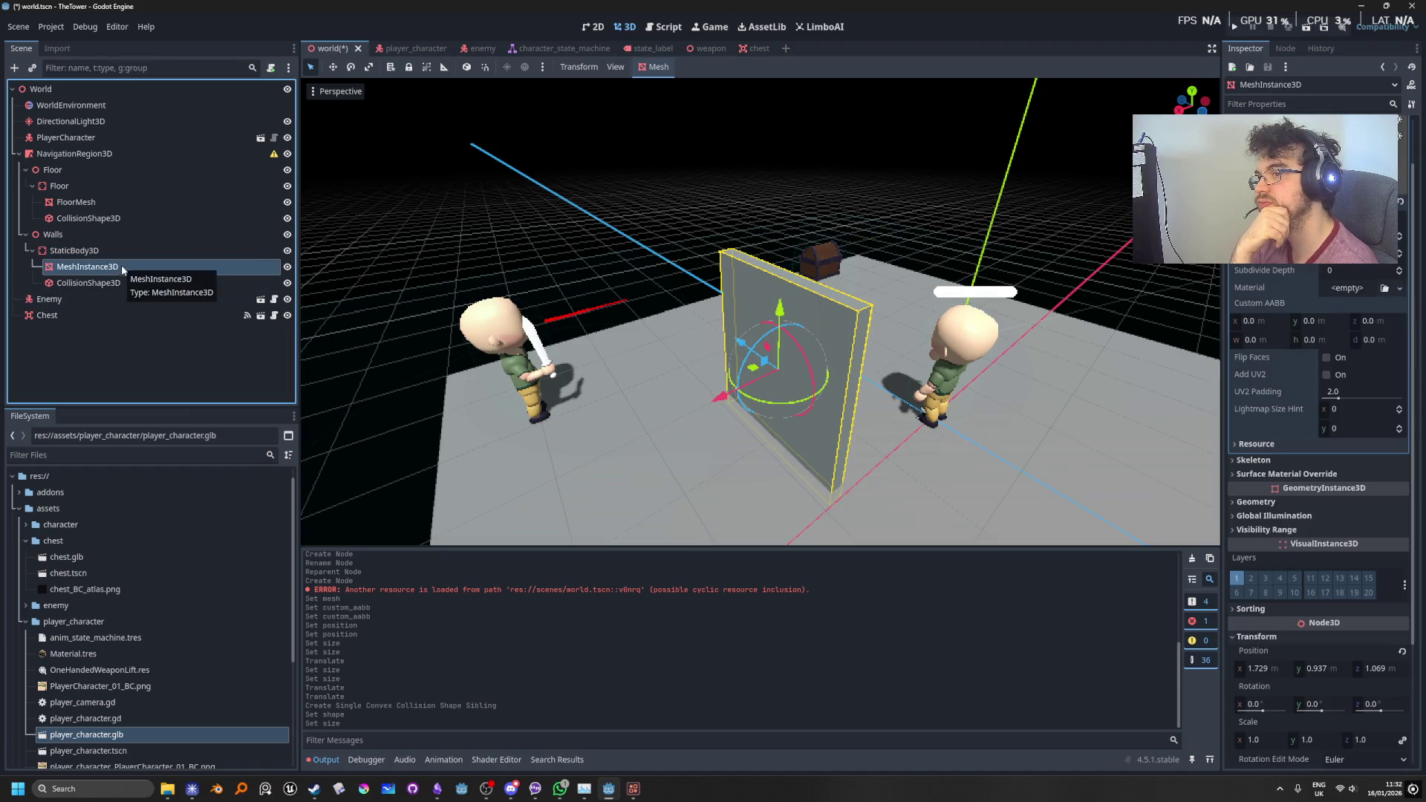
left_click(121, 287)
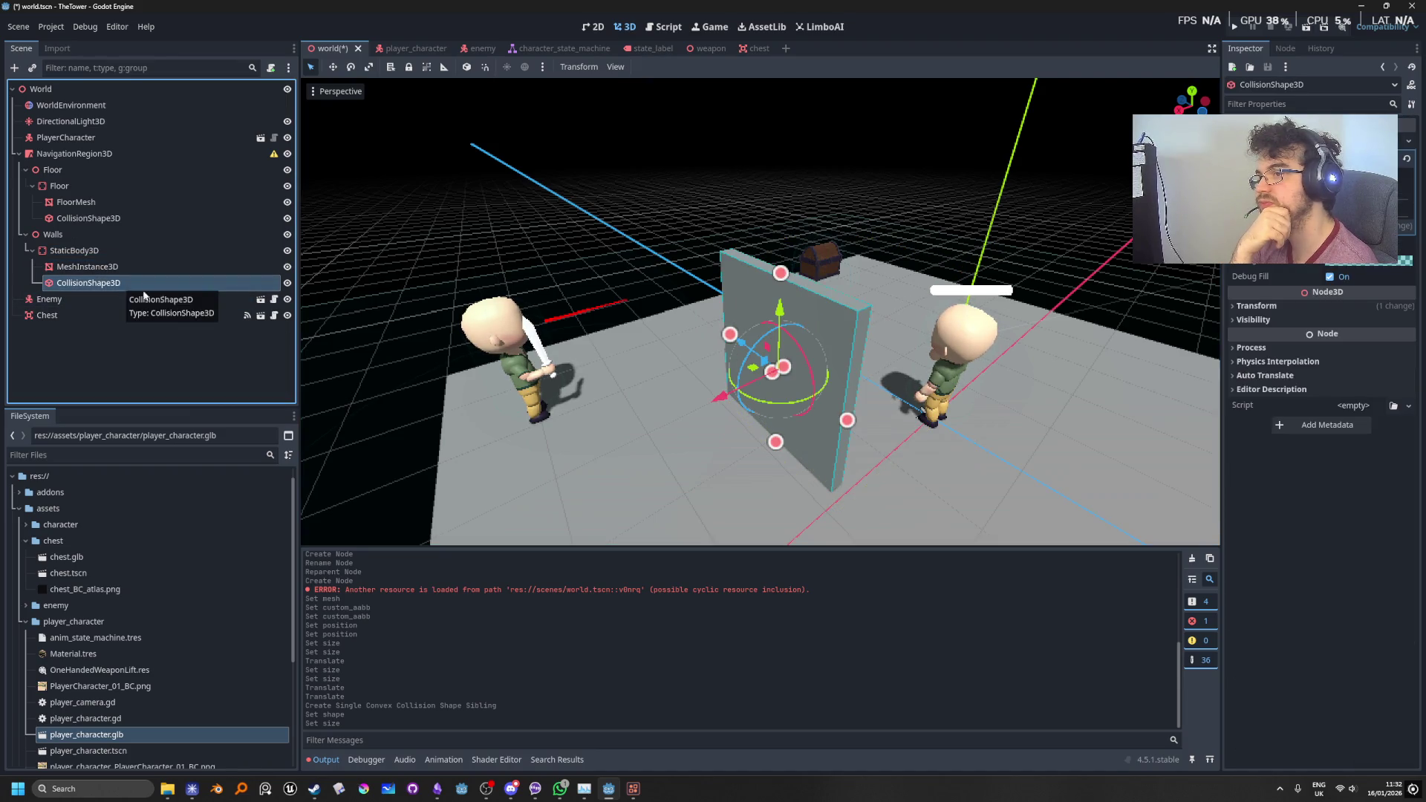
scroll(760, 312, "up", 5)
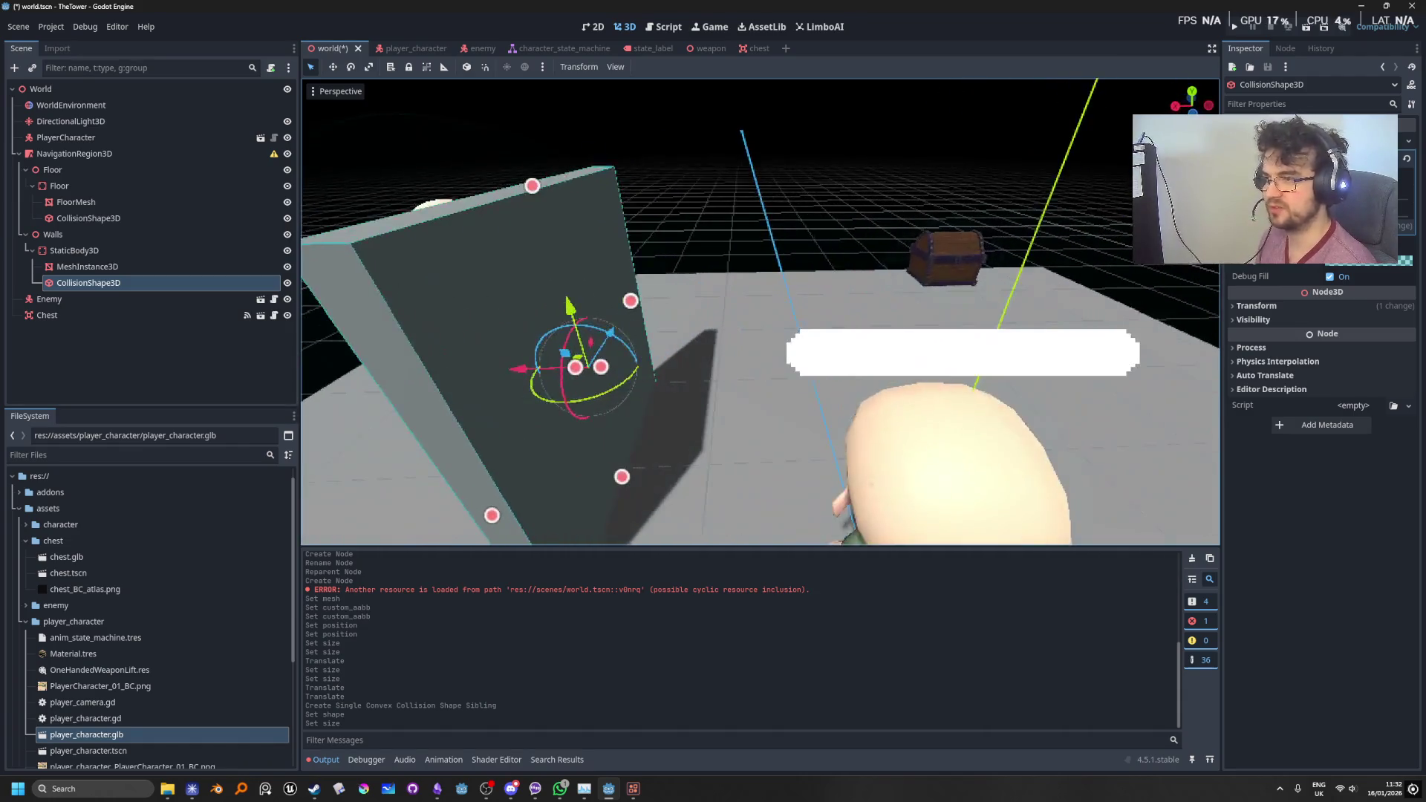
left_click(74, 250)
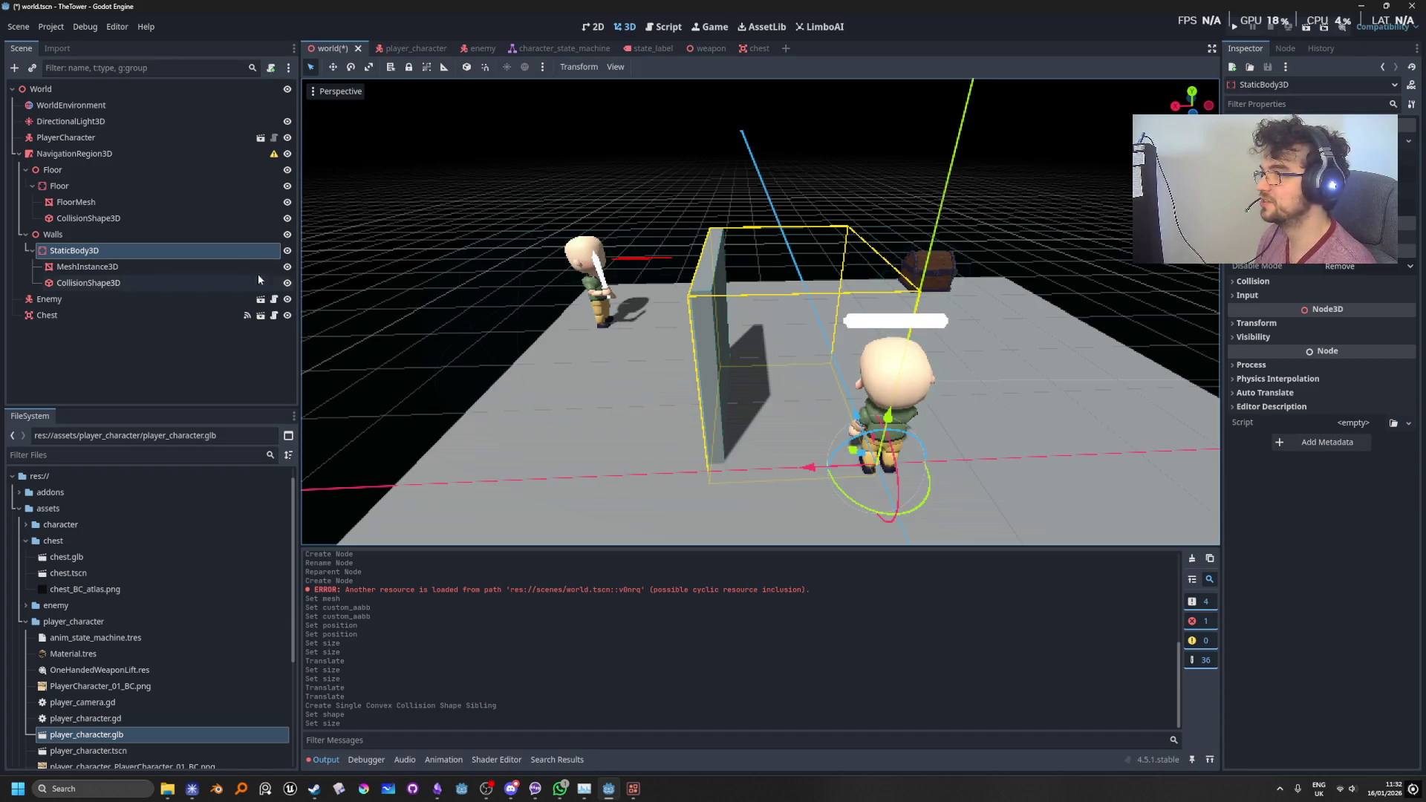
left_click(136, 237)
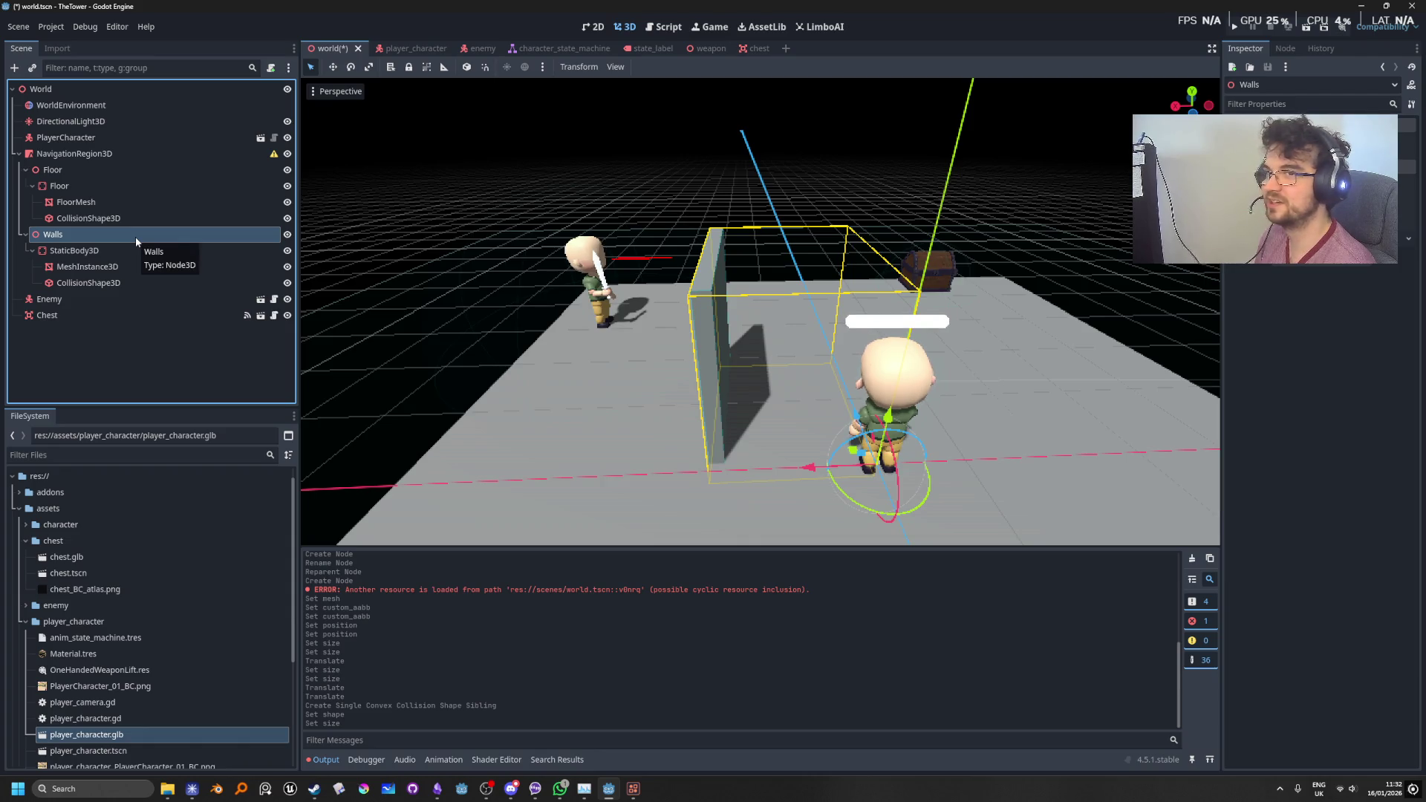
left_click(135, 246)
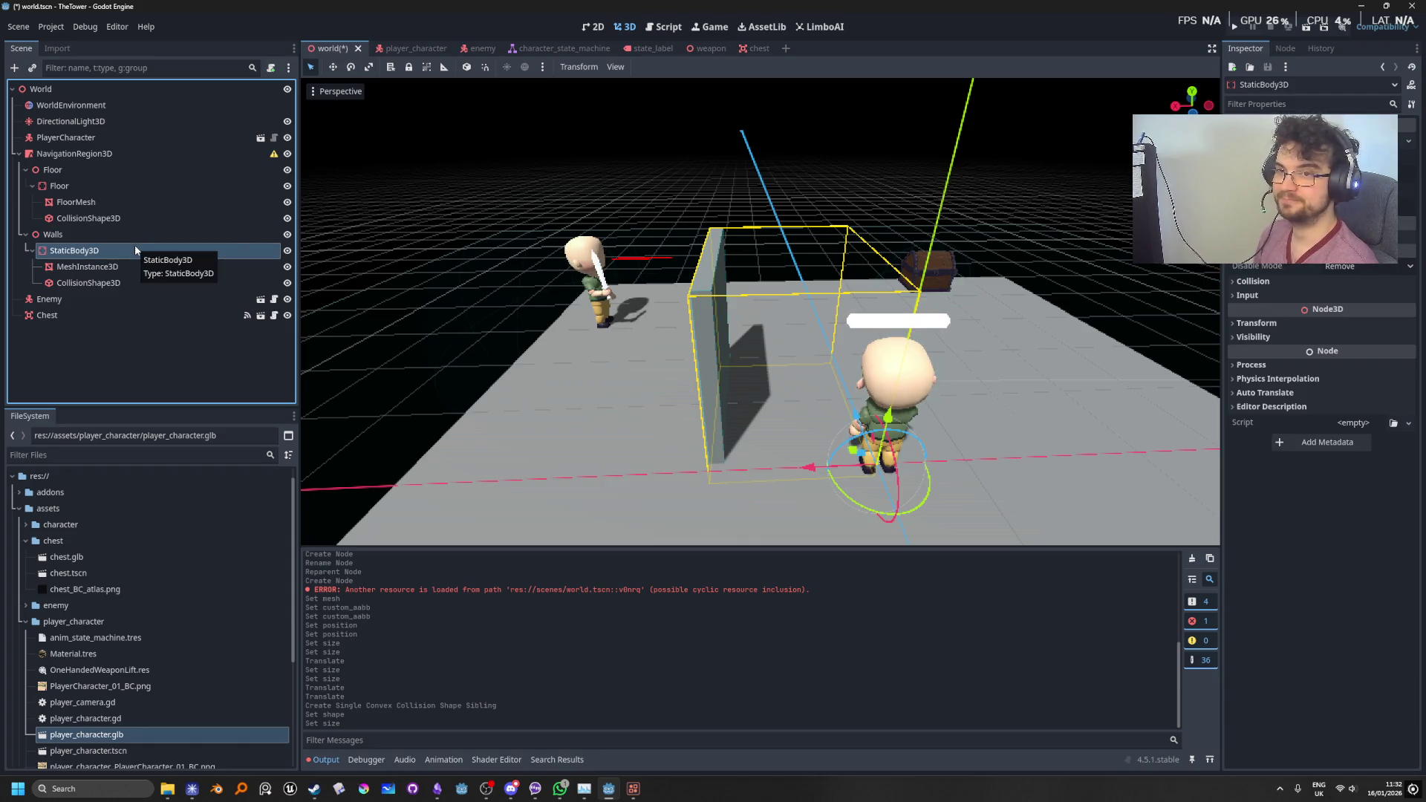
left_click(100, 267)
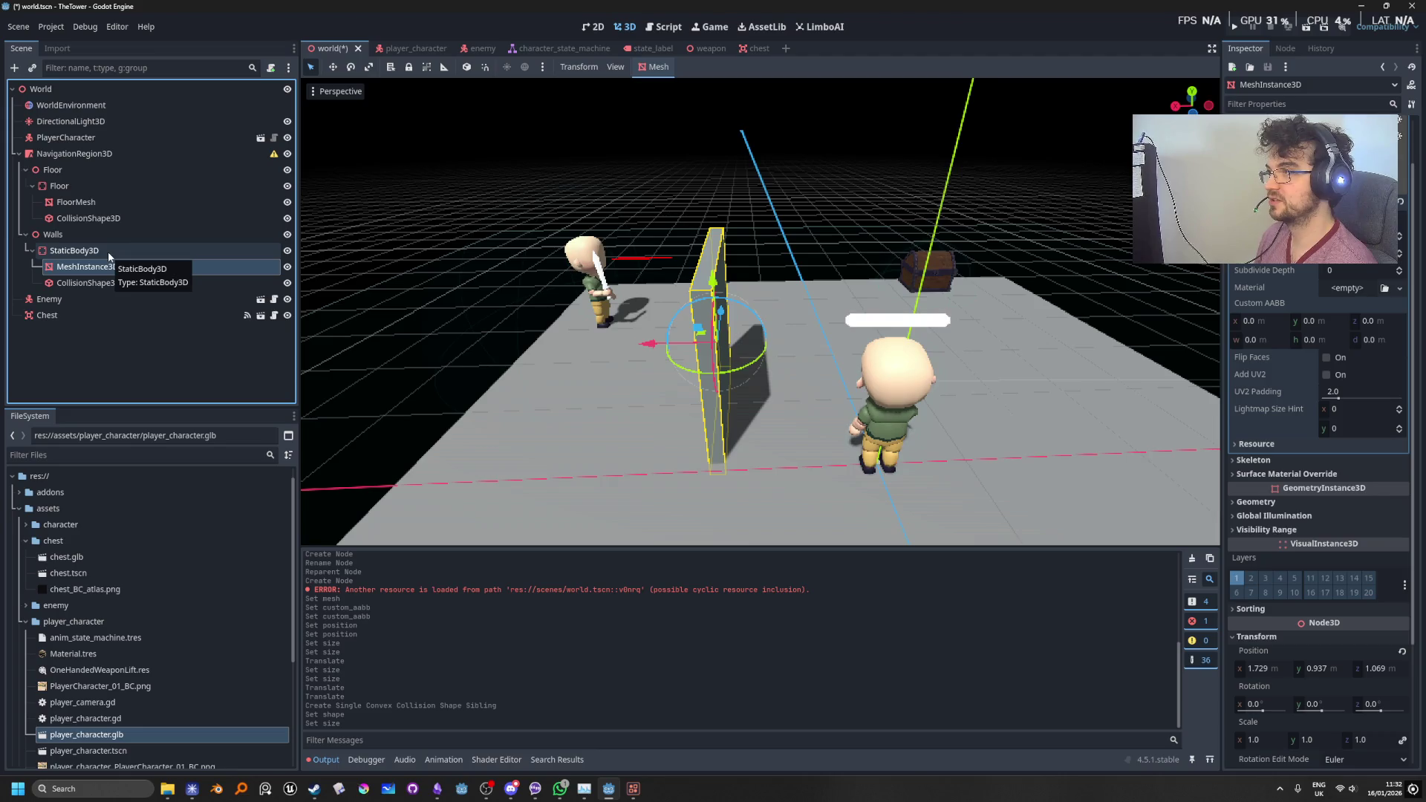
left_click(109, 252)
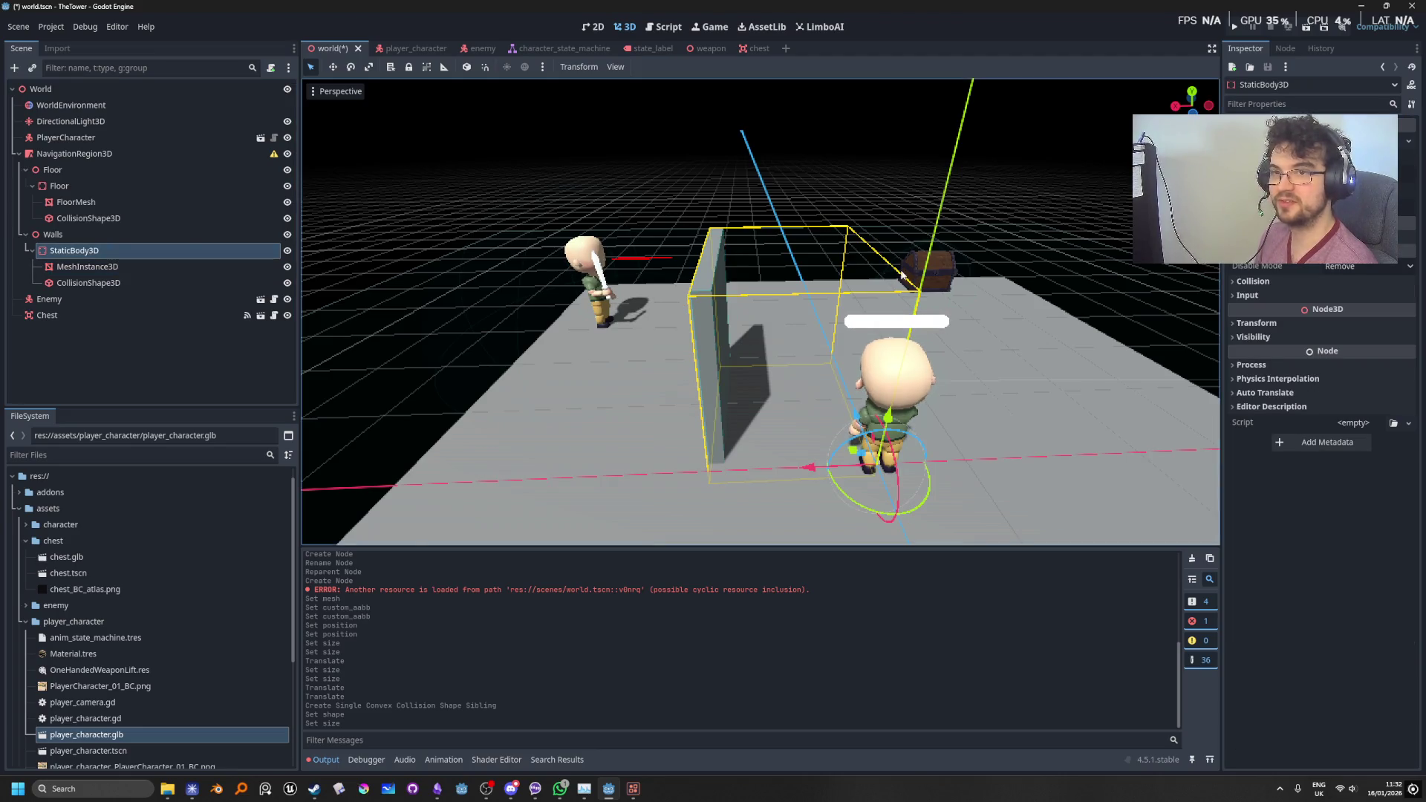
left_click(87, 267)
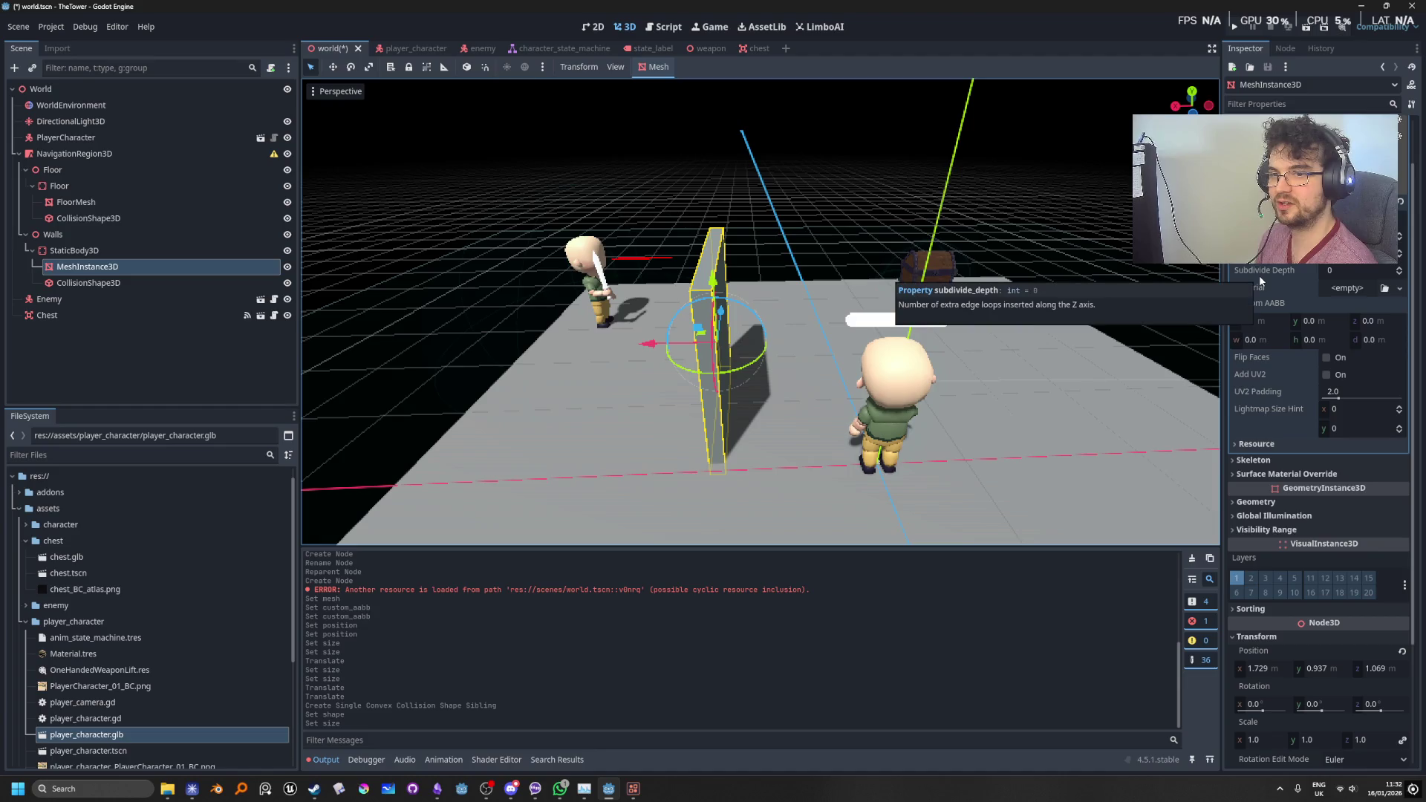
left_click(78, 284)
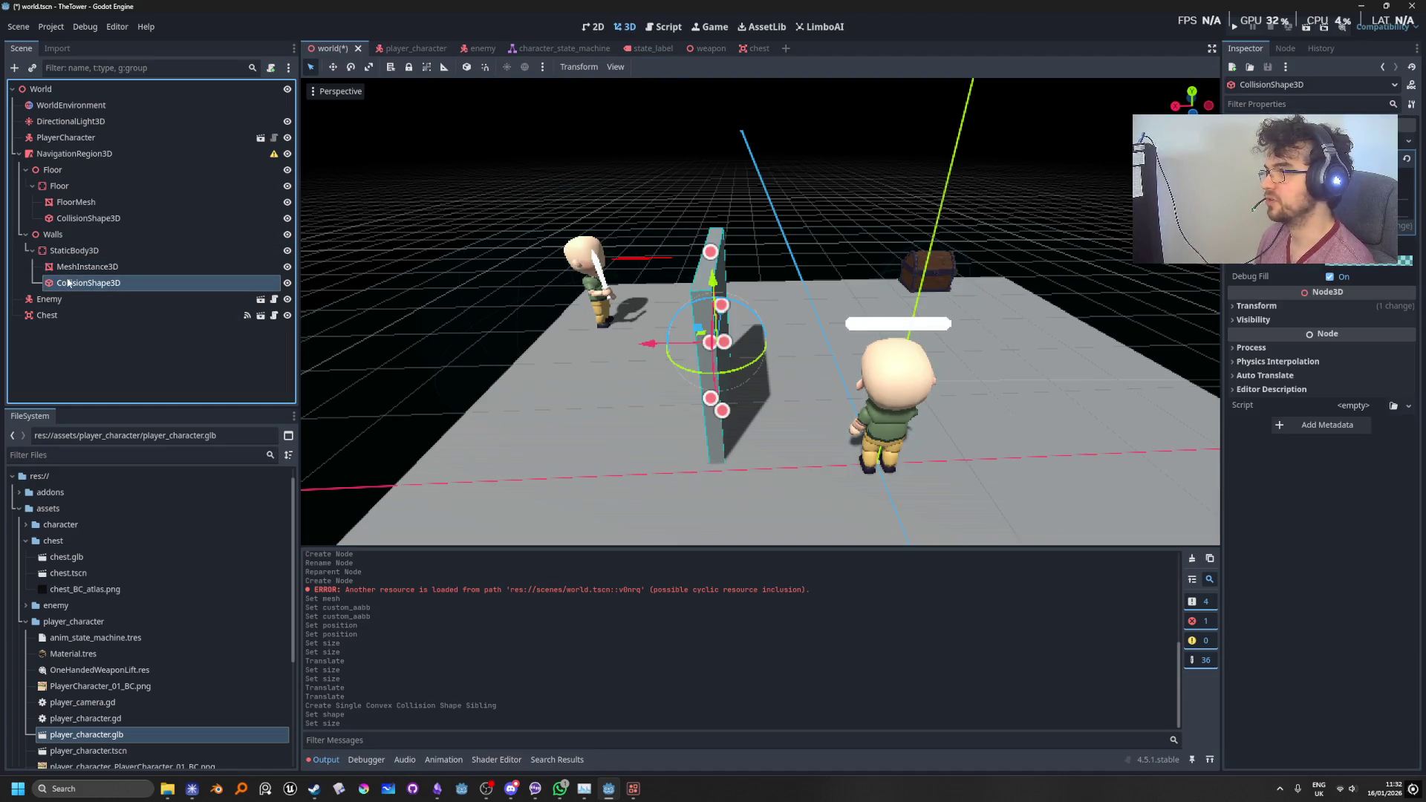
Step: Nest the wall MeshInstance3D under the CollisionShape3D, undoing an initial wrong drag
left_click_drag(68, 286, 90, 273)
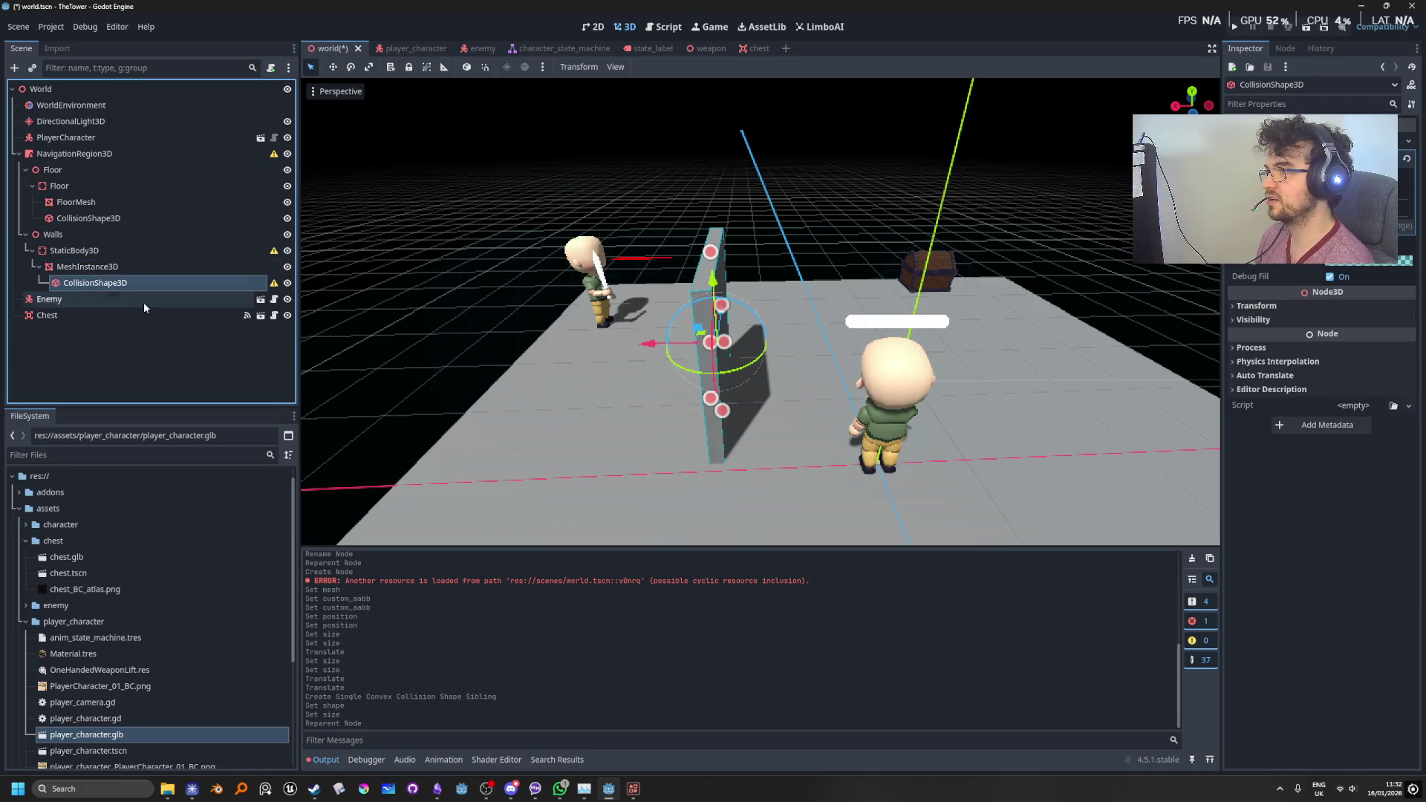
double_click(93, 284)
key("Escape")
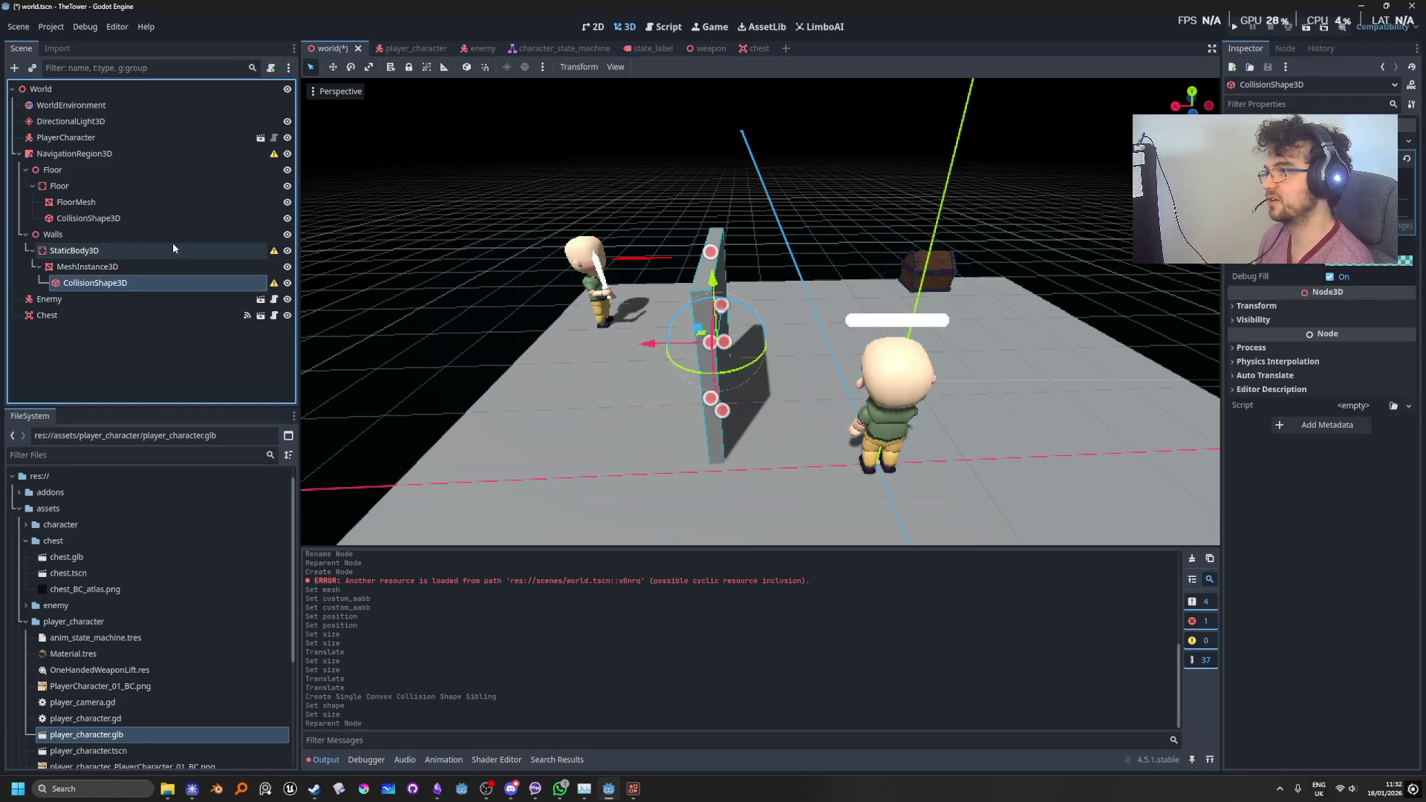
key("ctrl+z")
left_click_drag(87, 267, 89, 286)
left_click(84, 269)
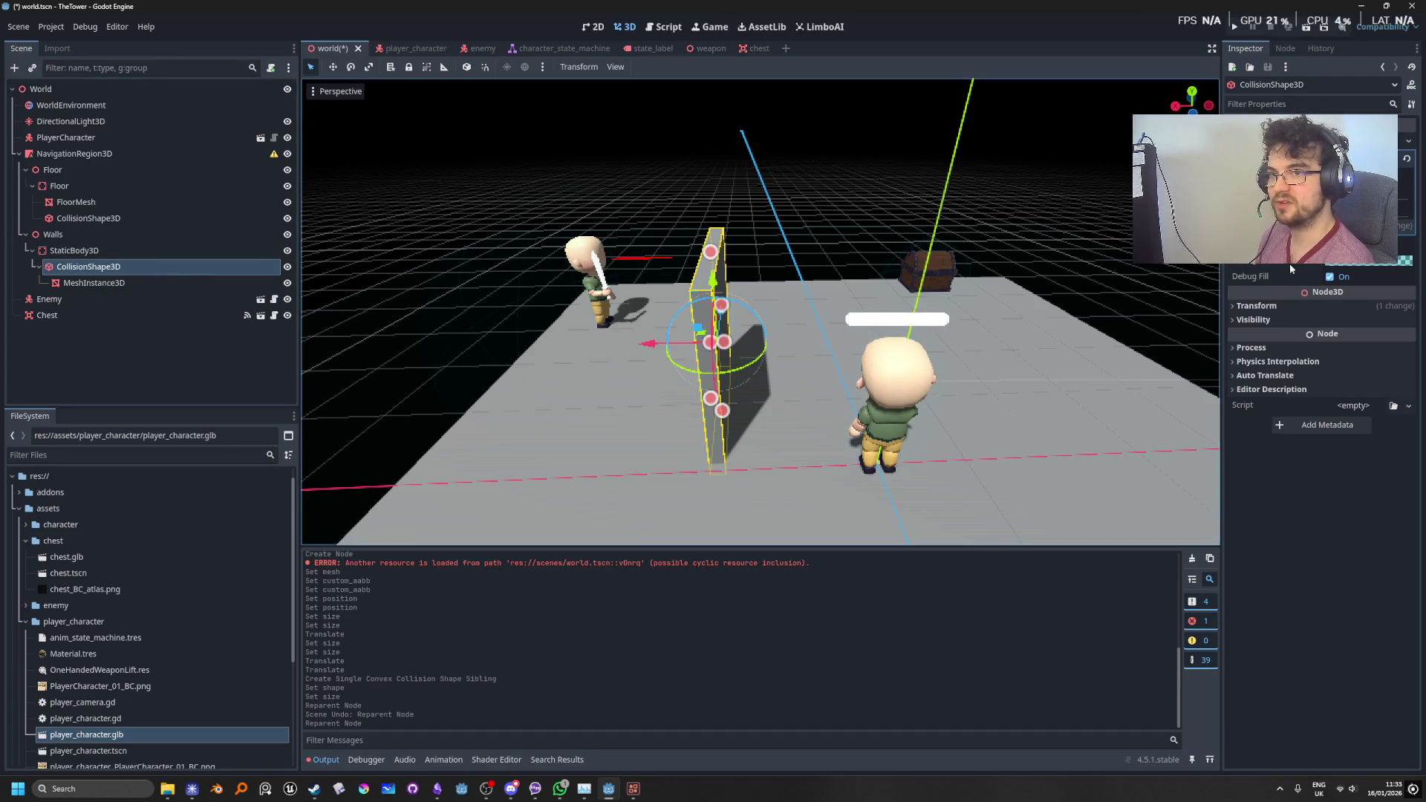
Step: Copy the collision shape's position 1.729, 0.937, 1.069 onto the StaticBody3D's Transform Position
left_click(1274, 306)
right_click(1277, 331)
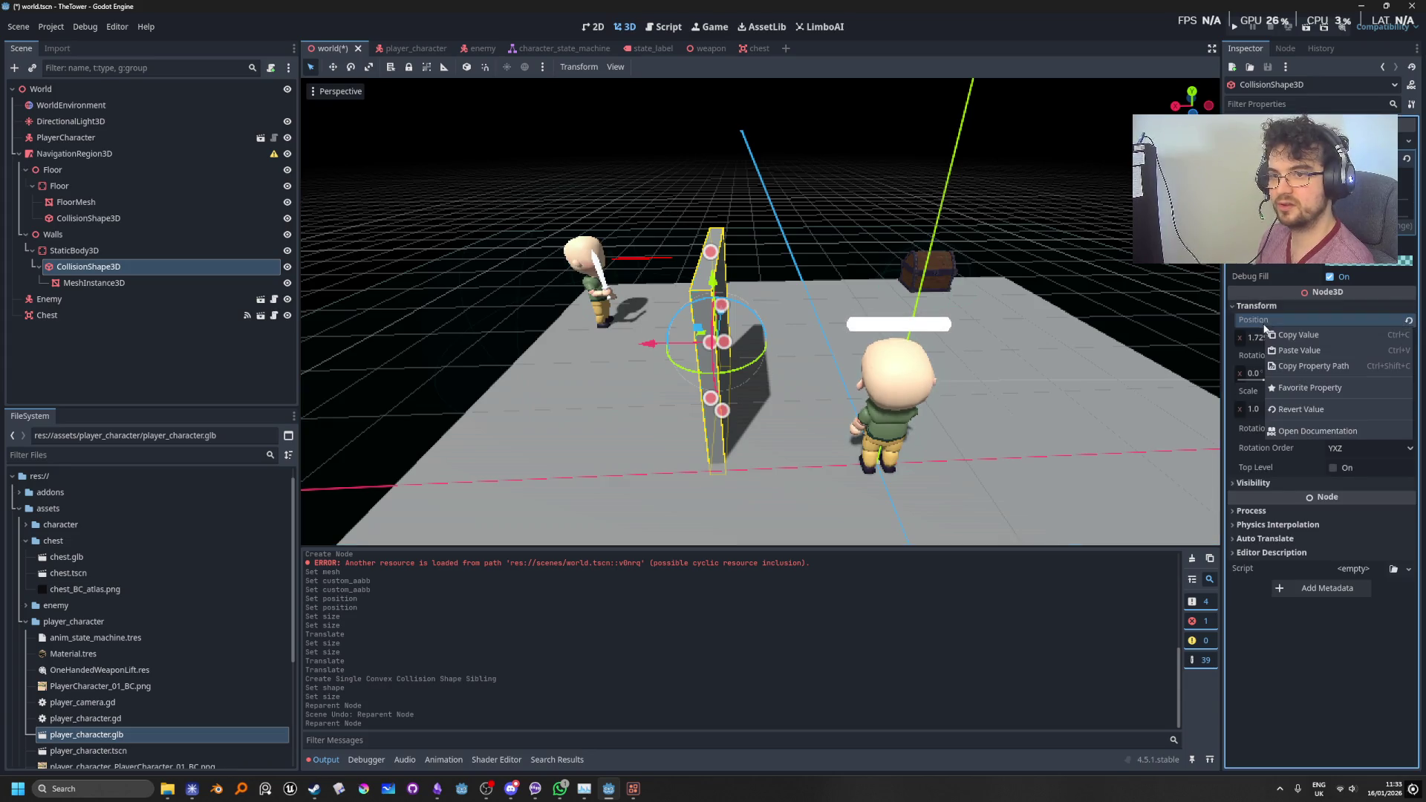
left_click(1285, 338)
left_click(75, 250)
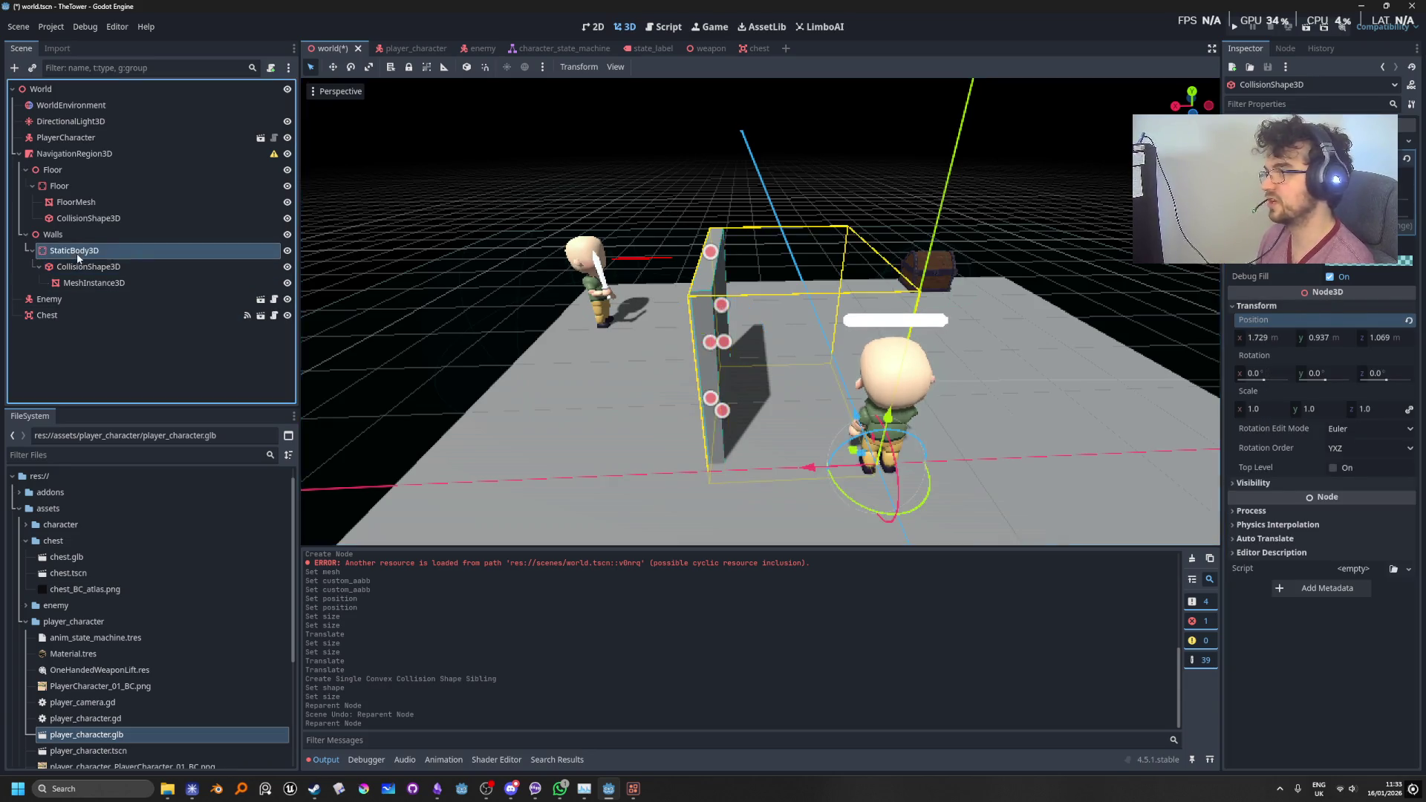
left_click(1263, 281)
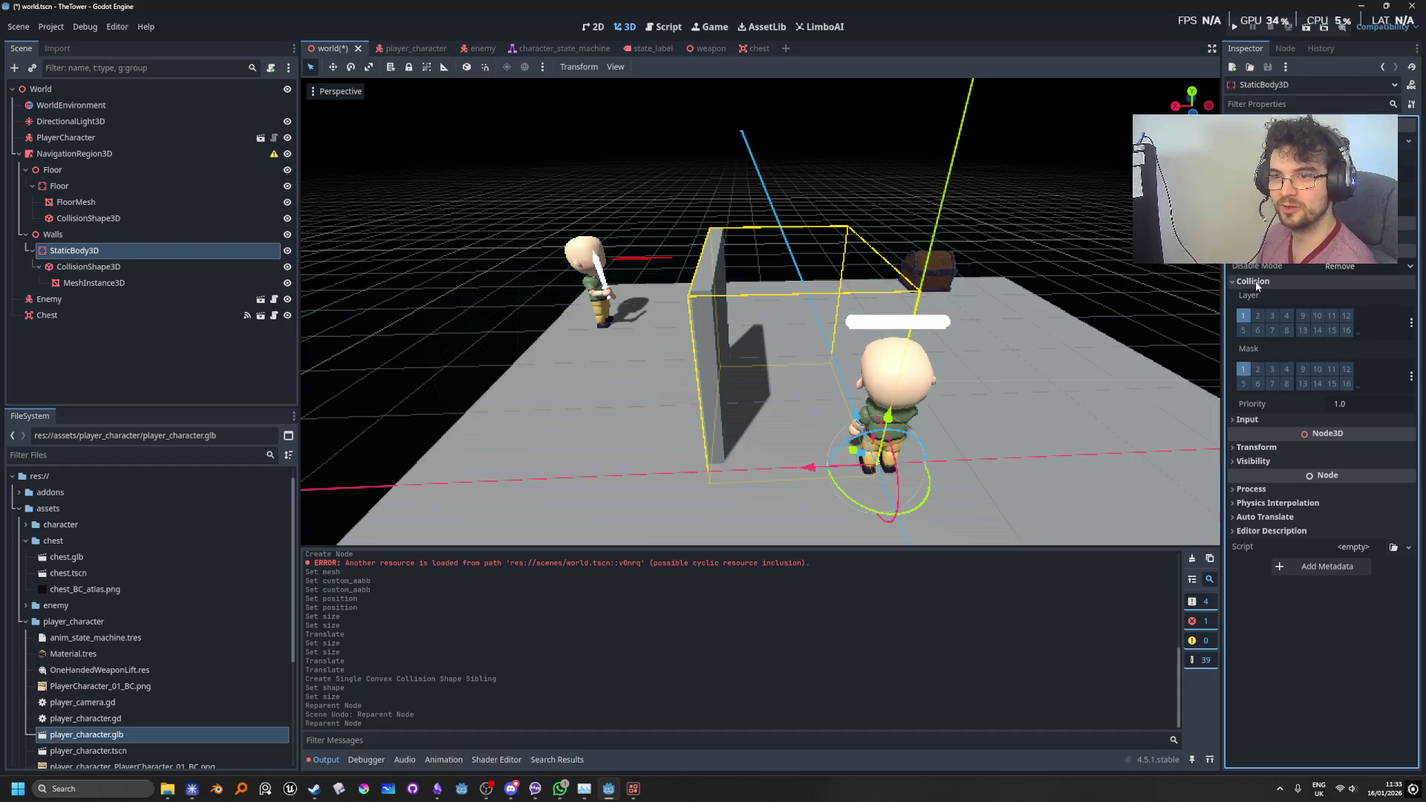
left_click(1255, 281)
left_click(1259, 323)
right_click(1263, 338)
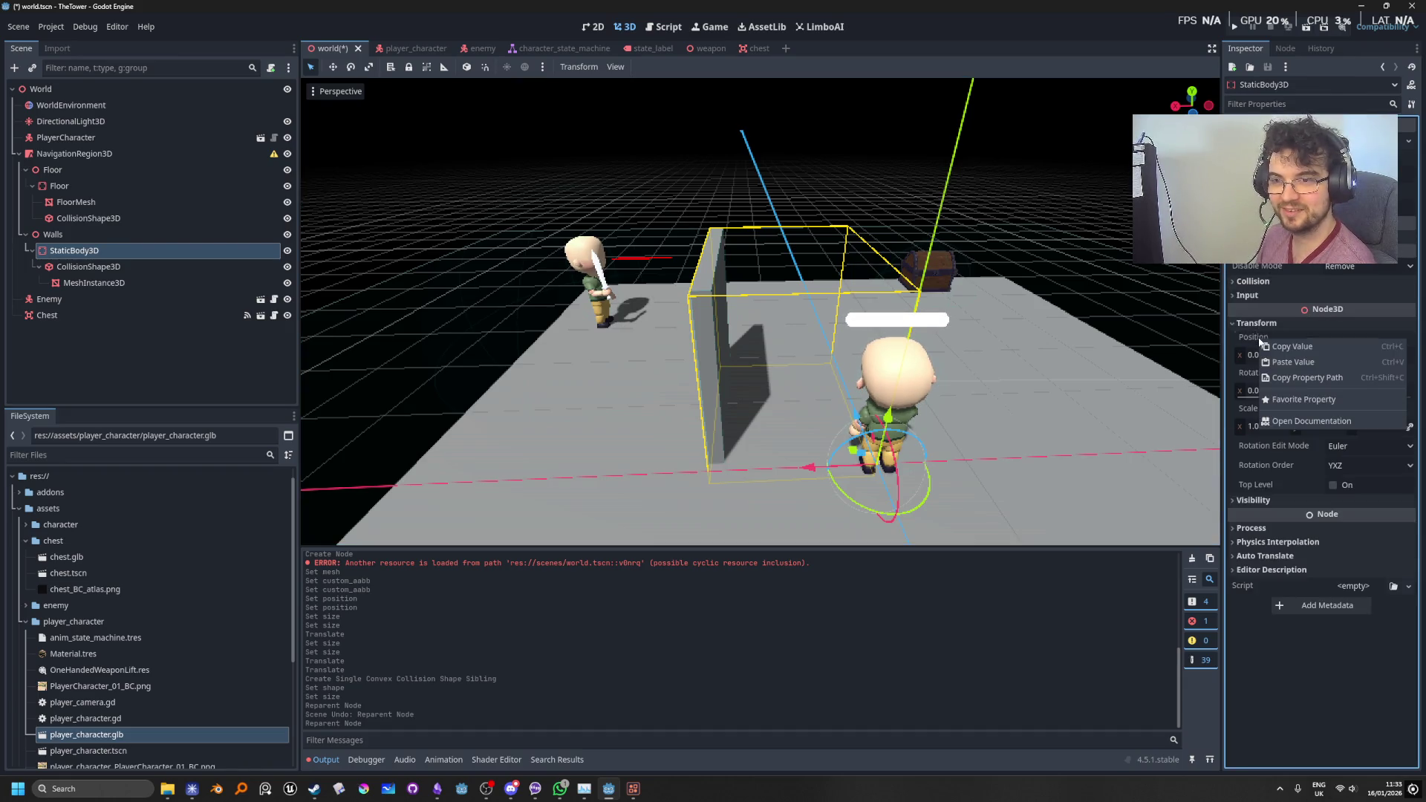
left_click(1293, 362)
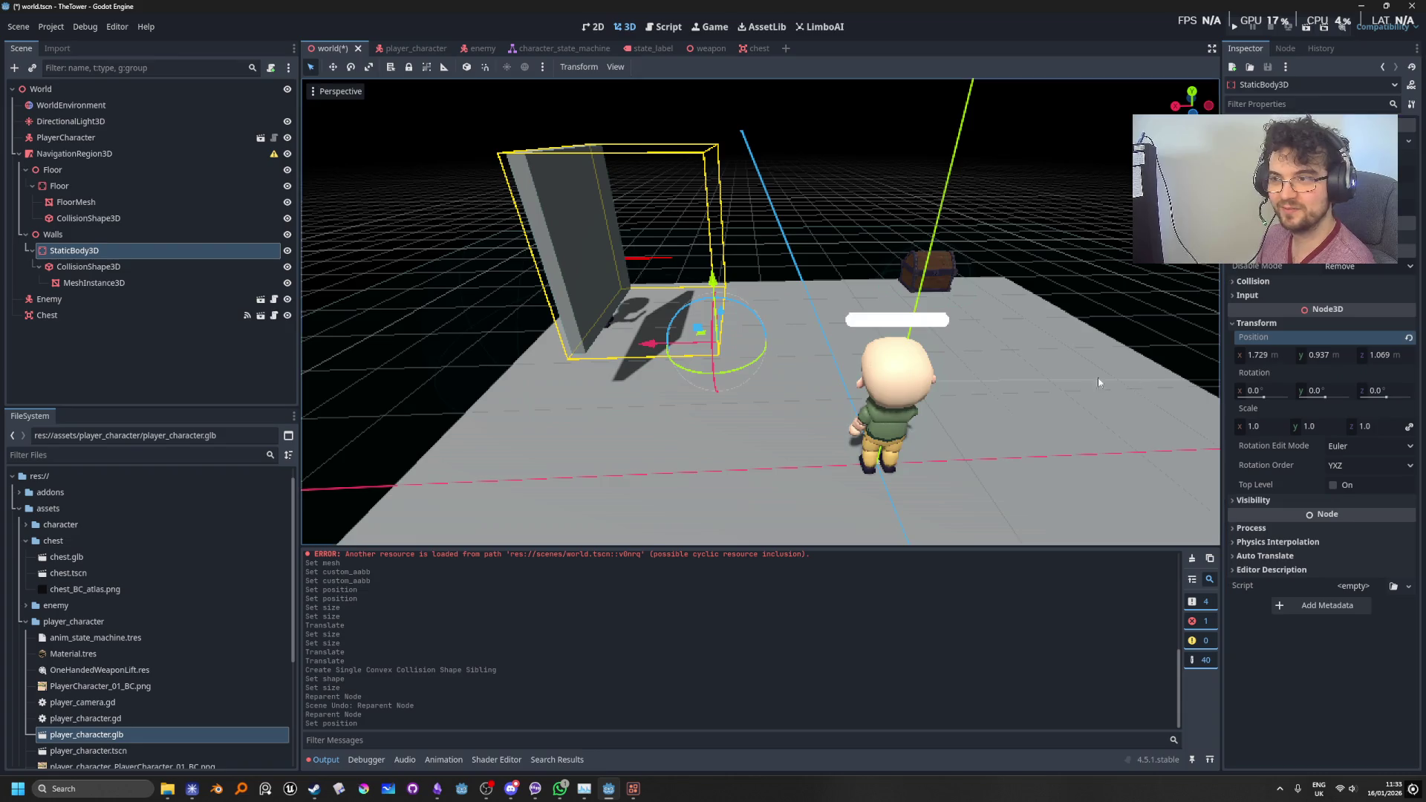
Step: Reset the CollisionShape3D's position to zero and check the mesh and static body
left_click(87, 266)
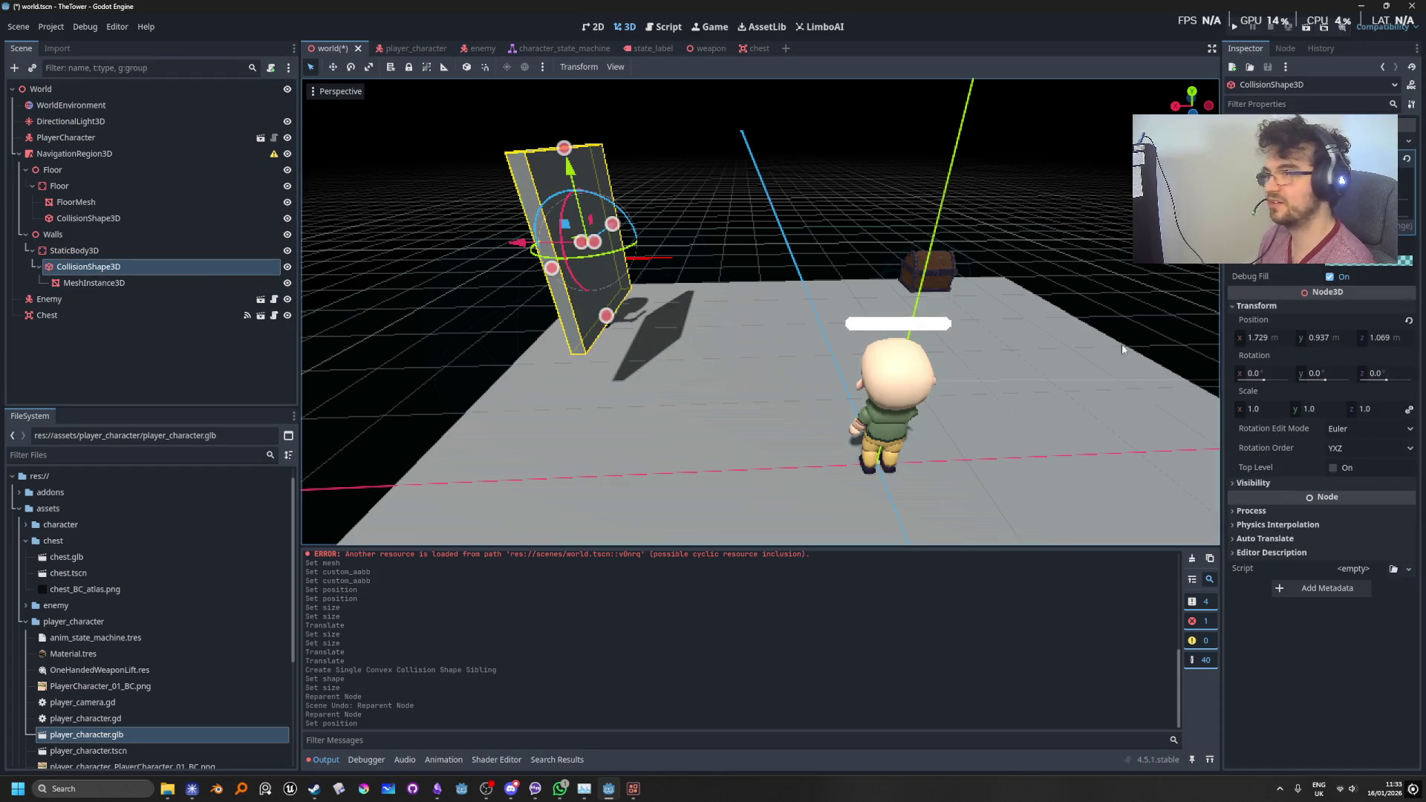
left_click(1409, 321)
left_click(99, 281)
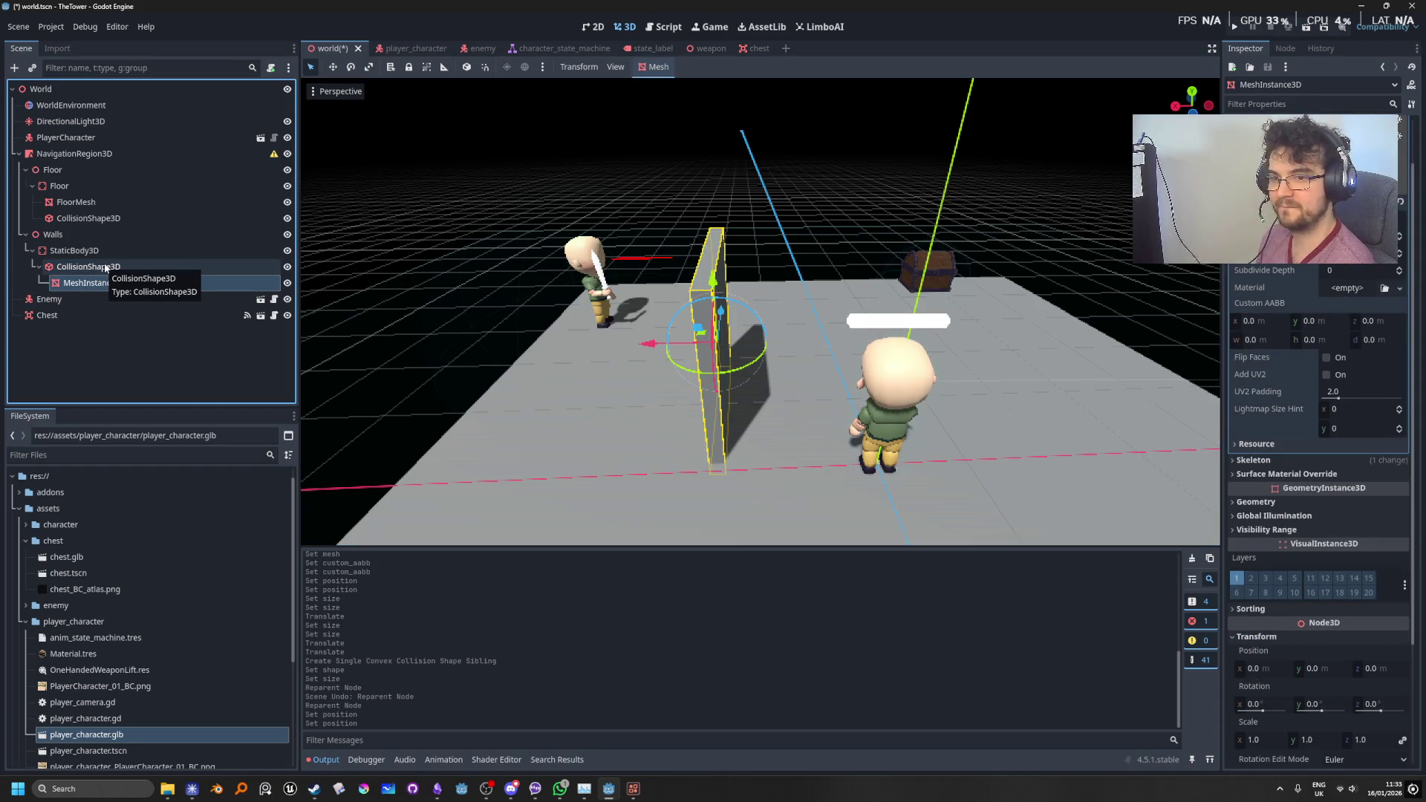
left_click(105, 267)
left_click(107, 251)
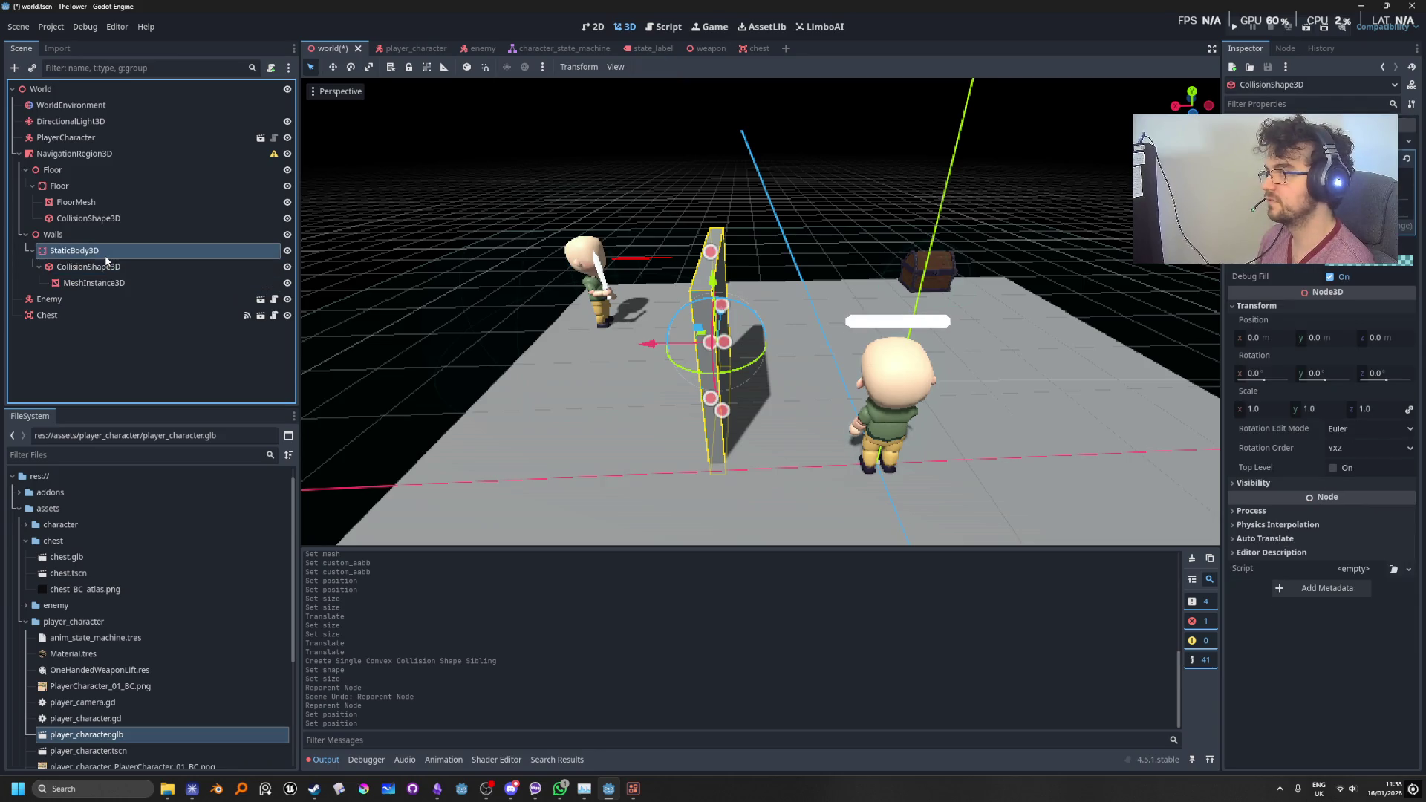
Step: Run the game with F5, walk the player toward the wall, then stop it
key("F5")
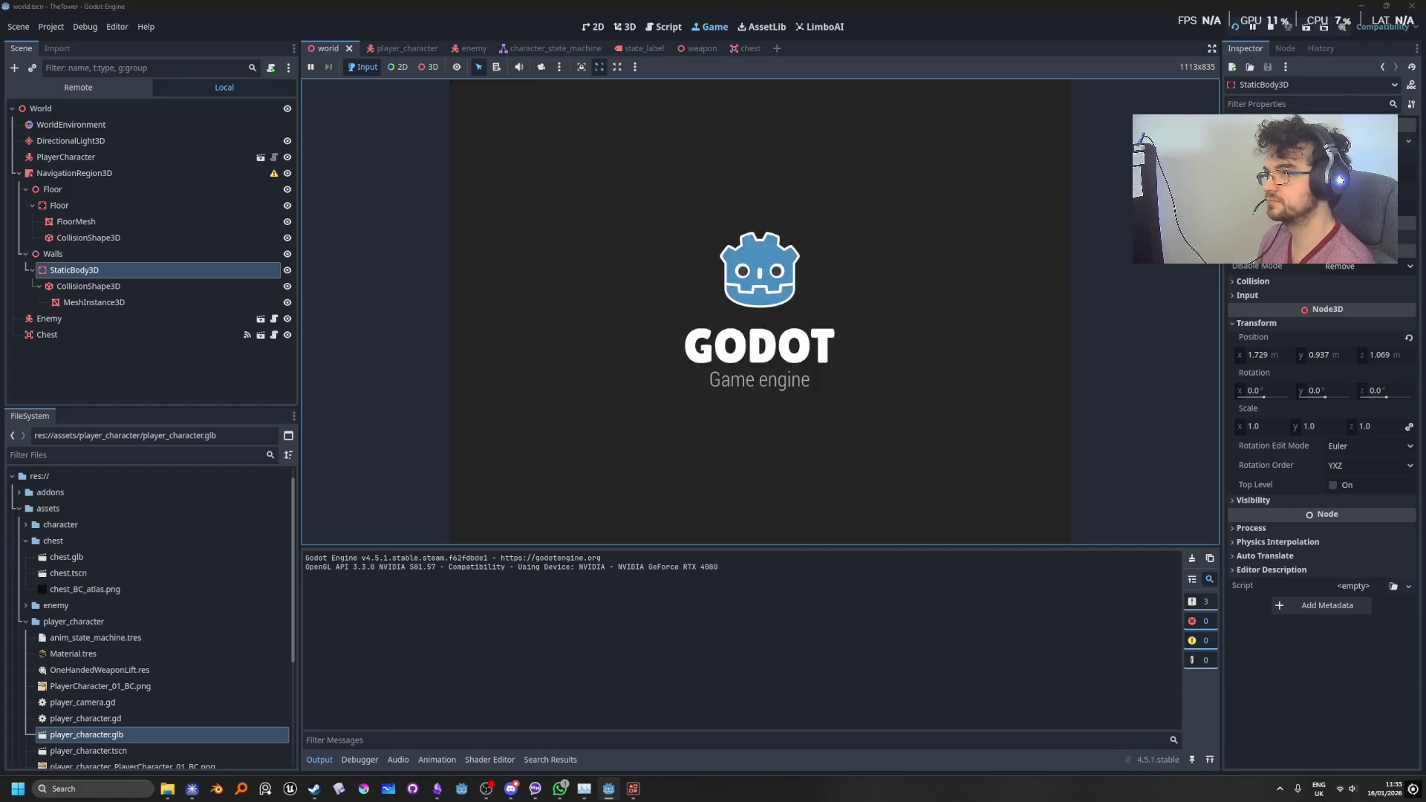
key("w")
key("a")
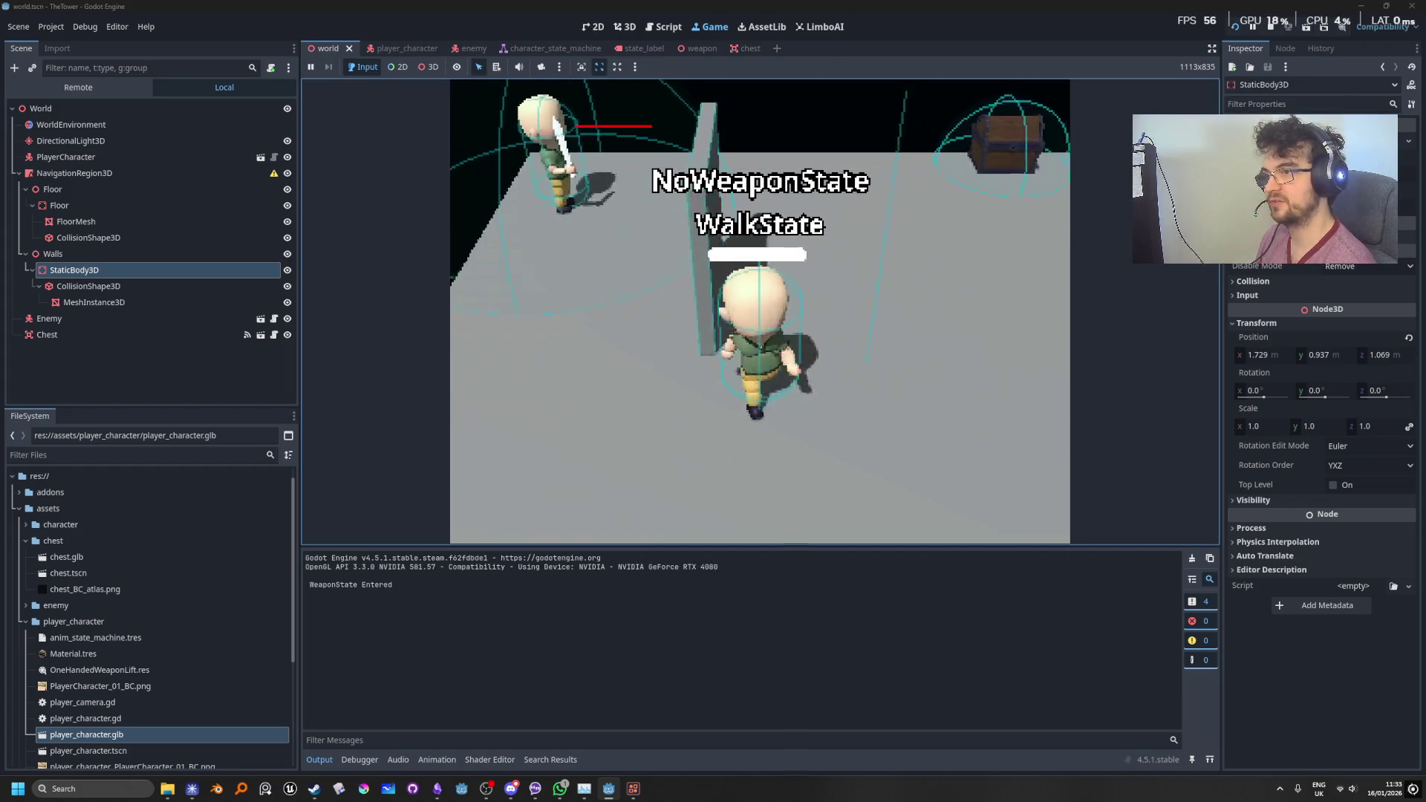
key("w")
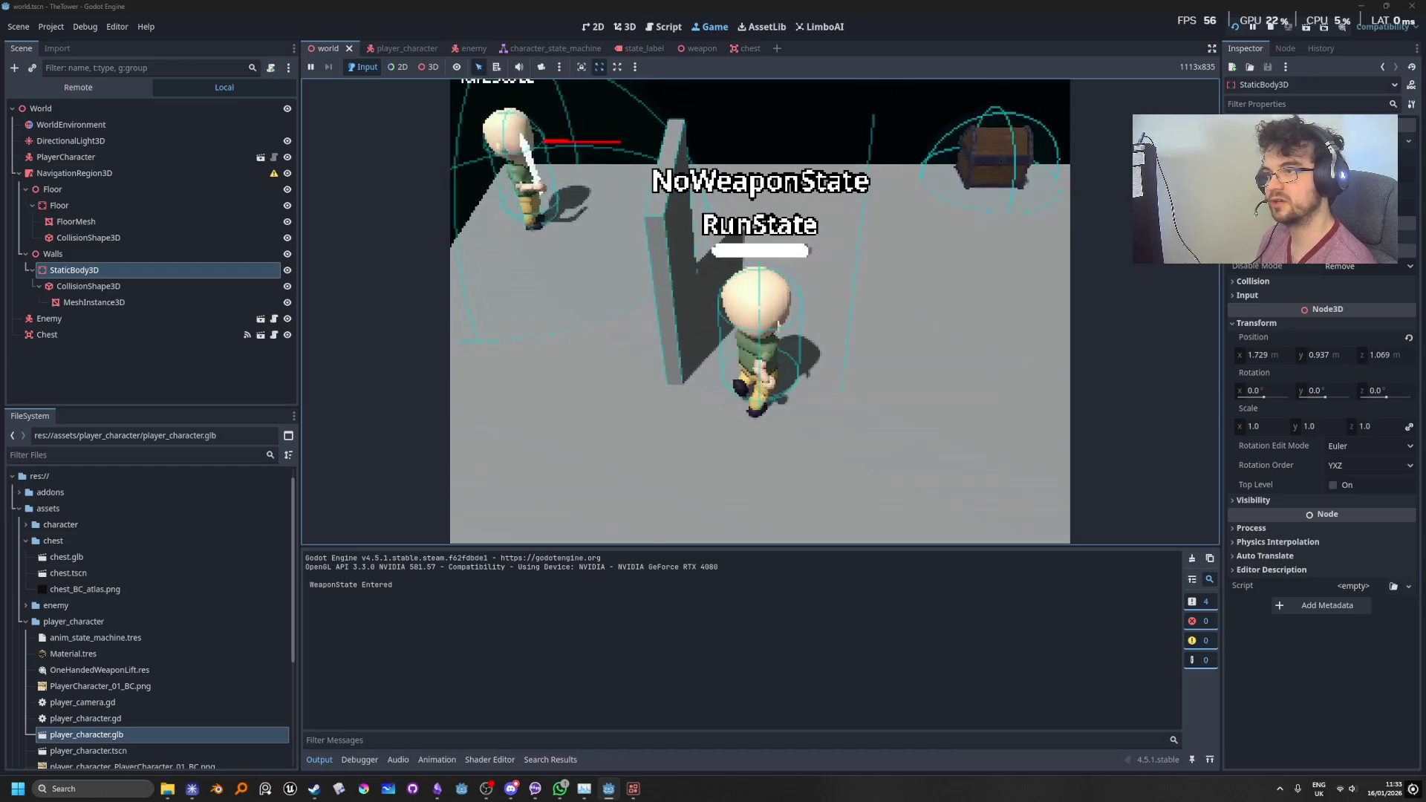
key("w")
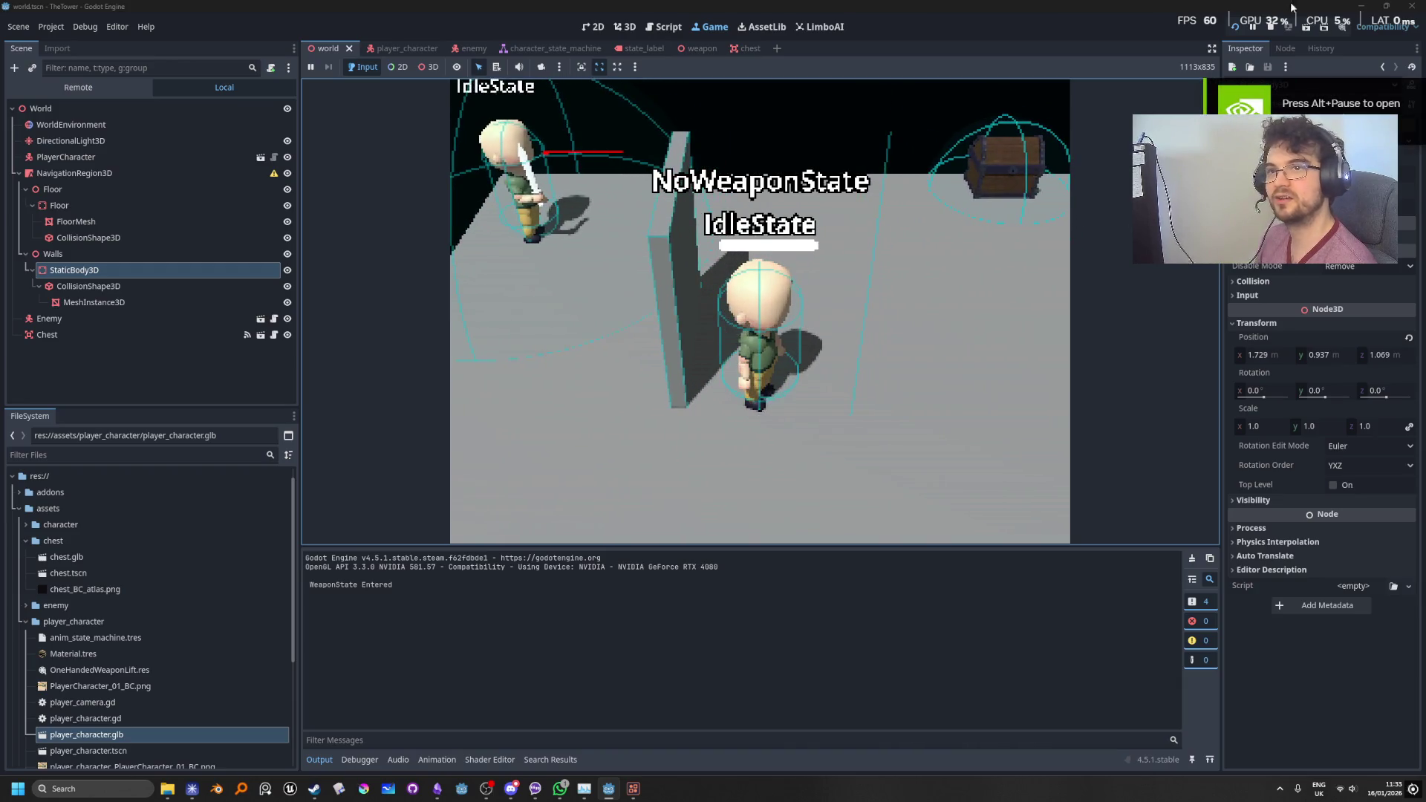
left_click(1272, 27)
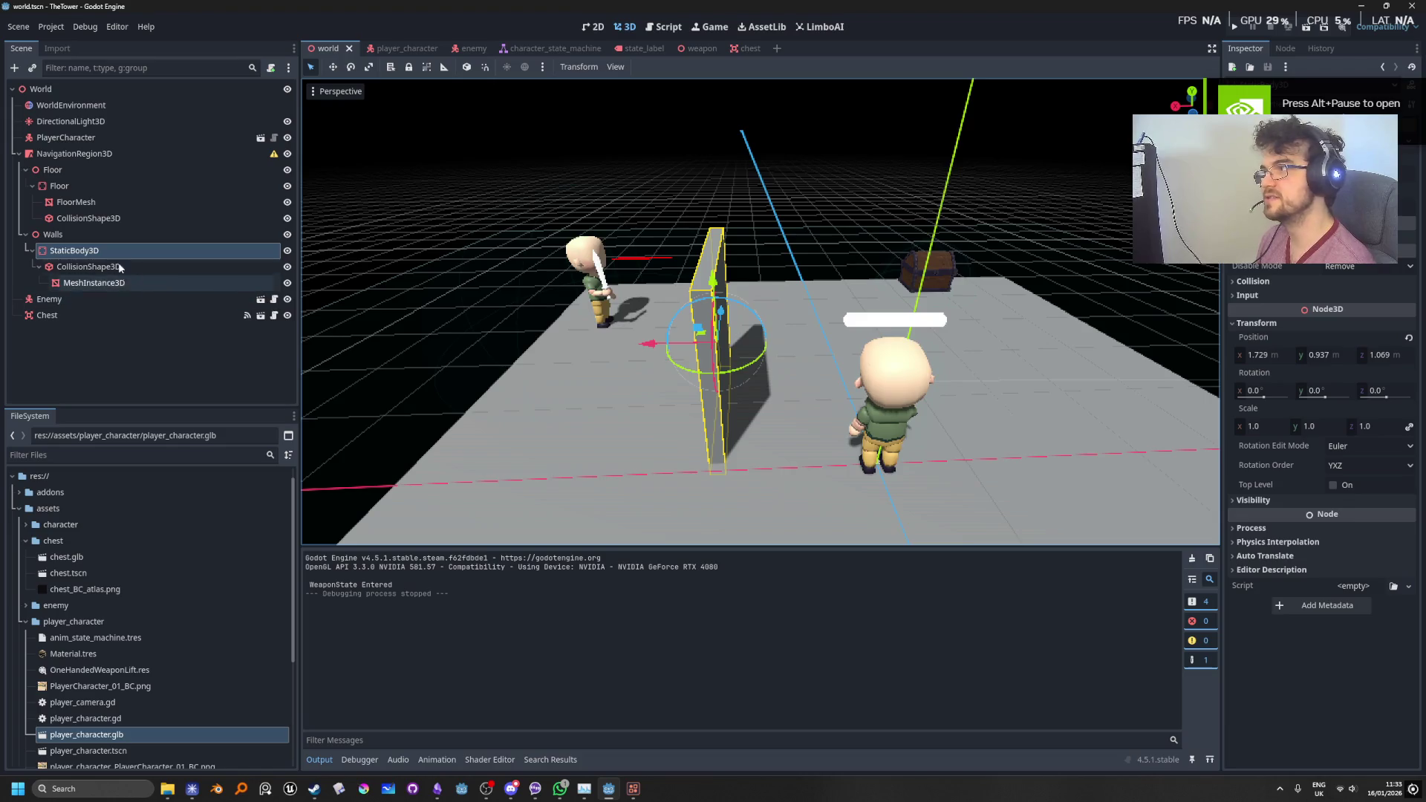
Step: Attempt a bake on NavigationRegion3D, dismiss the alert, and assign a New NavigationMesh
left_click(171, 156)
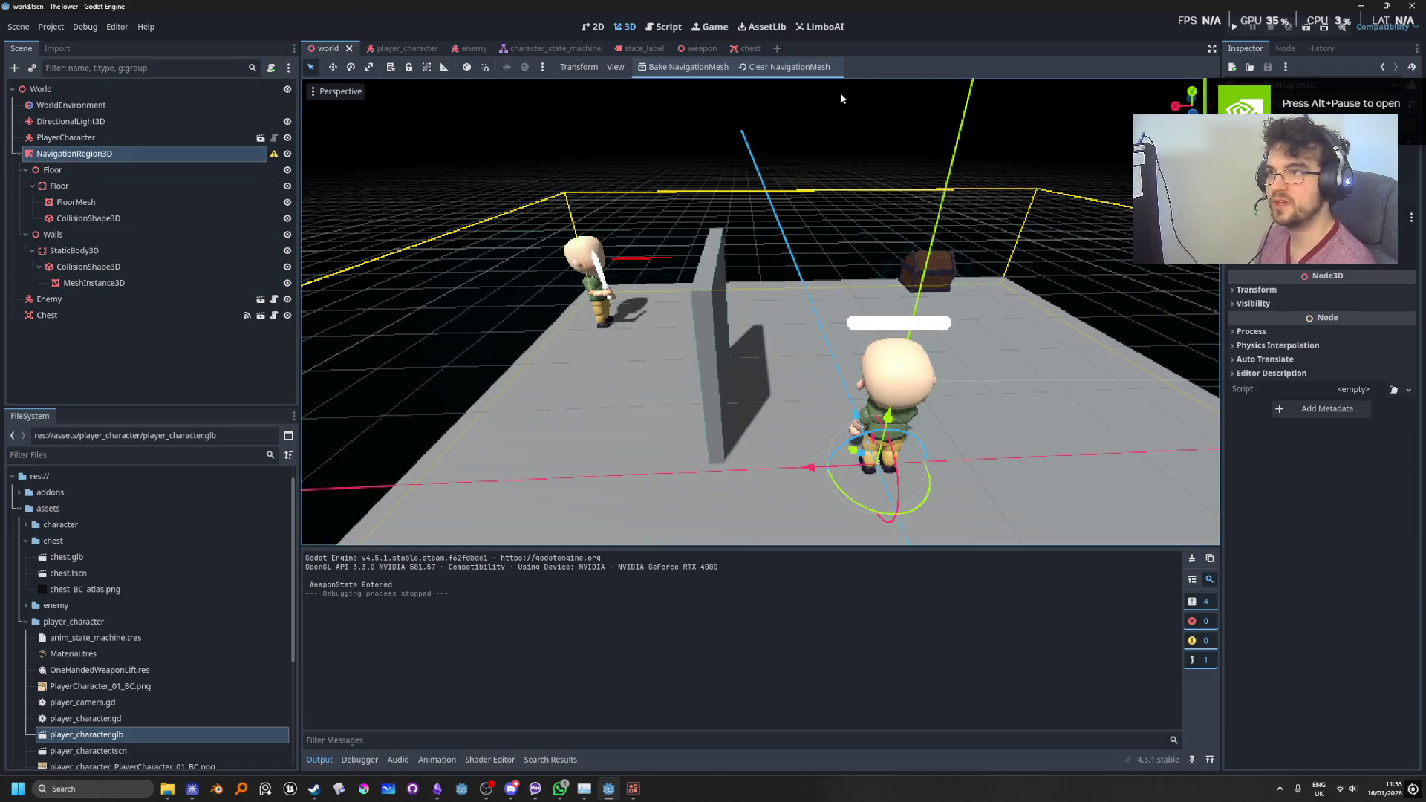
left_click(671, 68)
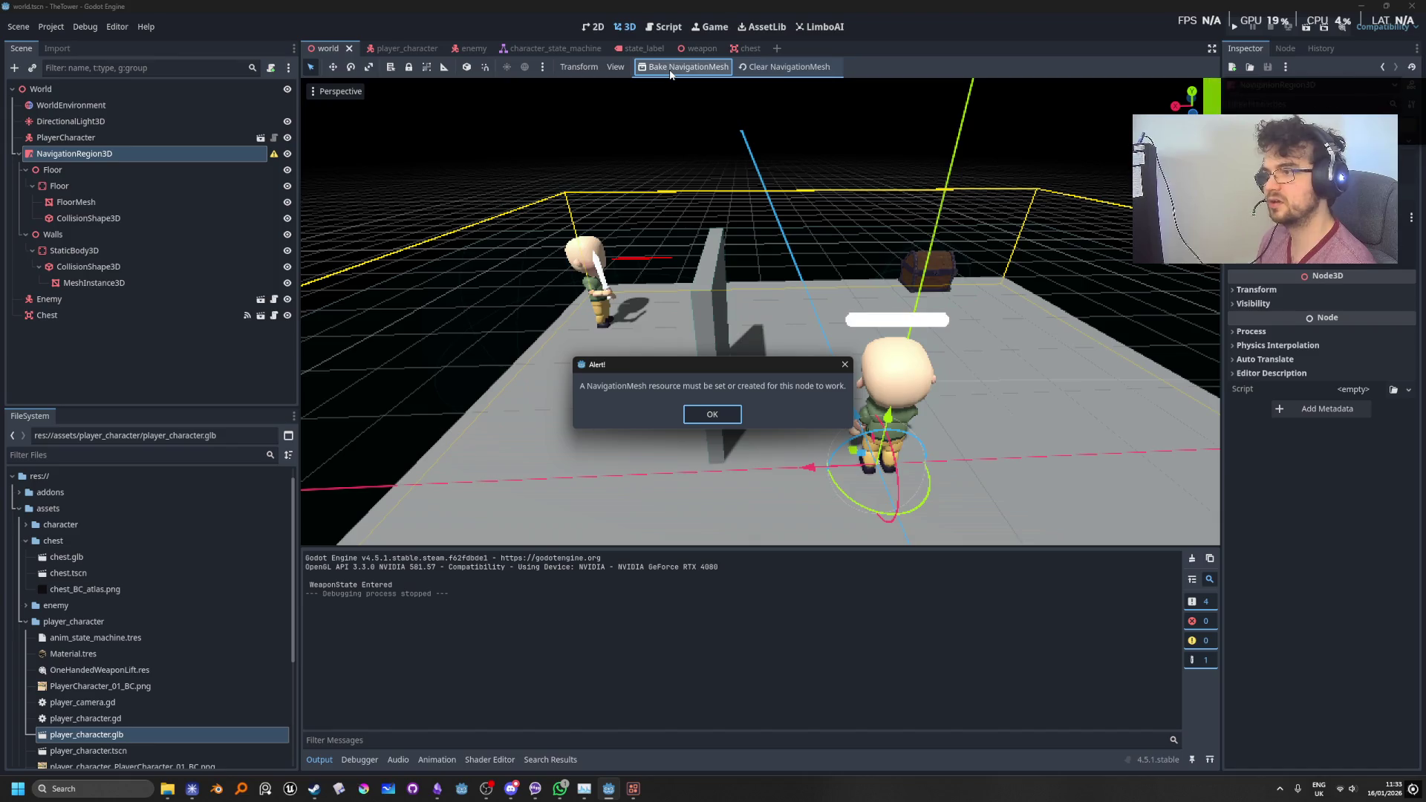
left_click(701, 416)
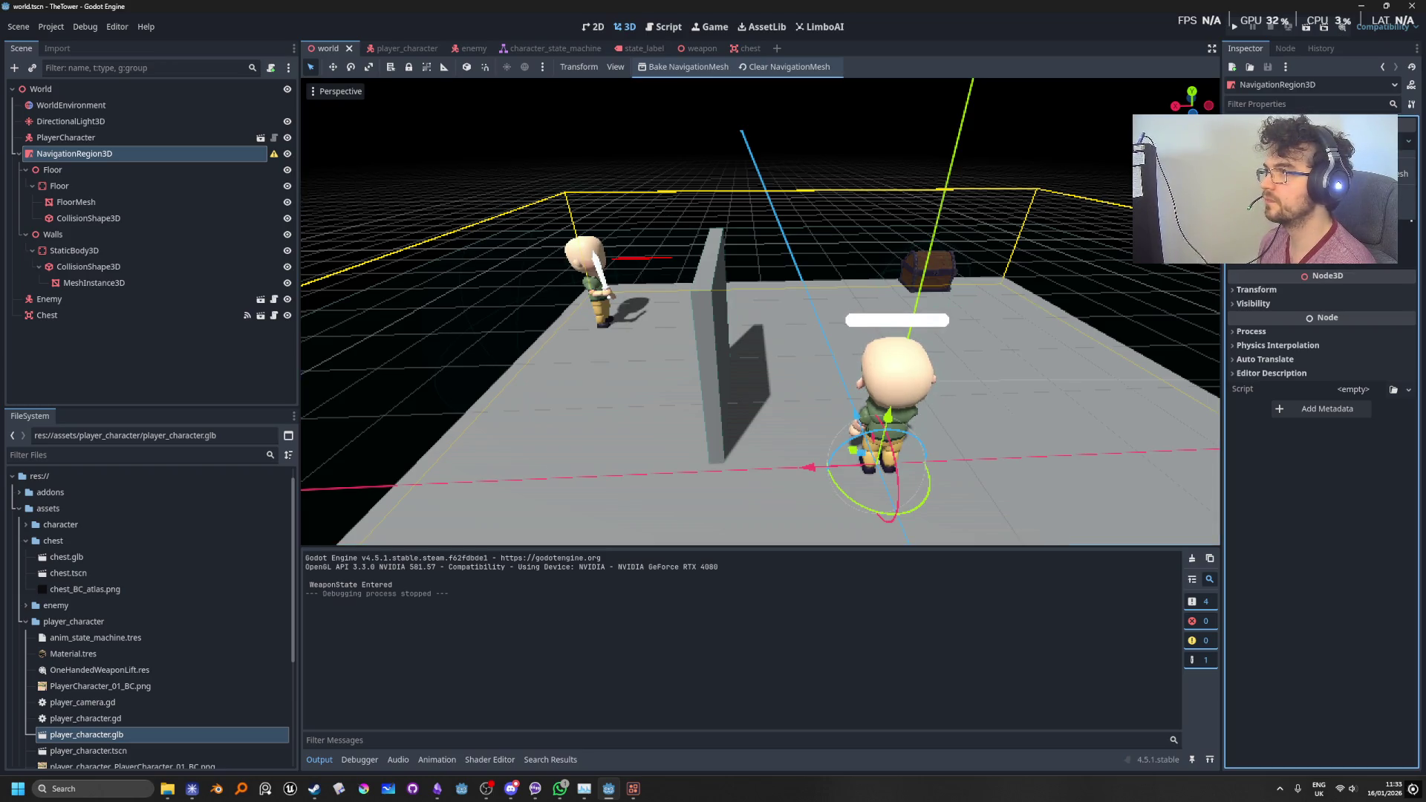
left_click(1382, 173)
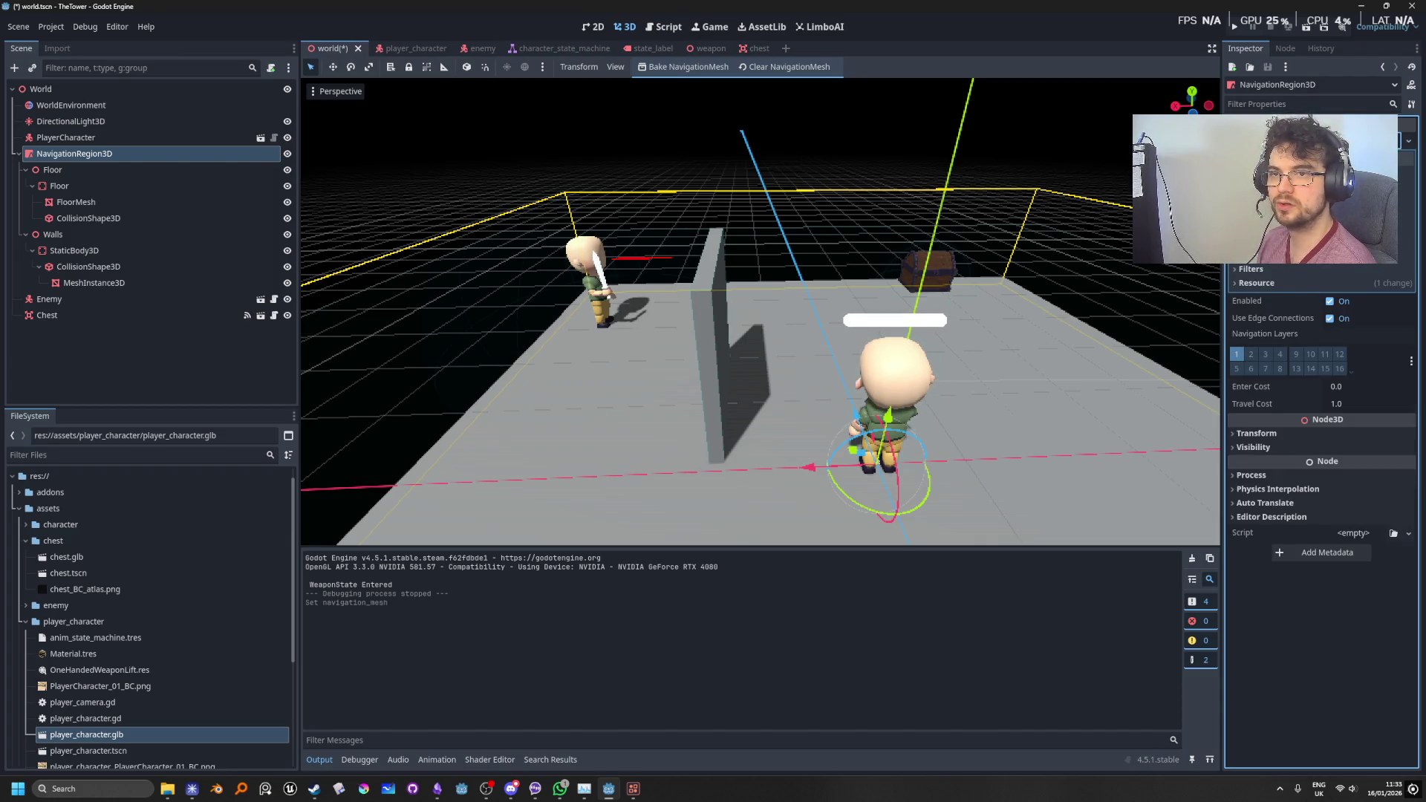
scroll(1323, 334, "up", 3)
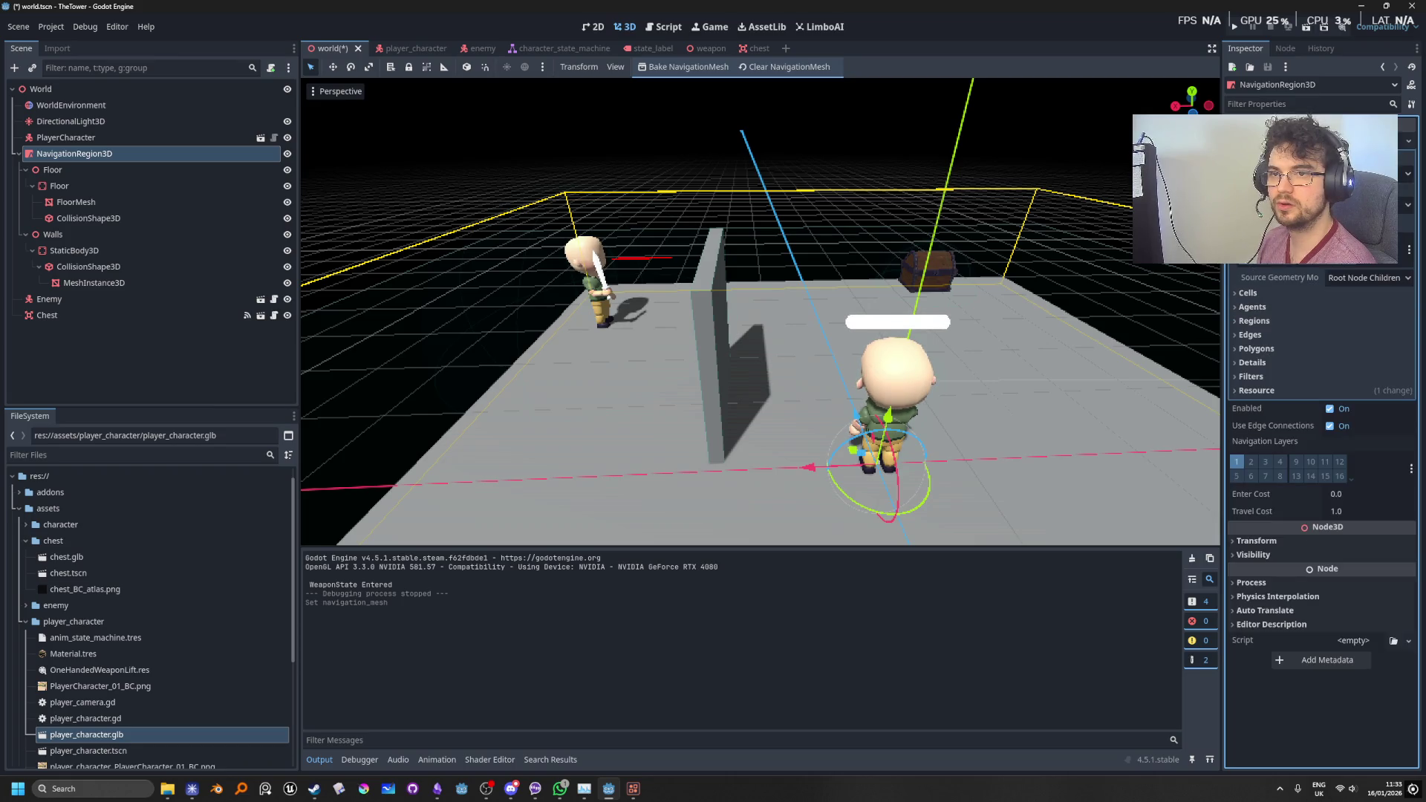
scroll(1323, 409, "down", 3)
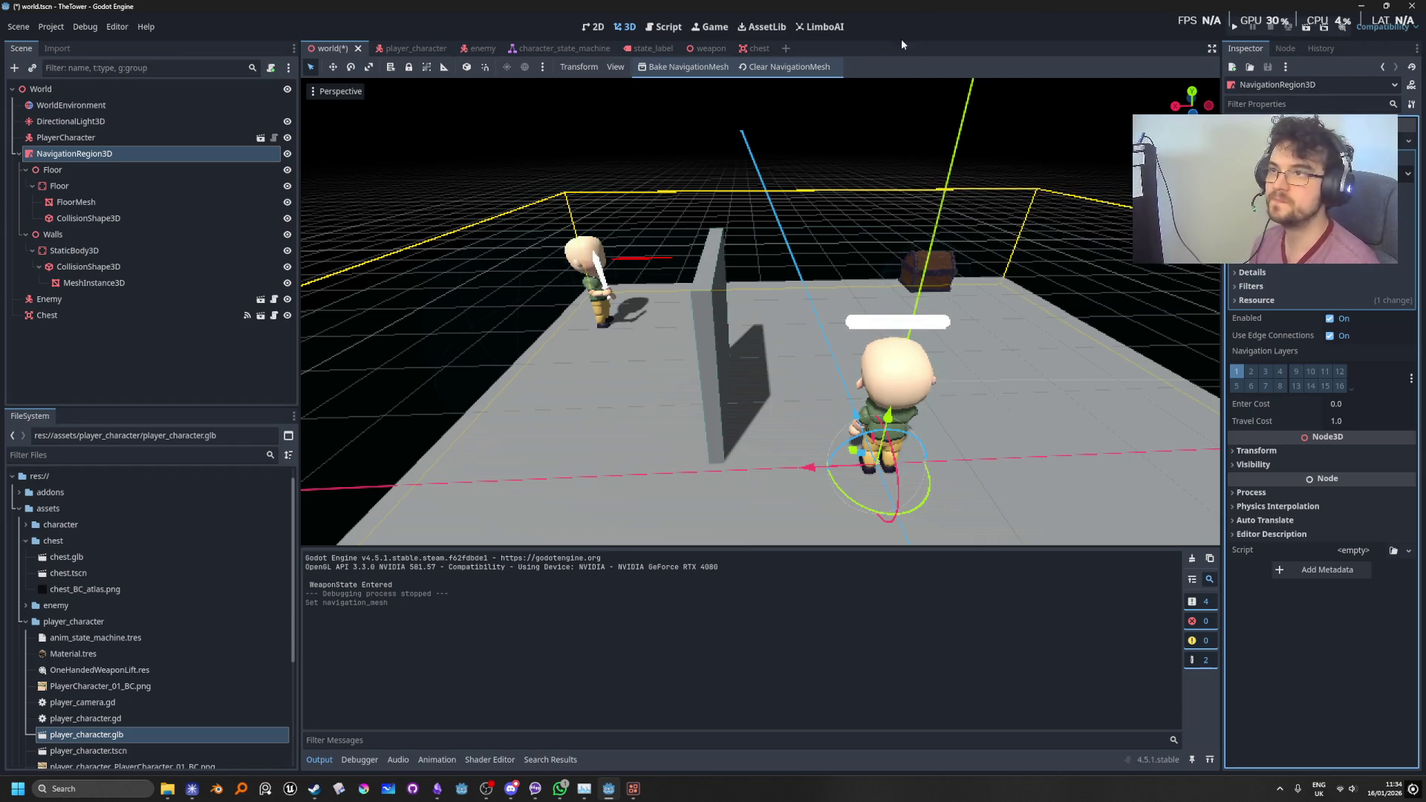
Step: Bake the navigation mesh, test a lower edge Max Error, then restore it to 1.3
left_click(683, 67)
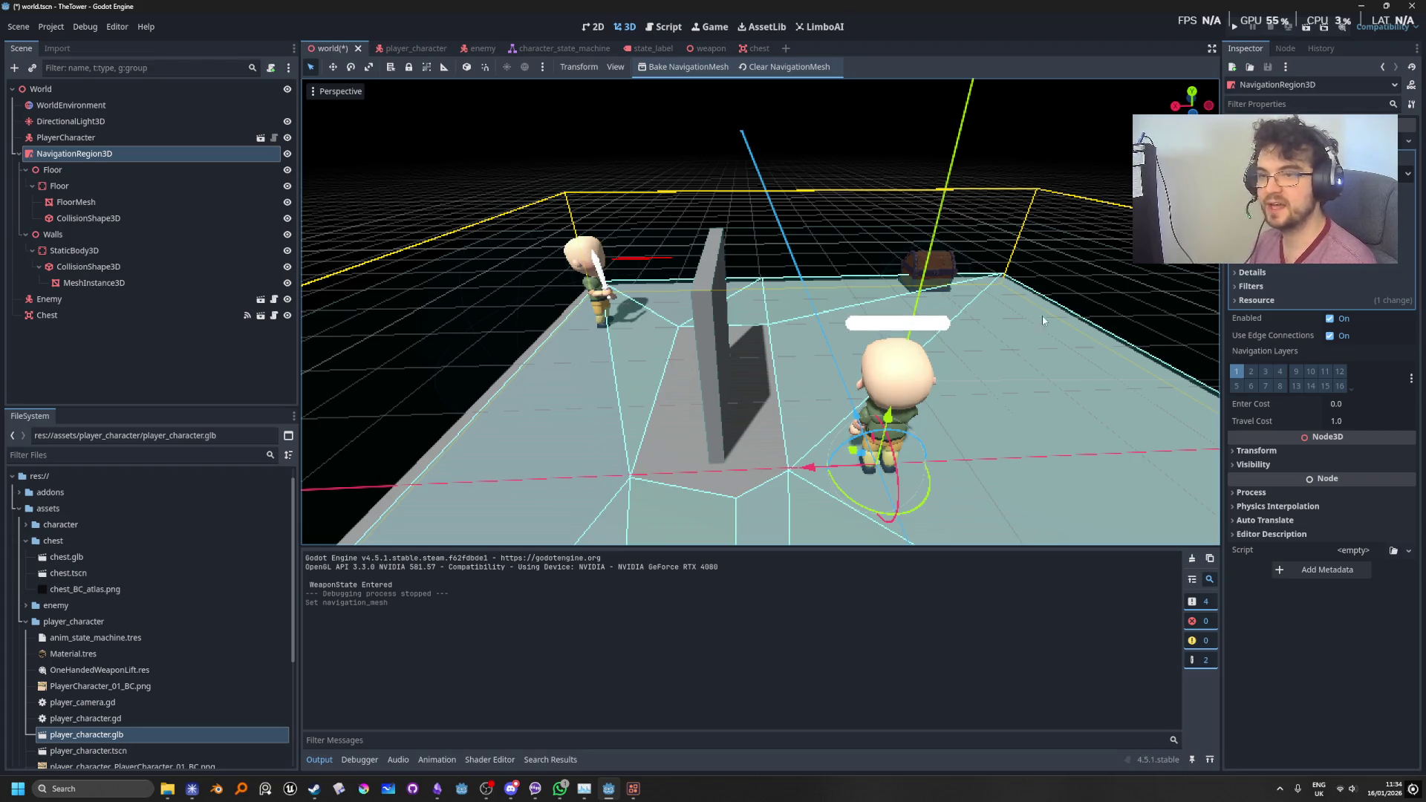
scroll(1323, 446, "up", 3)
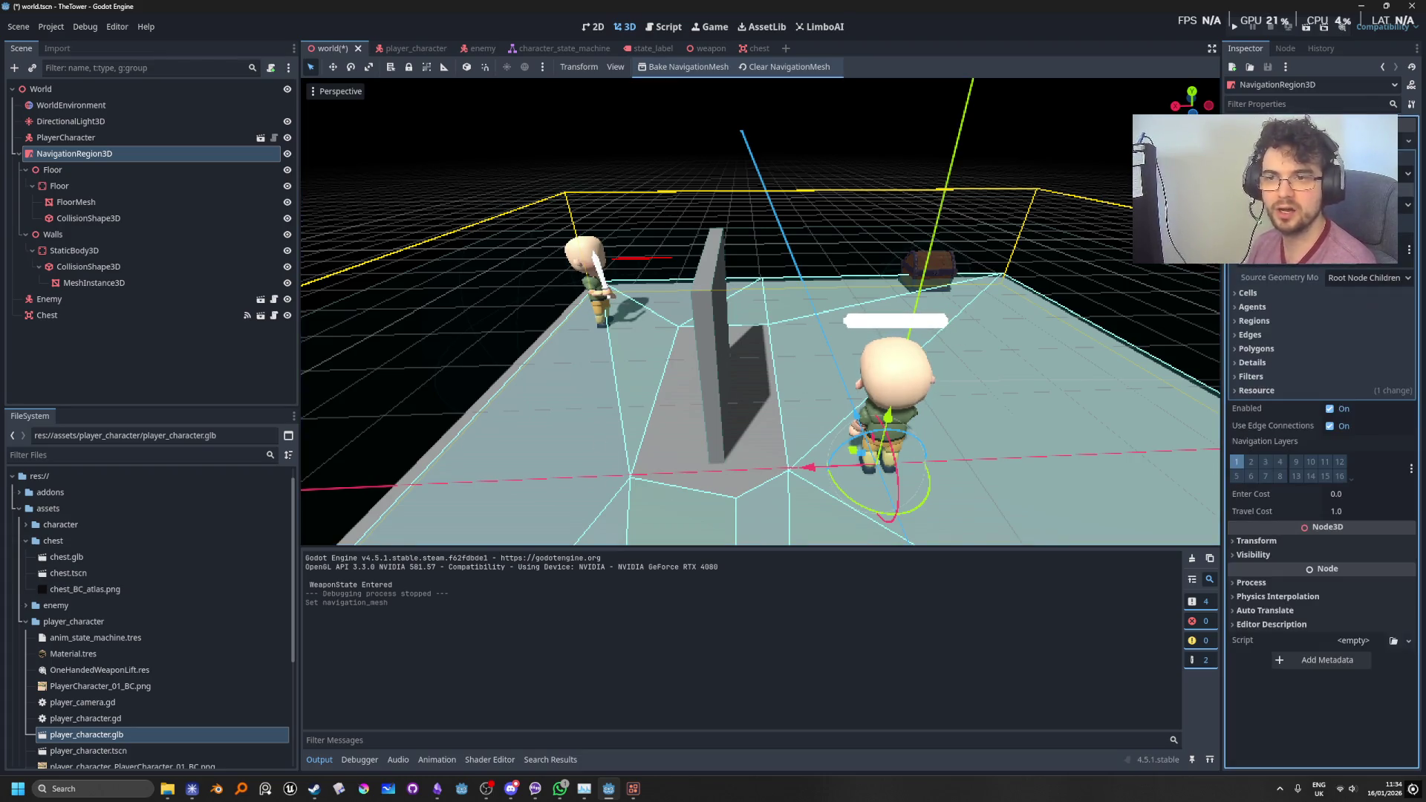
scroll(1252, 312, "down", 2)
scroll(1253, 297, "up", 2)
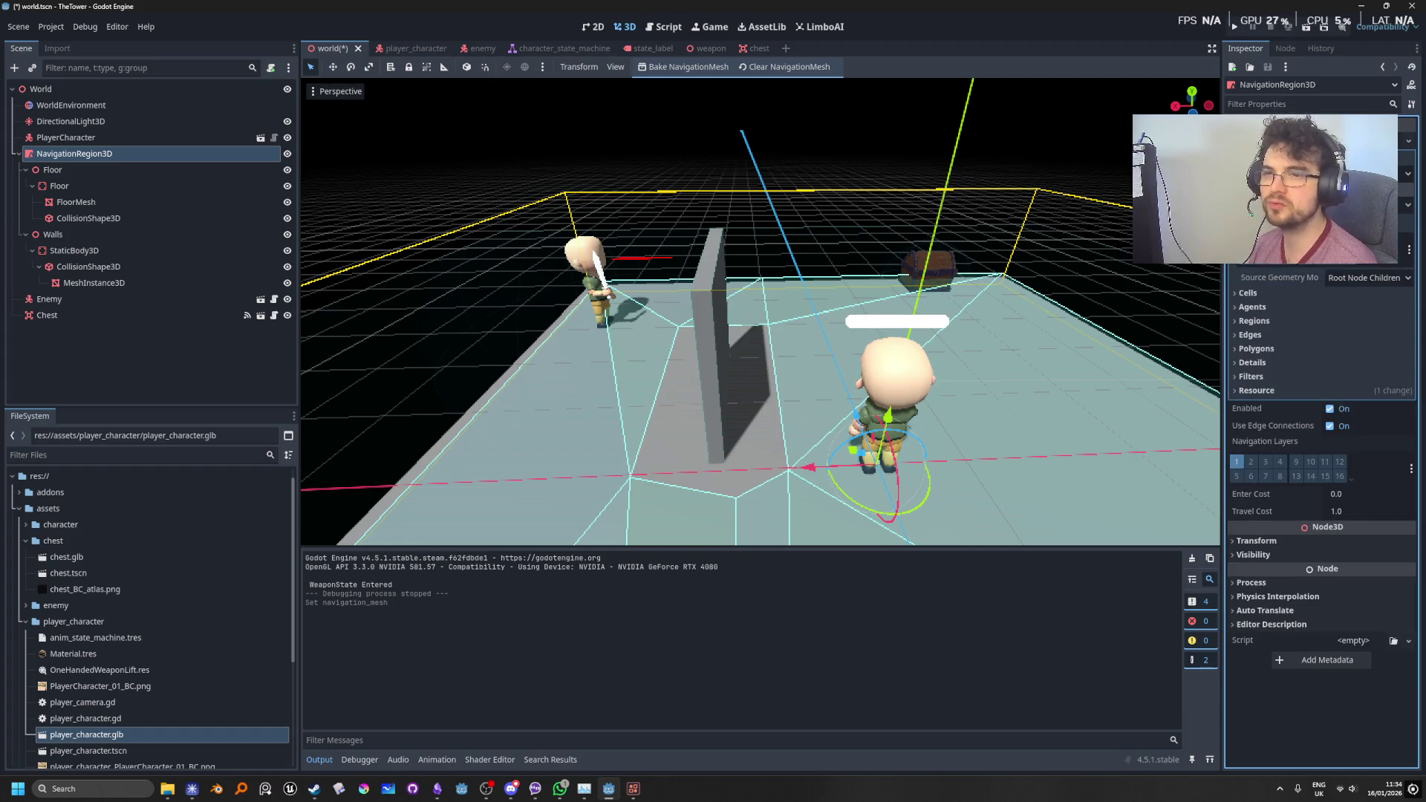
left_click(1254, 321)
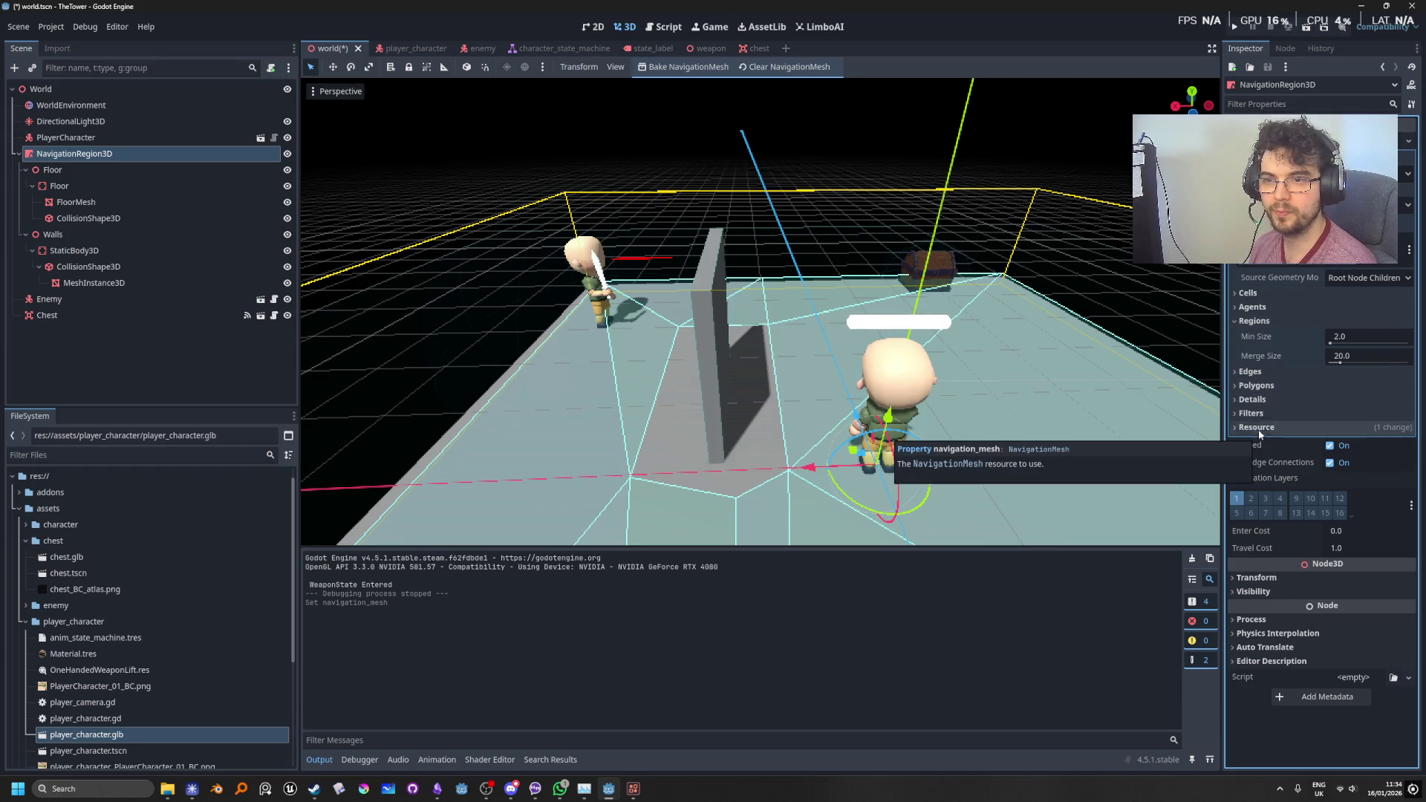
left_click(1256, 387)
left_click(1256, 387)
left_click(1249, 373)
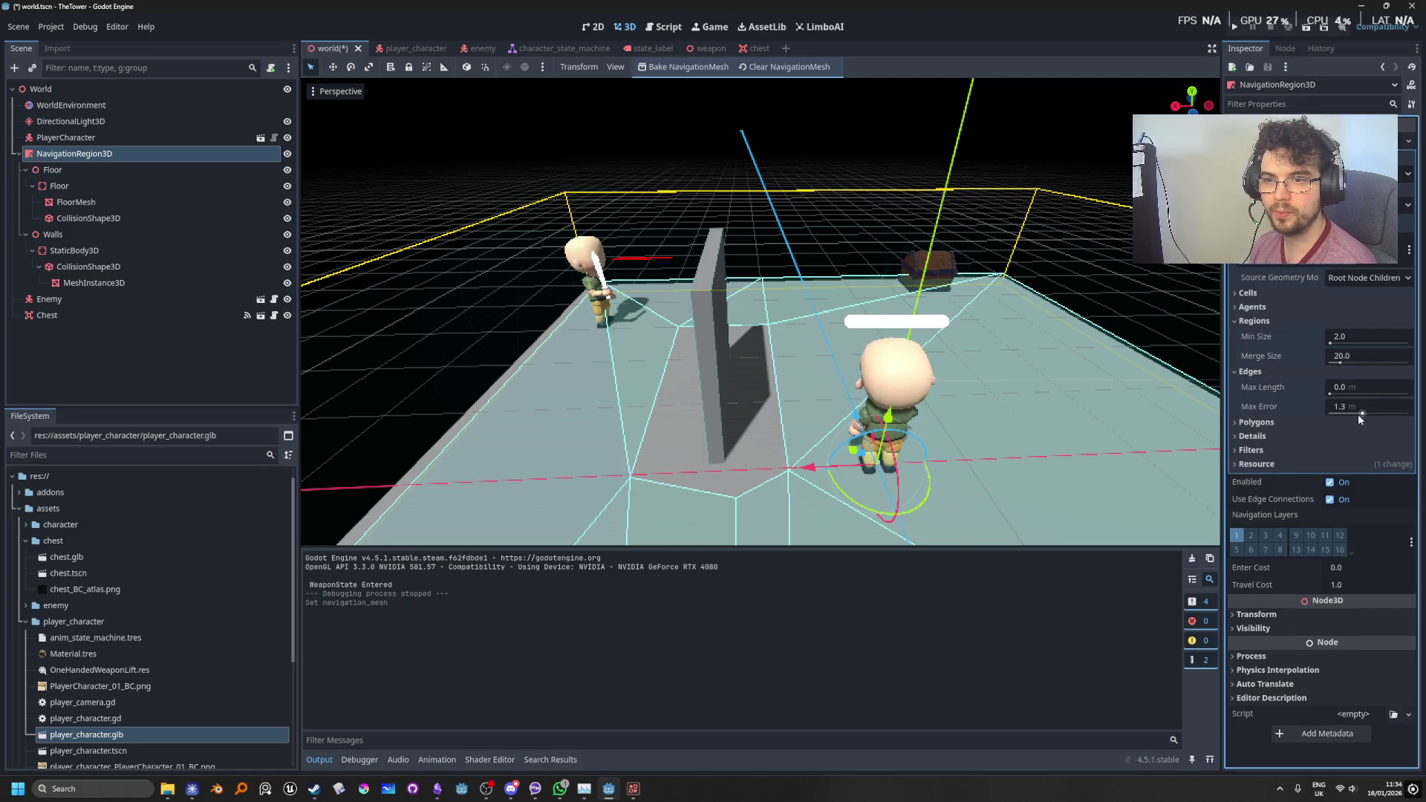
left_click_drag(1358, 413, 1361, 415)
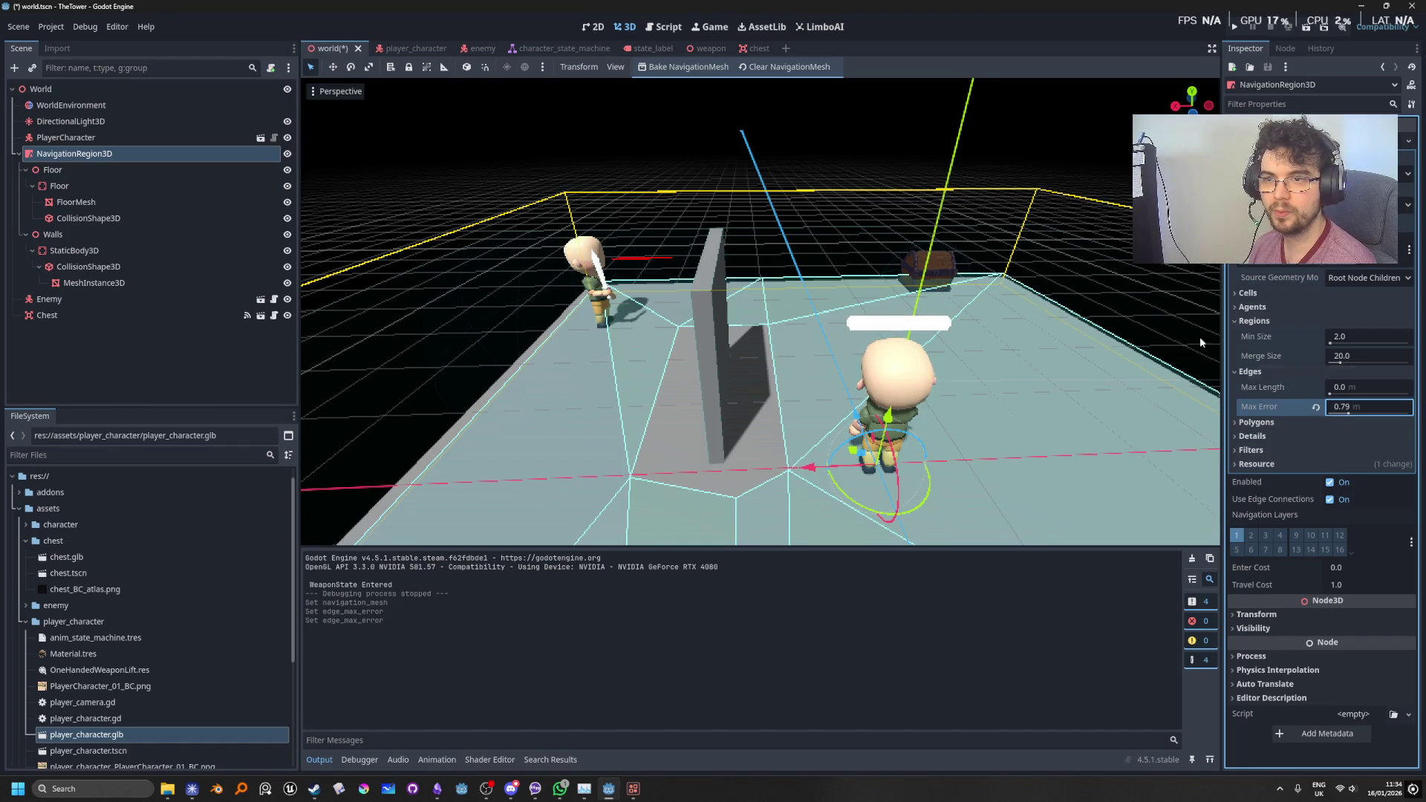
left_click(687, 68)
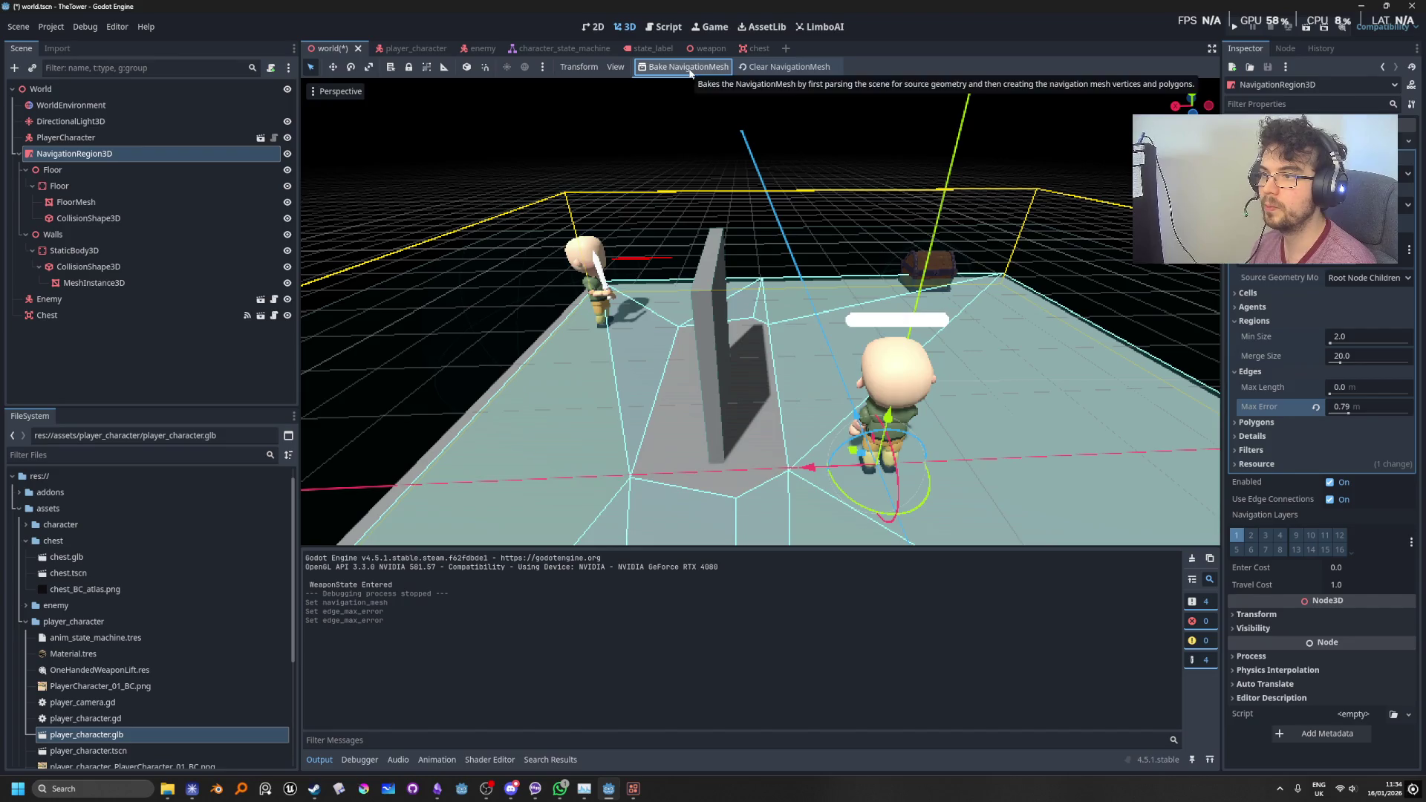
left_click_drag(1348, 413, 1362, 413)
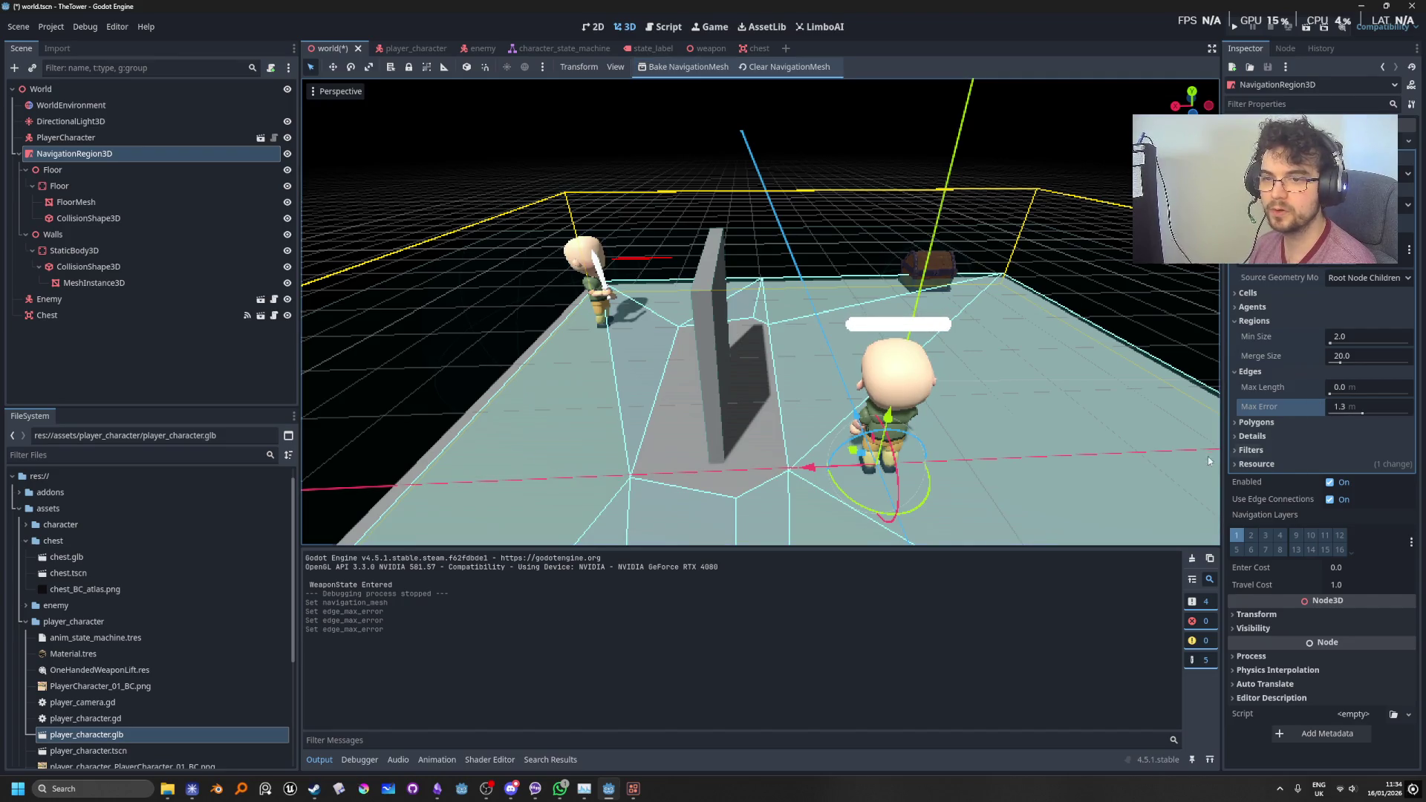
Step: Try a smaller region Min Size, then reset it to 2.0 and rebake
left_click(1248, 295)
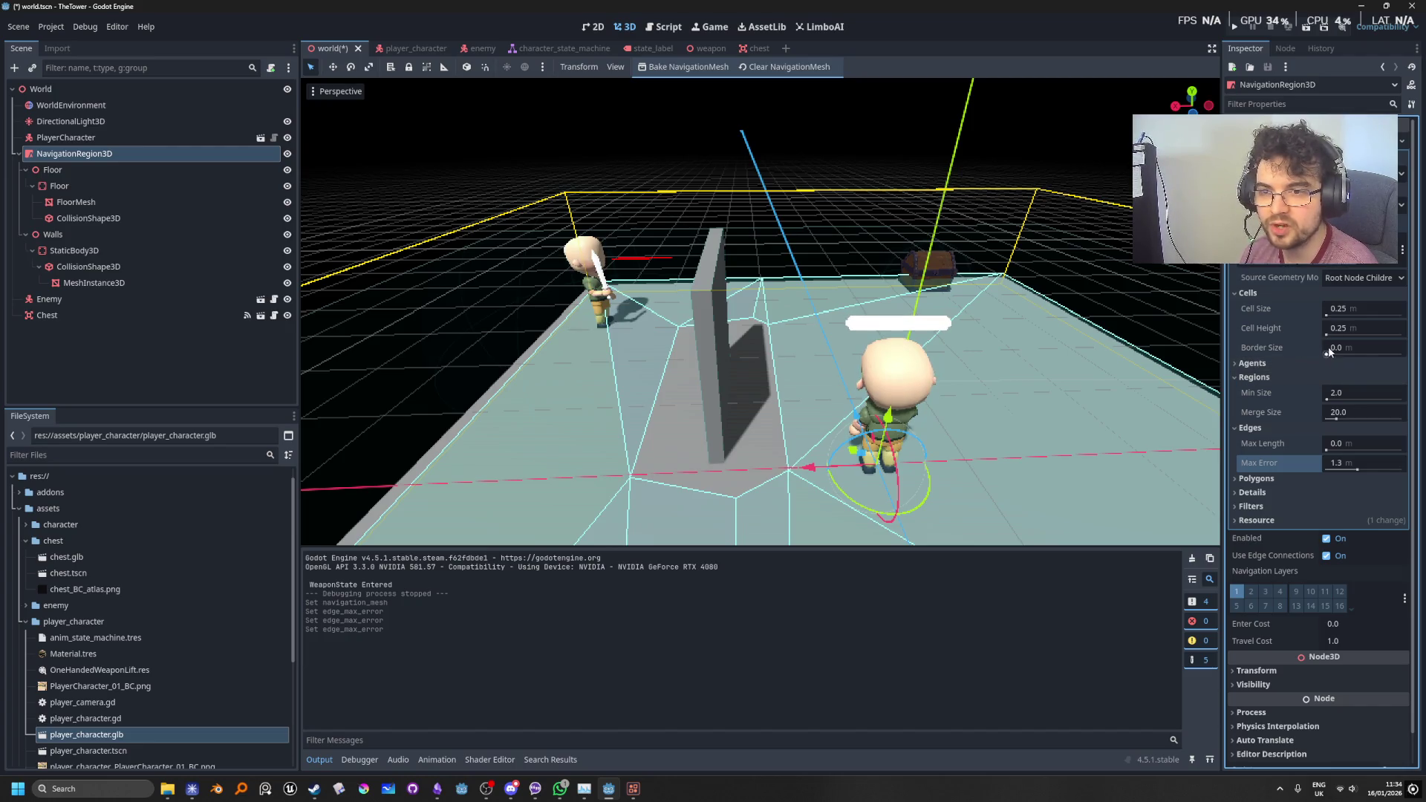
left_click(1252, 364)
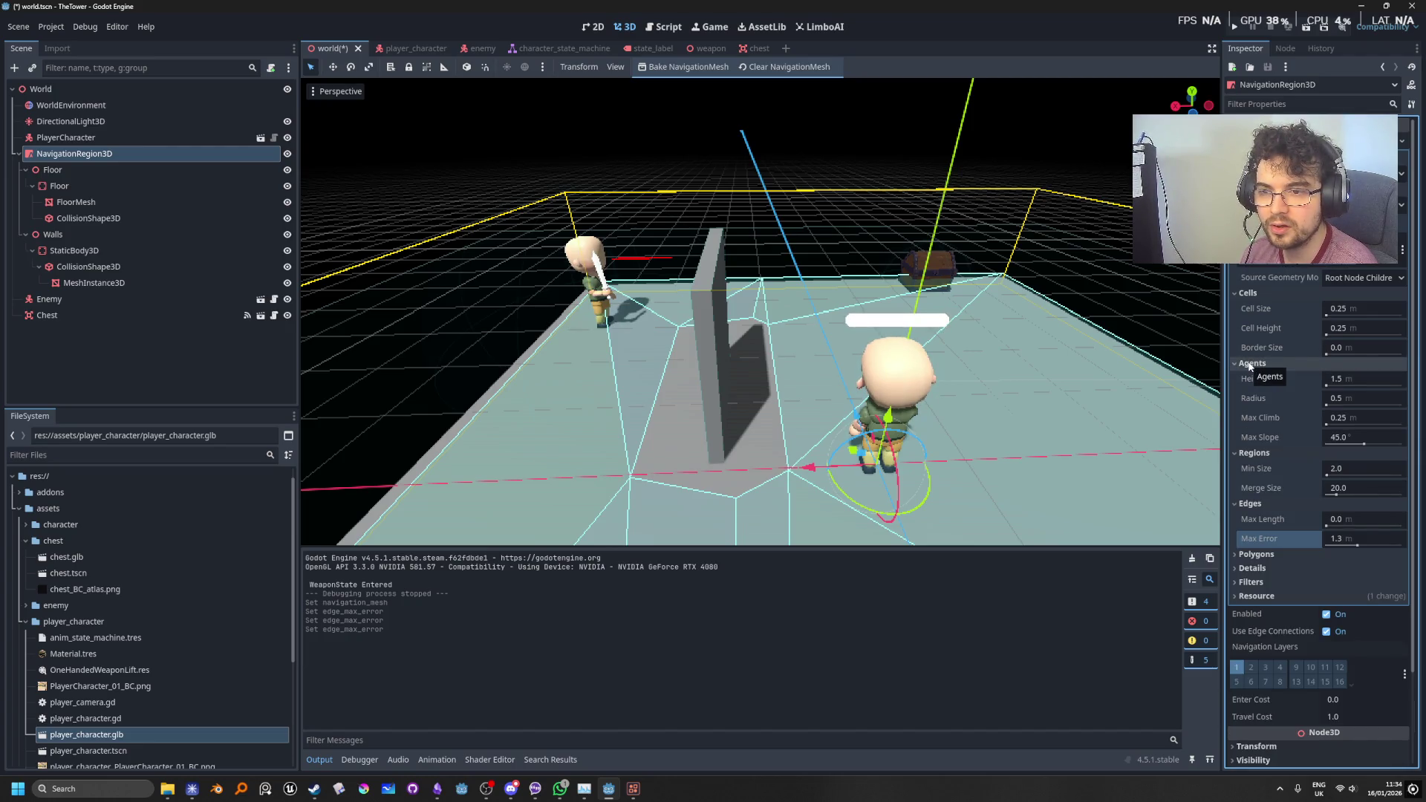
left_click(1253, 364)
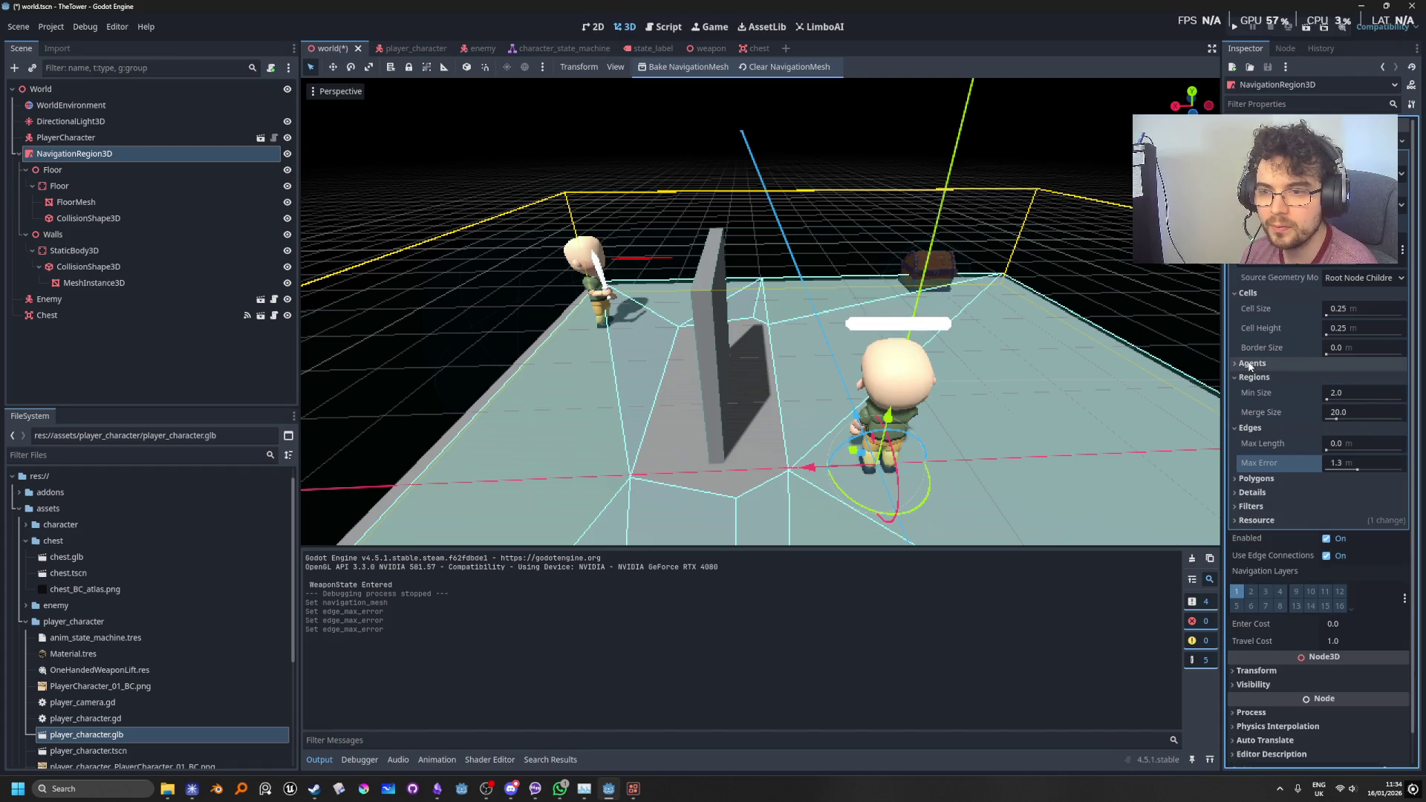
left_click(1252, 295)
left_click_drag(1338, 340, 1330, 341)
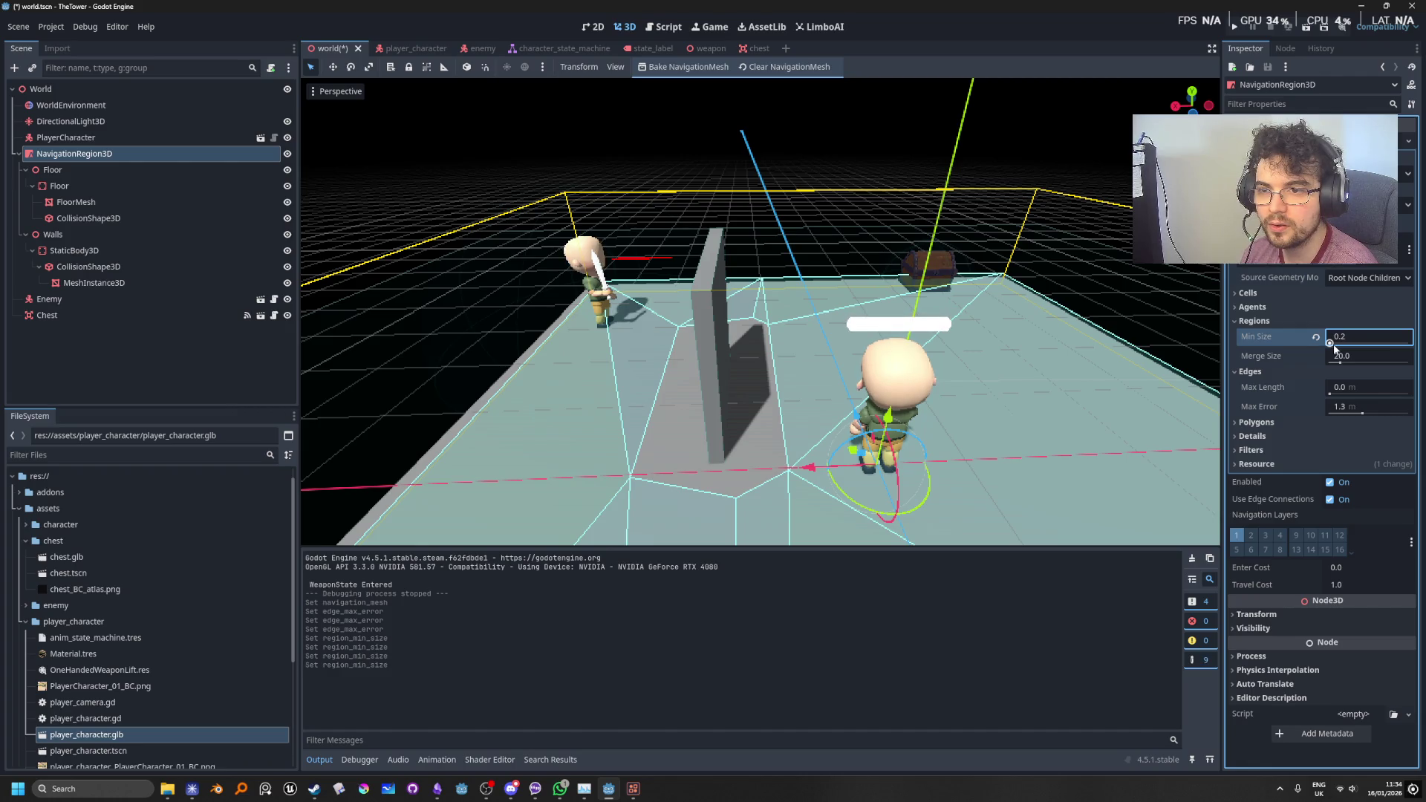
left_click(687, 67)
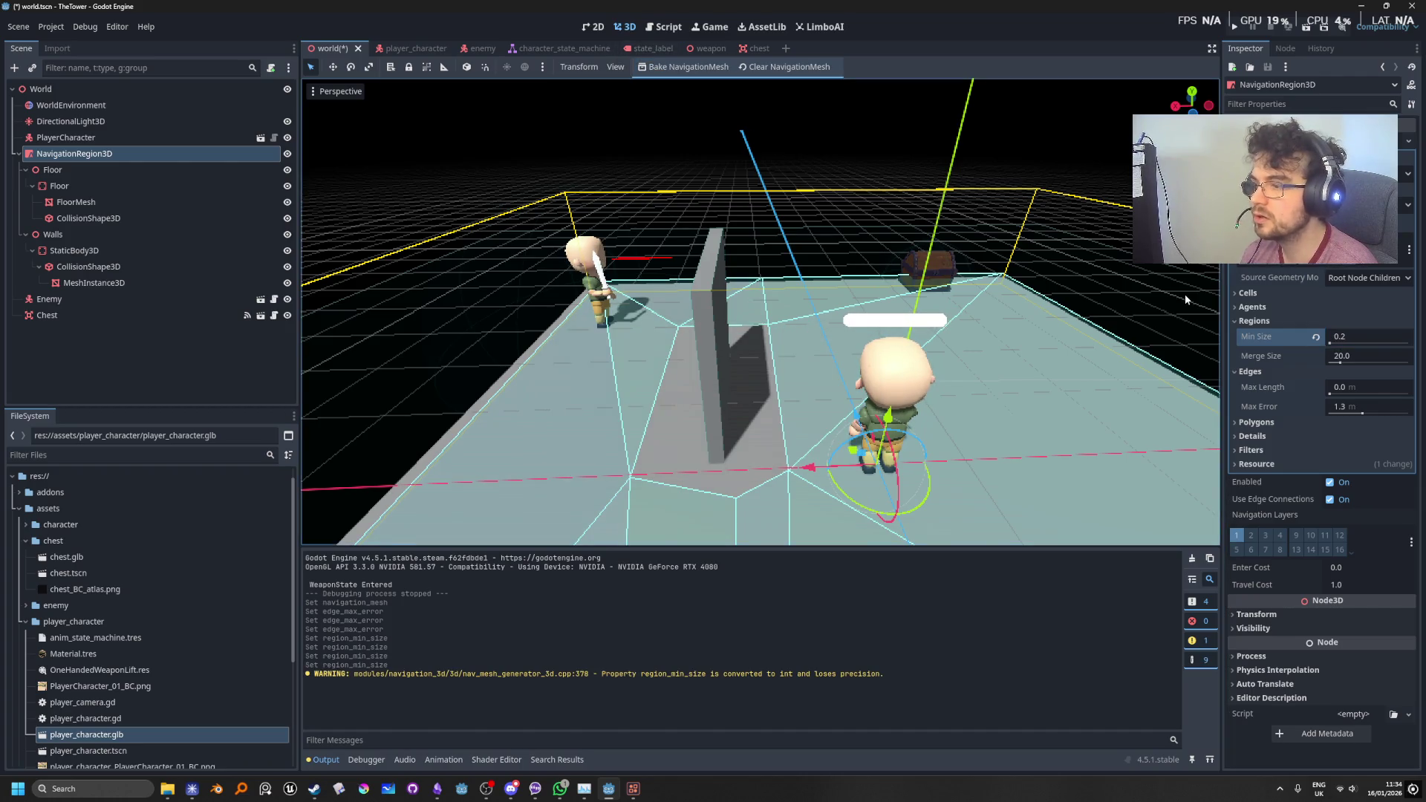
left_click(1316, 336)
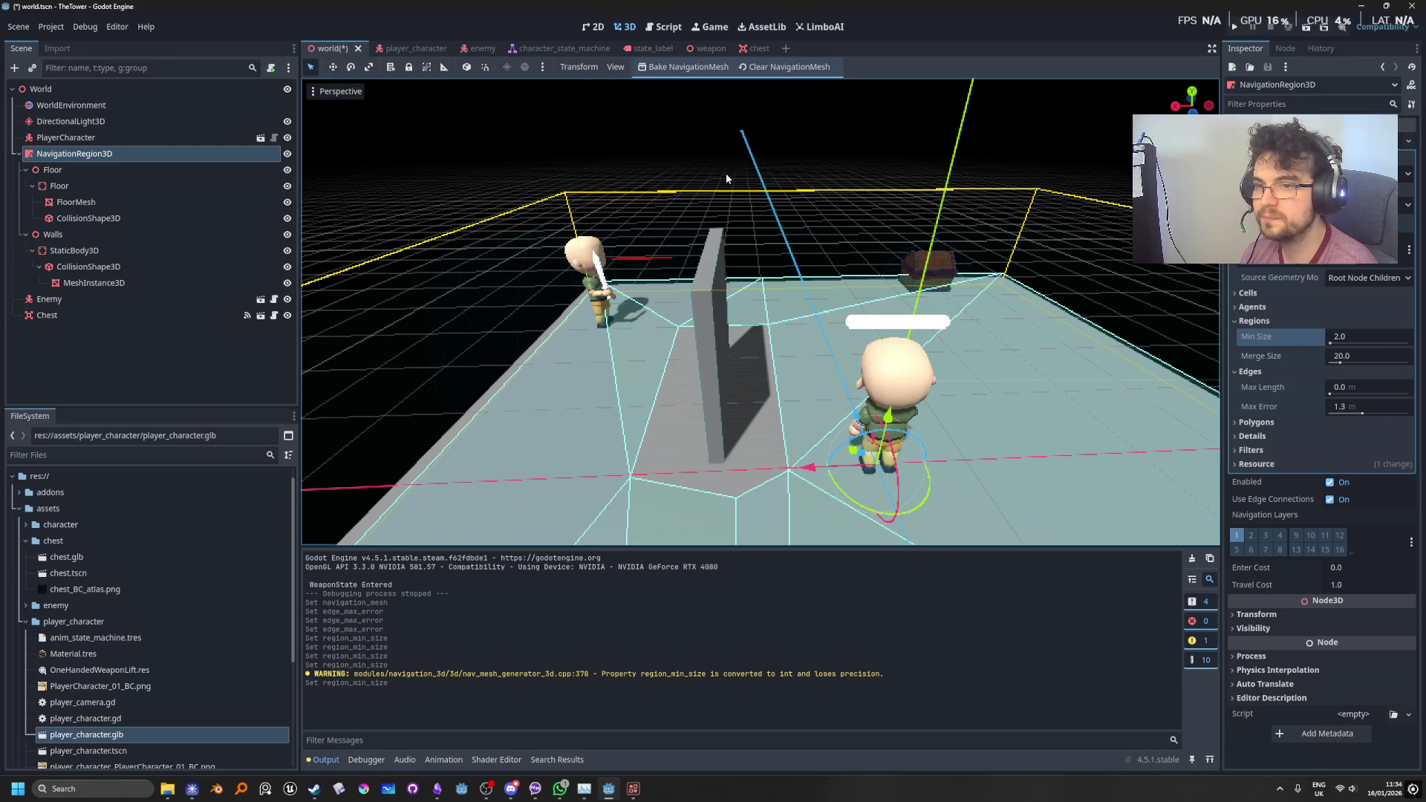
left_click(687, 67)
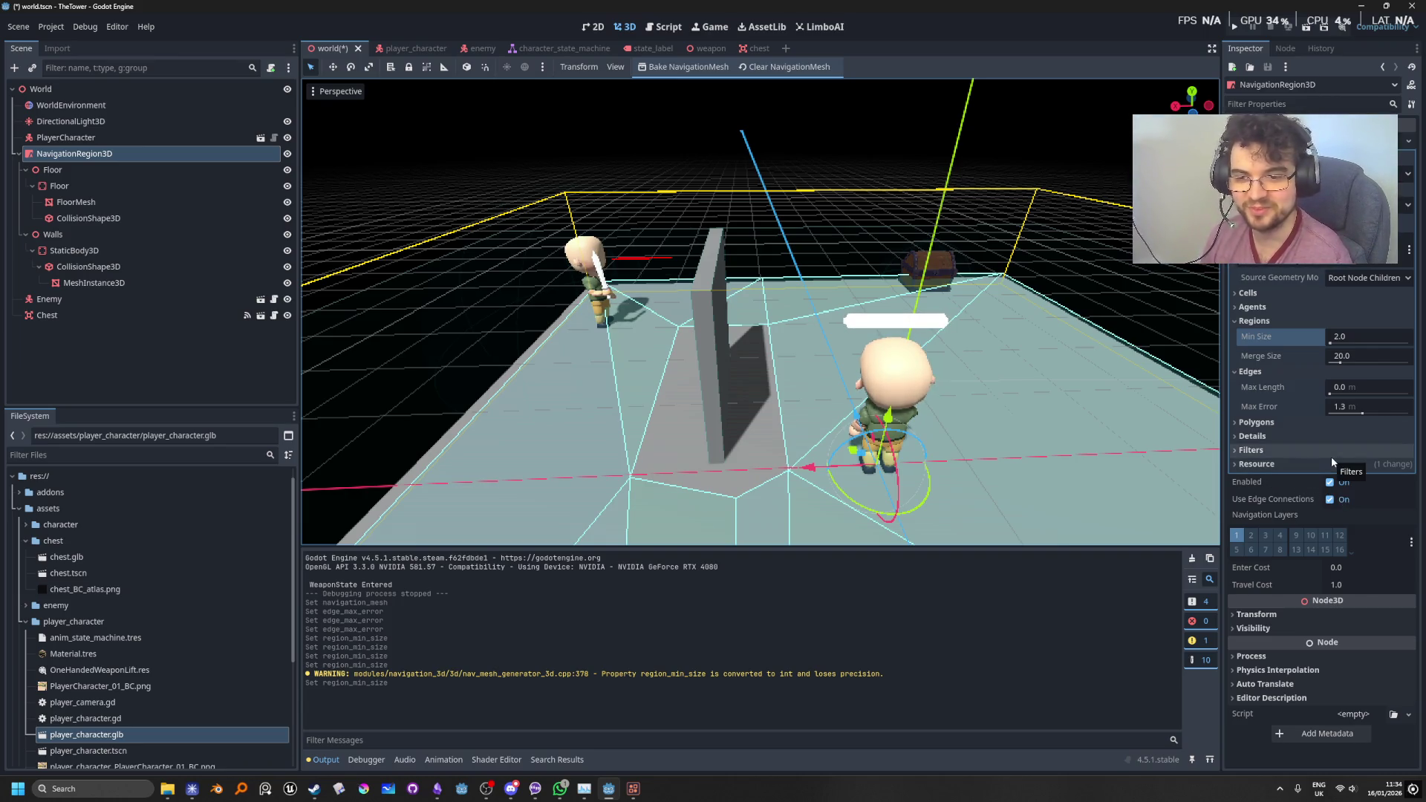
Step: Try a smaller detail Sample Distance, rebake, then reset it to 6.0
mouse_move(1270, 409)
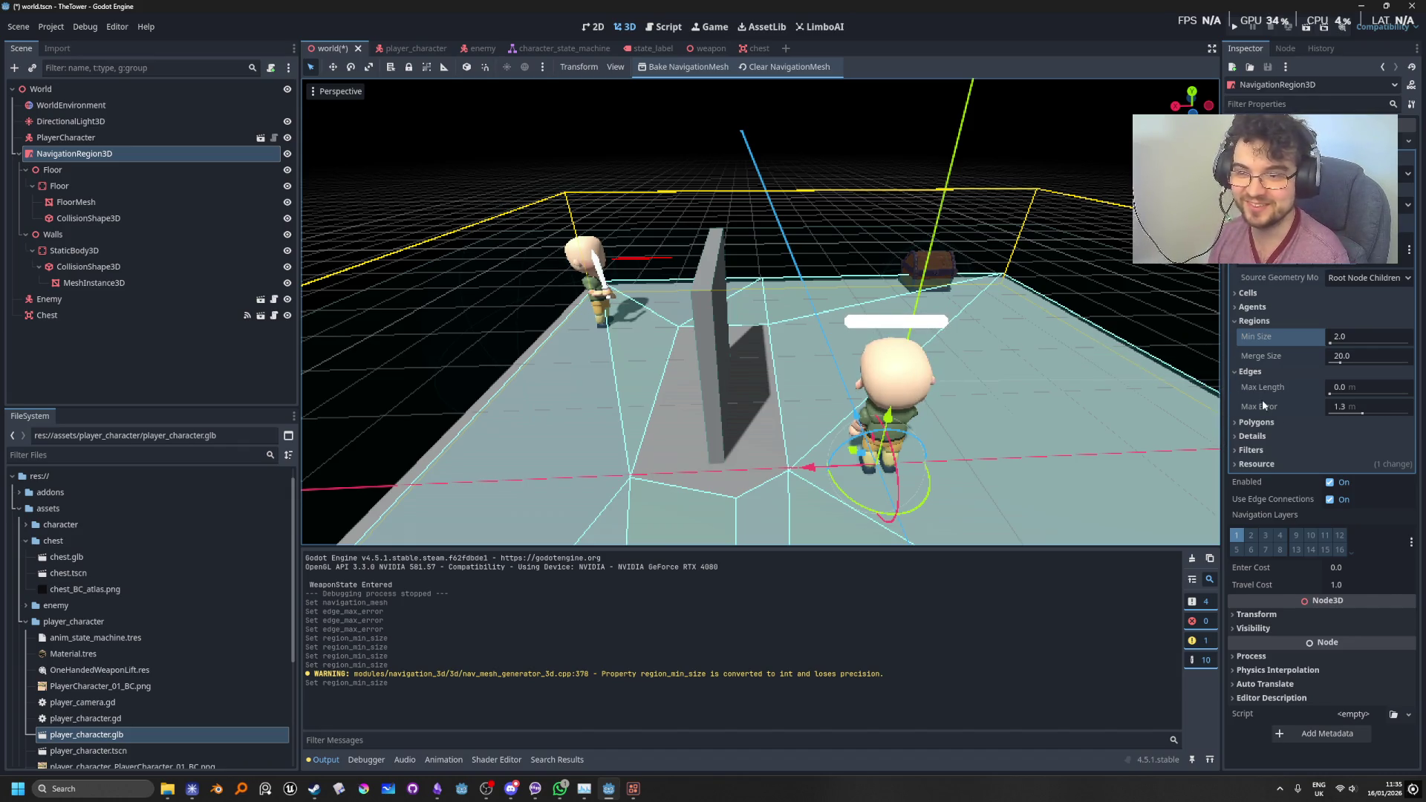
left_click(1255, 422)
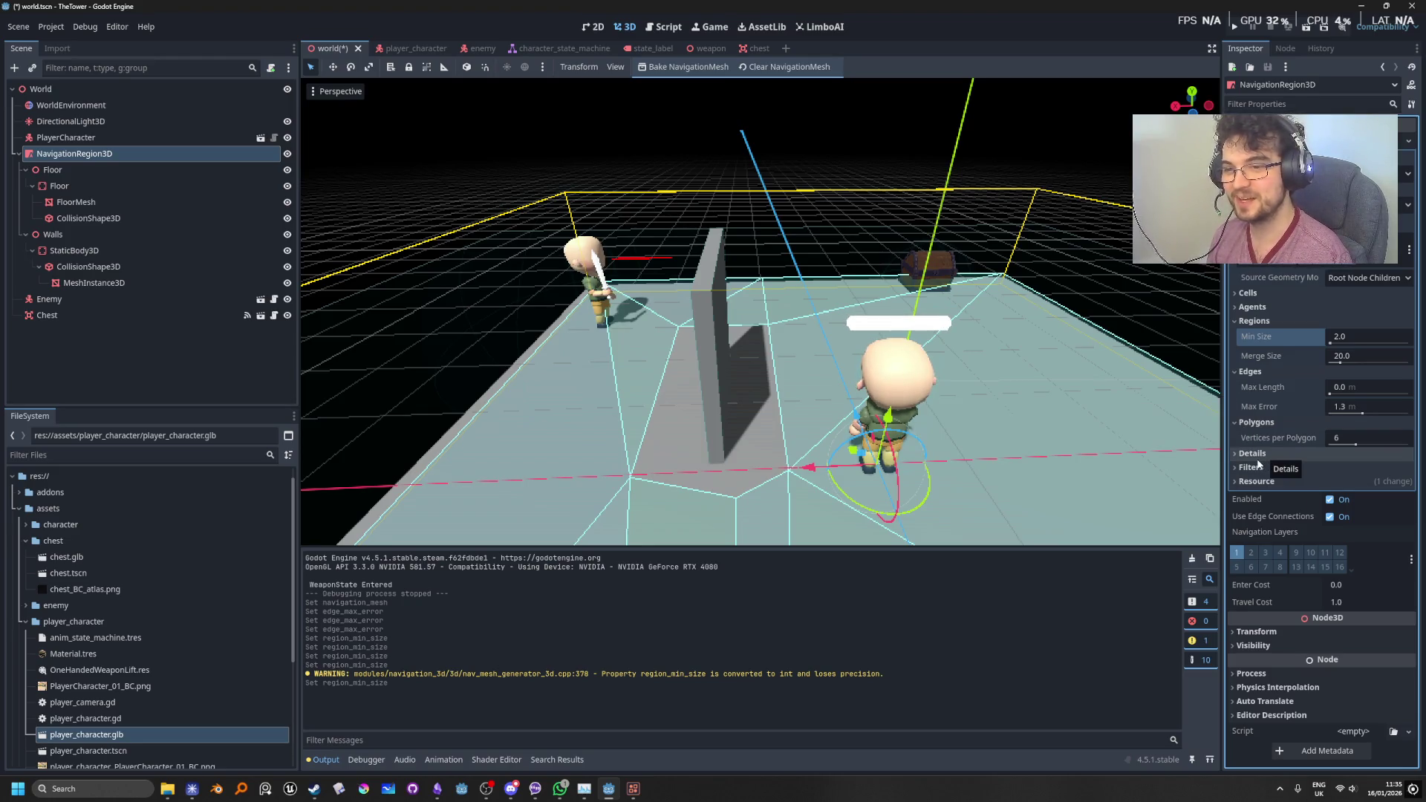
left_click(1265, 455)
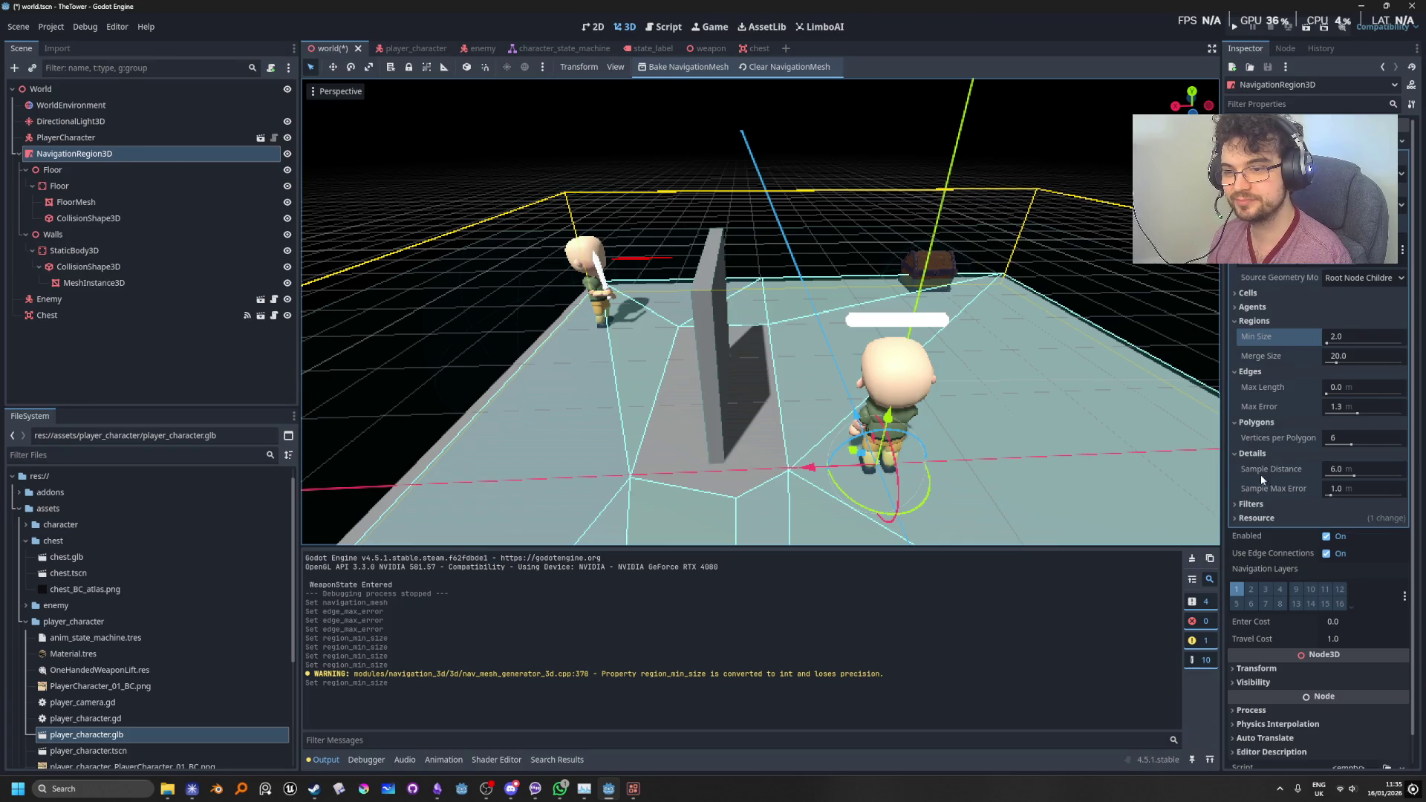
left_click_drag(1352, 480, 1346, 476)
left_click(687, 67)
left_click(1313, 469)
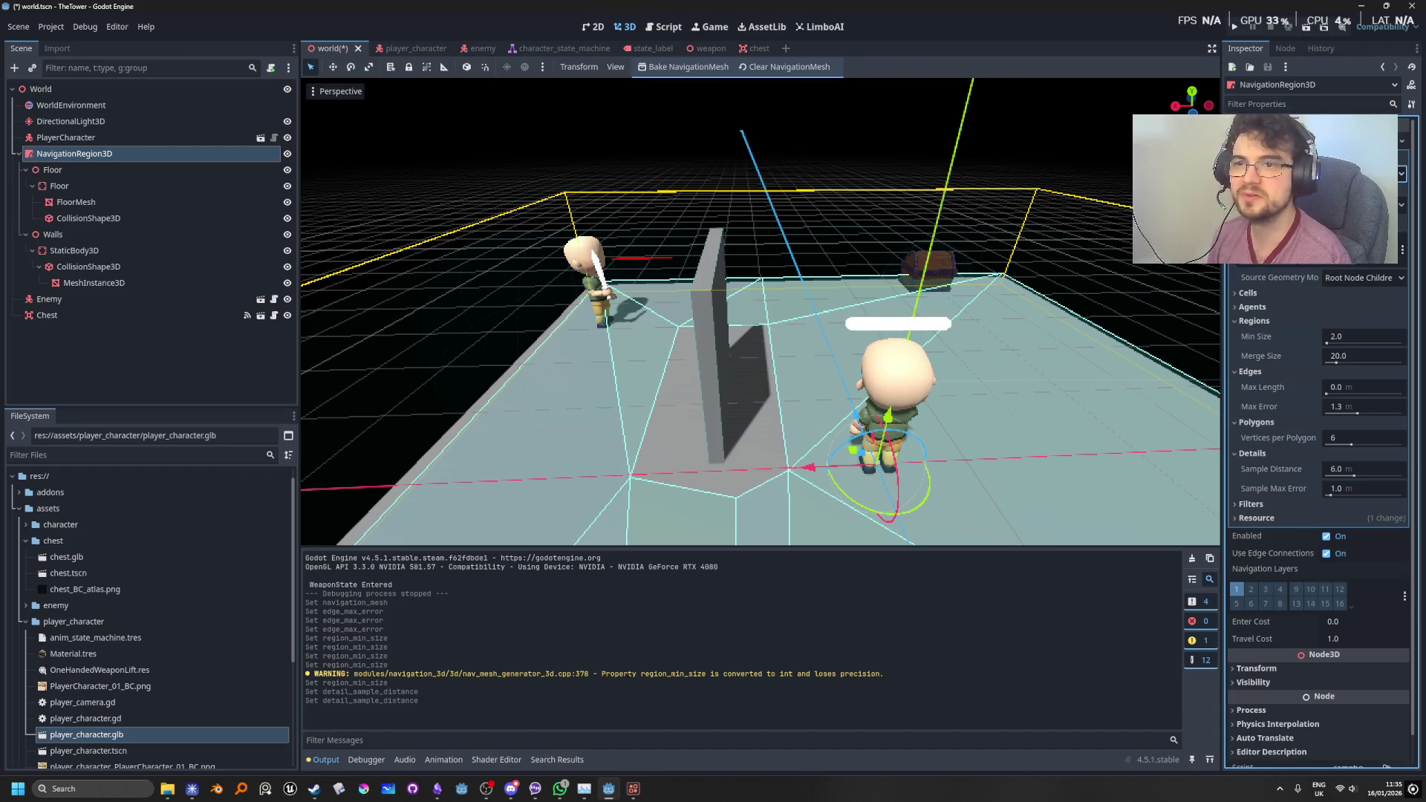
left_click(1242, 292)
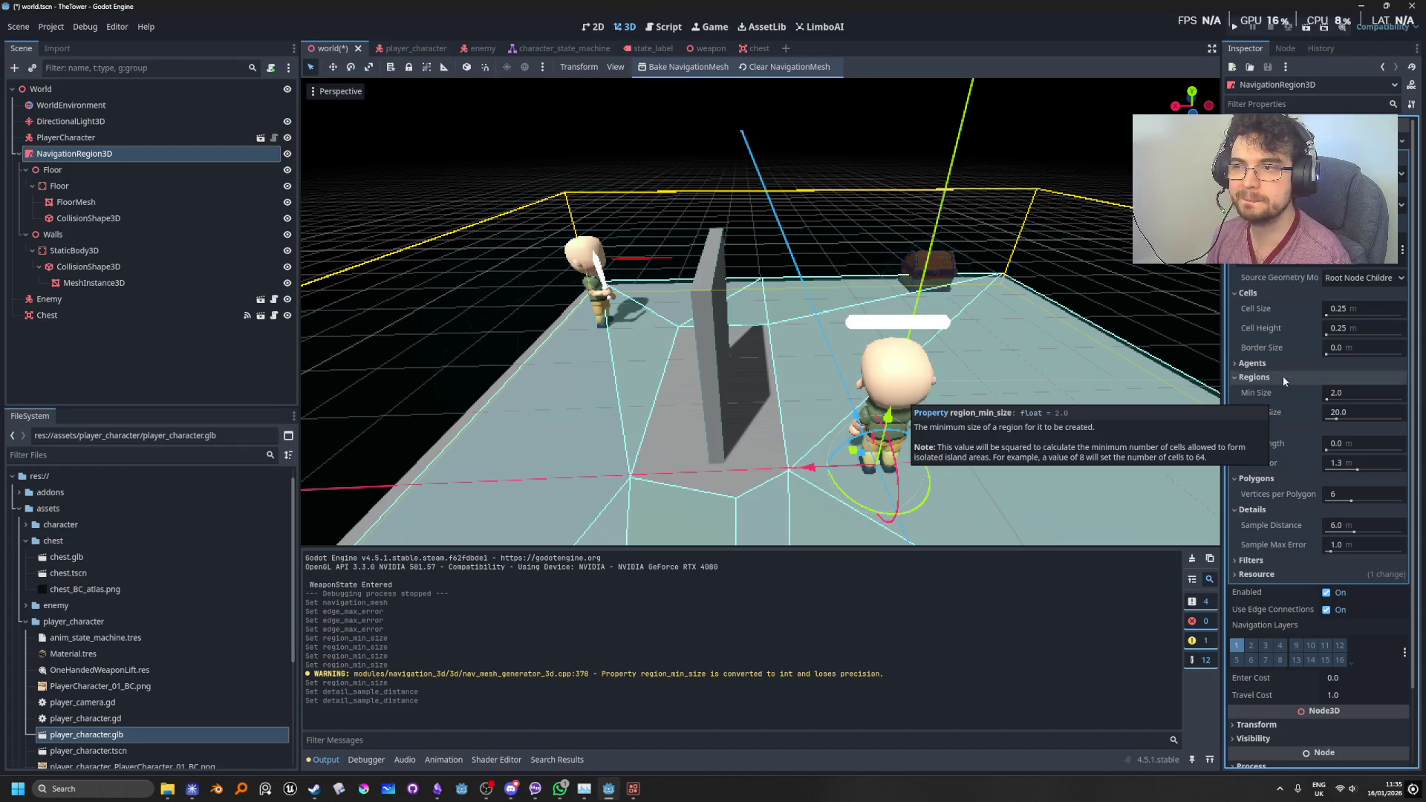
Step: Bake with a 2.3 Cell Size, then restore 0.25 and rebake
left_click_drag(1340, 319, 1360, 320)
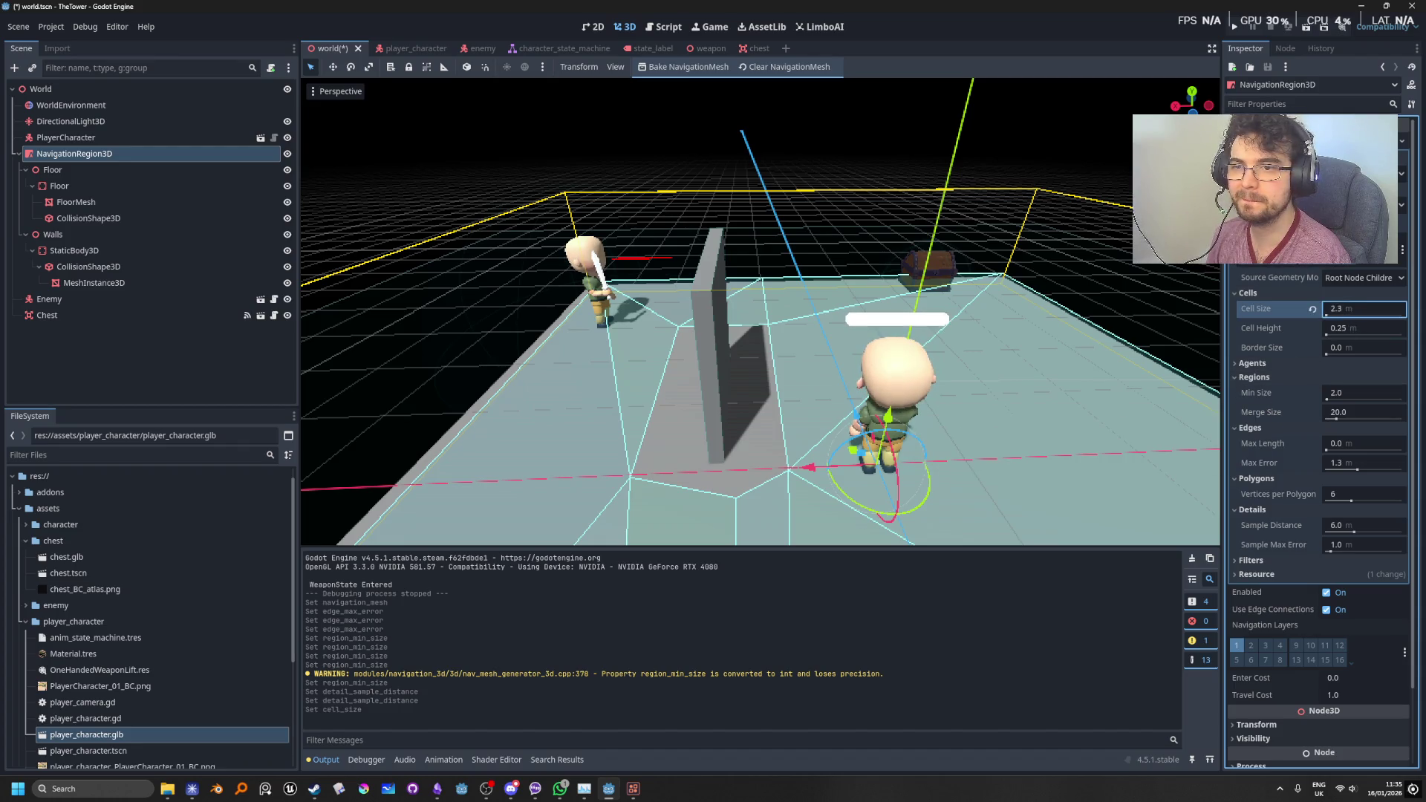
left_click(701, 67)
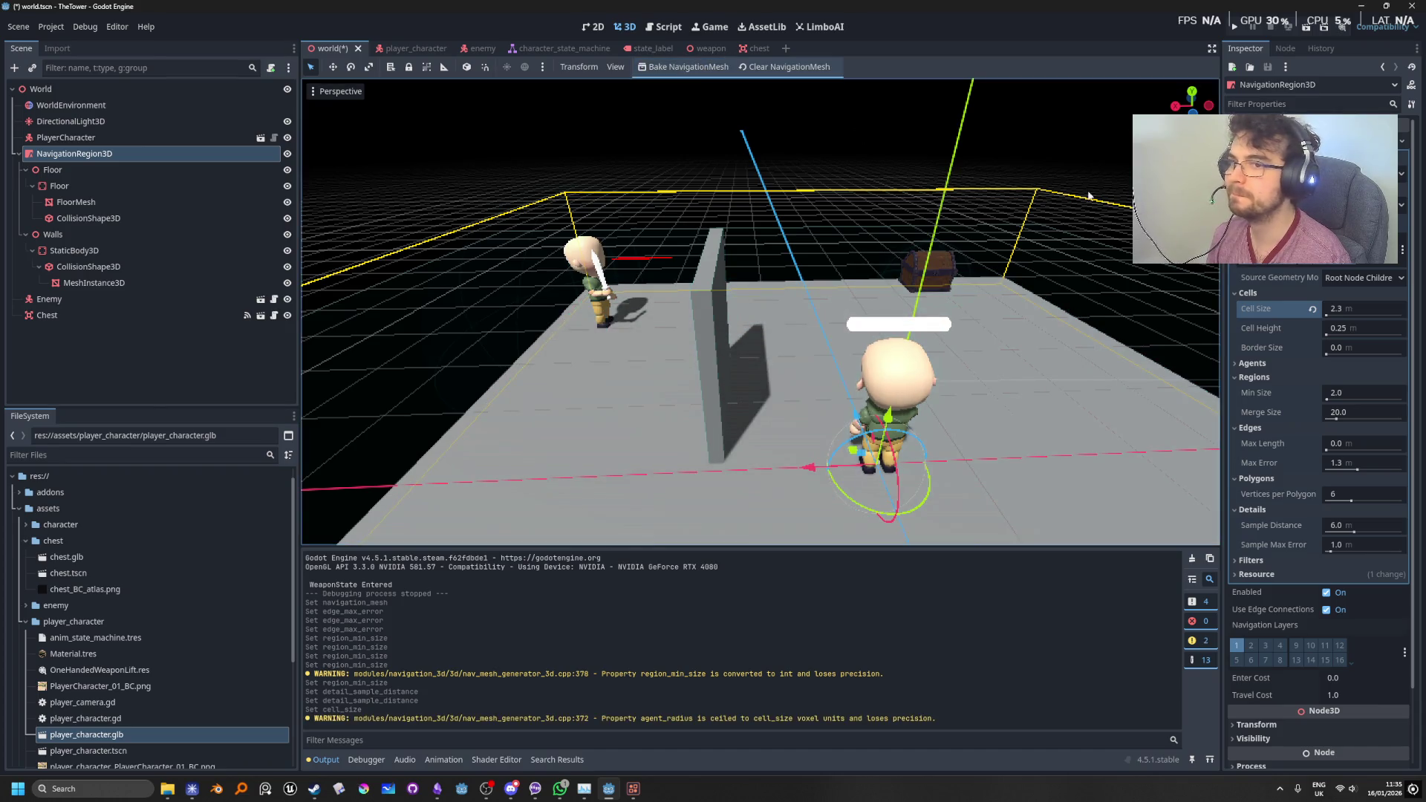
left_click(1313, 310)
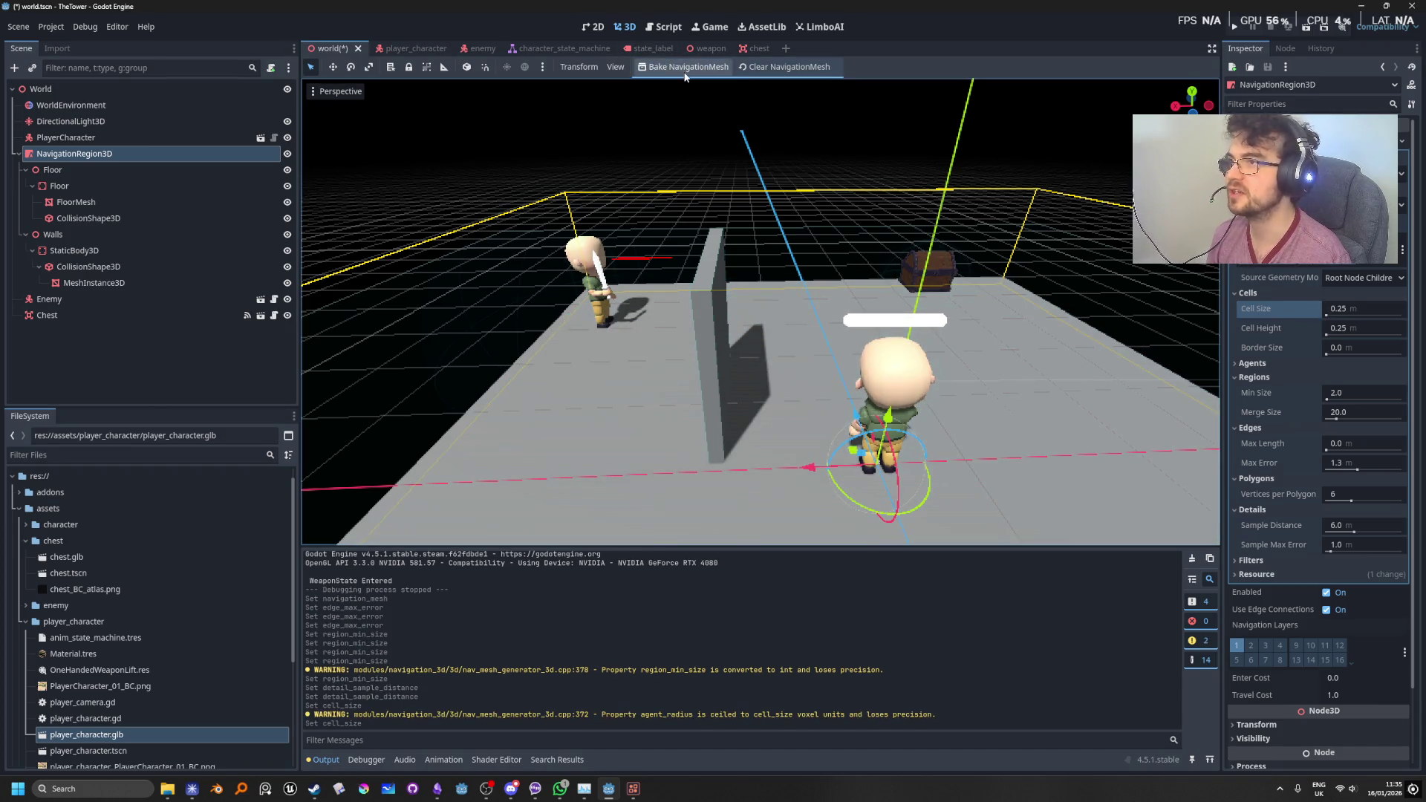
left_click(687, 67)
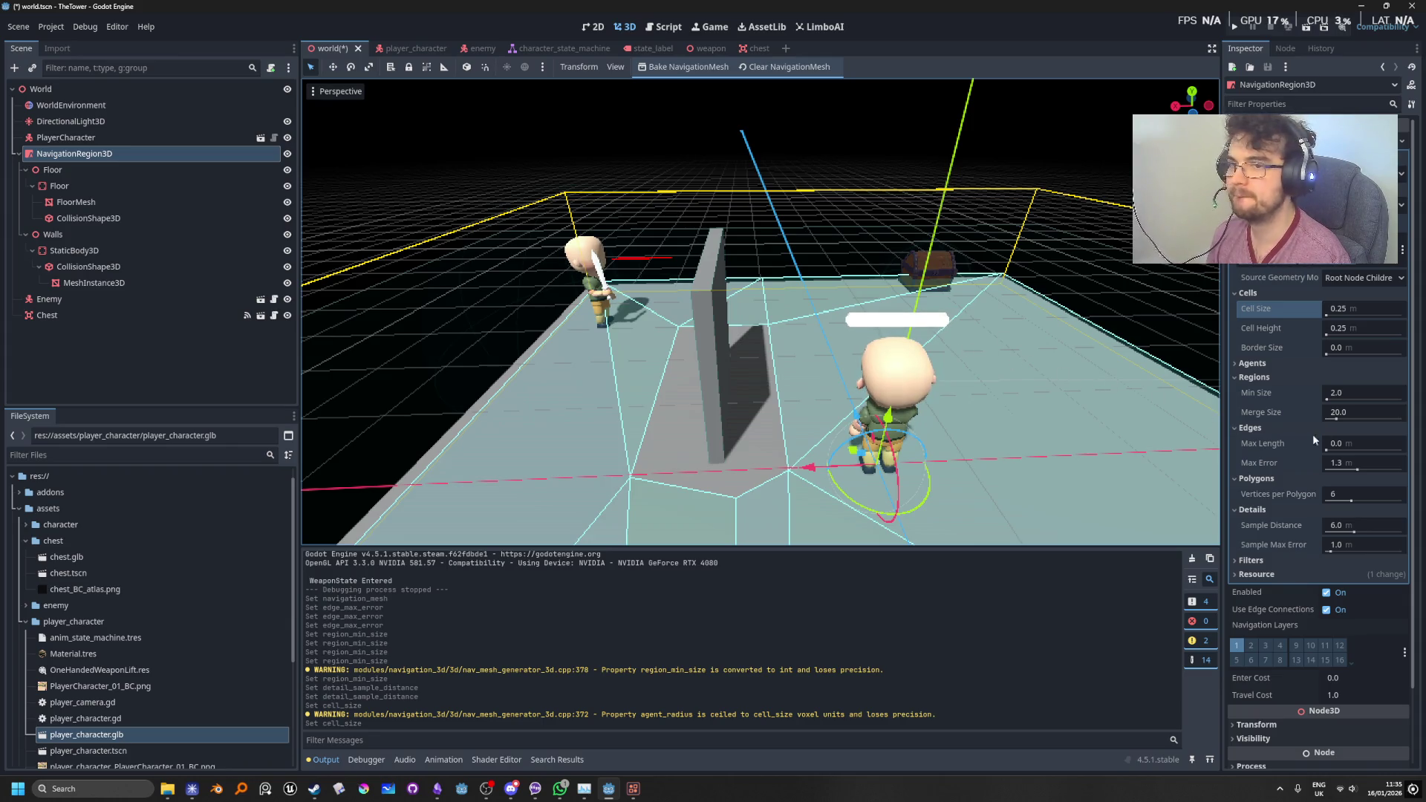
Step: Review the Agents and edge Max Length settings and rebake the navigation mesh
left_click(1278, 363)
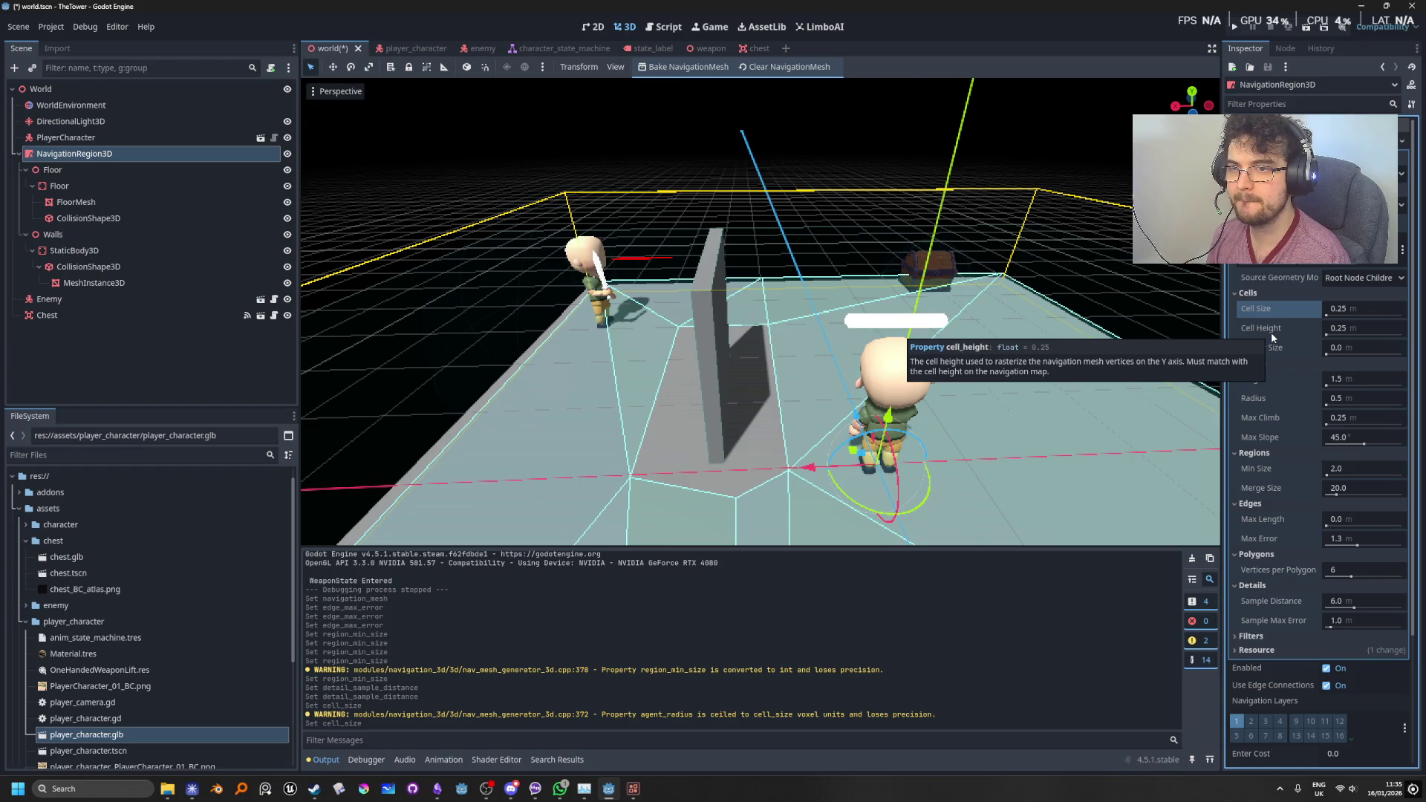
left_click(1327, 523)
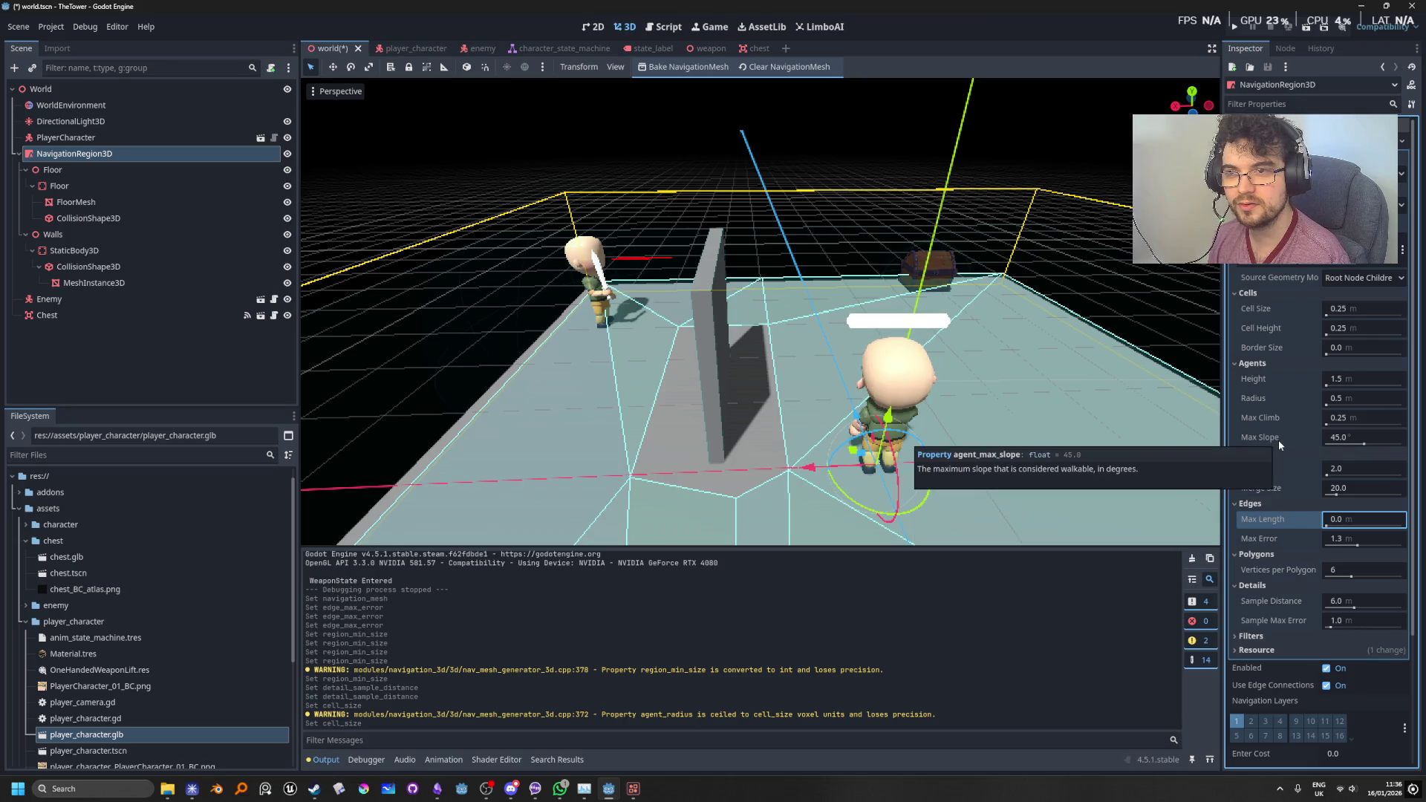
mouse_move(1281, 413)
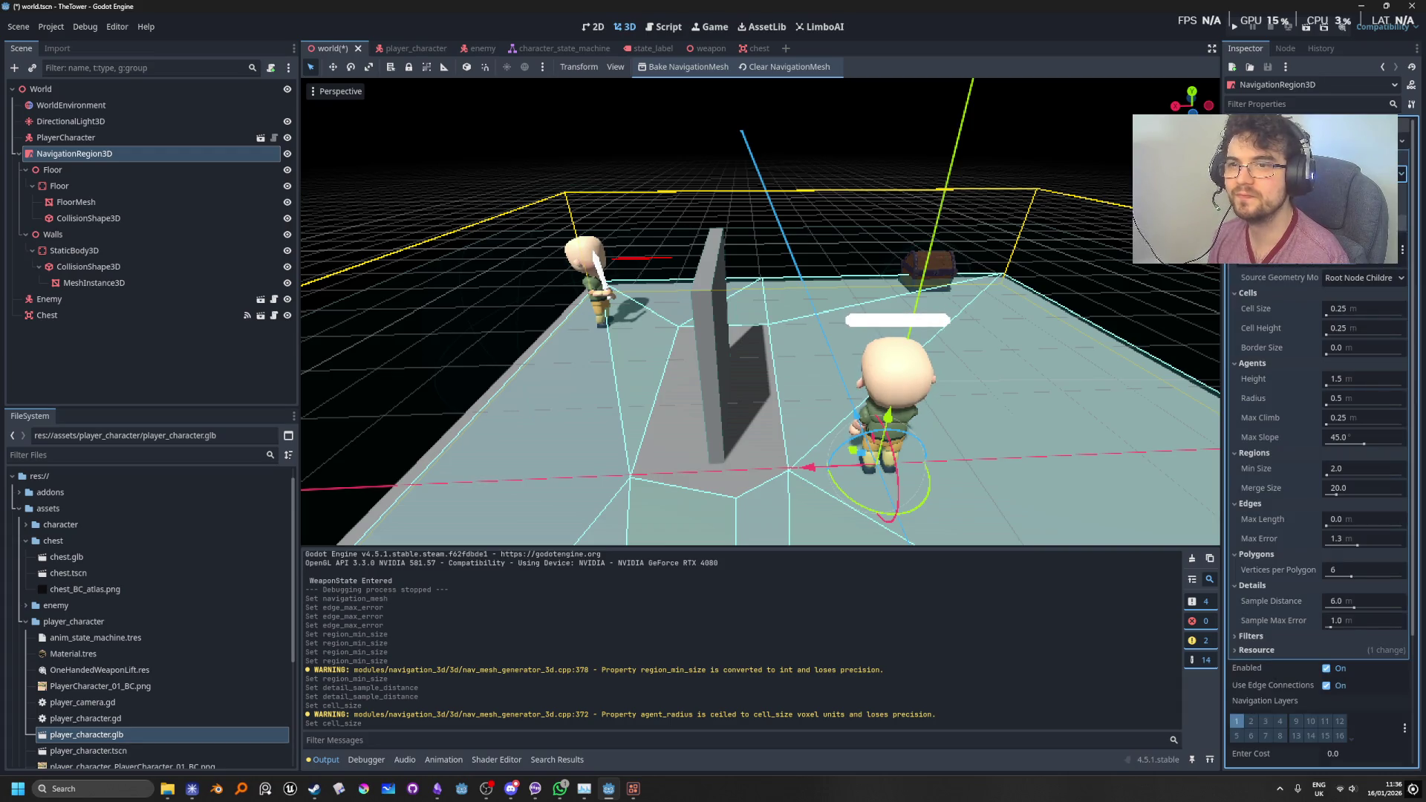
left_click(681, 68)
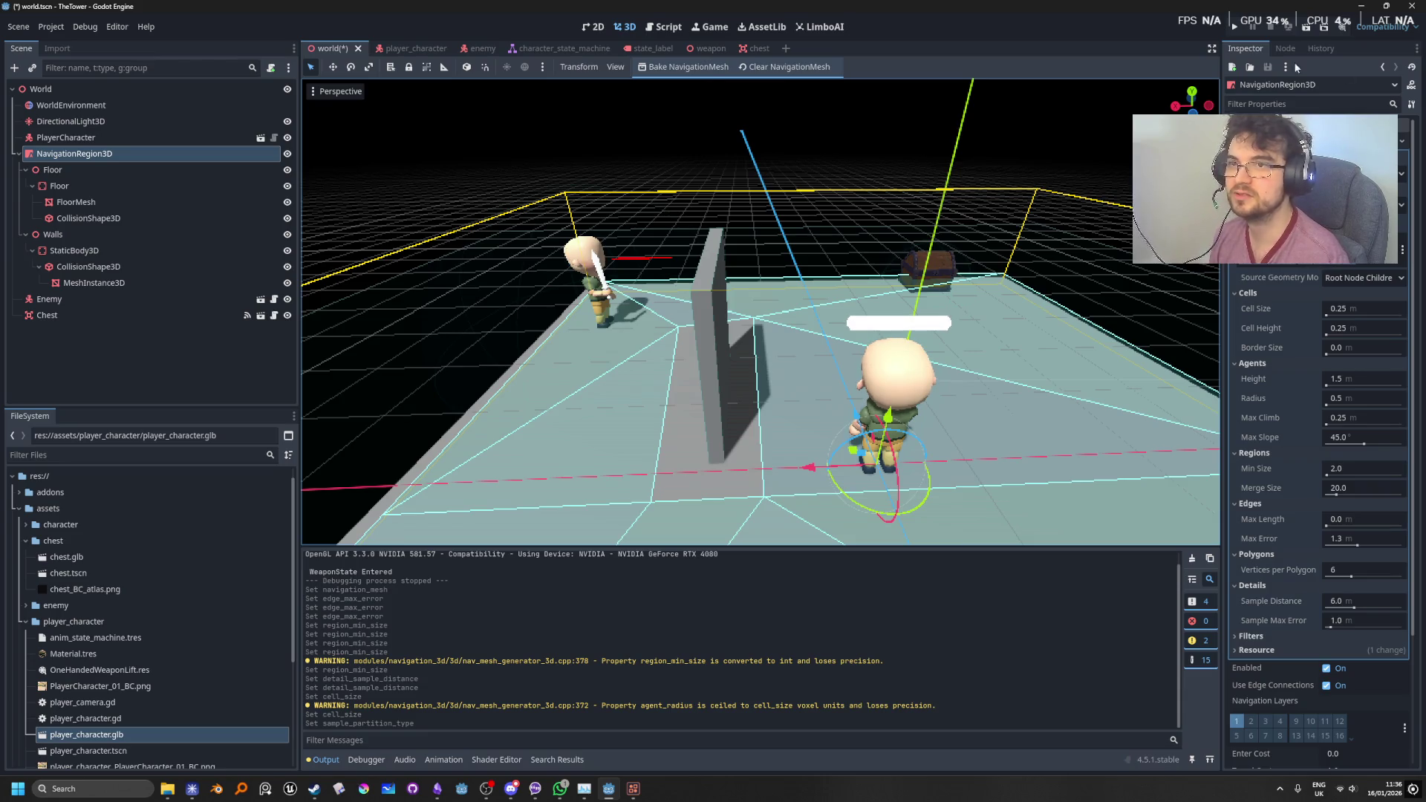
Step: Run the game and jump to the error in enemy.gd's player_in_memory setter at line 9
left_click(1237, 36)
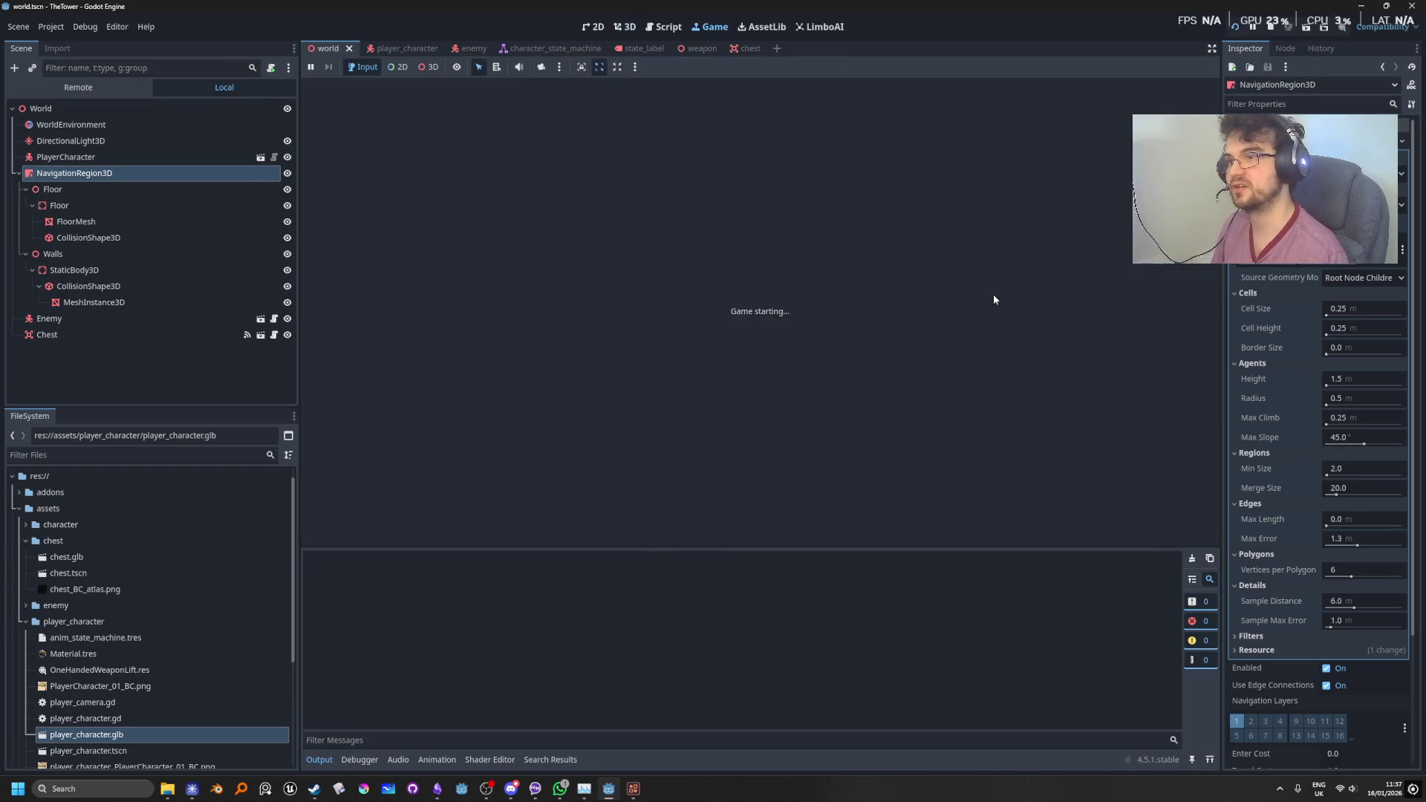
key("w")
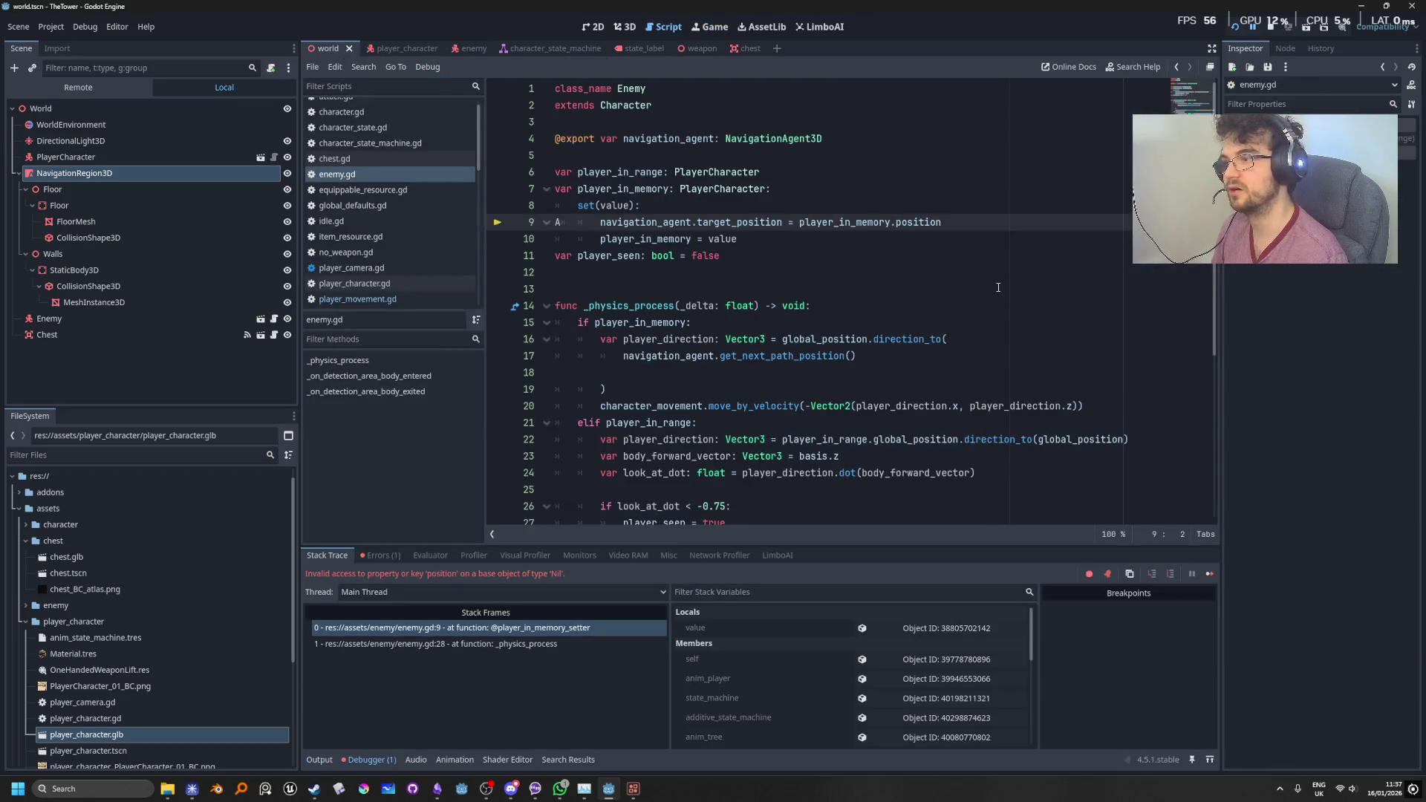
left_click(882, 305)
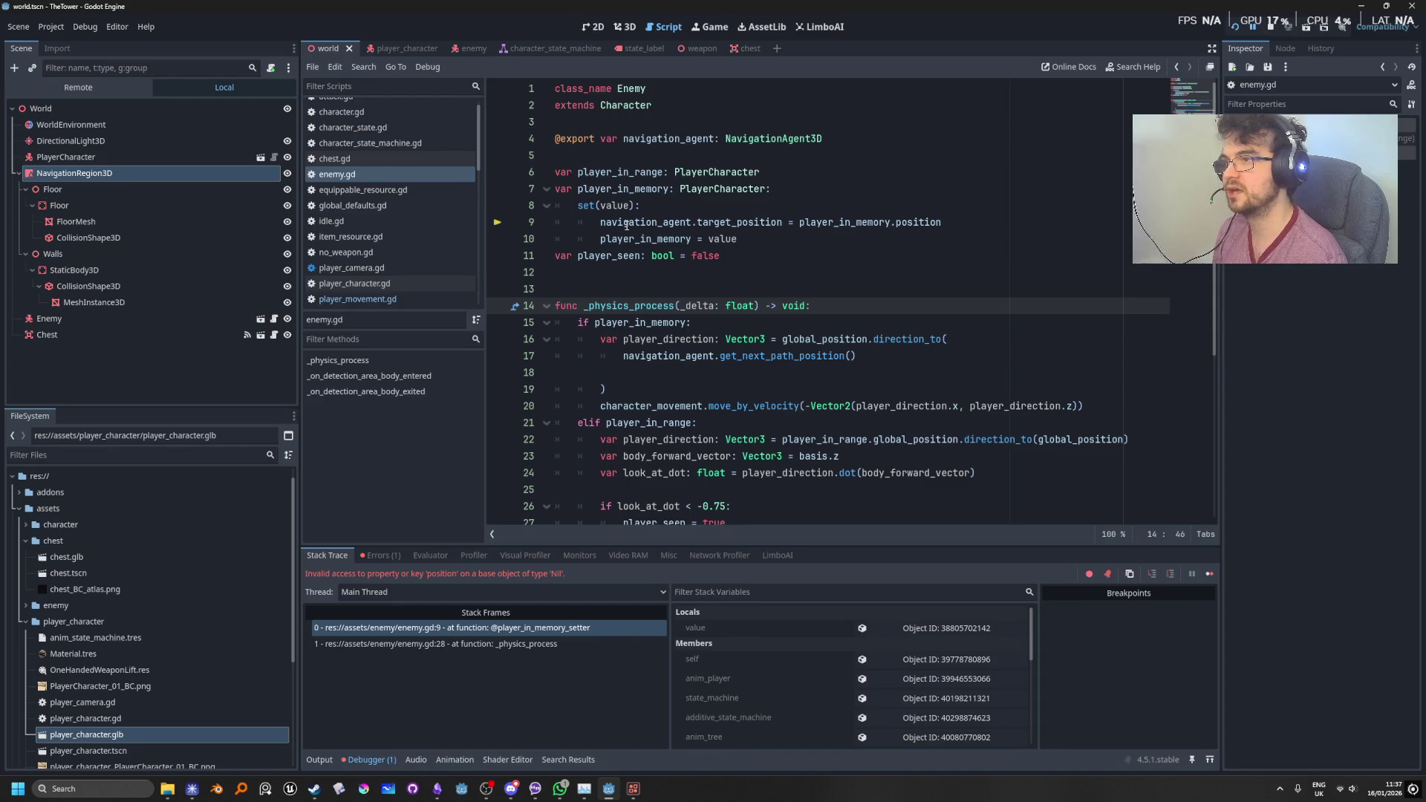
left_click(645, 206)
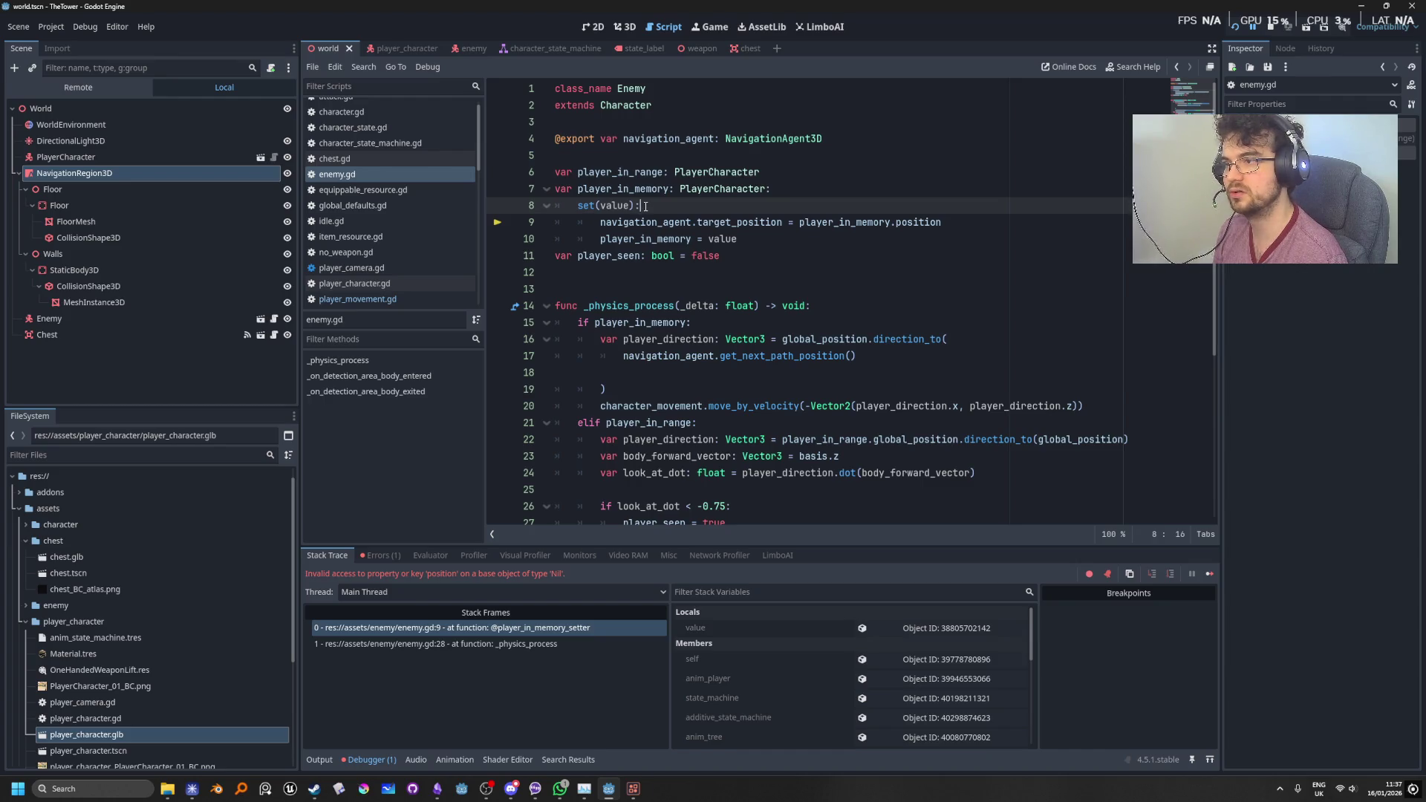
Step: Inspect the player_in_range assignment and place the caret after the setter's opening line
scroll(814, 440, "down", 2)
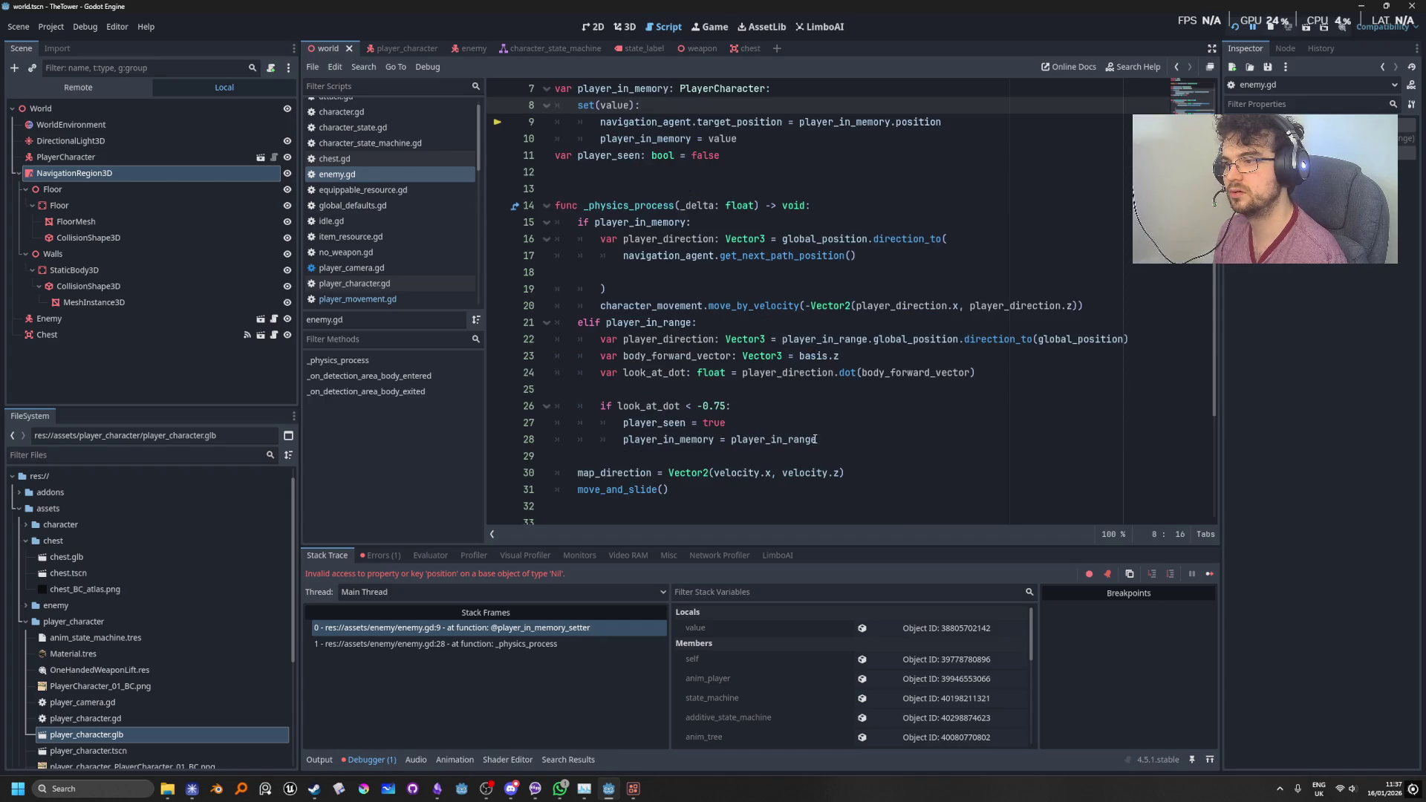
double_click(773, 439)
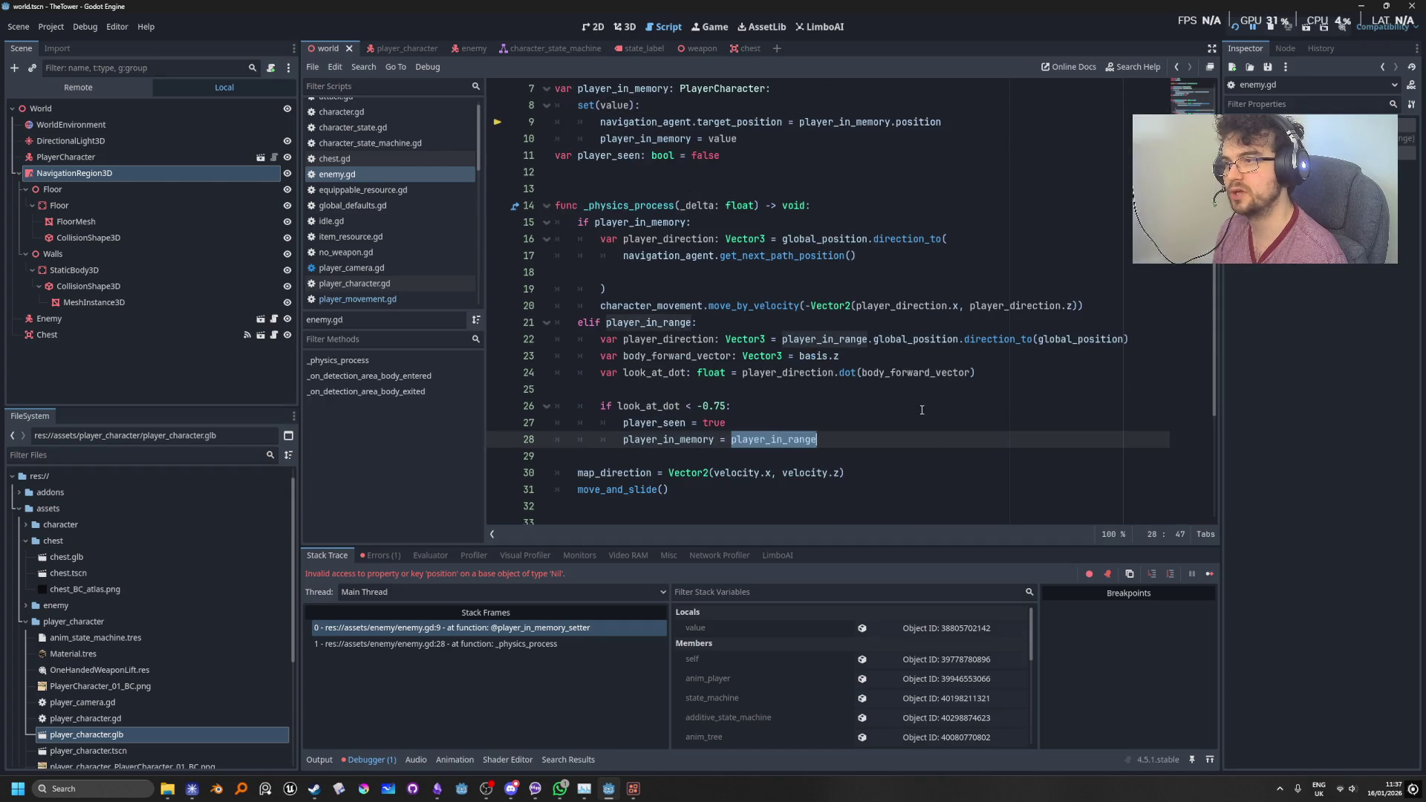
scroll(922, 410, "up", 2)
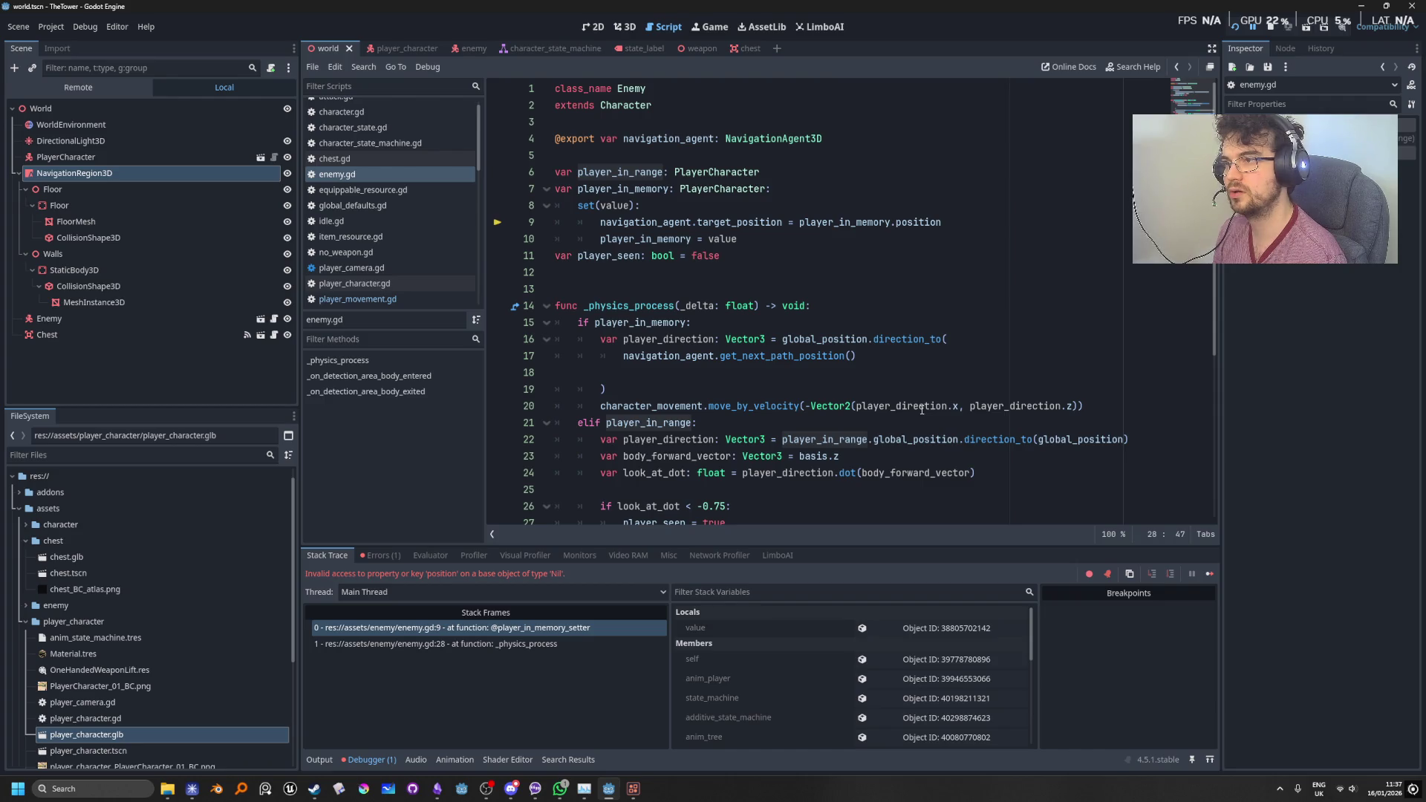
left_click(660, 206)
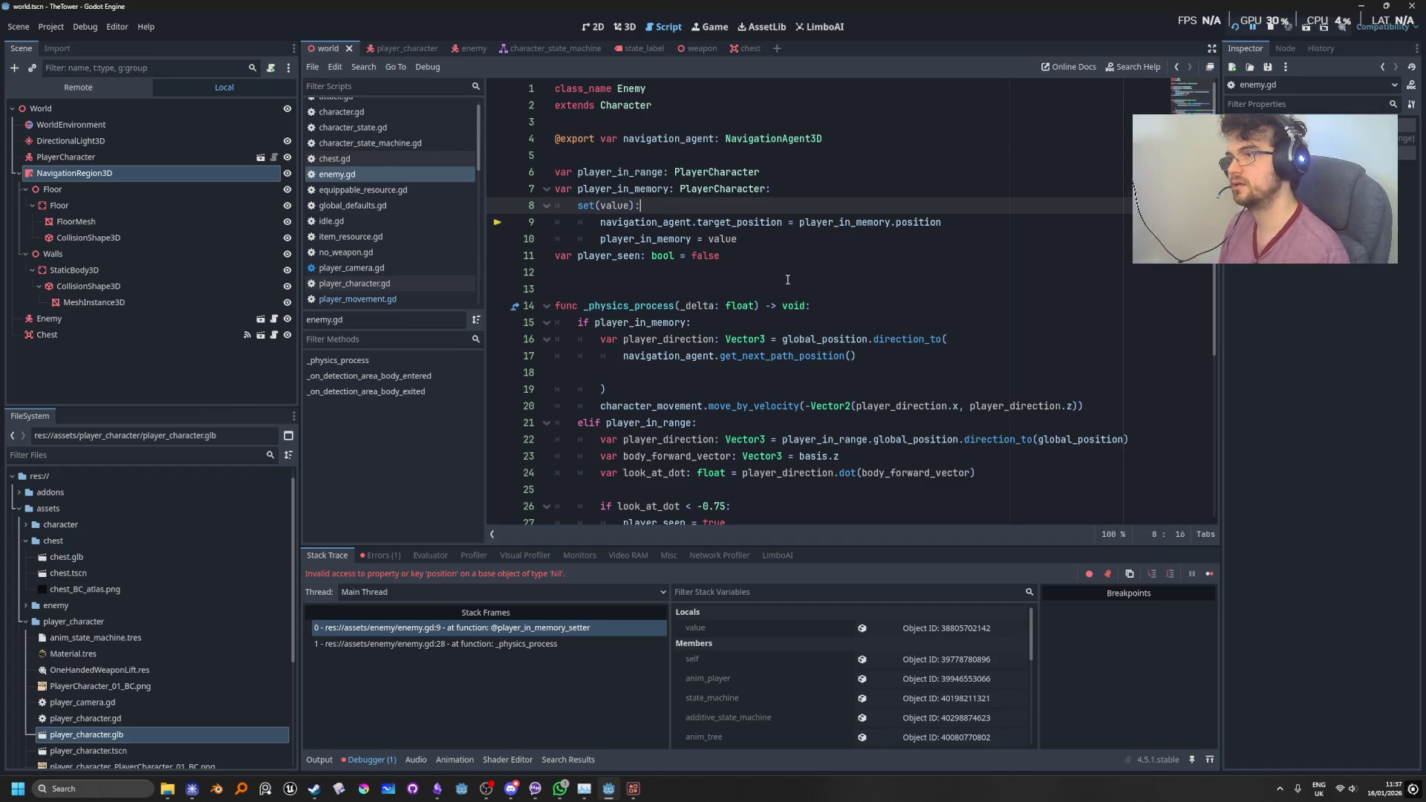
Step: Add an 'if player_in_memory:' line above the target_position line and indent that line under it
key("Return")
type("if play")
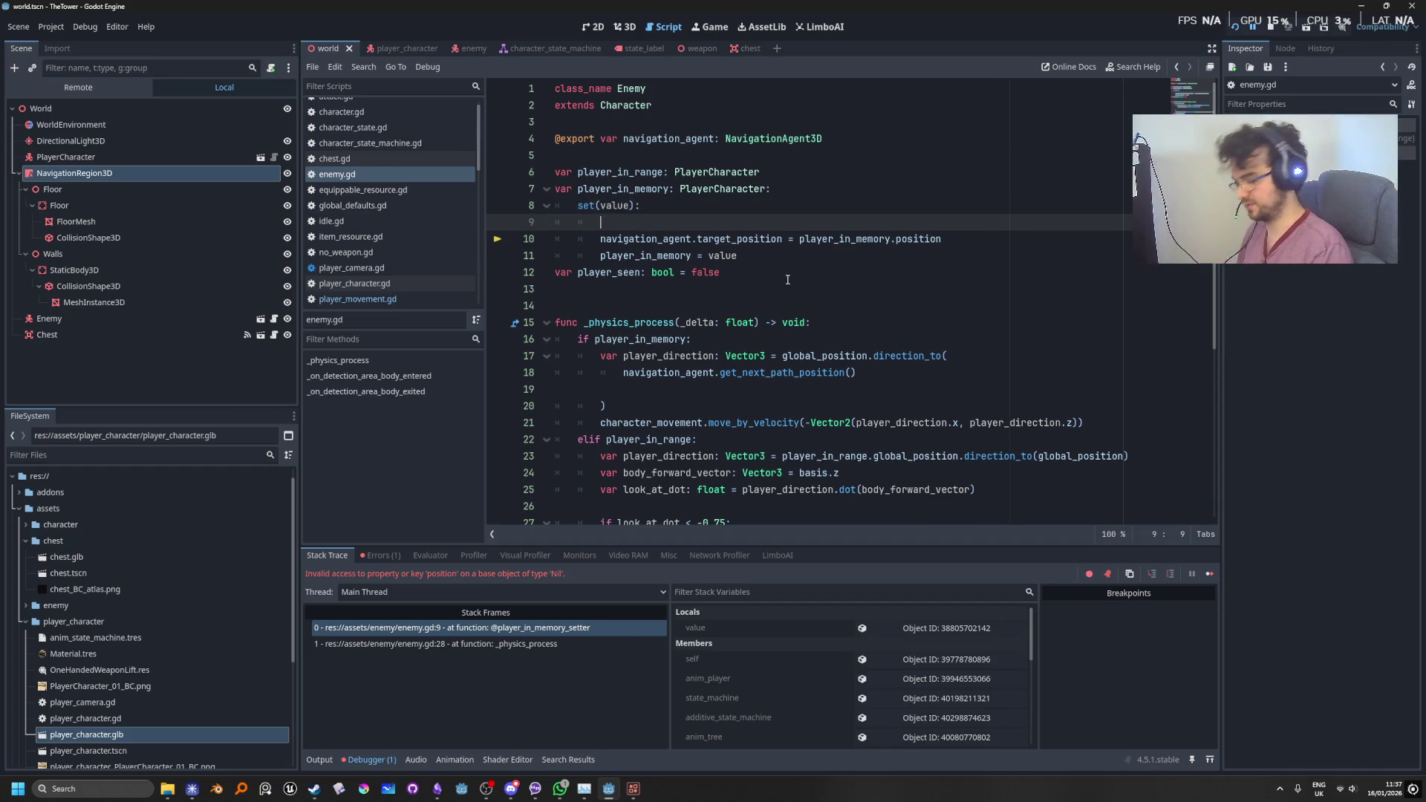
key("Return")
type(":")
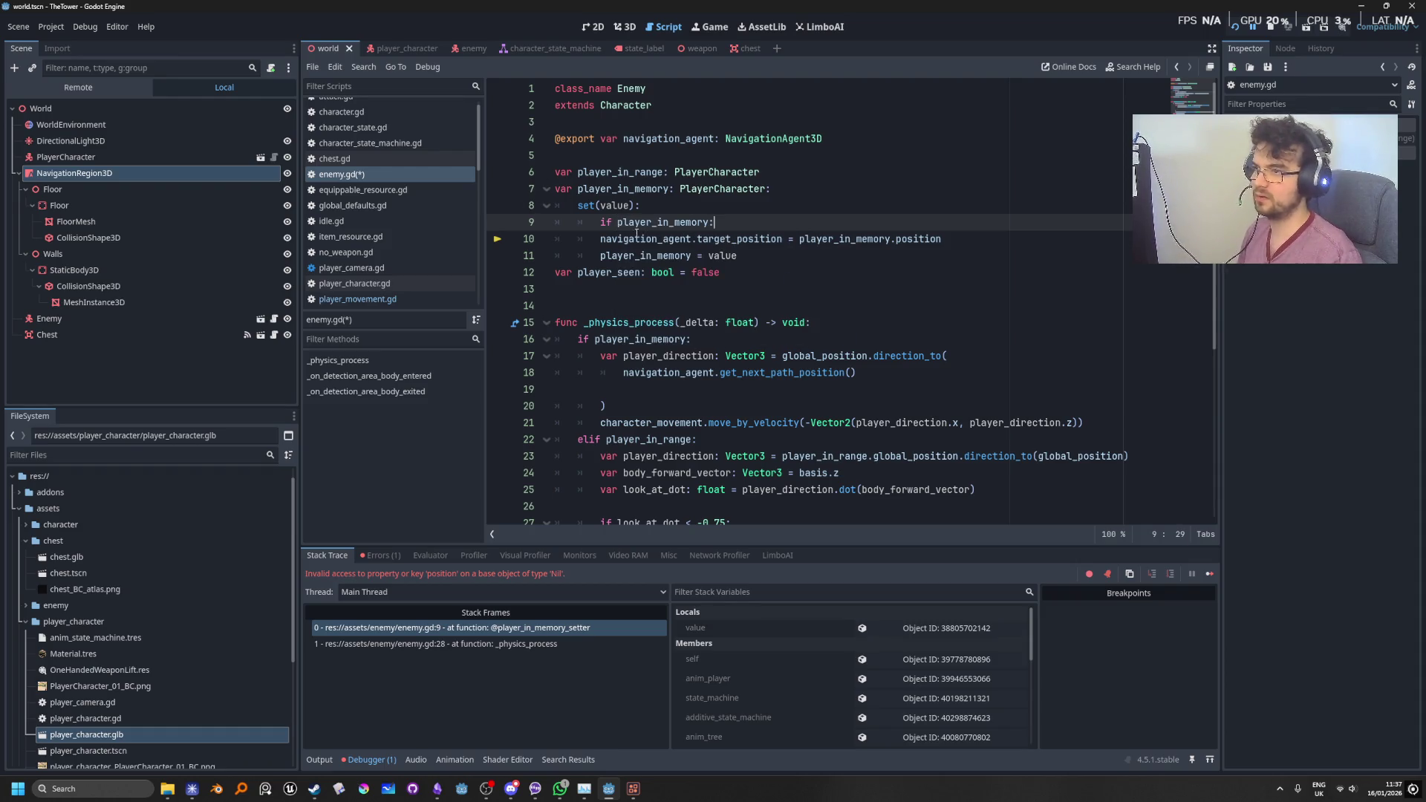
left_click(558, 239)
key("Tab")
left_click(813, 170)
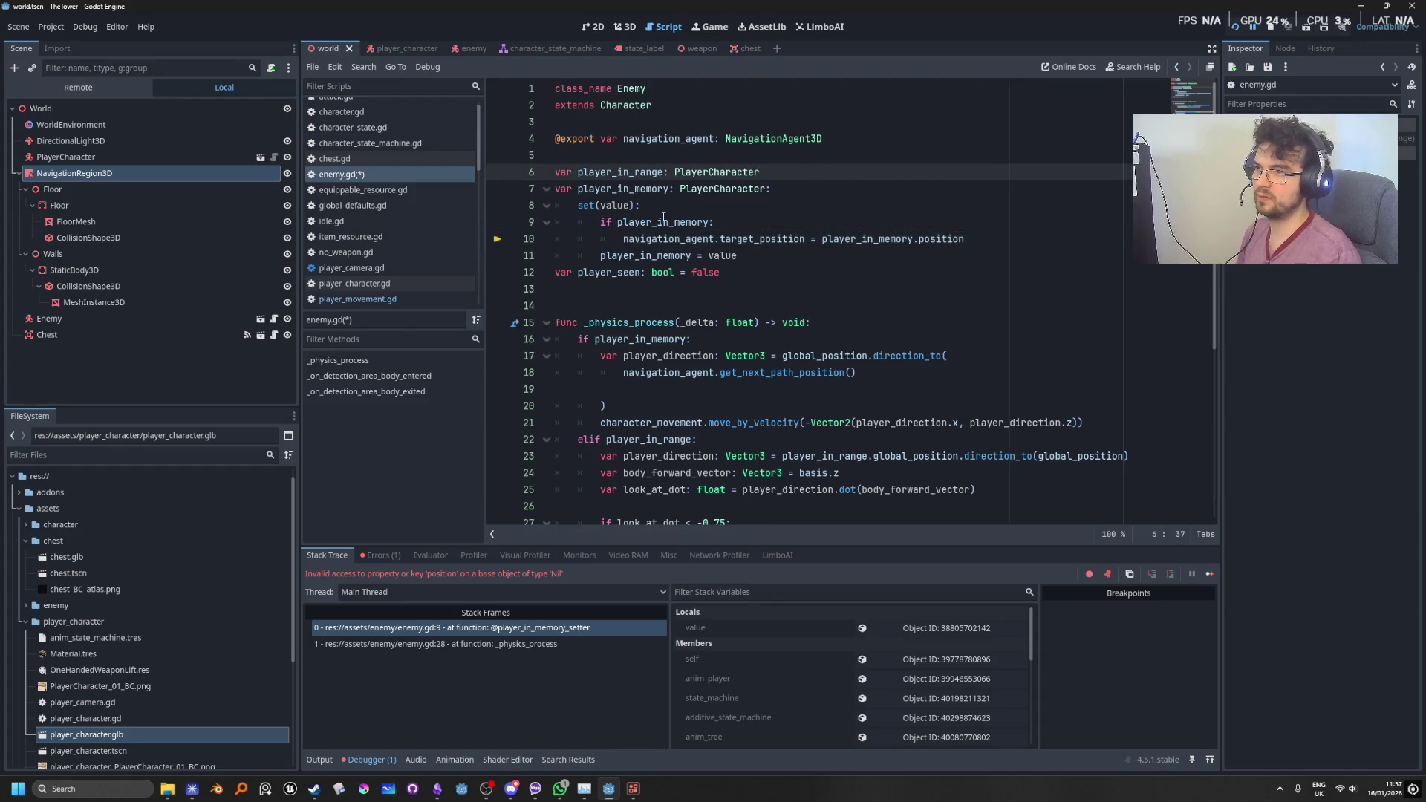
Step: Change the new condition to 'if value:'
double_click(698, 218)
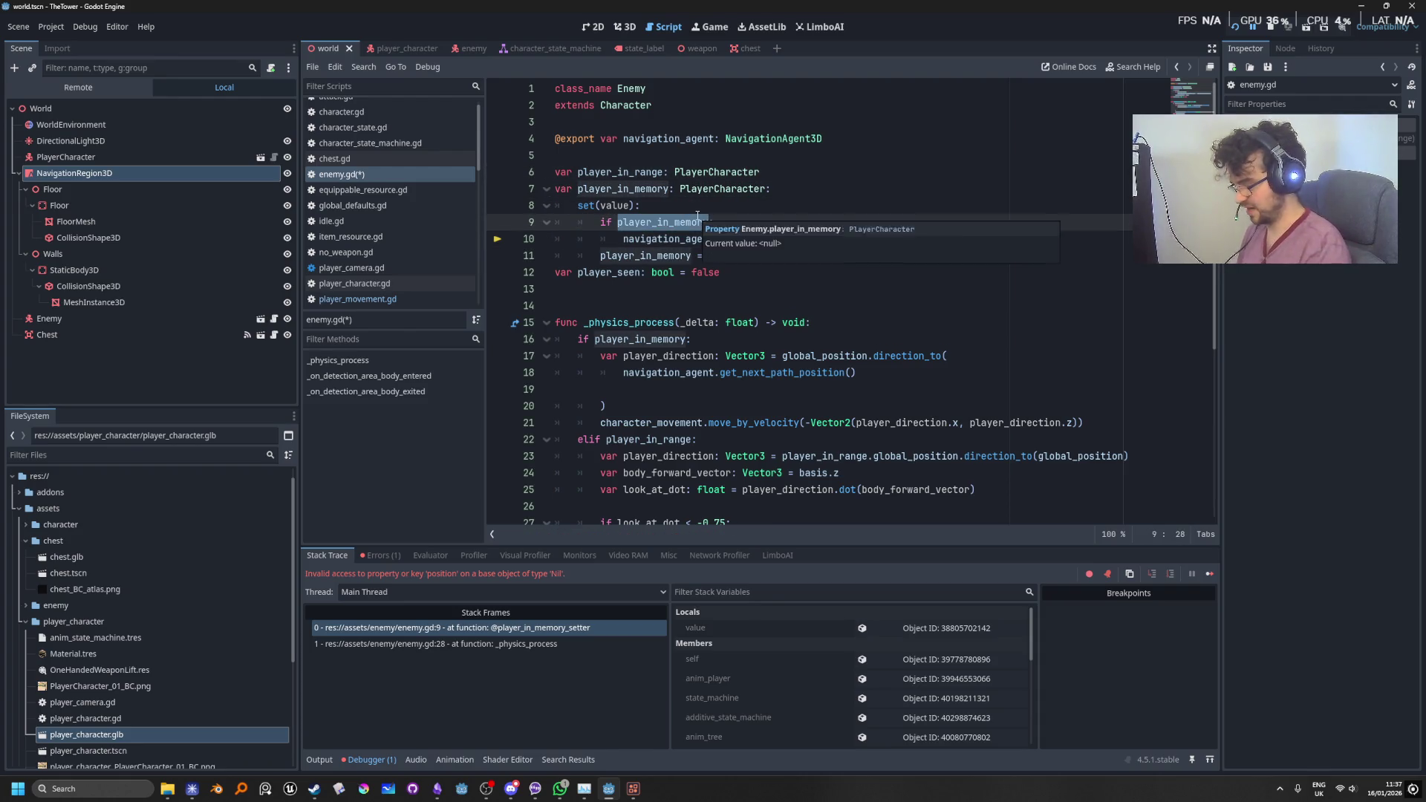
type("value:")
left_click(835, 177)
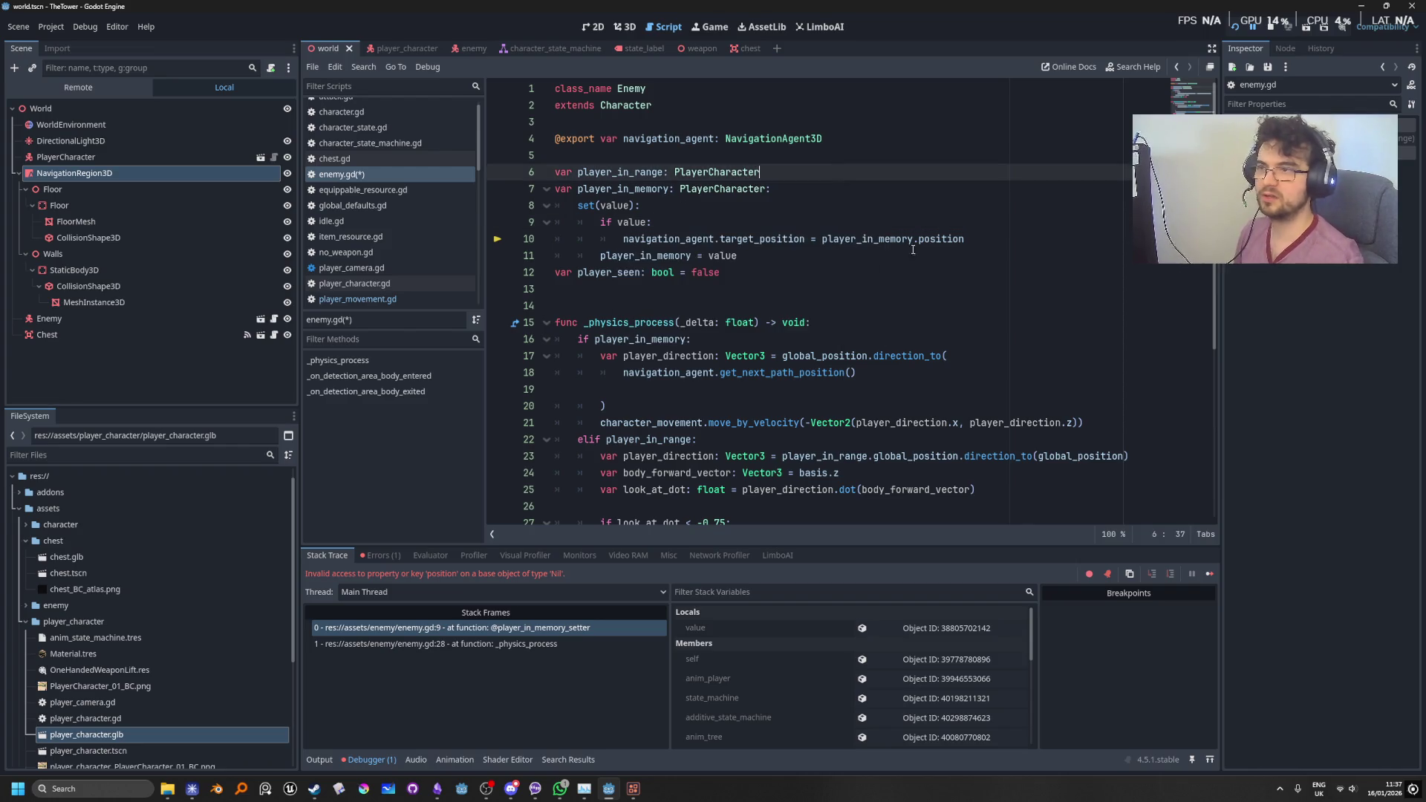
left_click(1232, 35)
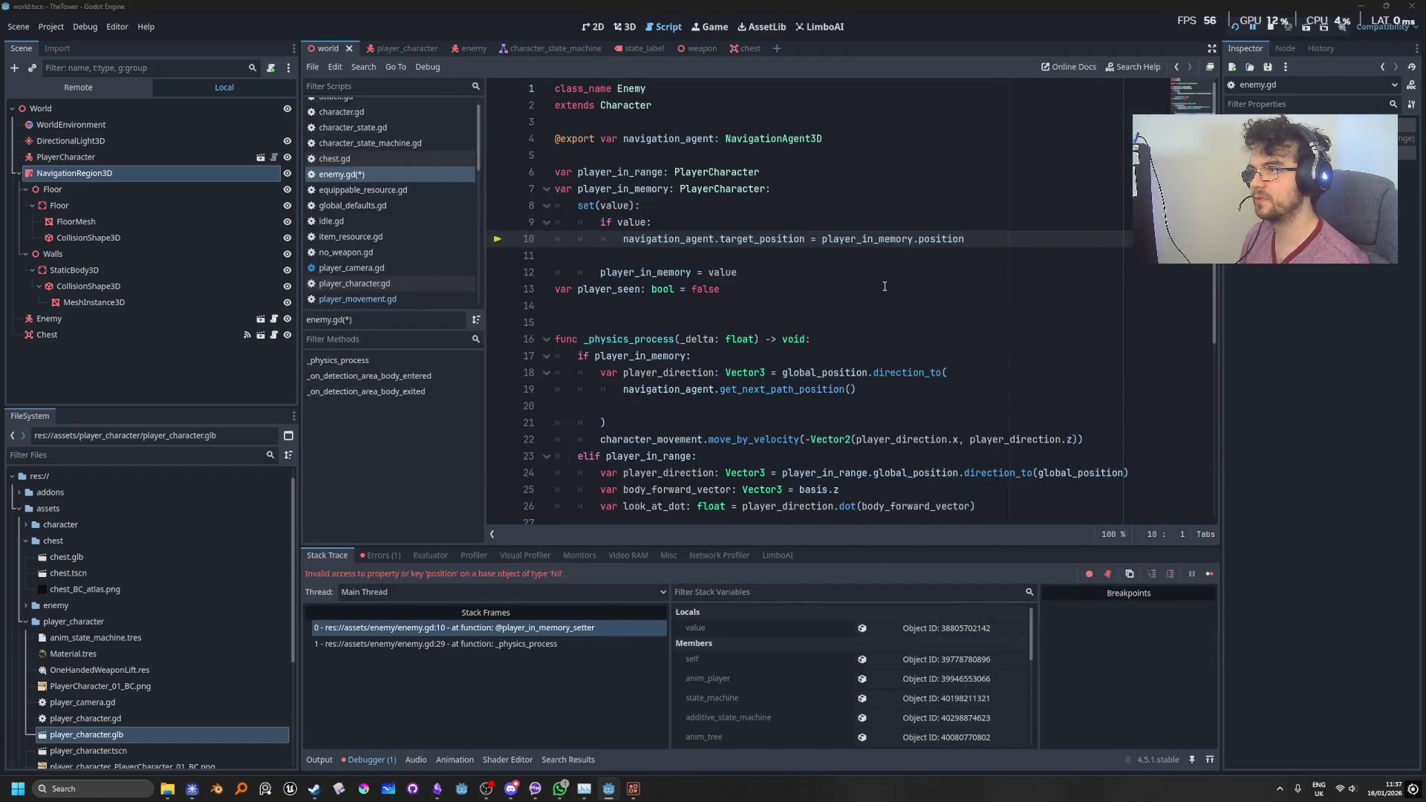
left_click(906, 253)
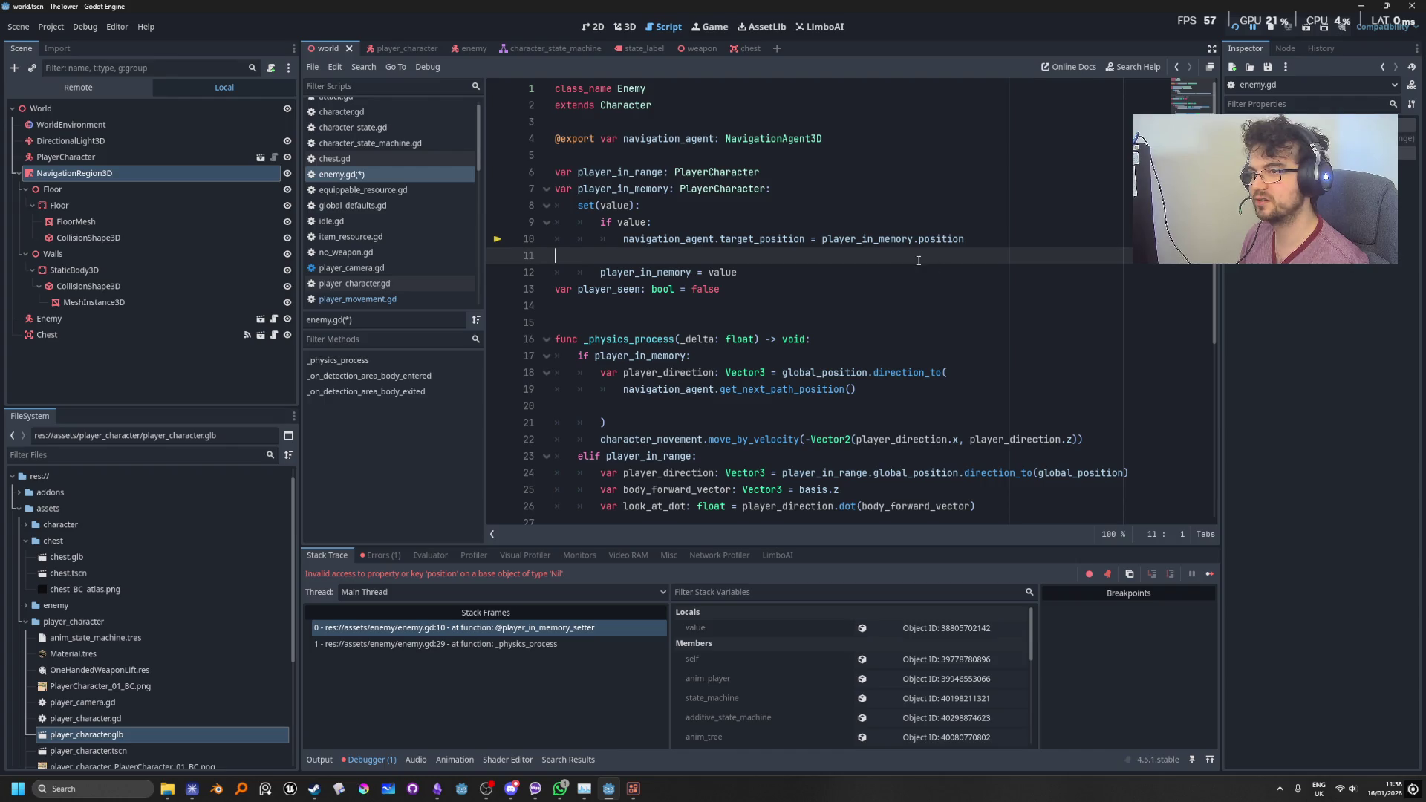
mouse_move(881, 241)
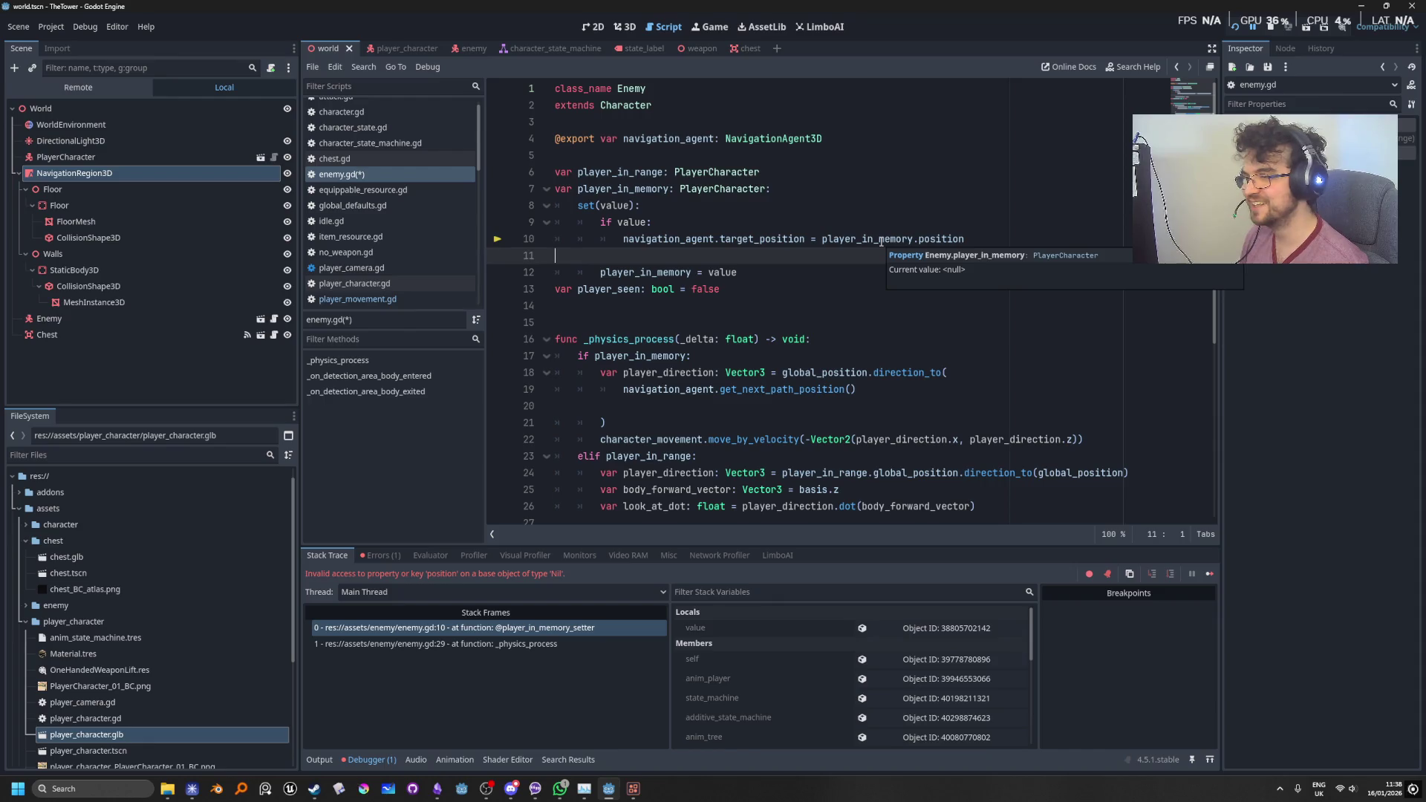
scroll(858, 321, "down", 3)
scroll(940, 351, "up", 3)
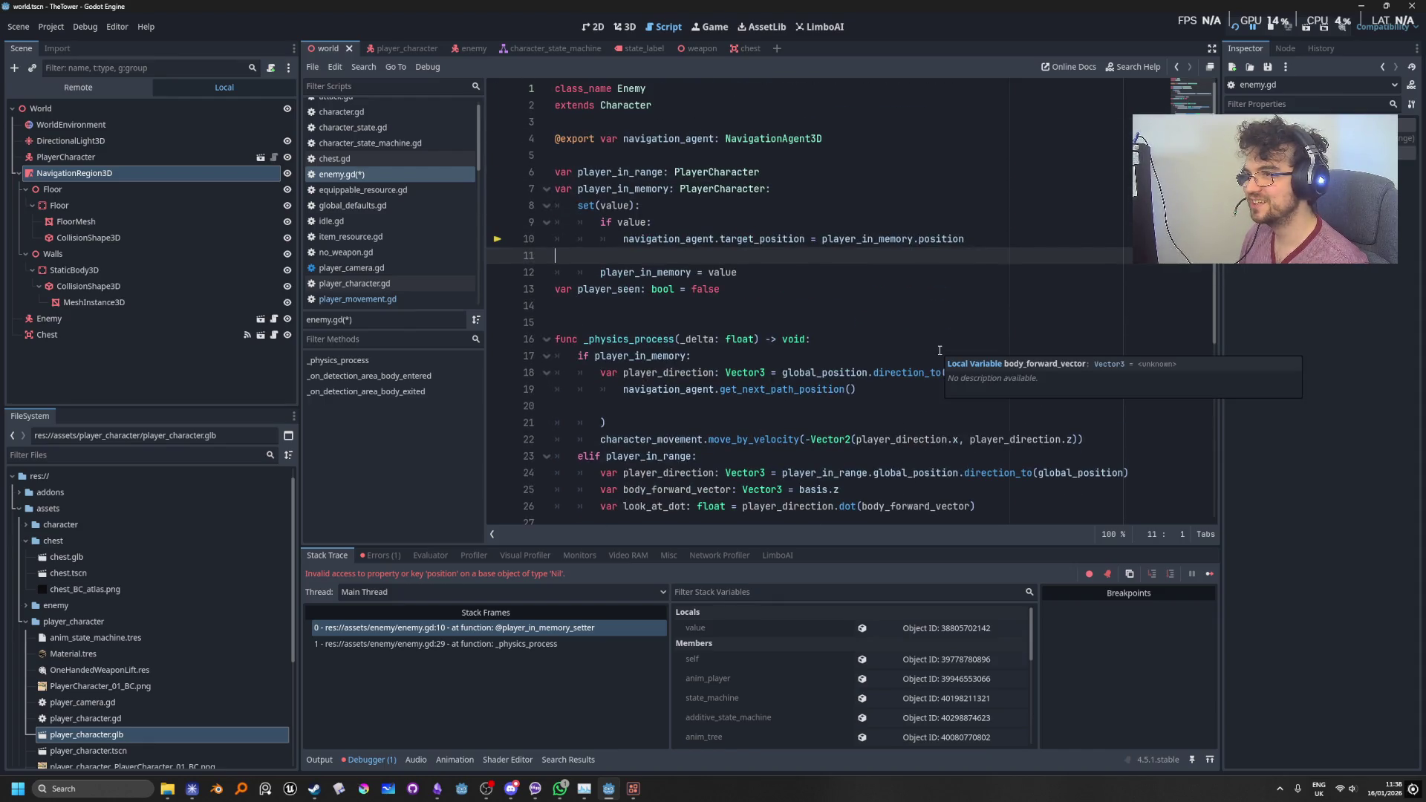
Step: Replace player_in_memory with value in the target_position assignment and stop the old debug session
double_click(877, 237)
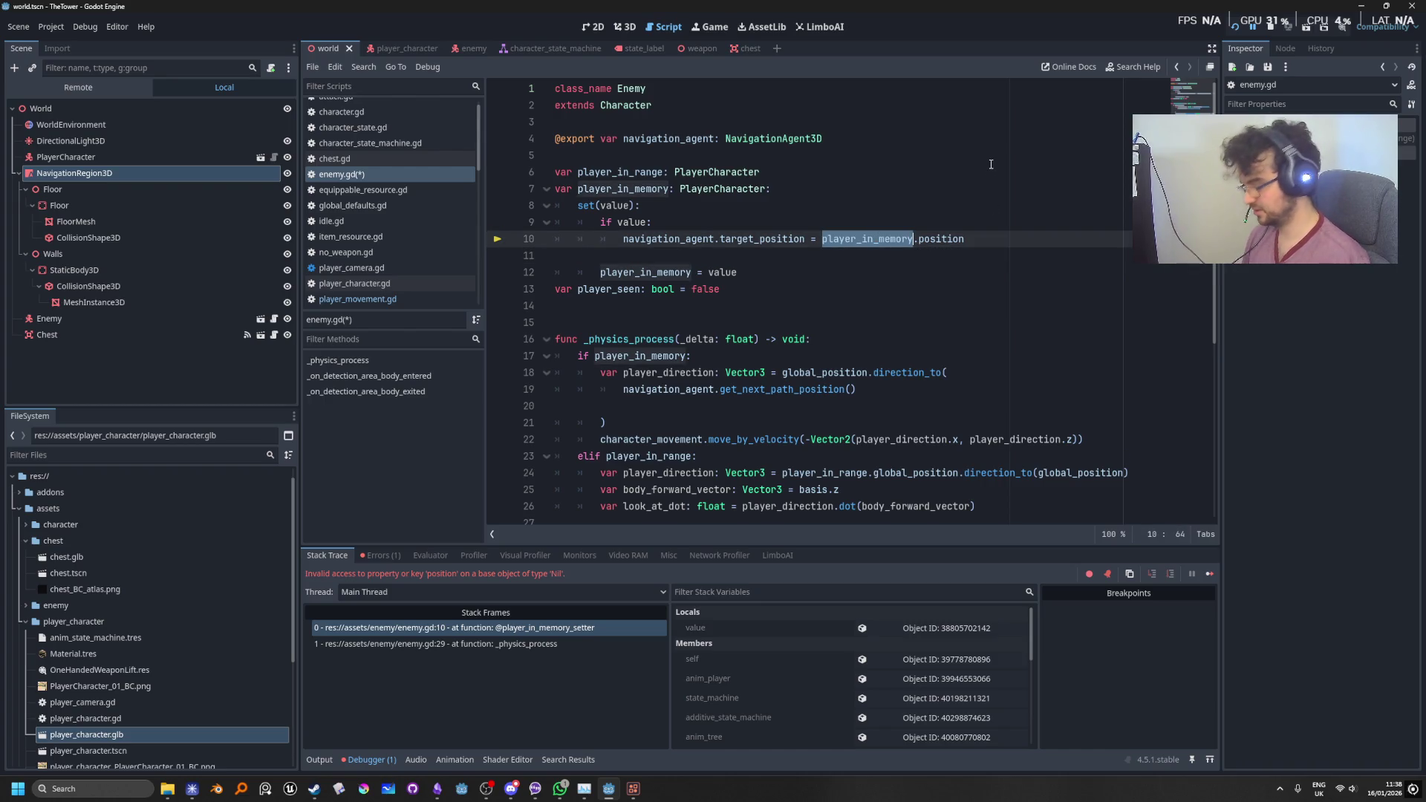
type("value")
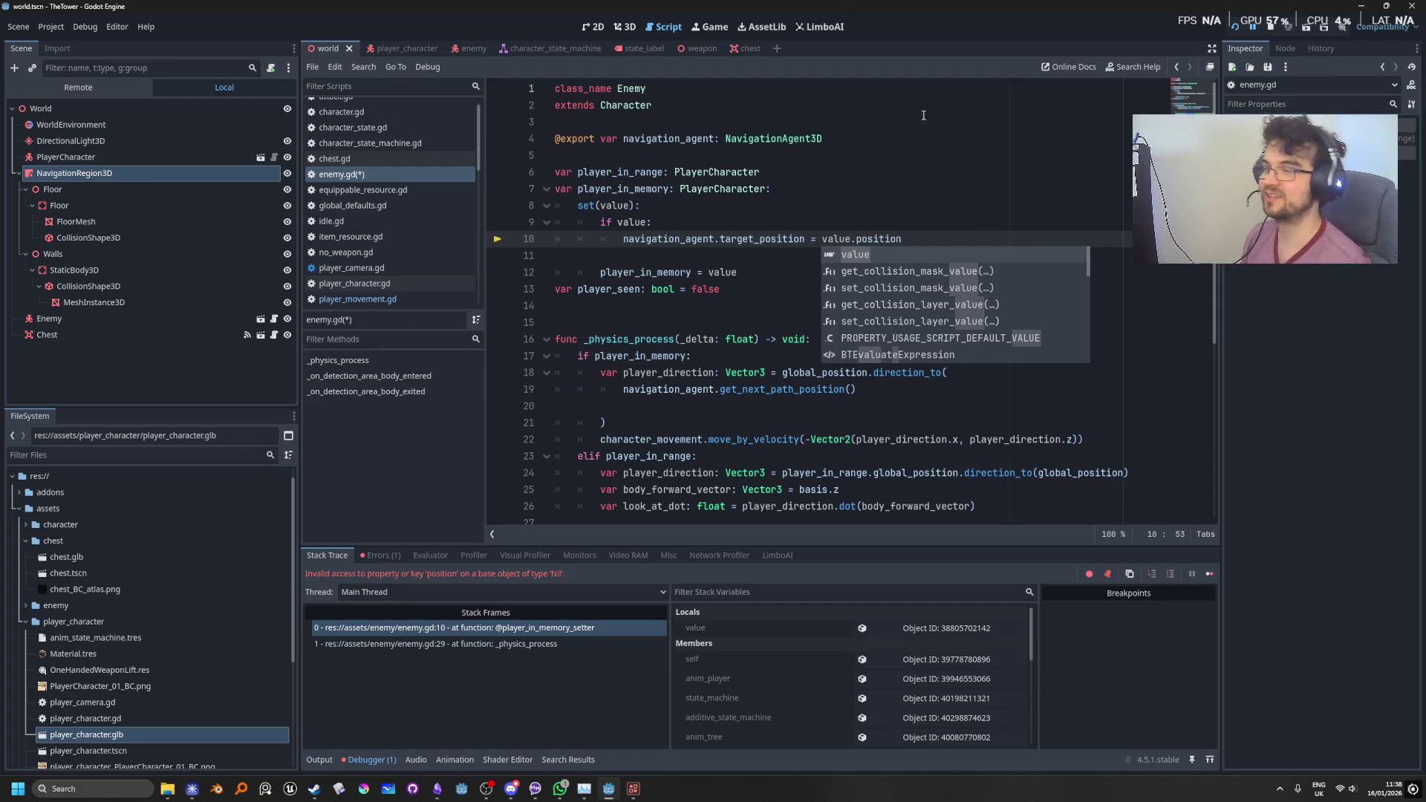
left_click(991, 164)
left_click(622, 238)
left_click_drag(623, 238, 601, 222)
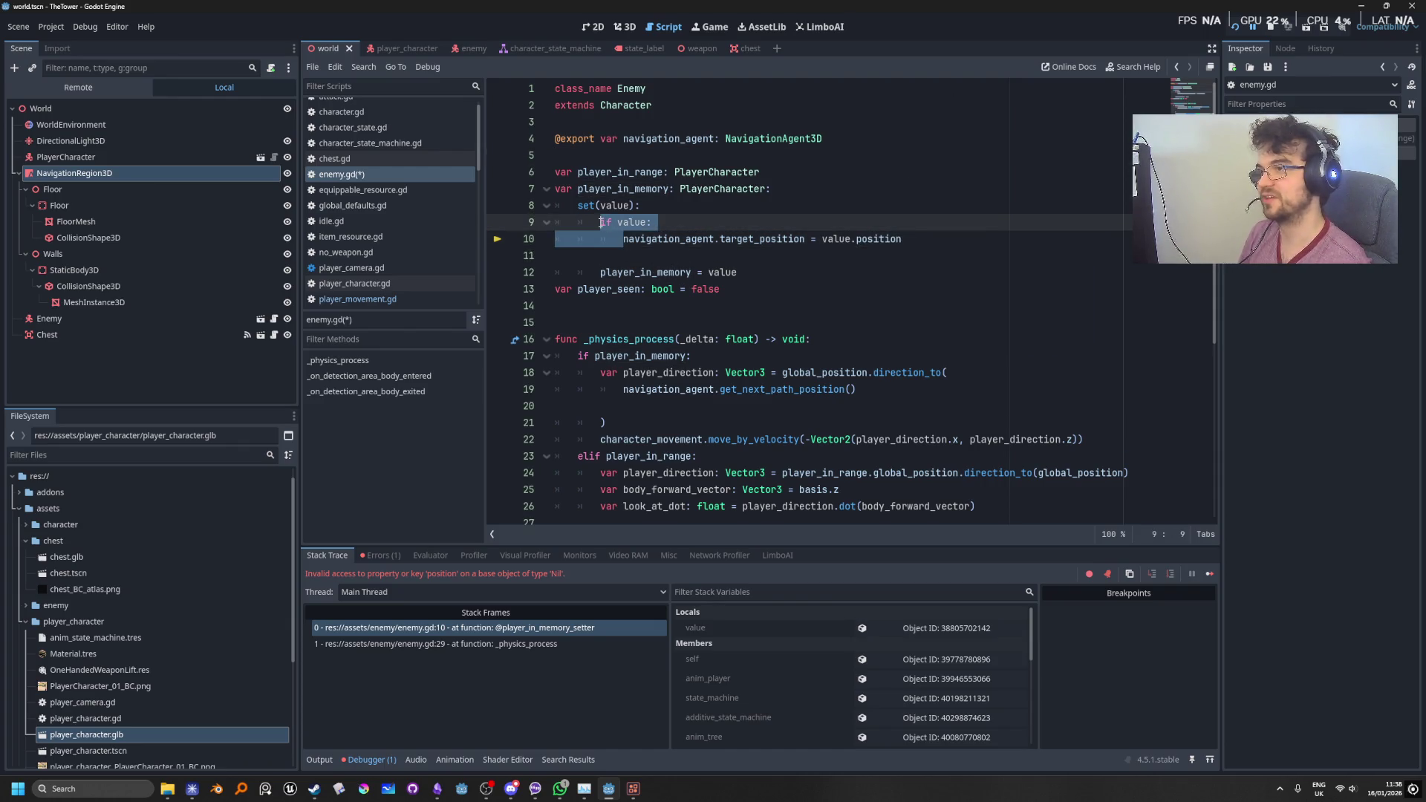
key("End")
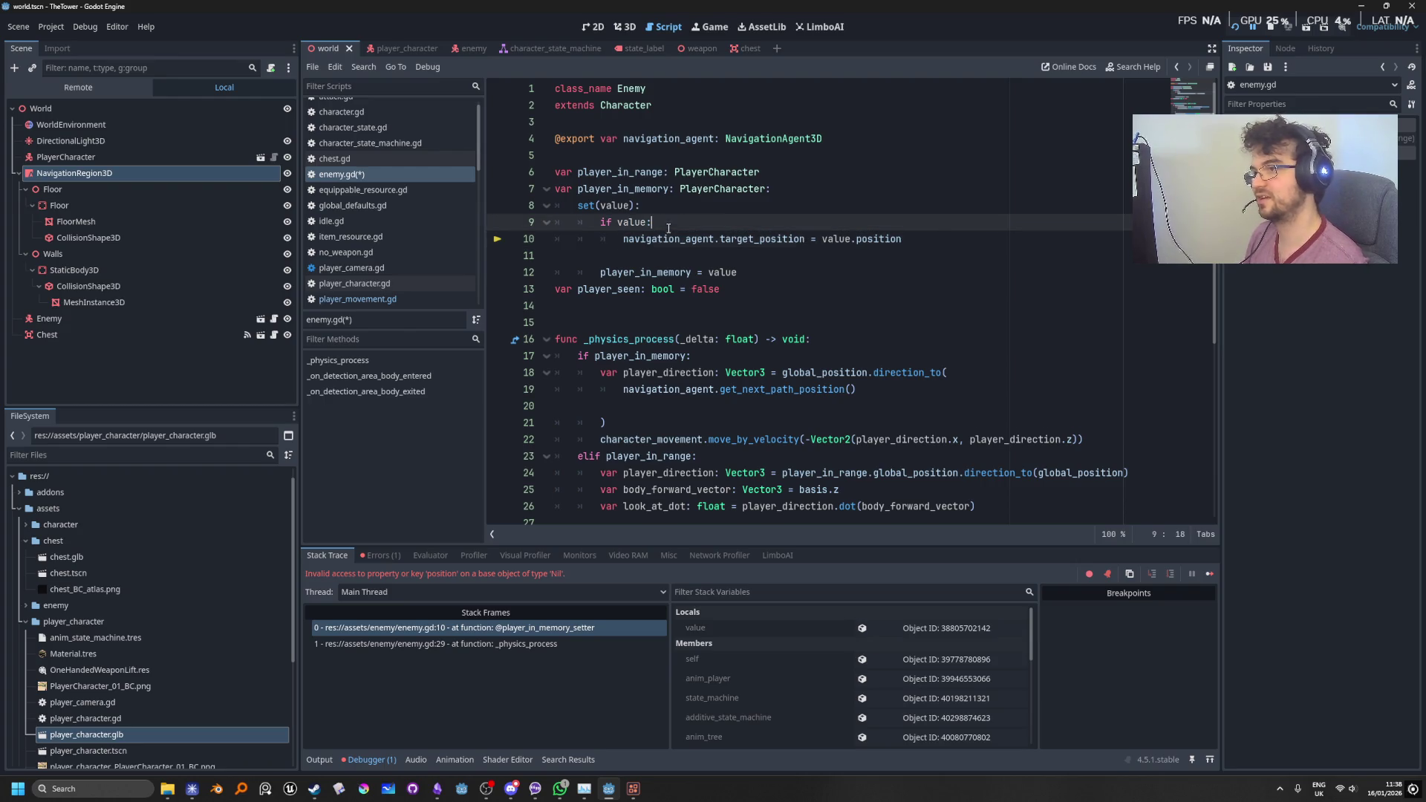
left_click(661, 266)
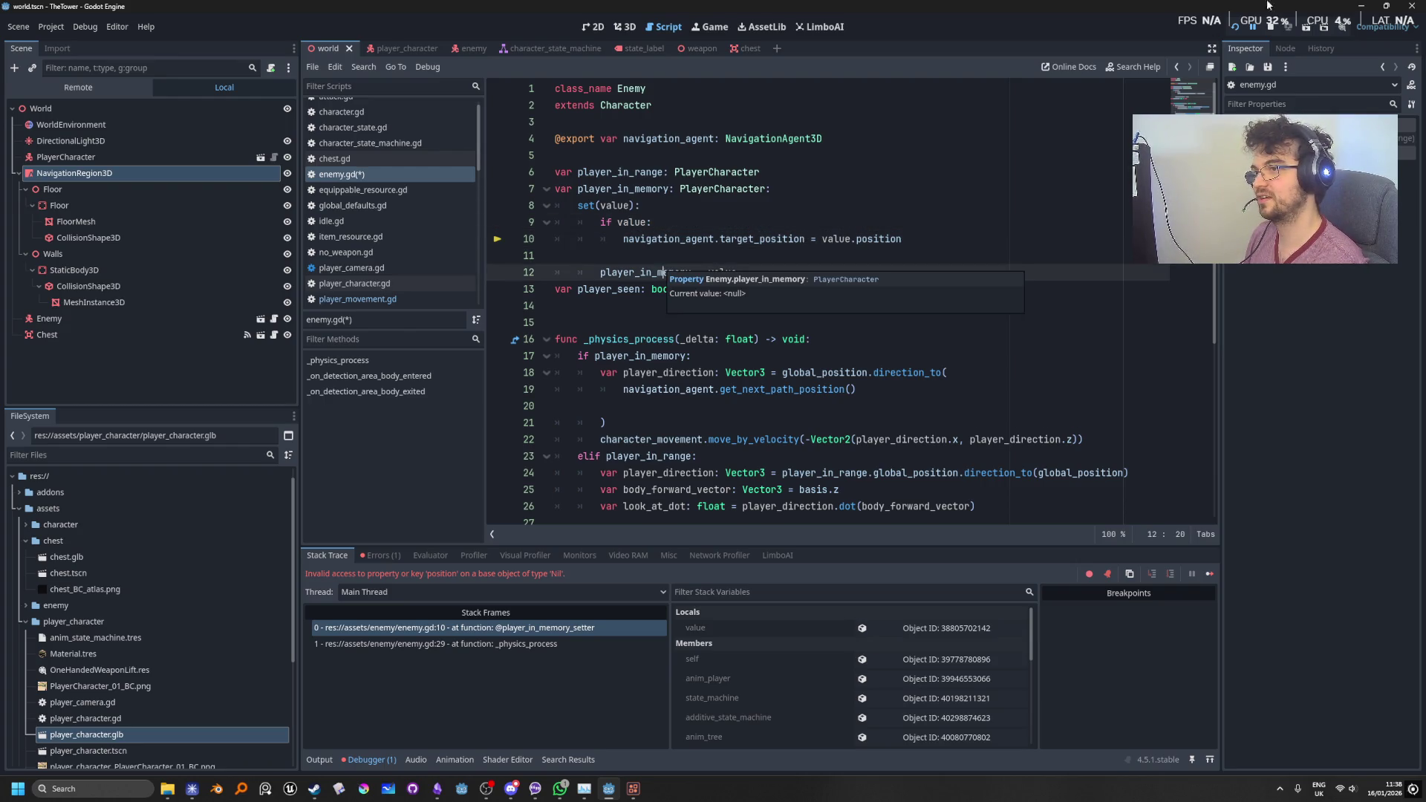
left_click(1272, 27)
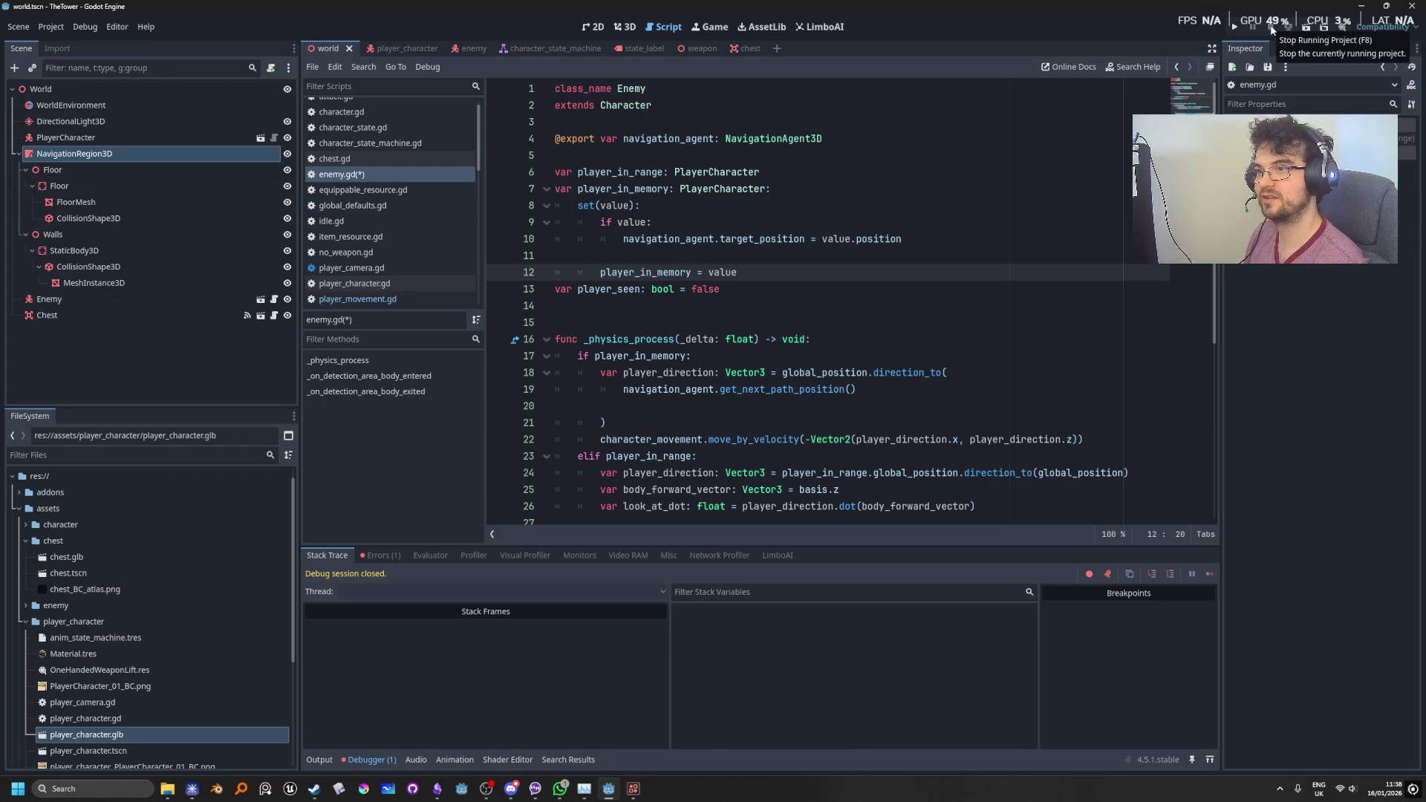
left_click(1235, 27)
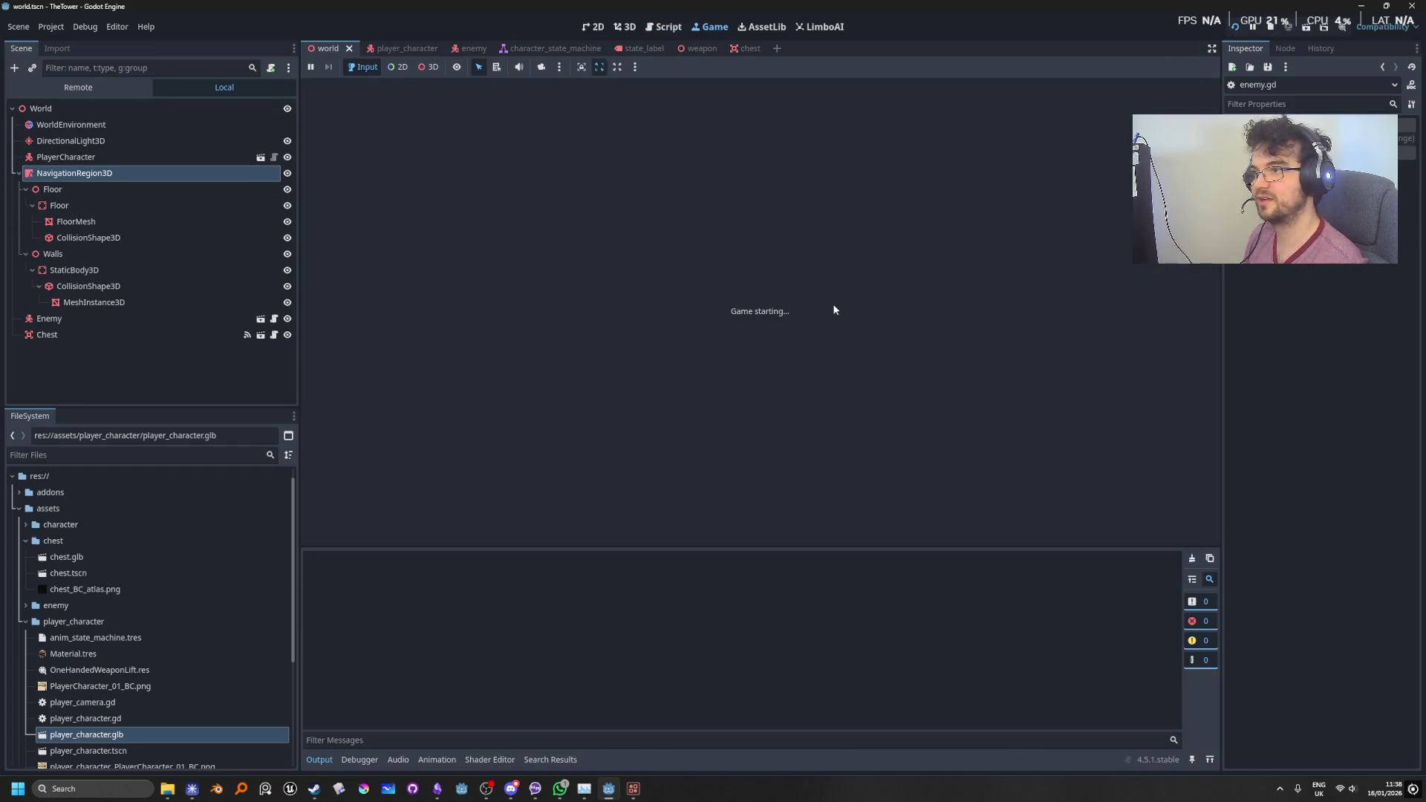
key("w")
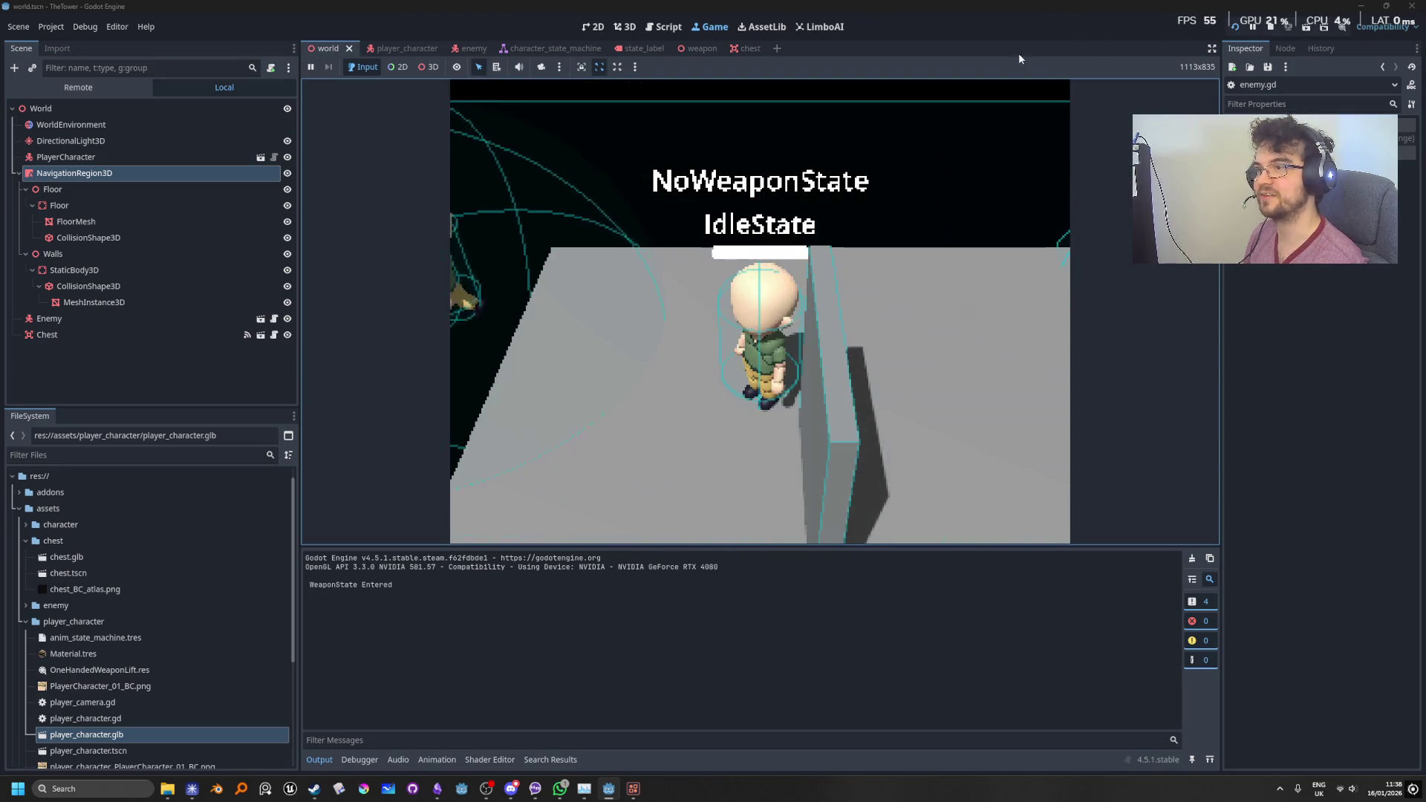
left_click(1274, 26)
key("Up")
key("Up")
key("Down")
key("Down")
key("Down")
scroll(766, 405, "down", 3)
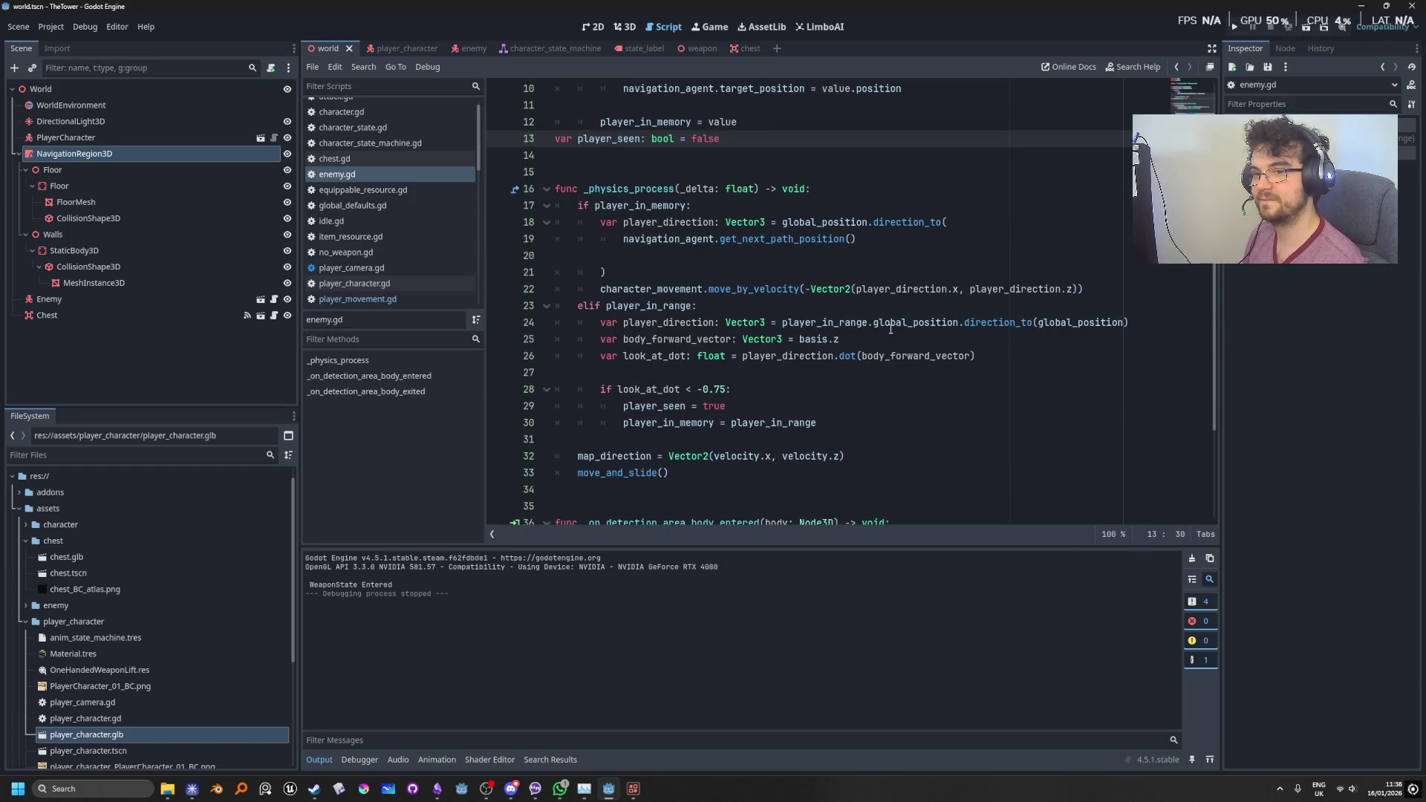
Step: Delete the minus before Vector2 in line 22's move_by_velocity call, then run the game
mouse_move(891, 328)
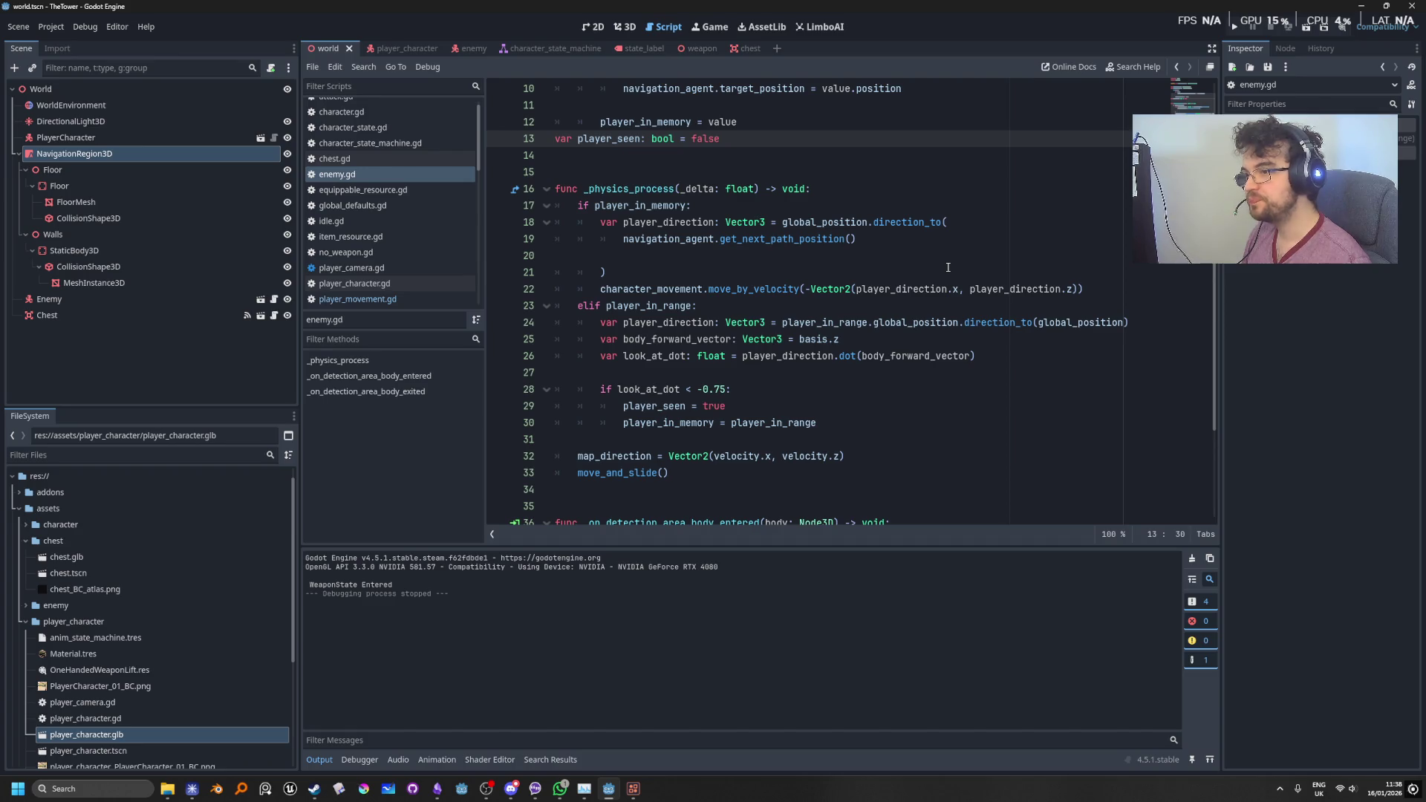
left_click(920, 288)
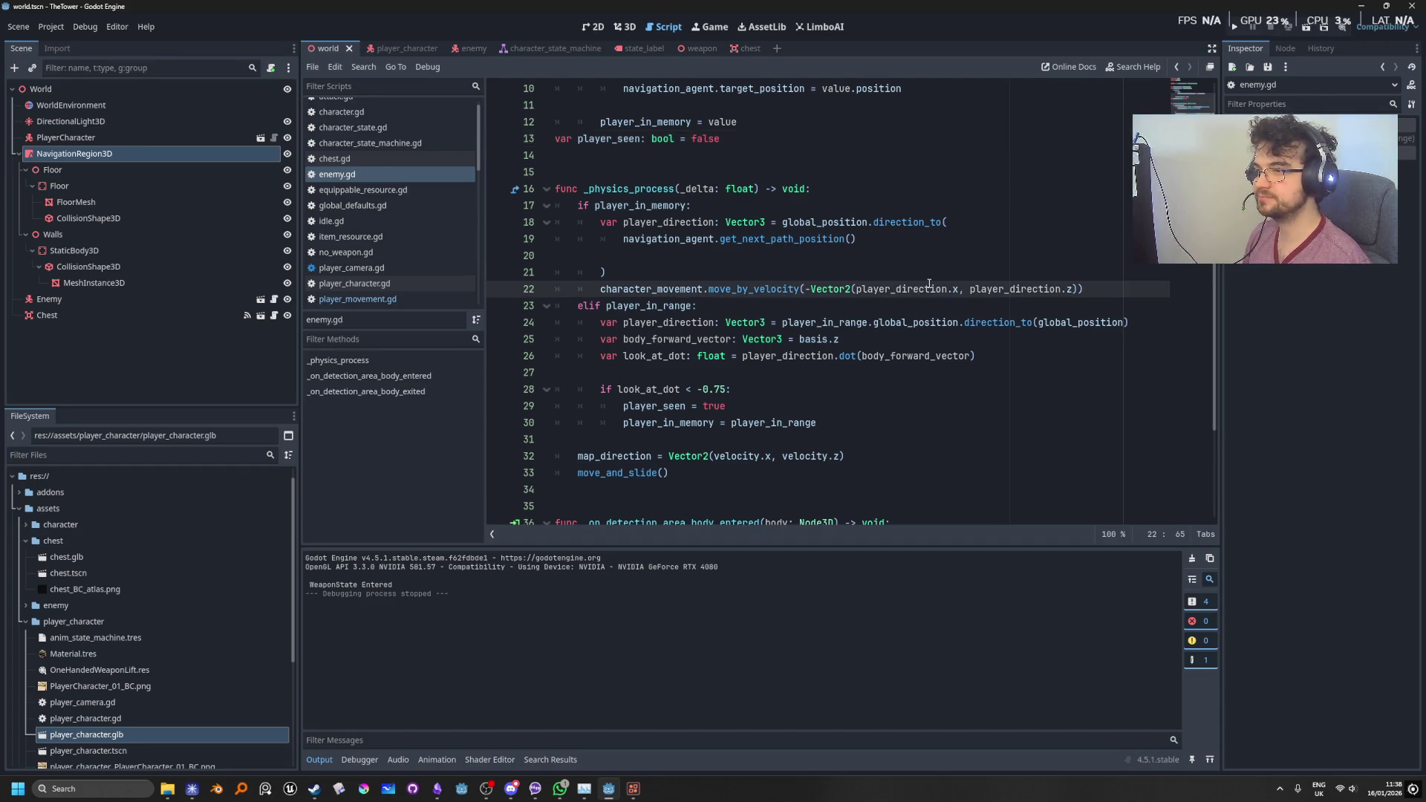
scroll(928, 284, "down", 1)
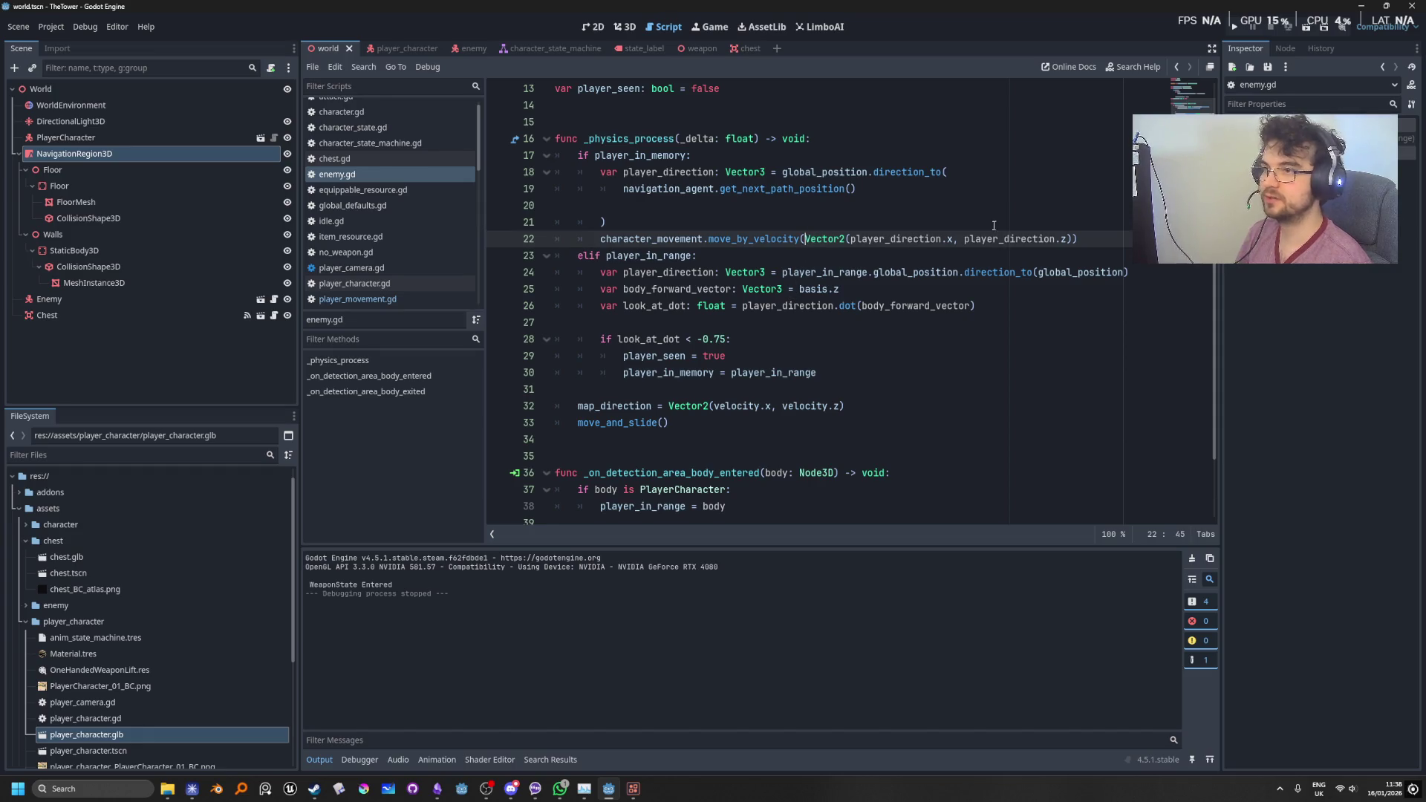
left_click(1237, 28)
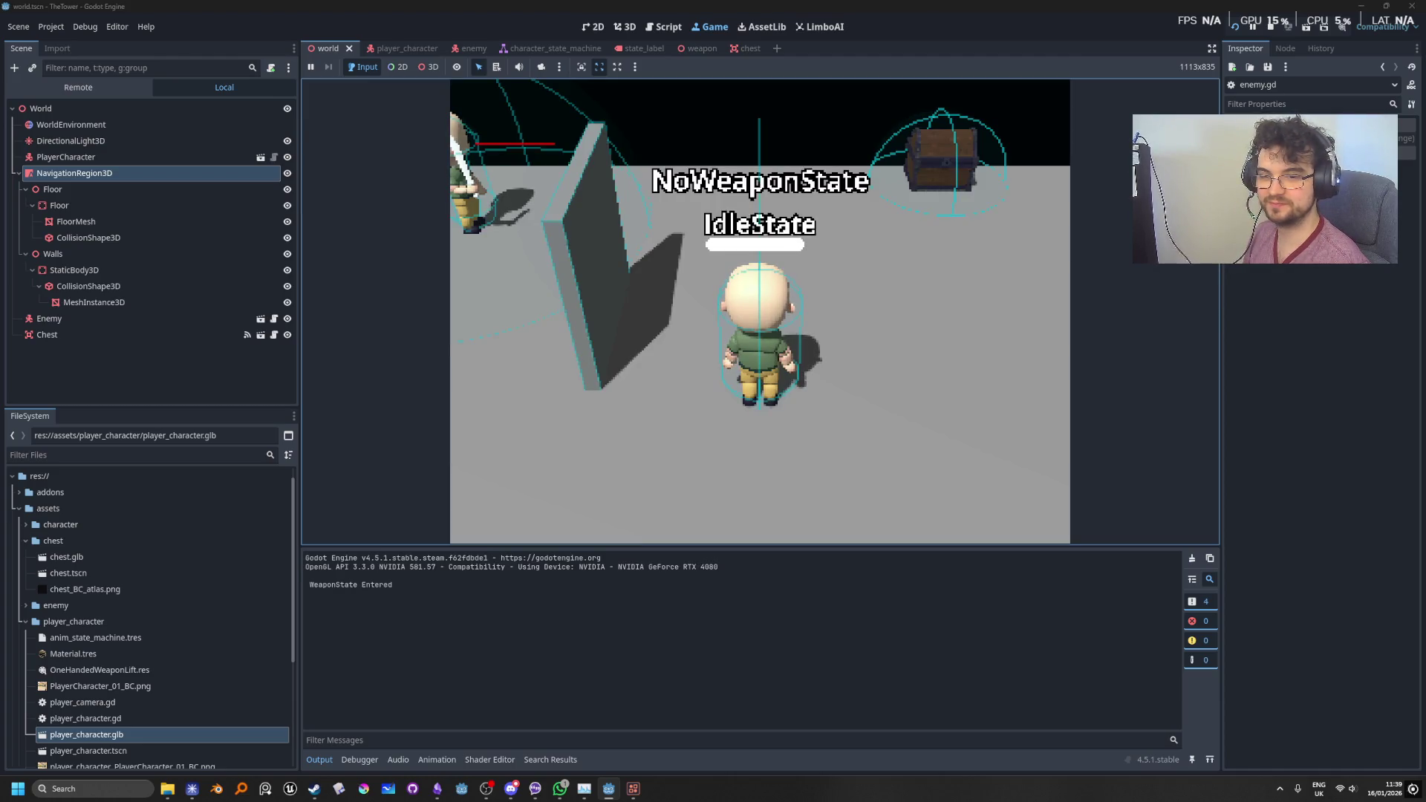
Step: Walk and run the player around the wall with WASD, then stop the game with F8
key("w")
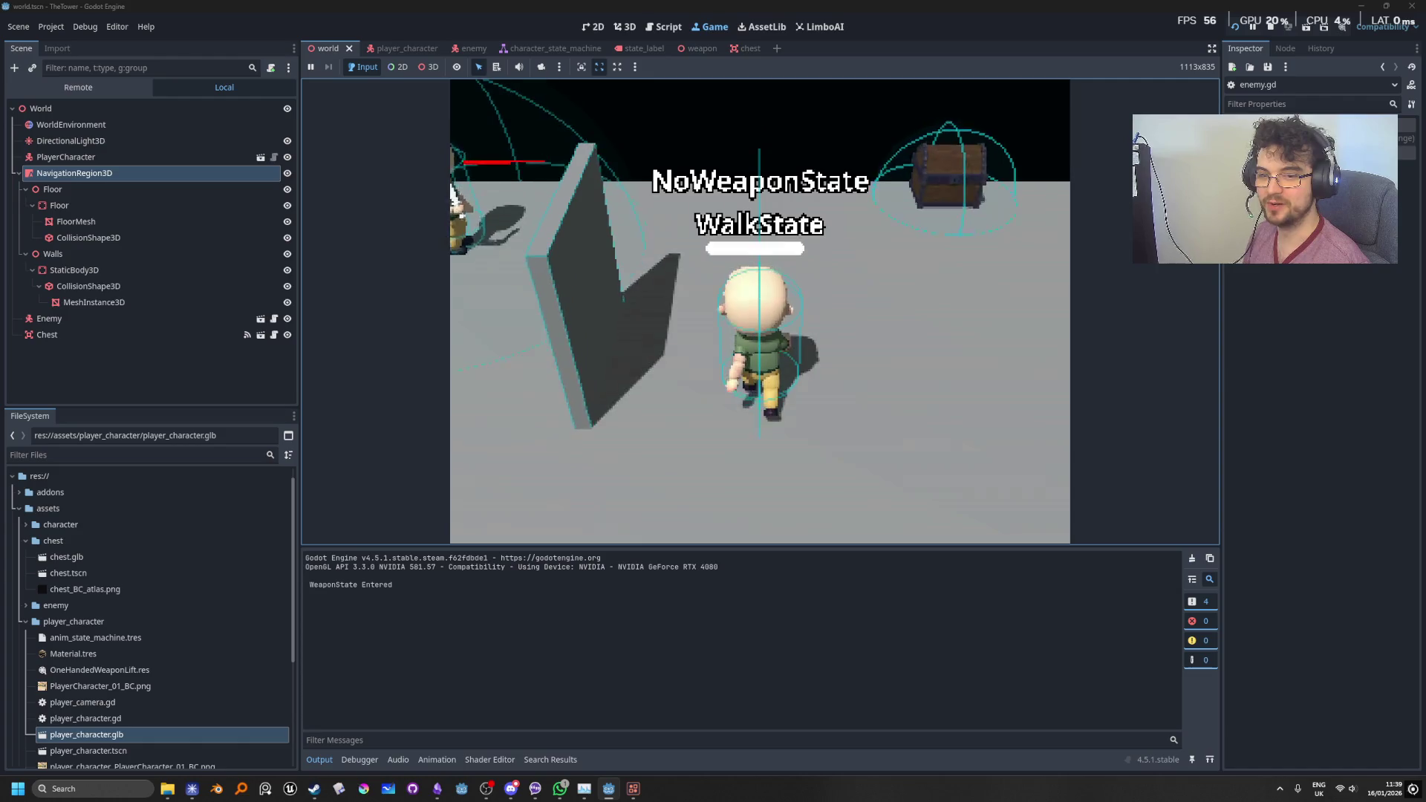
key("w")
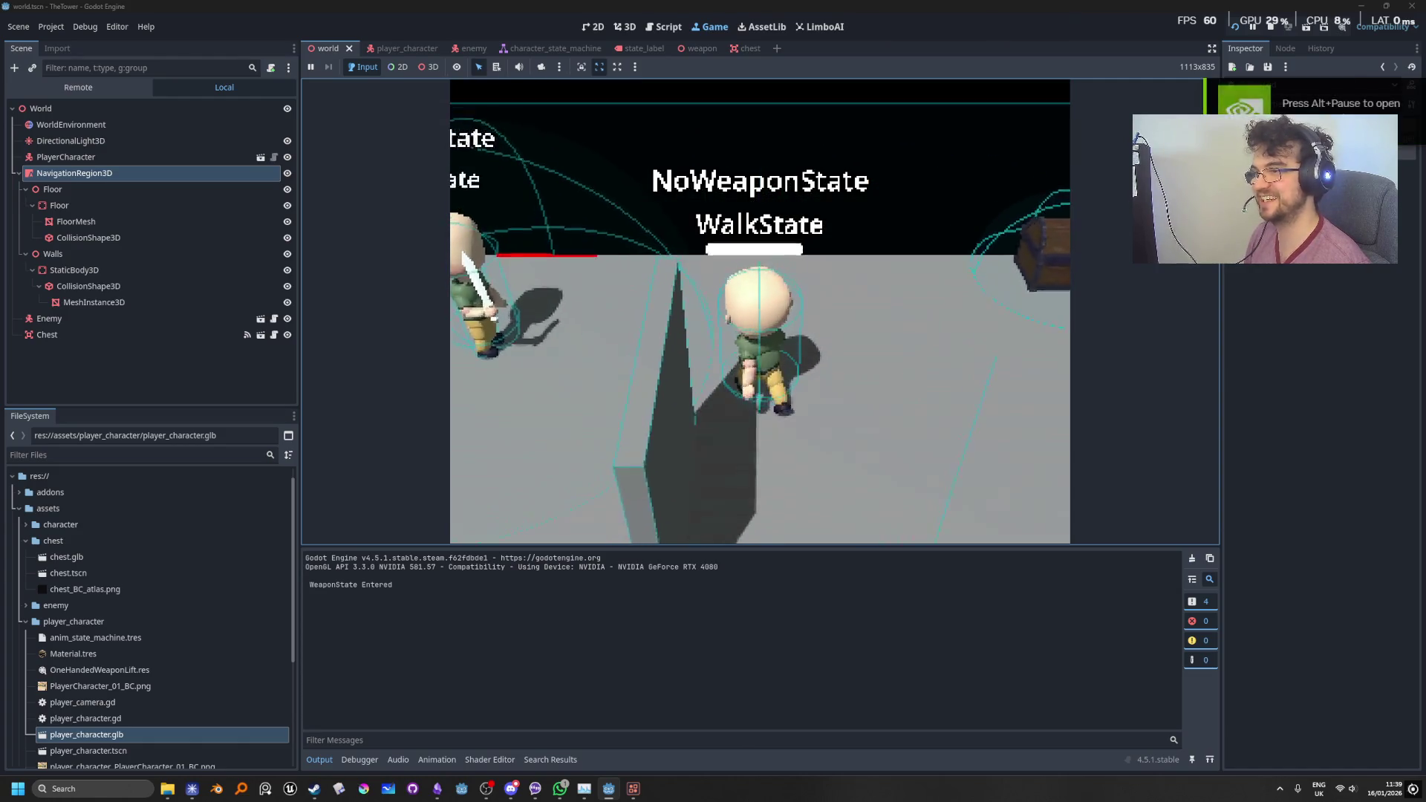
key("shift+w")
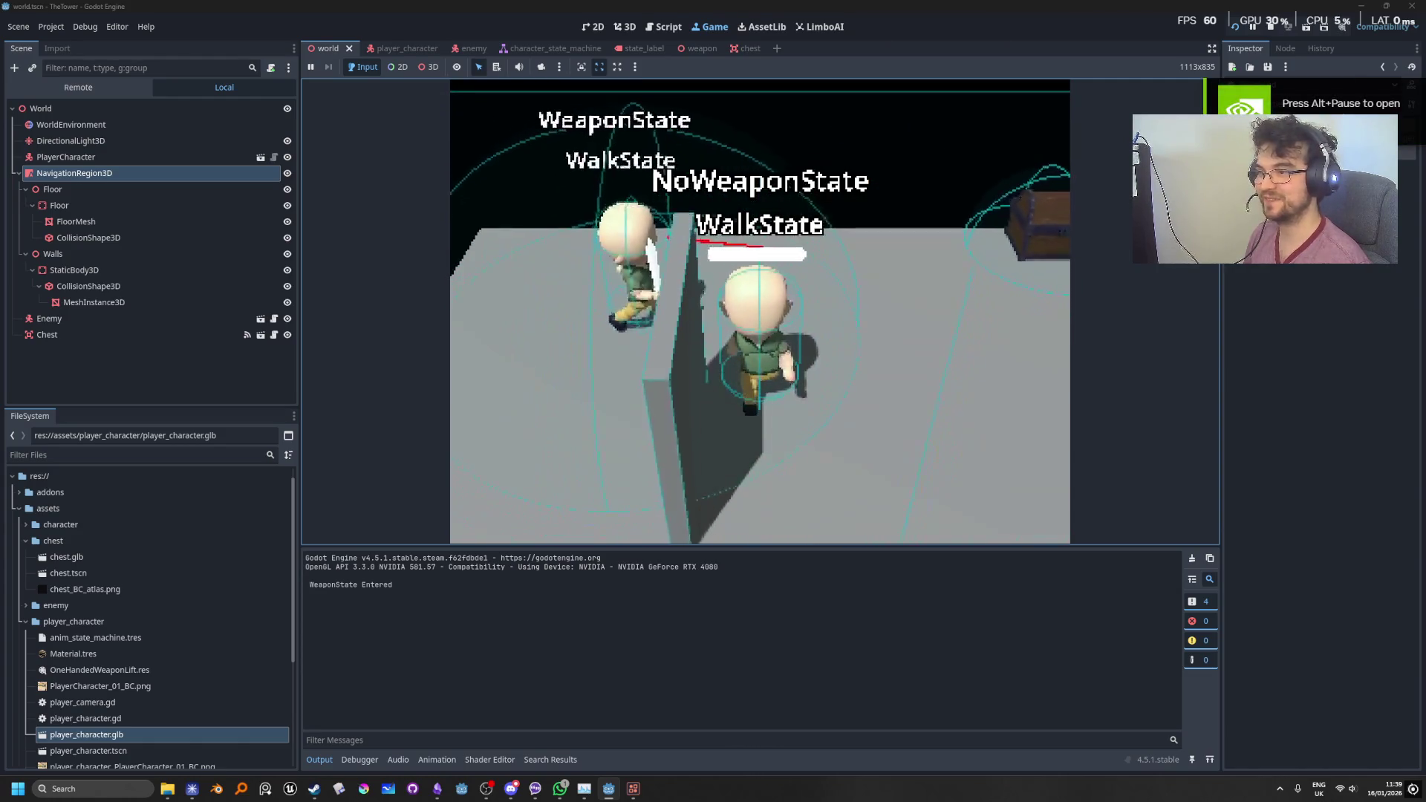
key("a")
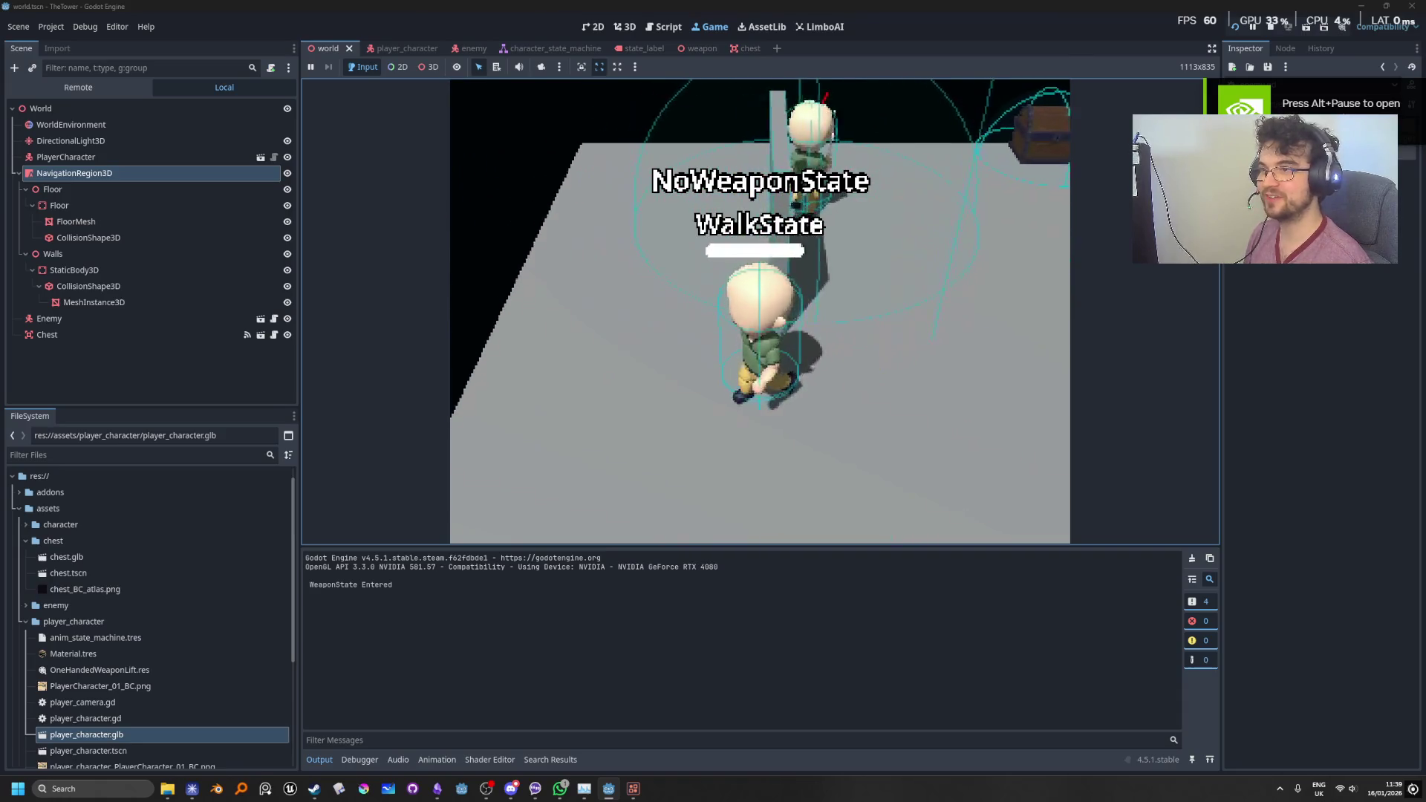
key("w")
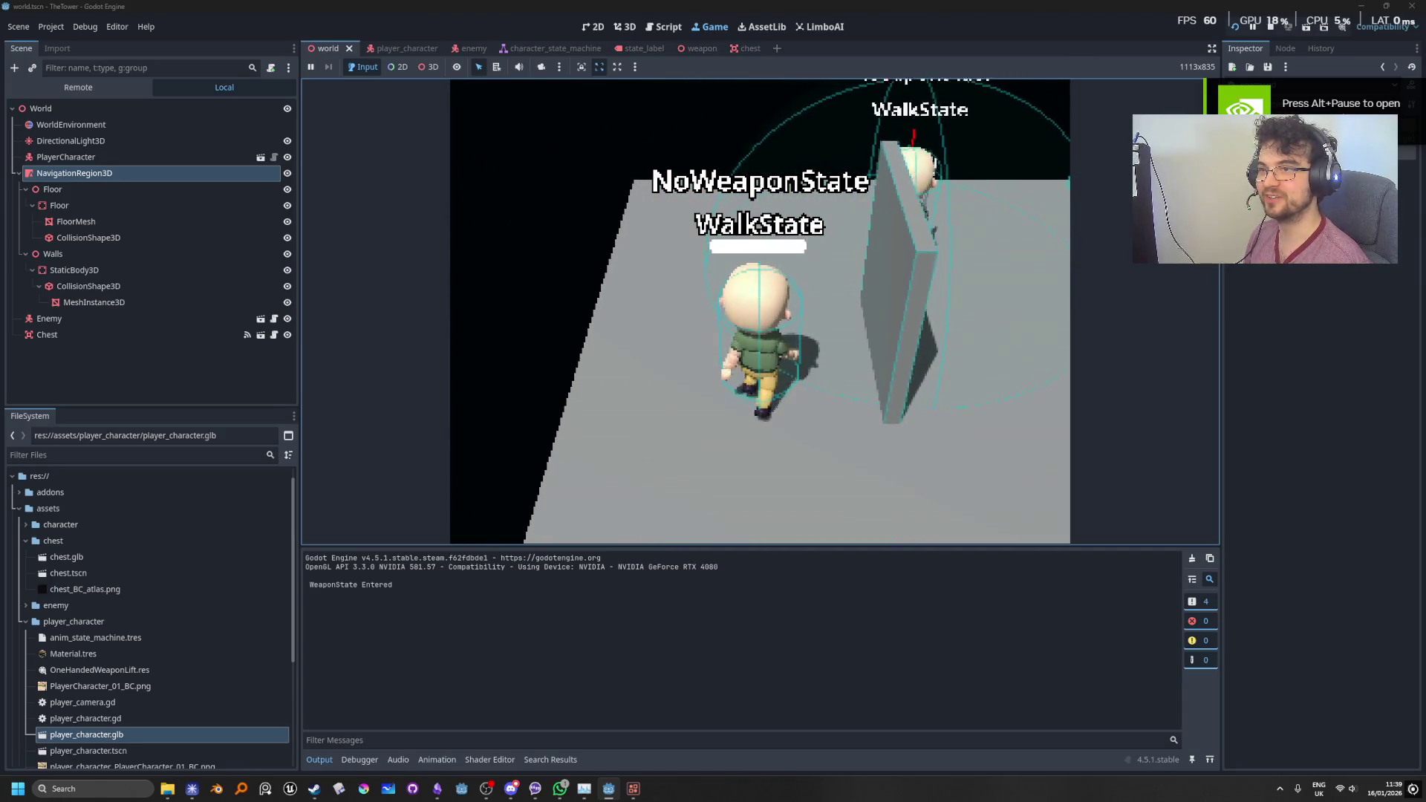
key("shift+w")
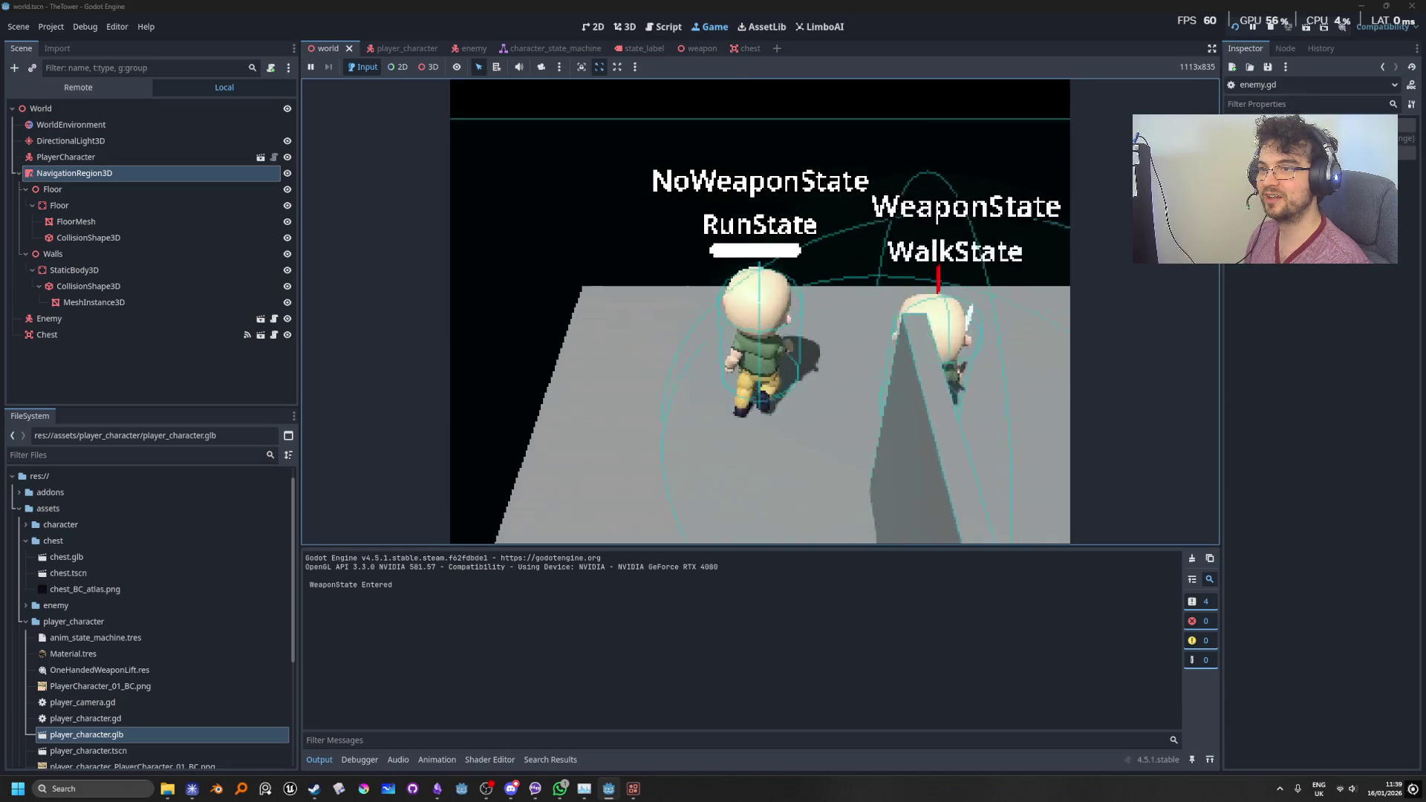
key("s")
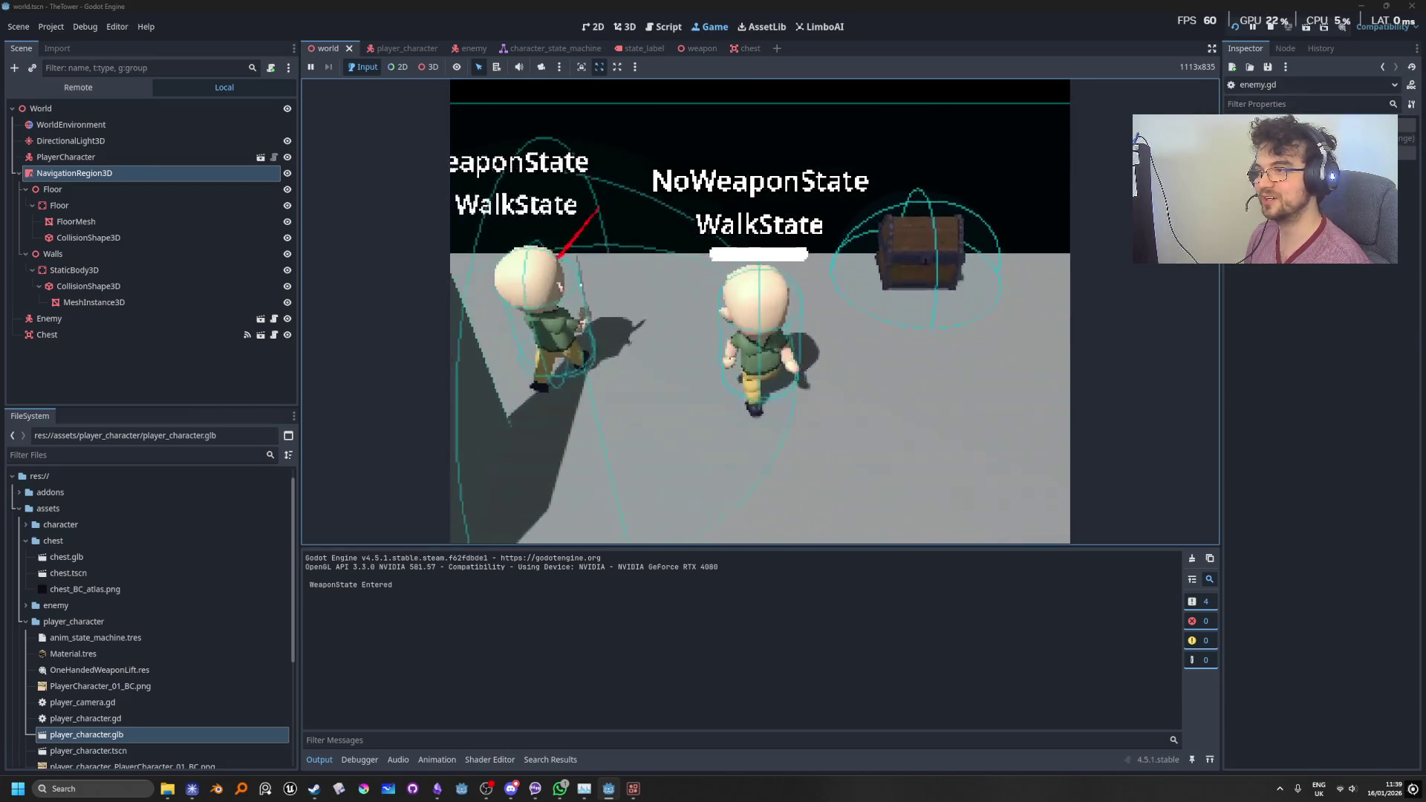
key("d")
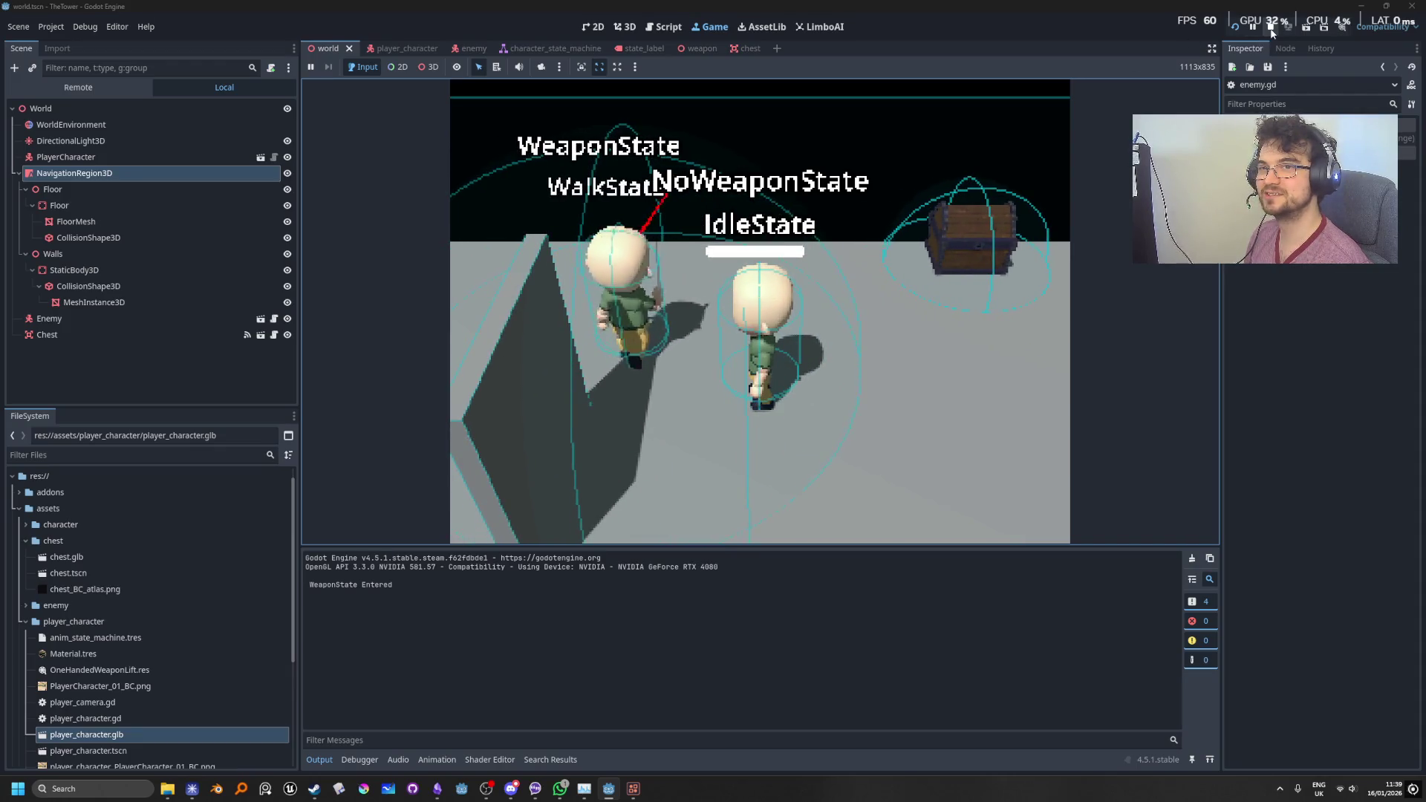
key("F8")
left_click(744, 159)
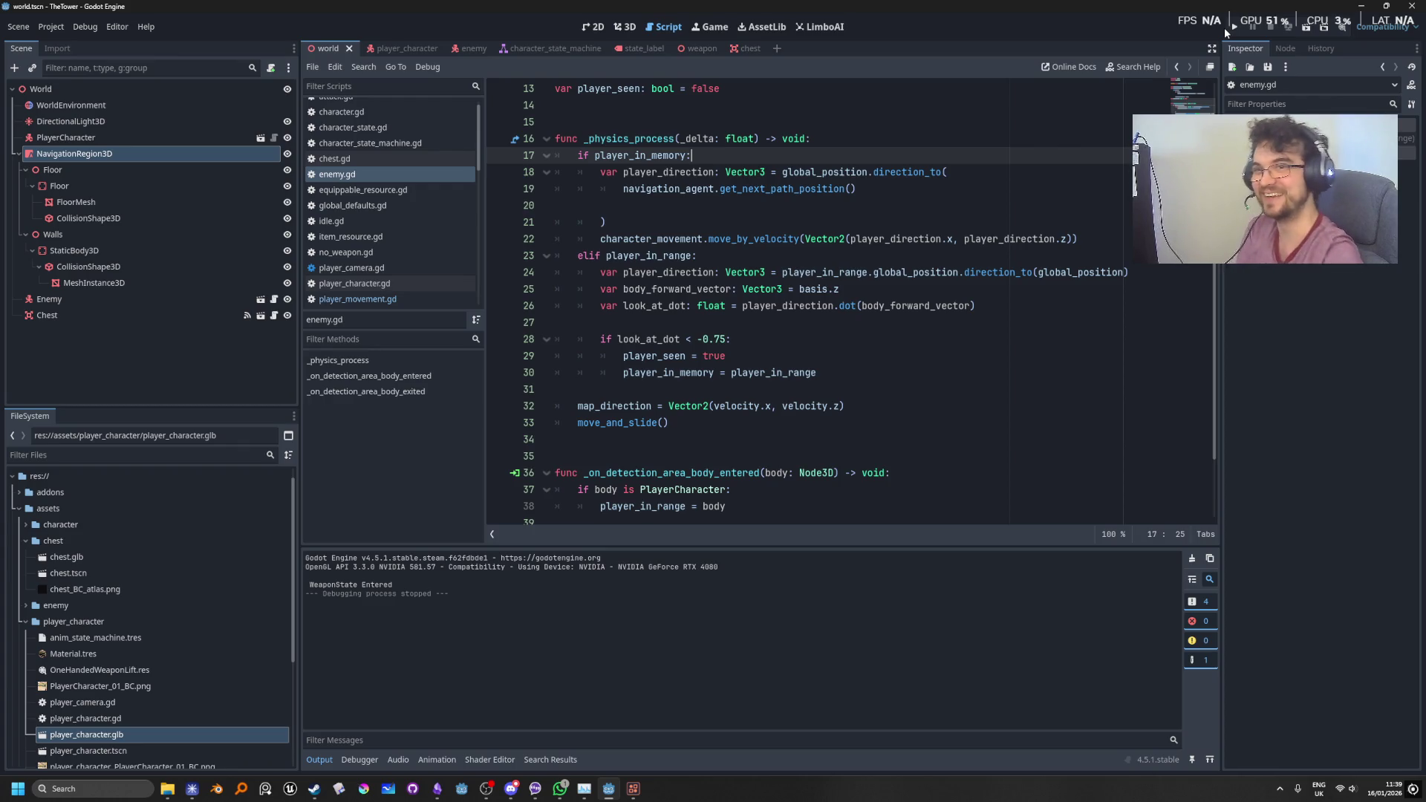
Step: Run the game again, move the player left past the wall and back, then stop with F8
left_click(1233, 27)
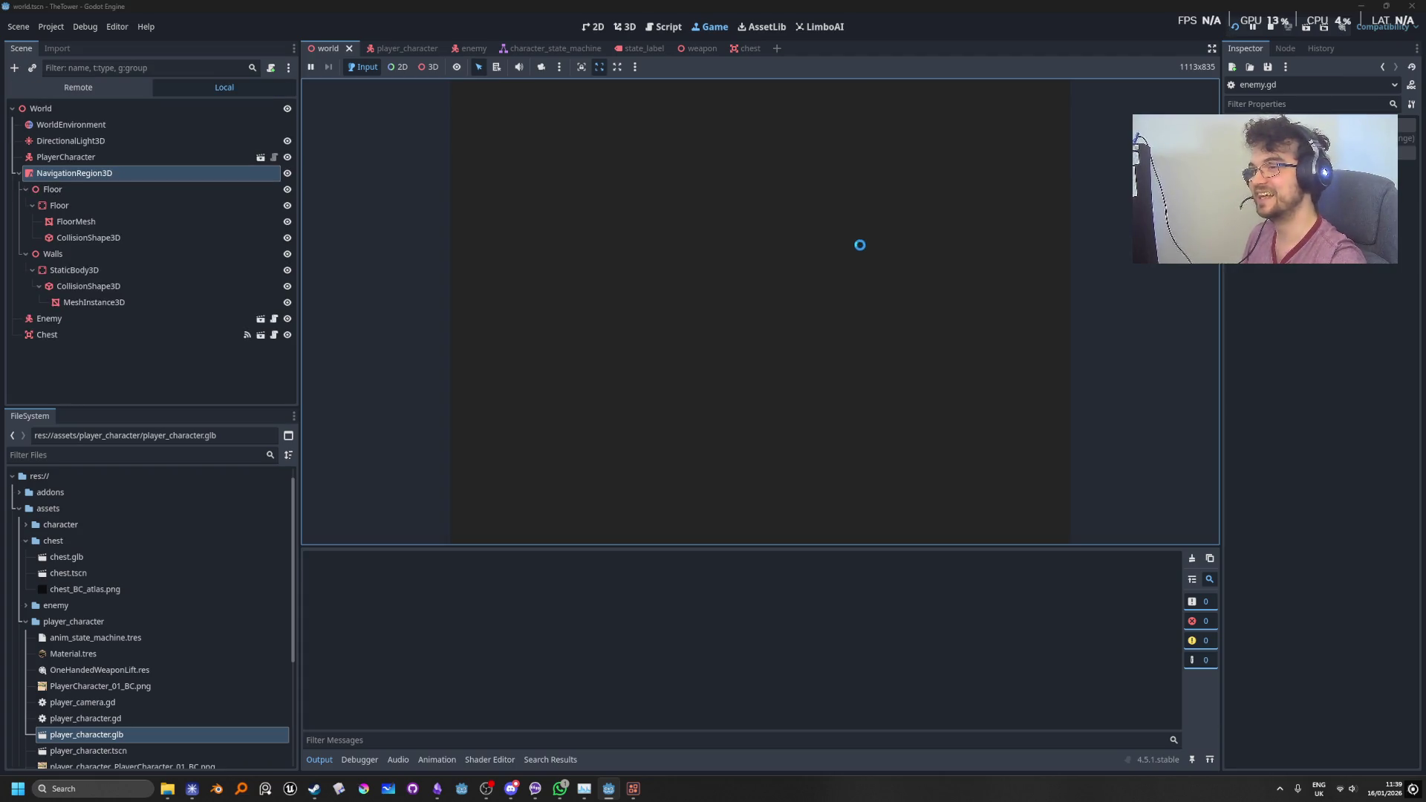
key("a")
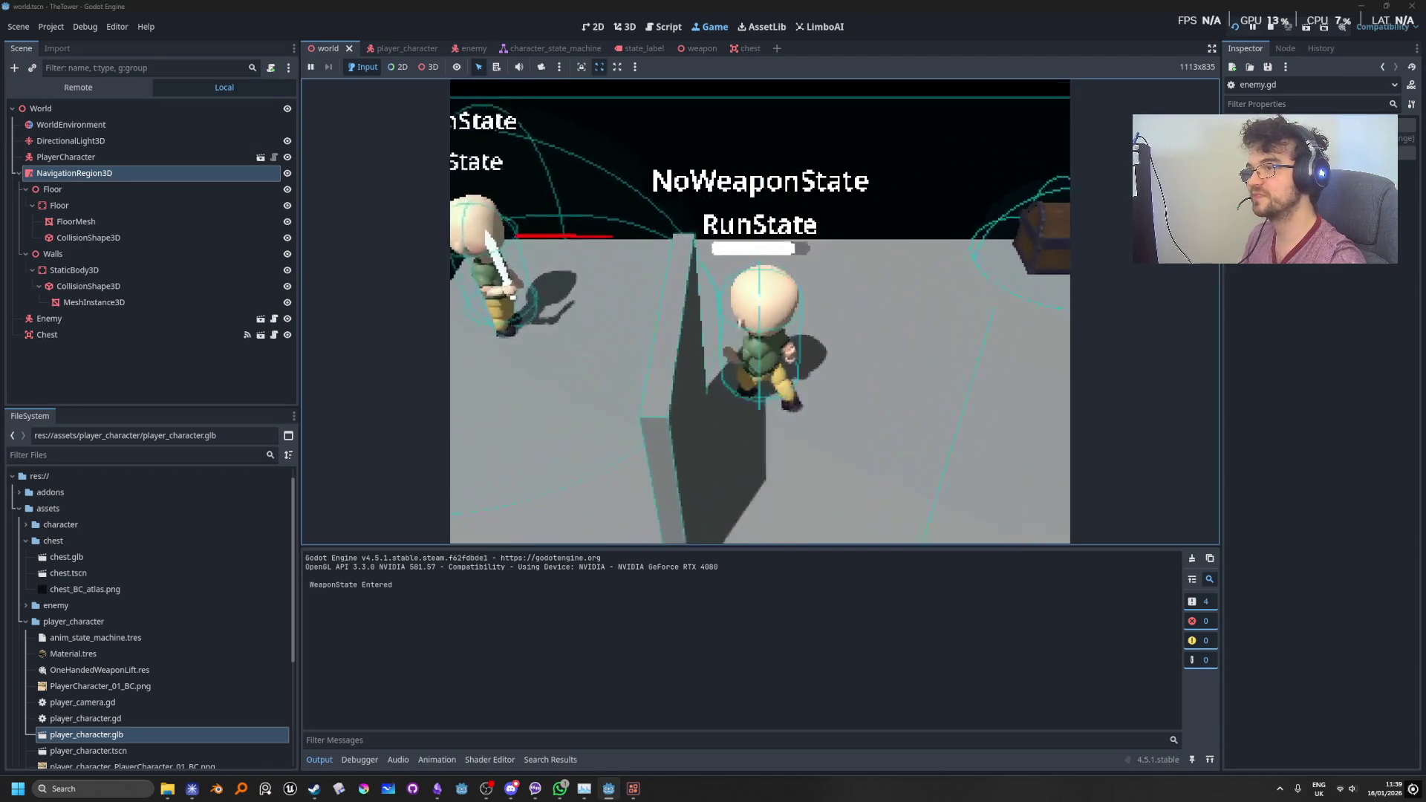
key("s")
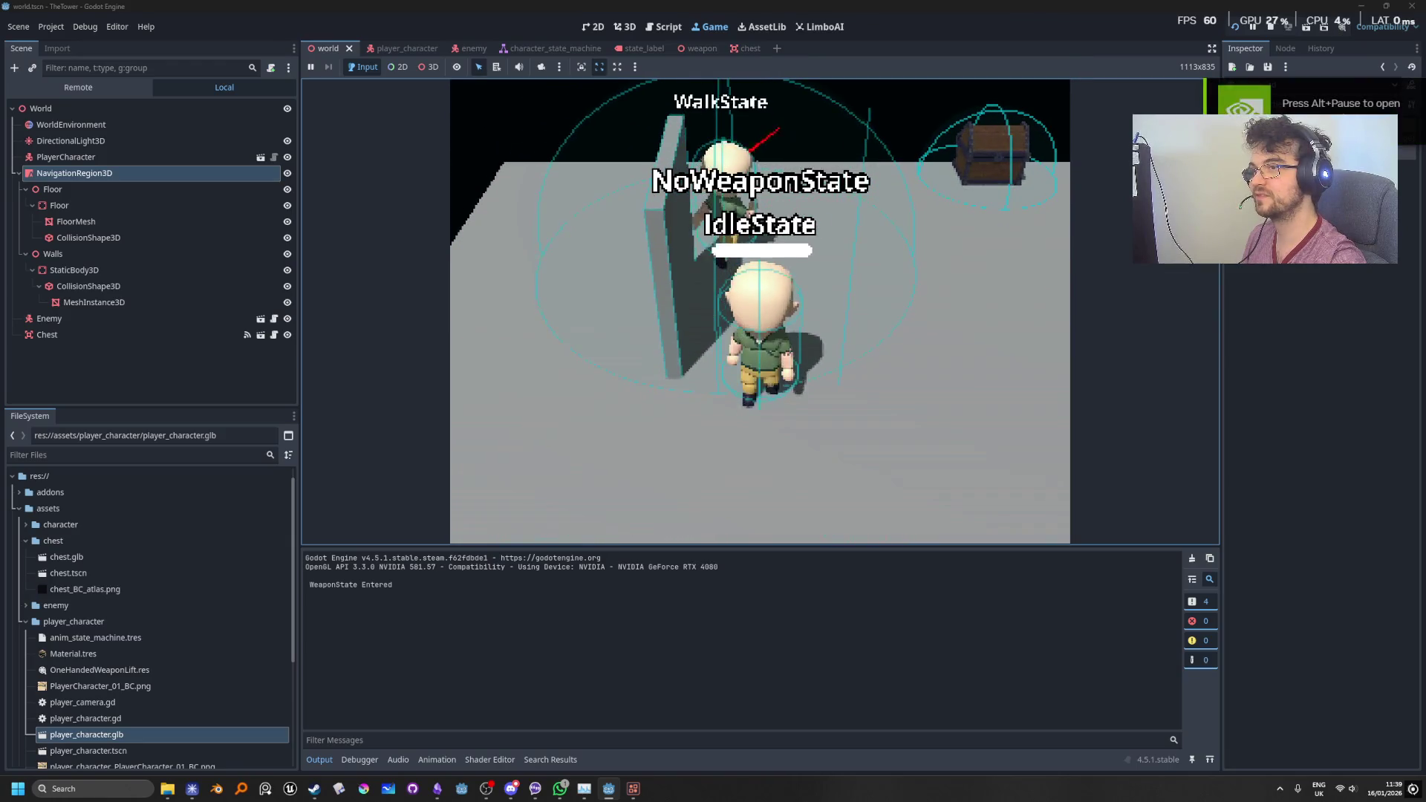
key("F8")
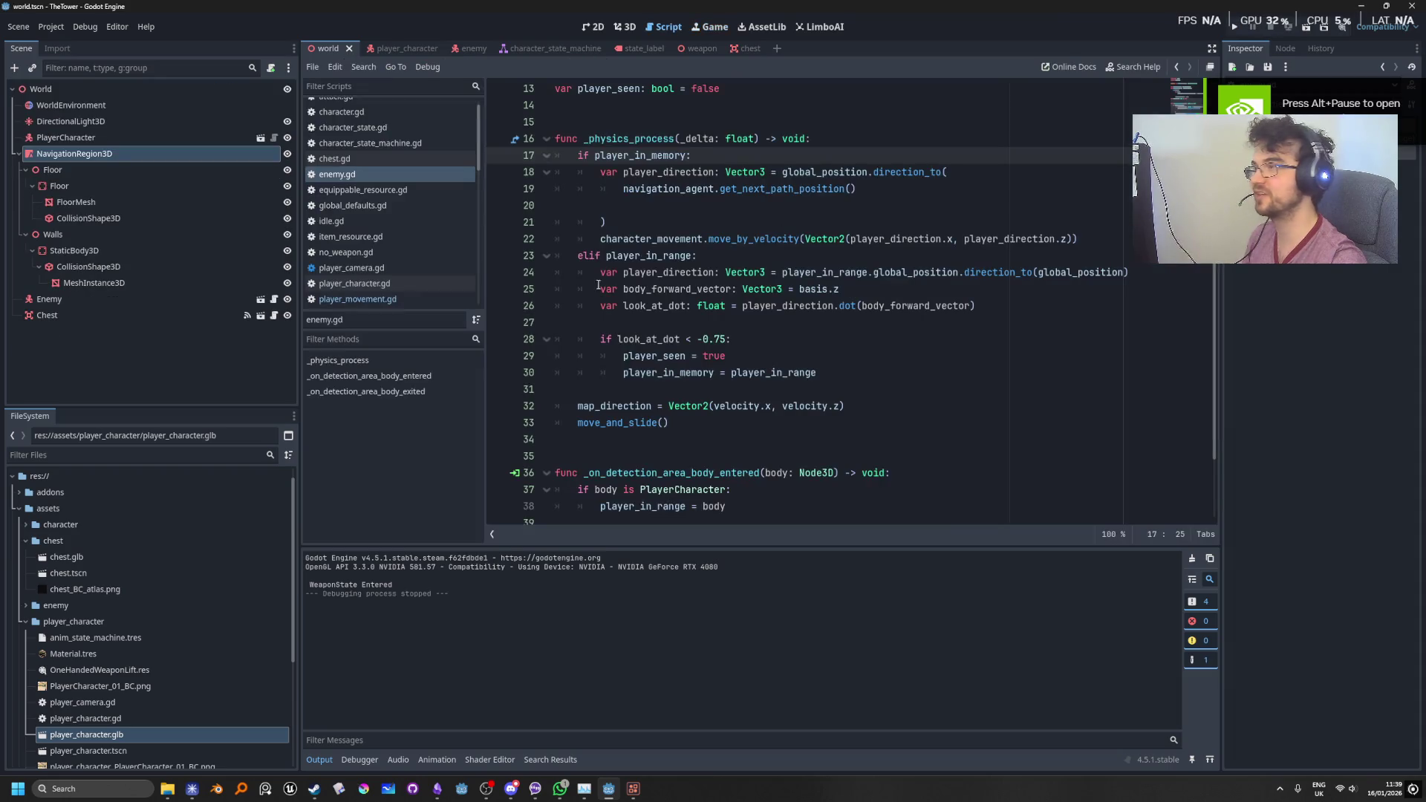
left_click(790, 215)
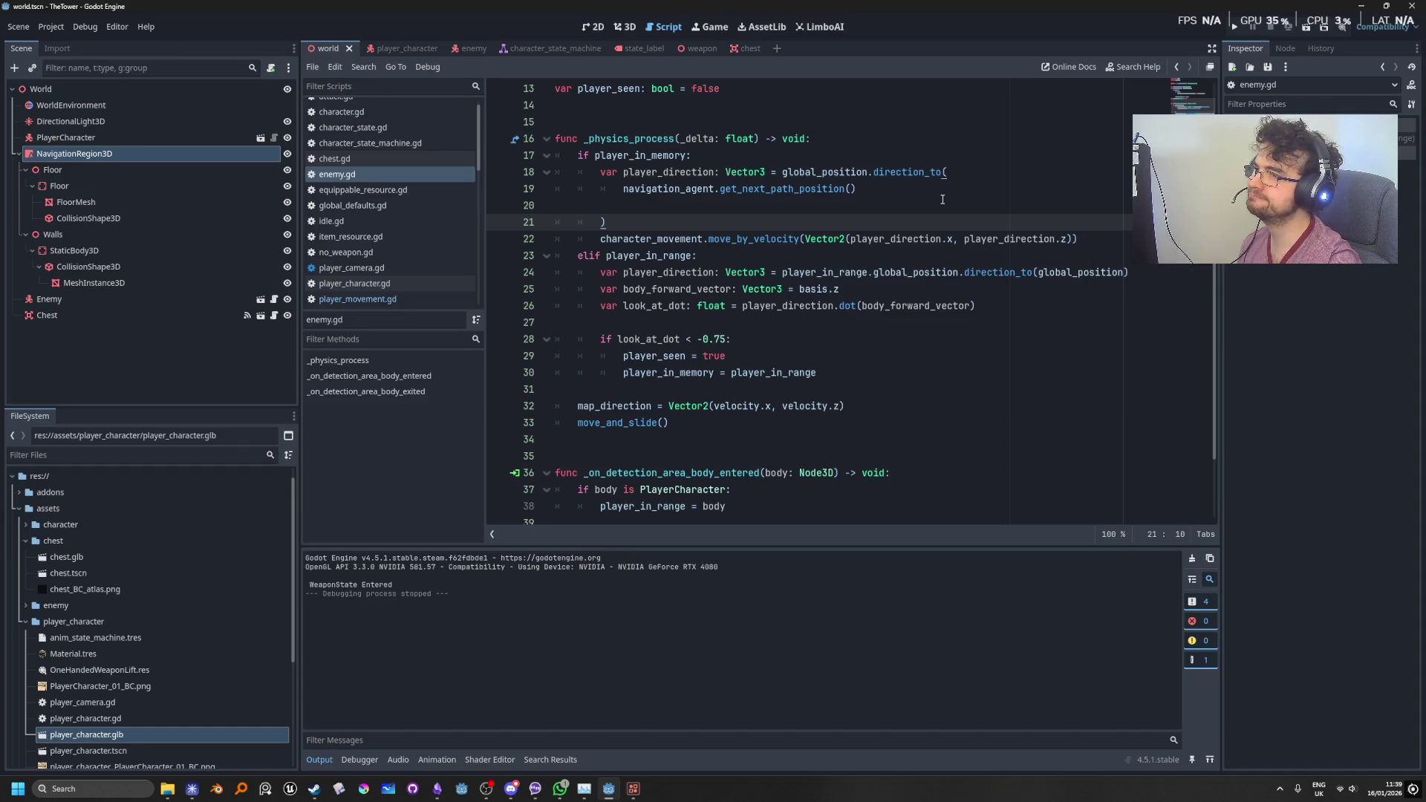
scroll(970, 340, "up", 4)
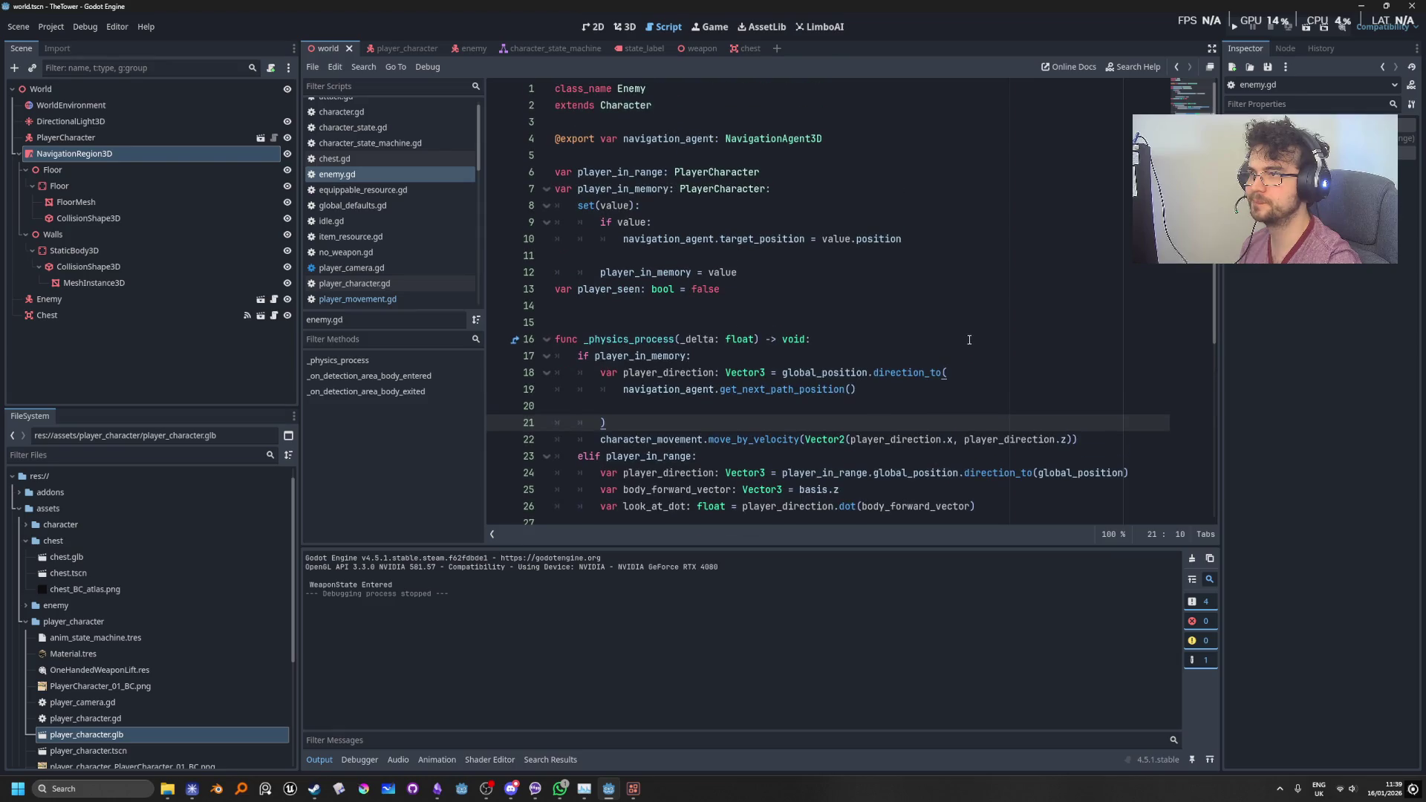
scroll(974, 334, "down", 2)
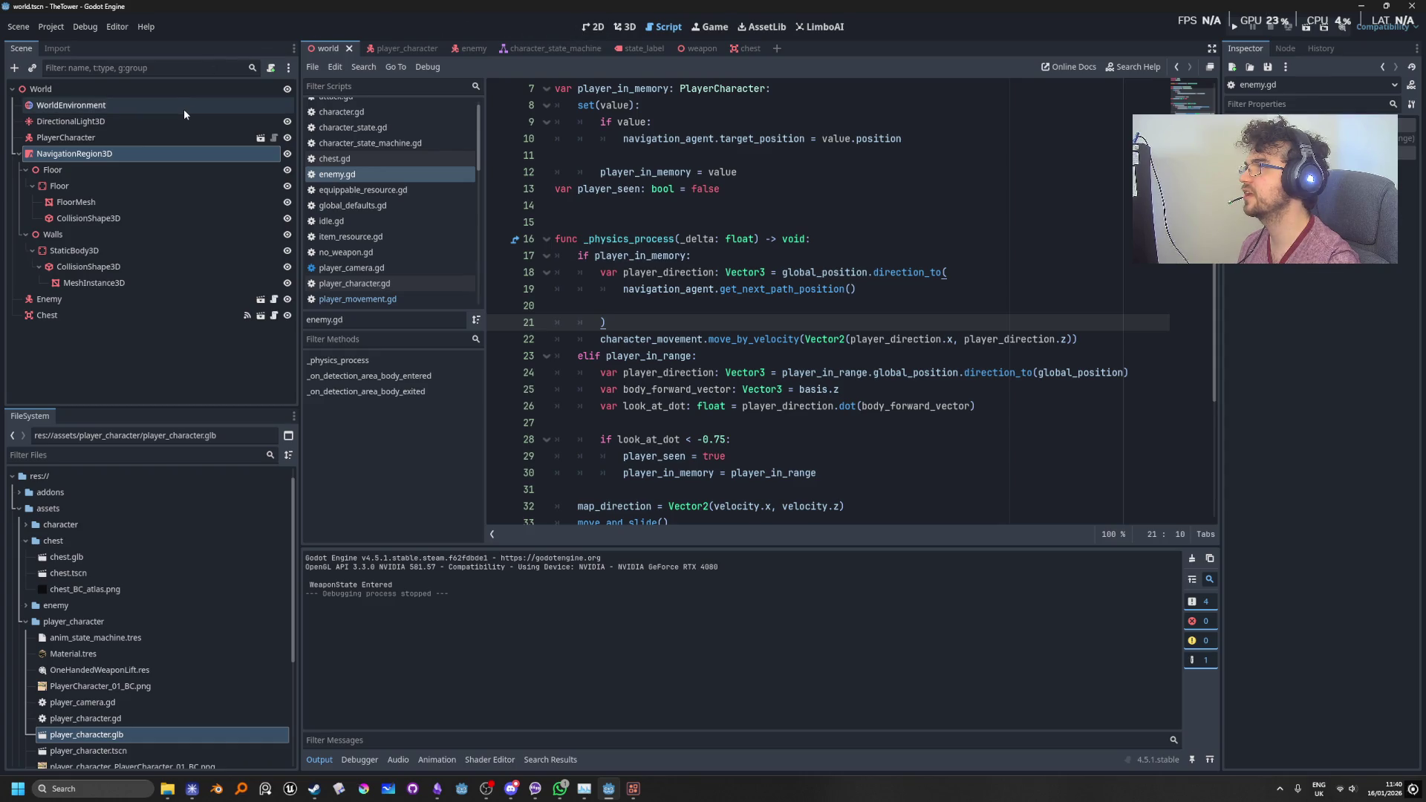
Step: Open the enemy scene, inspect CharacterStateMachine, and view the state_label scene in 3D
left_click(459, 48)
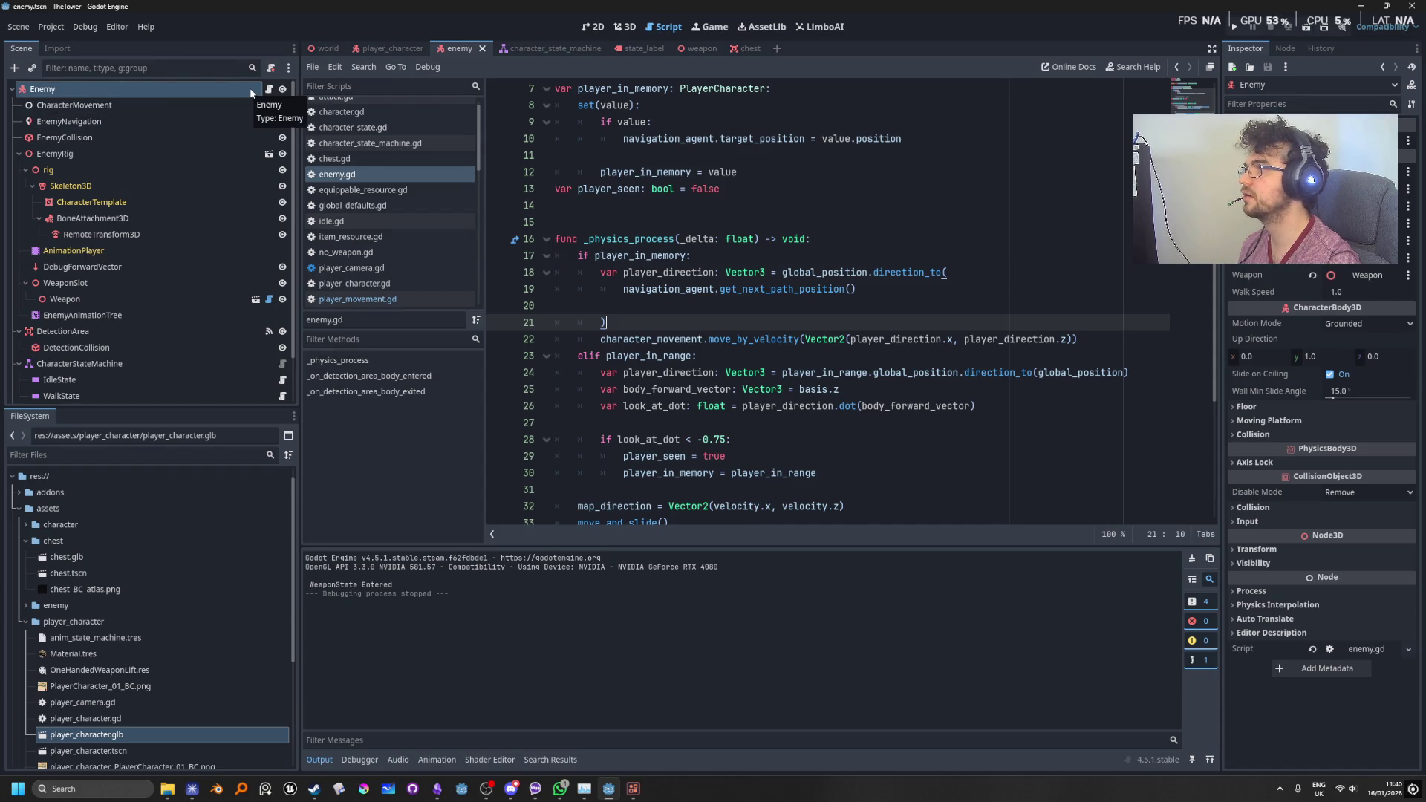
scroll(140, 330, "down", 2)
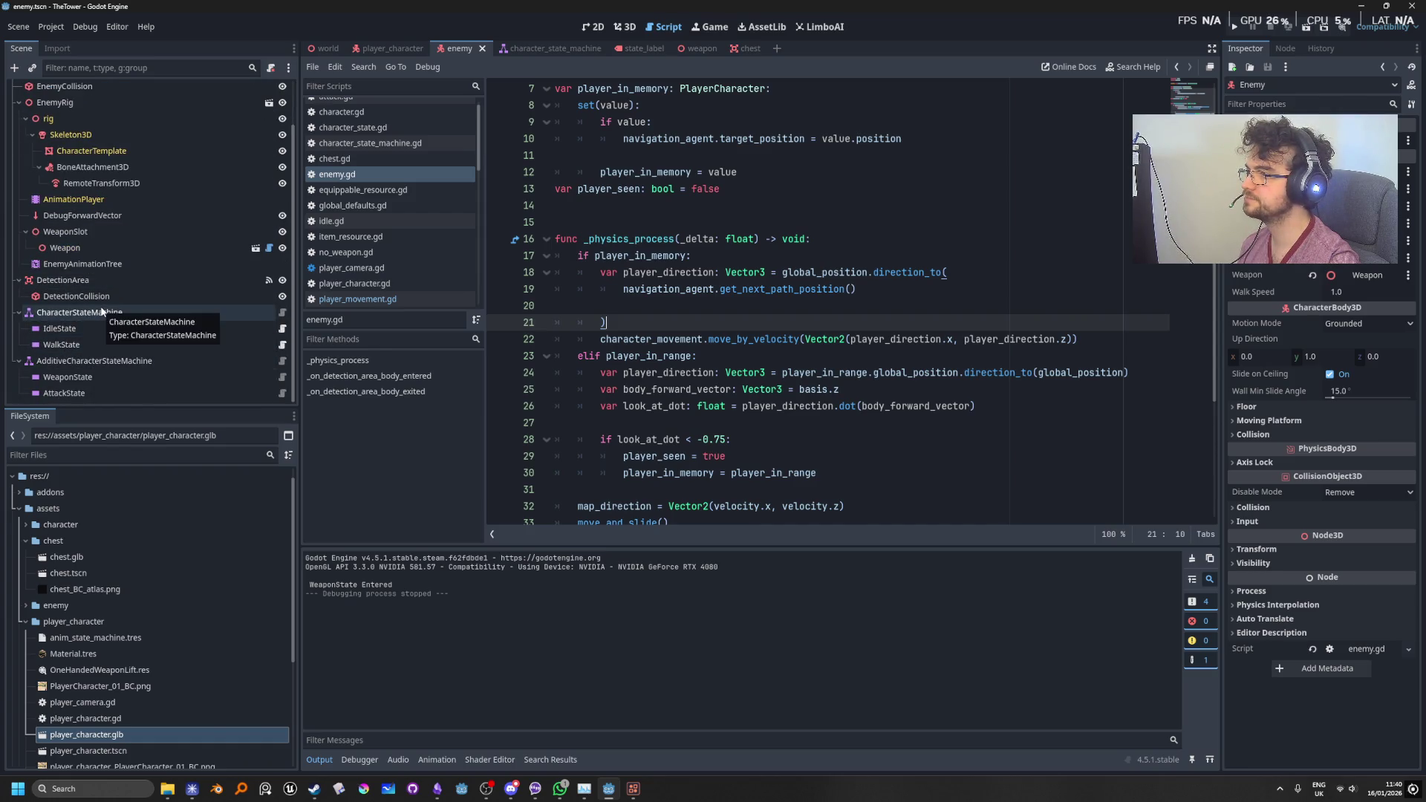
left_click(102, 312)
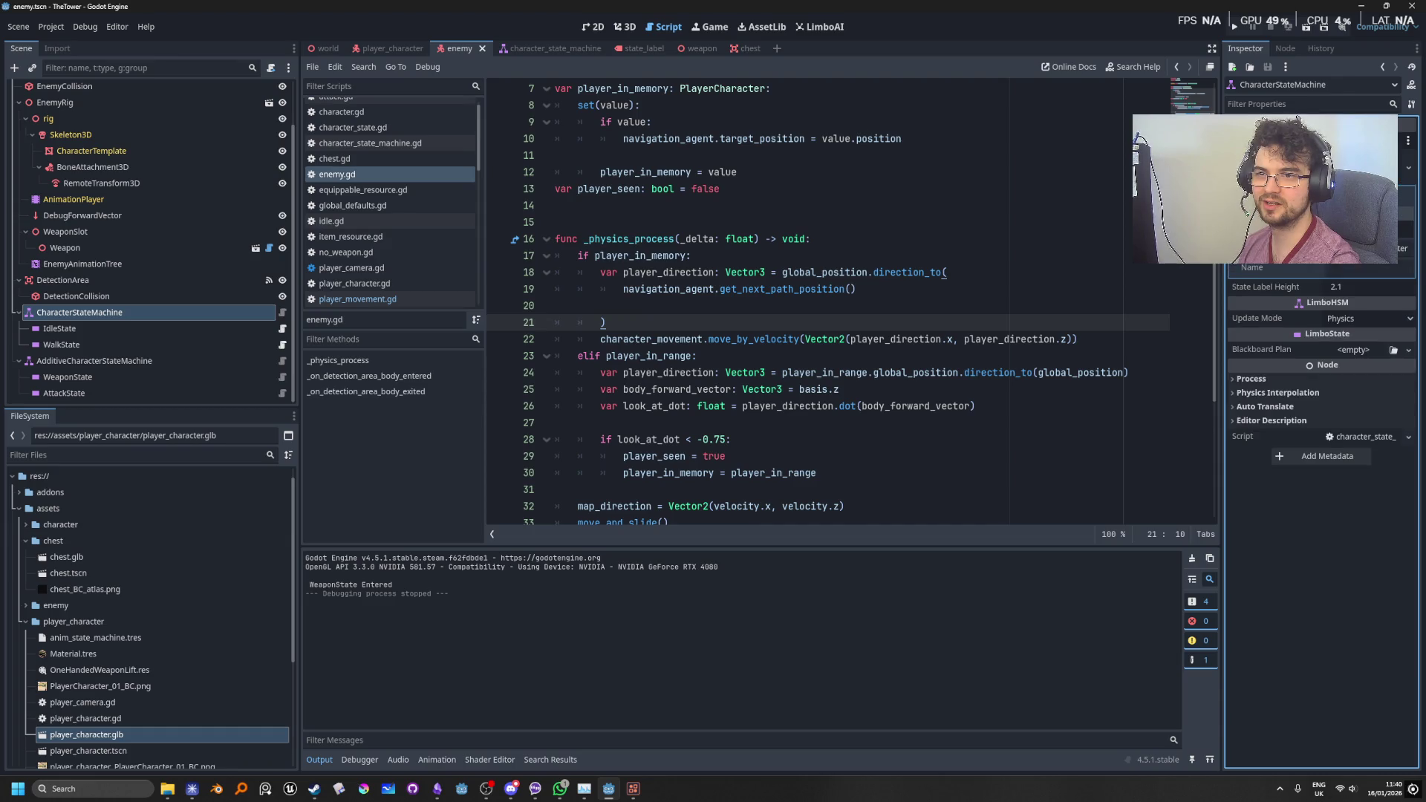
left_click(629, 49)
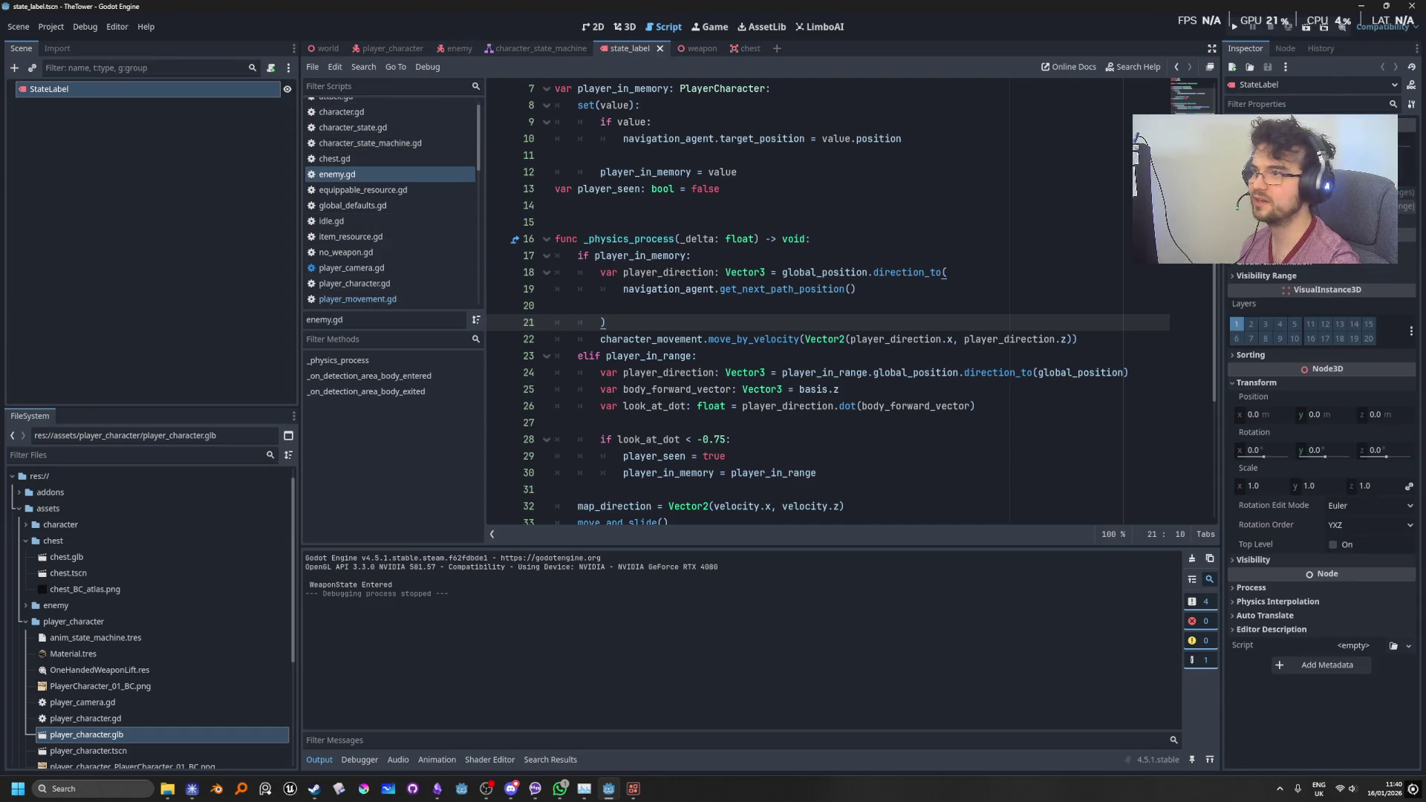
left_click(627, 27)
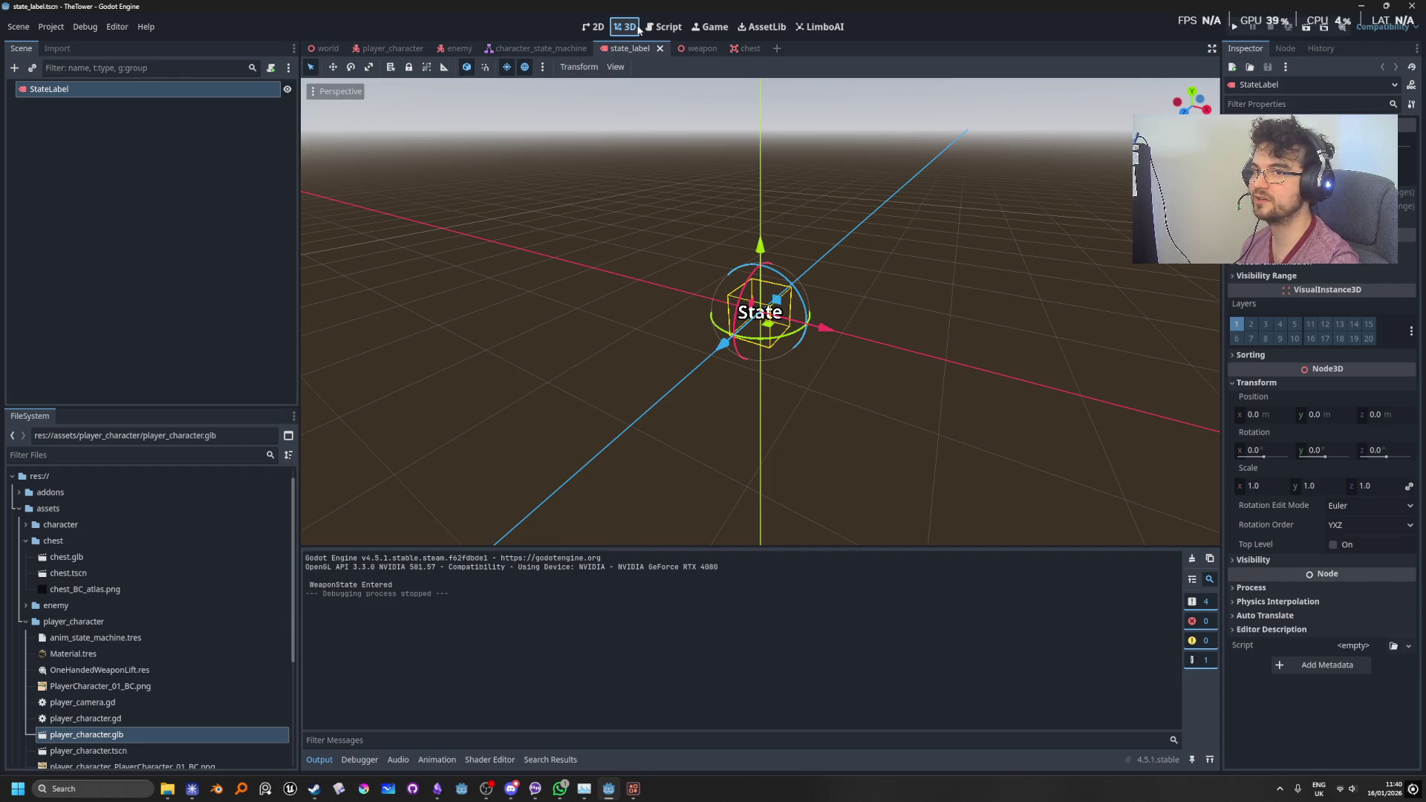
left_click(458, 48)
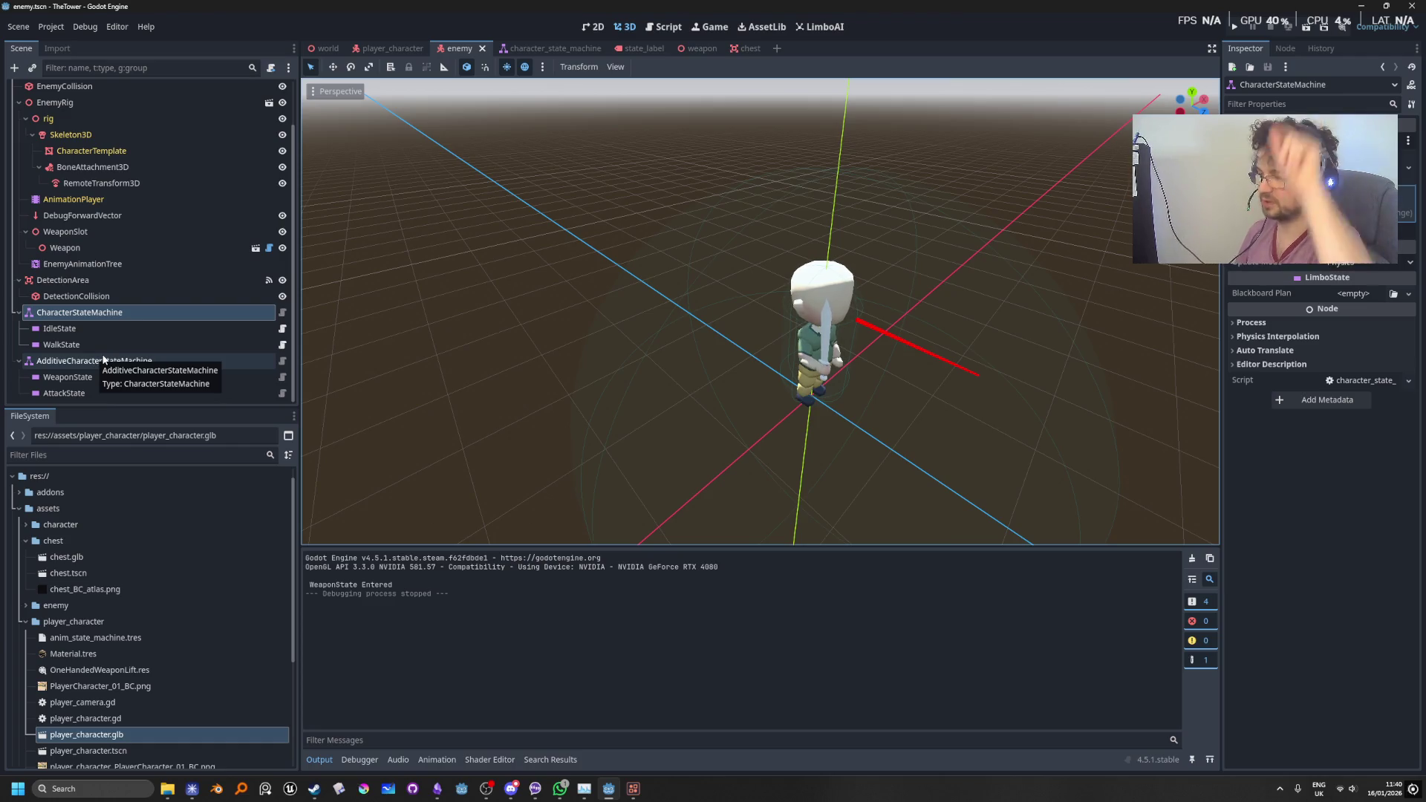
Step: Inspect AdditiveCharacterStateMachine and the EnemyNavigation agent's properties, then run the game with F5
left_click(116, 361)
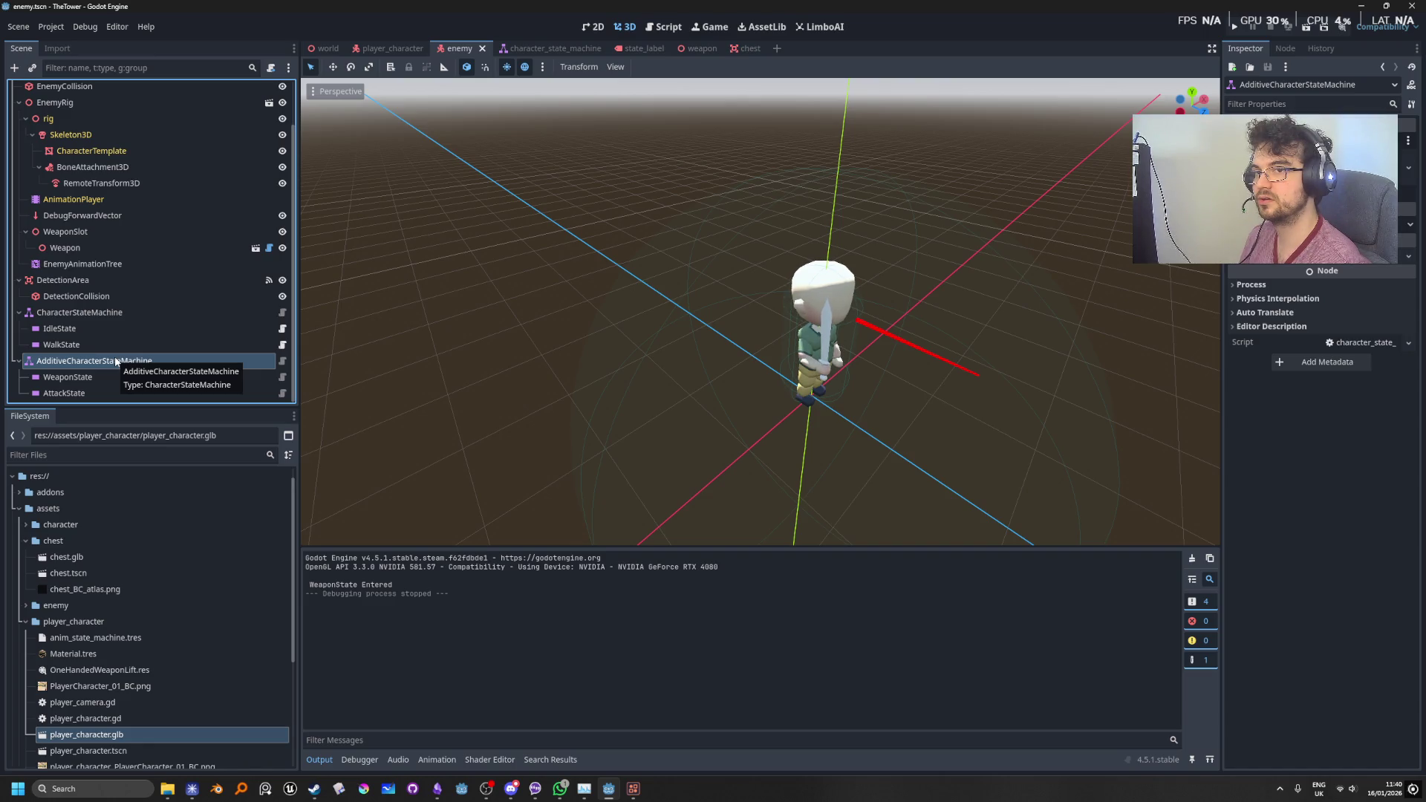
scroll(155, 275, "up", 2)
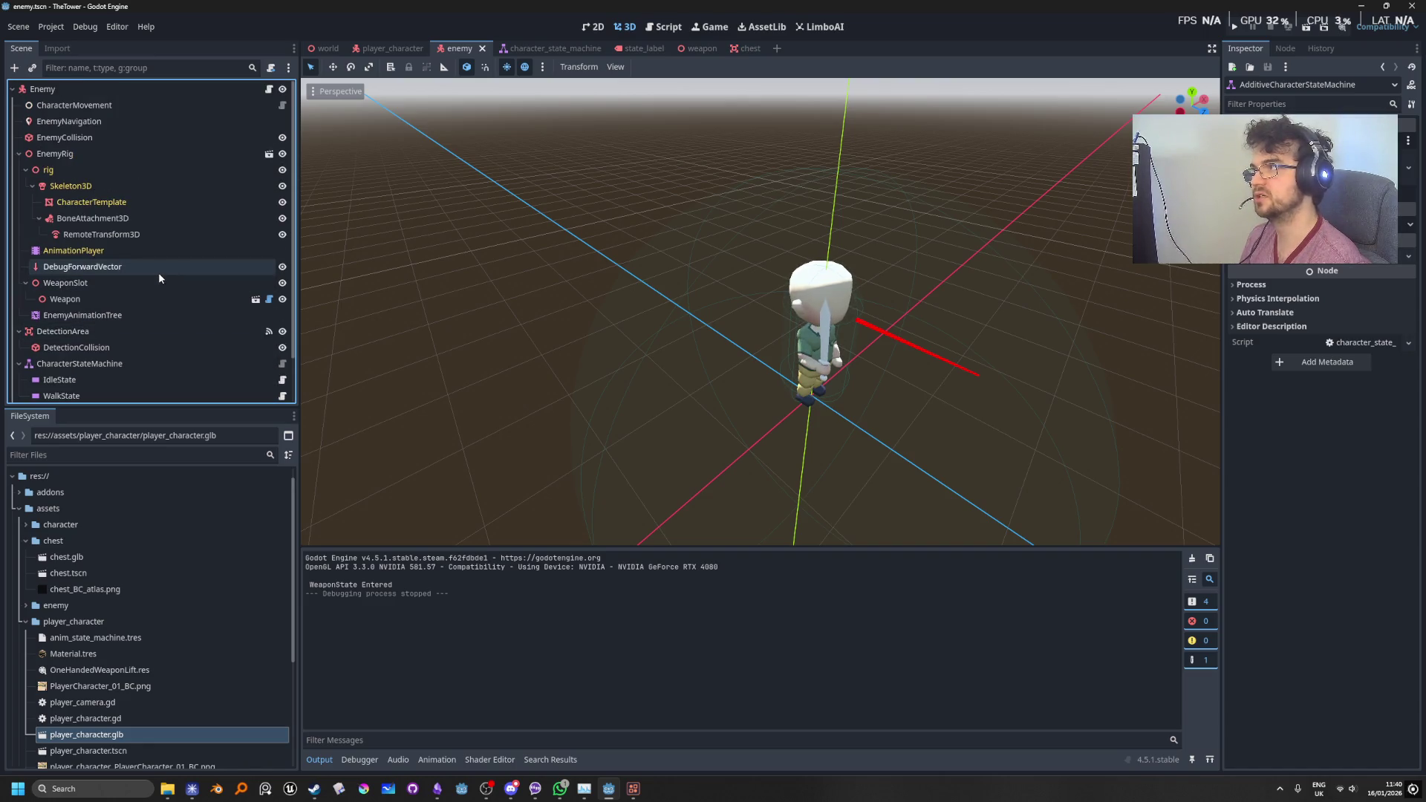
left_click(83, 149)
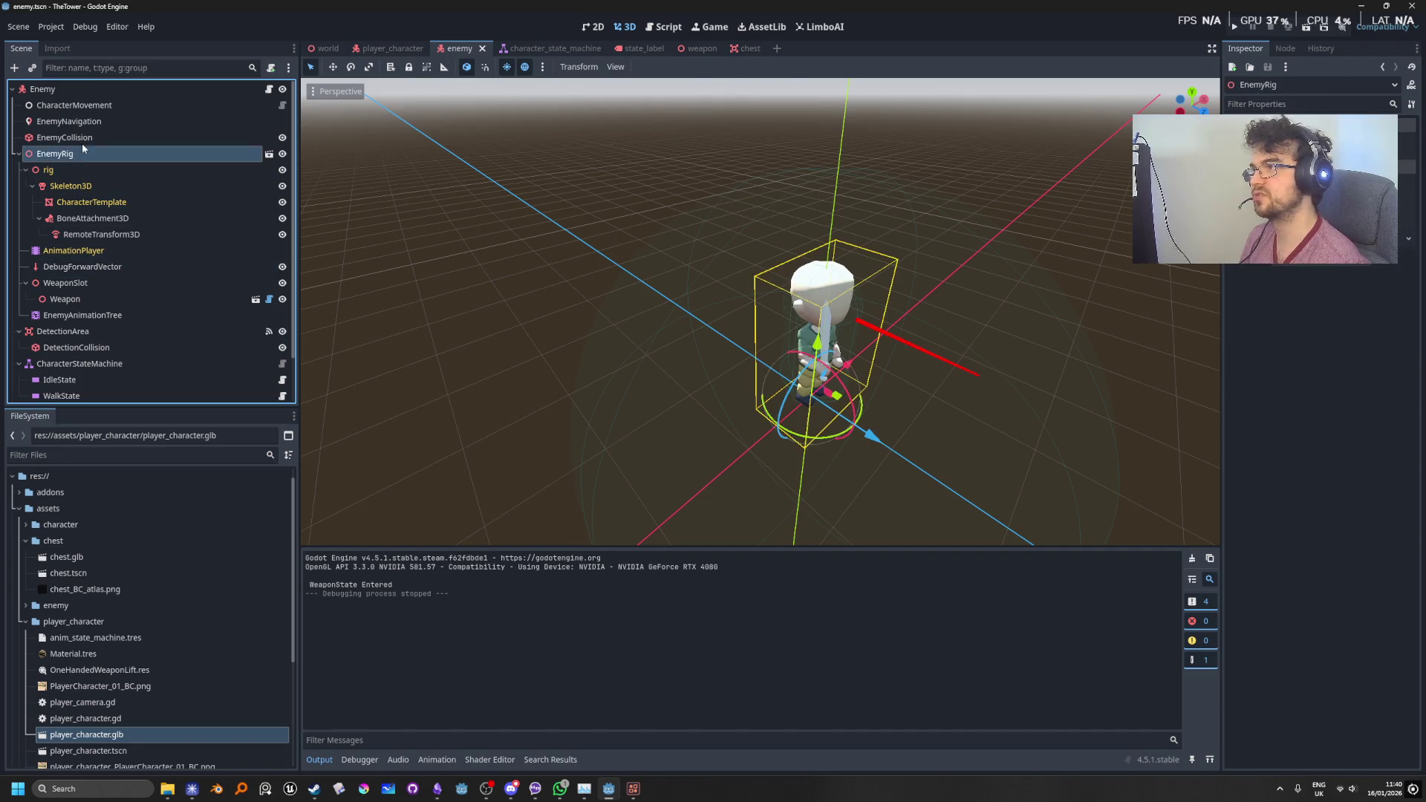
left_click(88, 121)
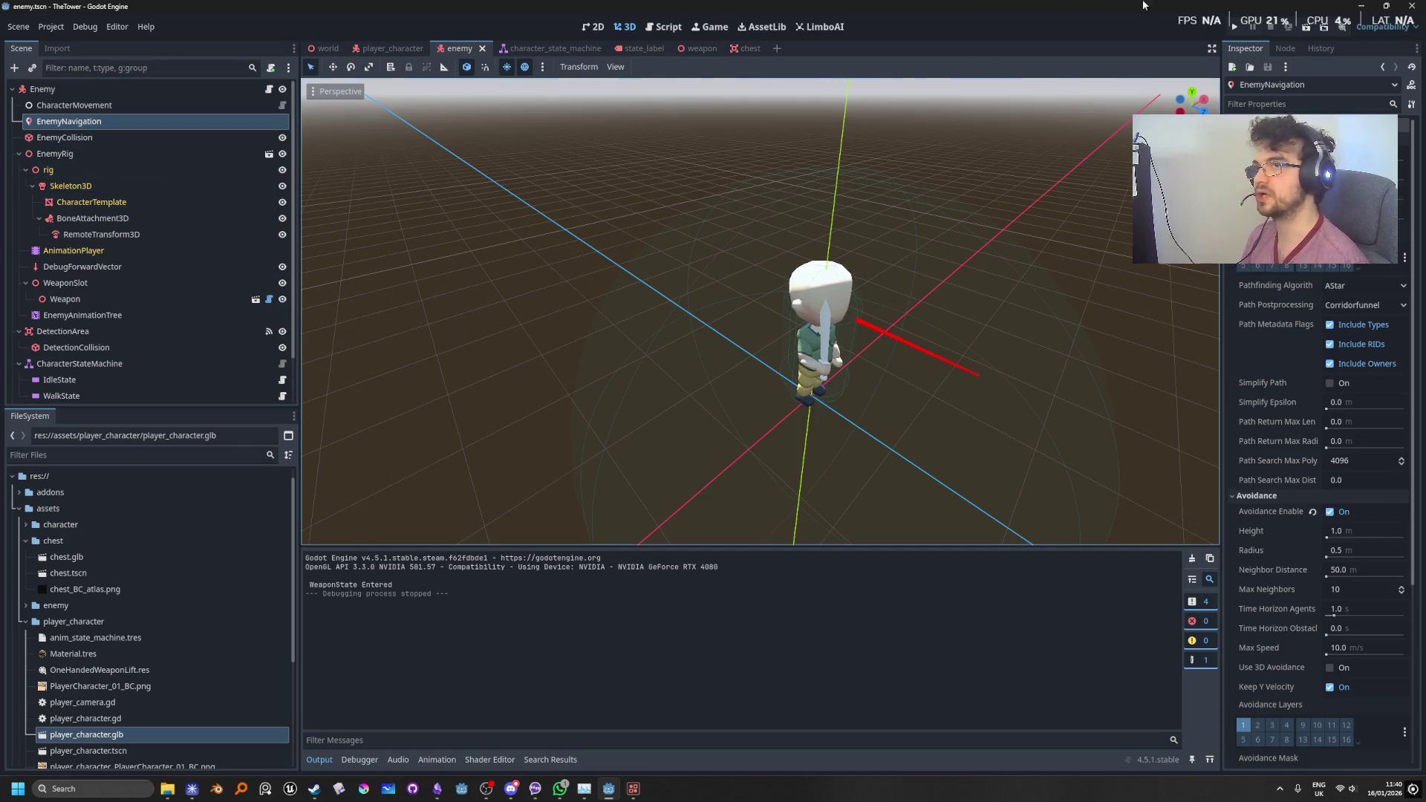
key("F5")
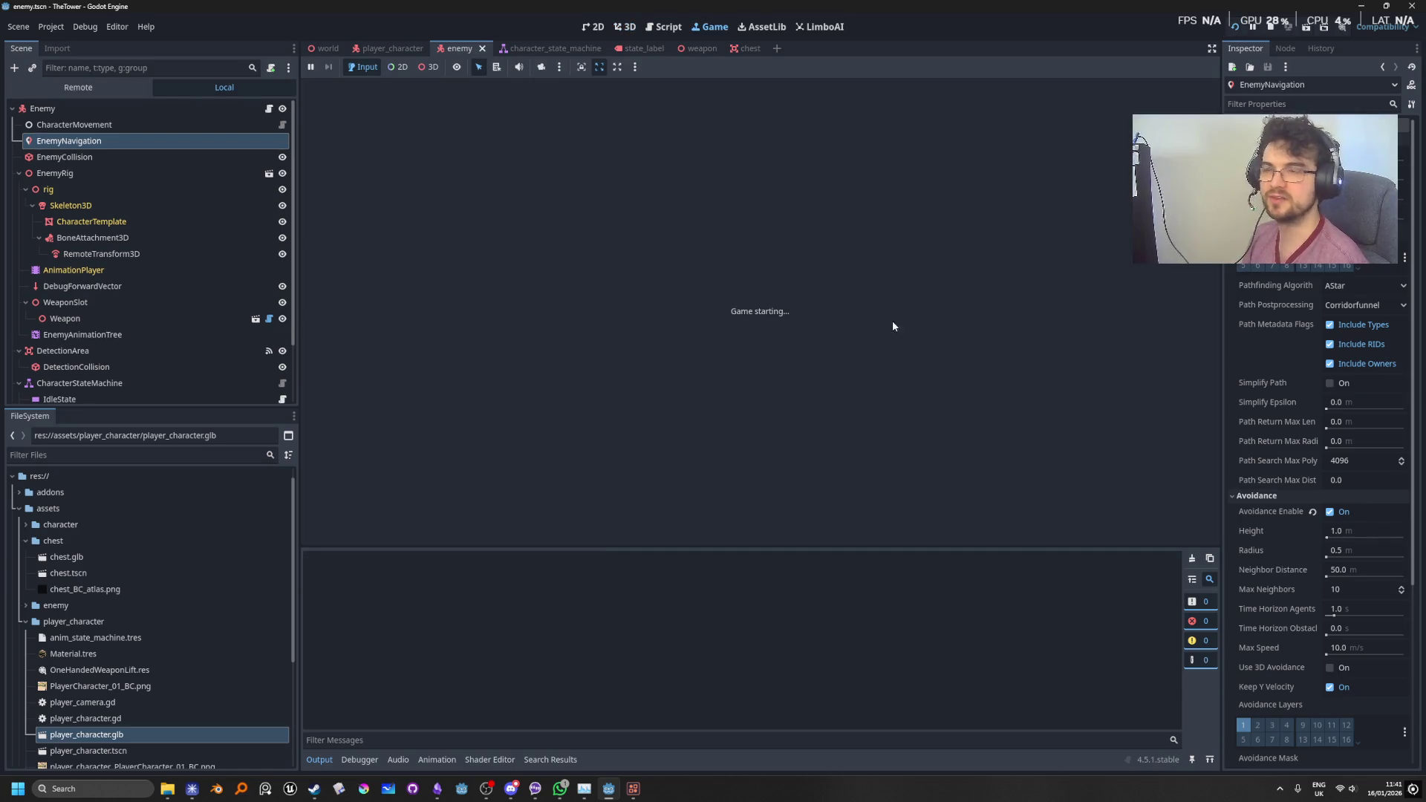
Step: Move the player forward with W, relaunch the game once, then stop it
key("w")
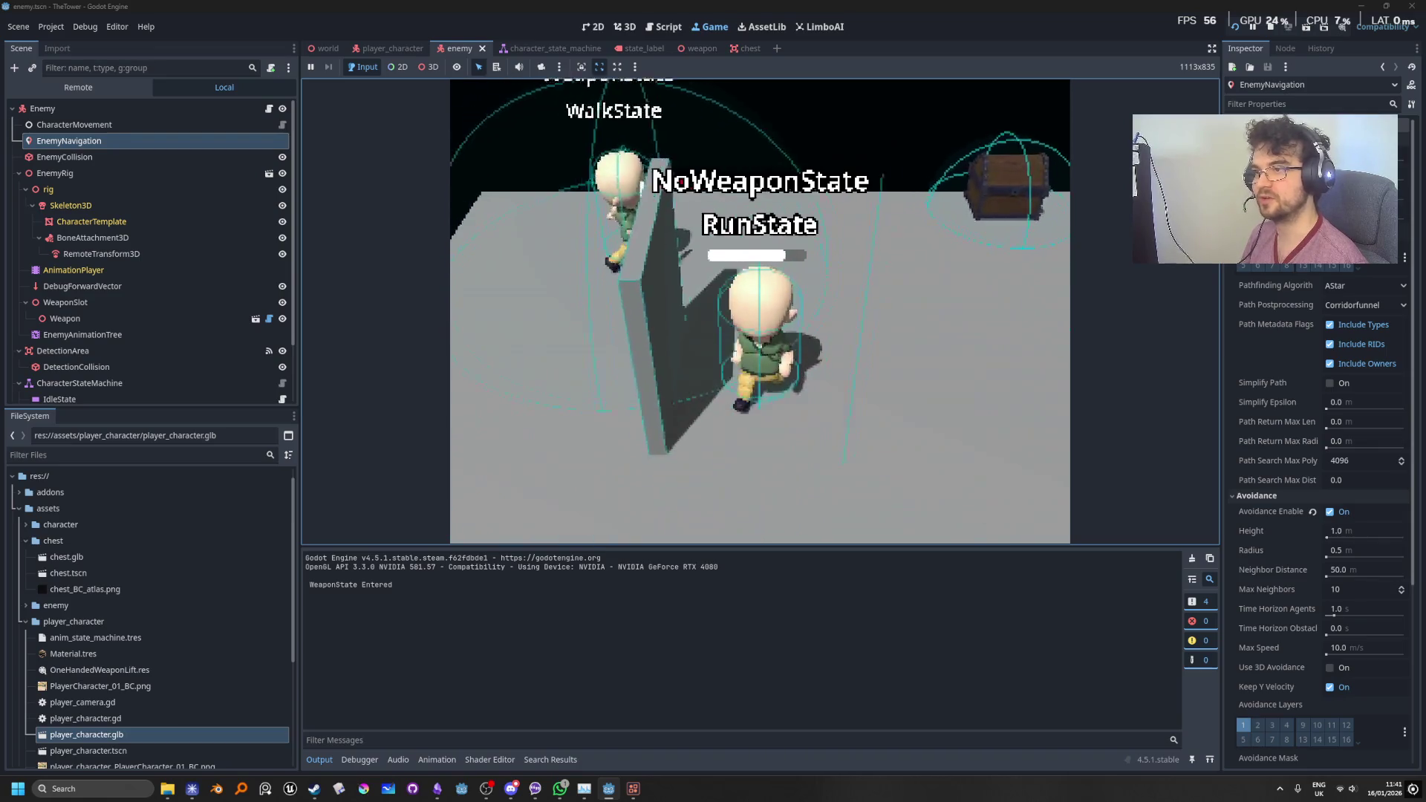
key("w")
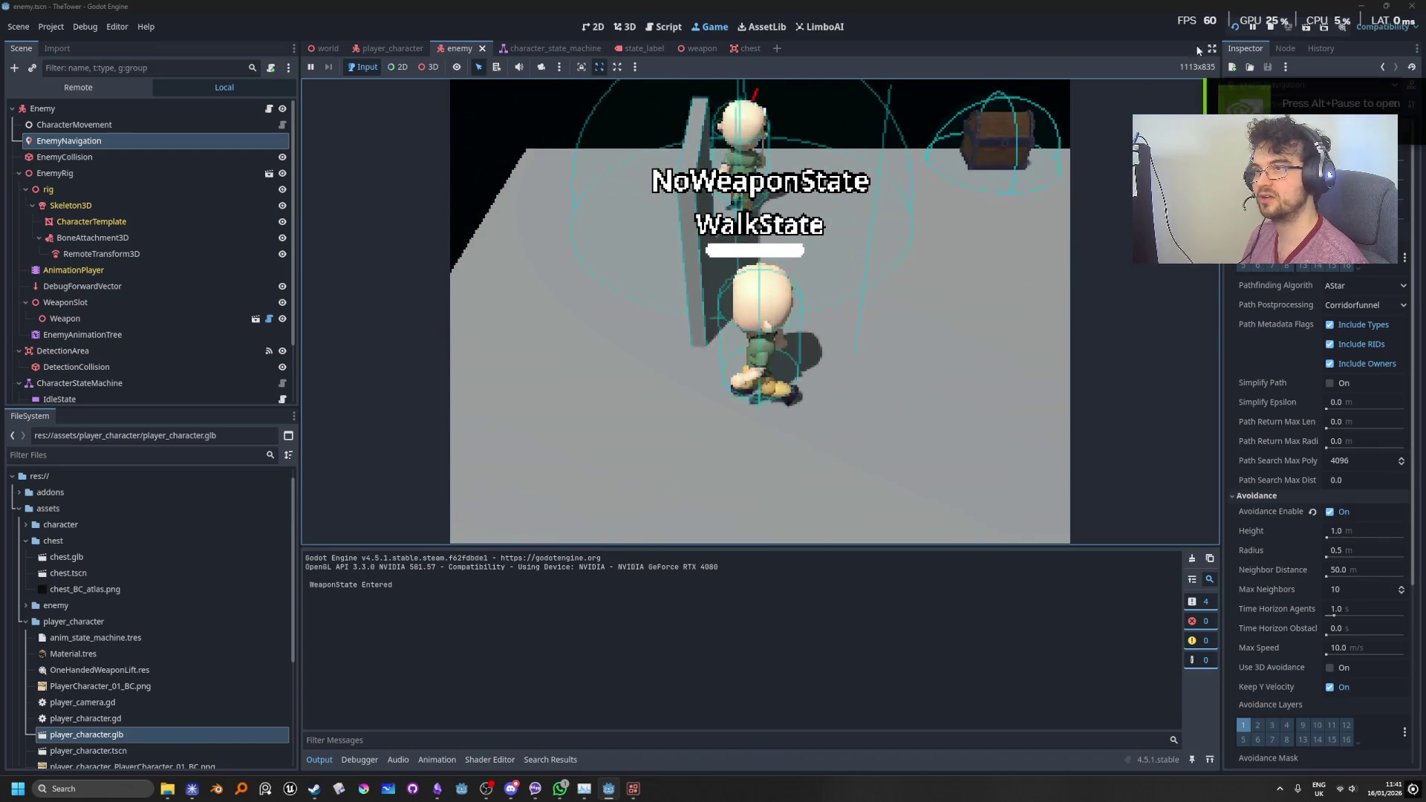
left_click(1277, 28)
left_click(1234, 27)
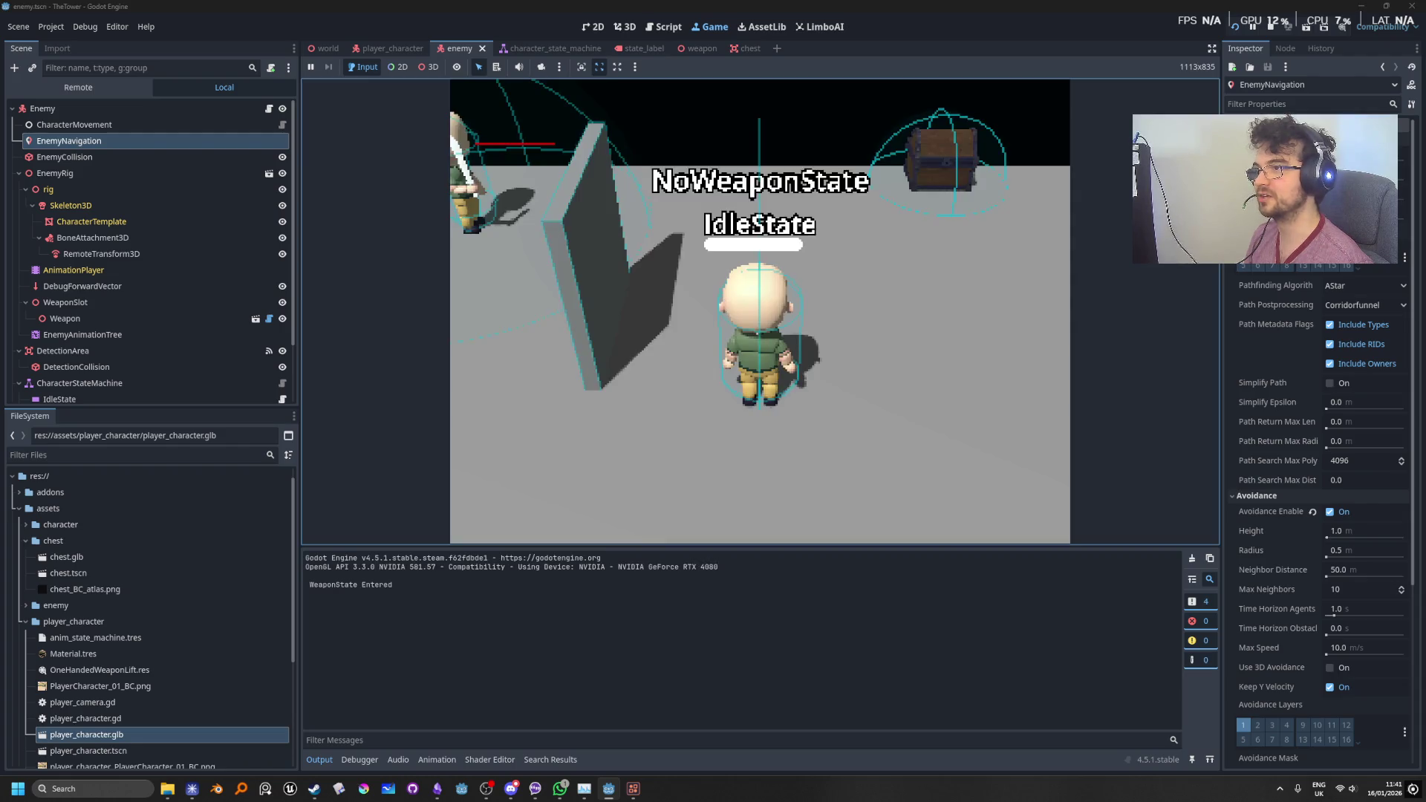
left_click(1273, 25)
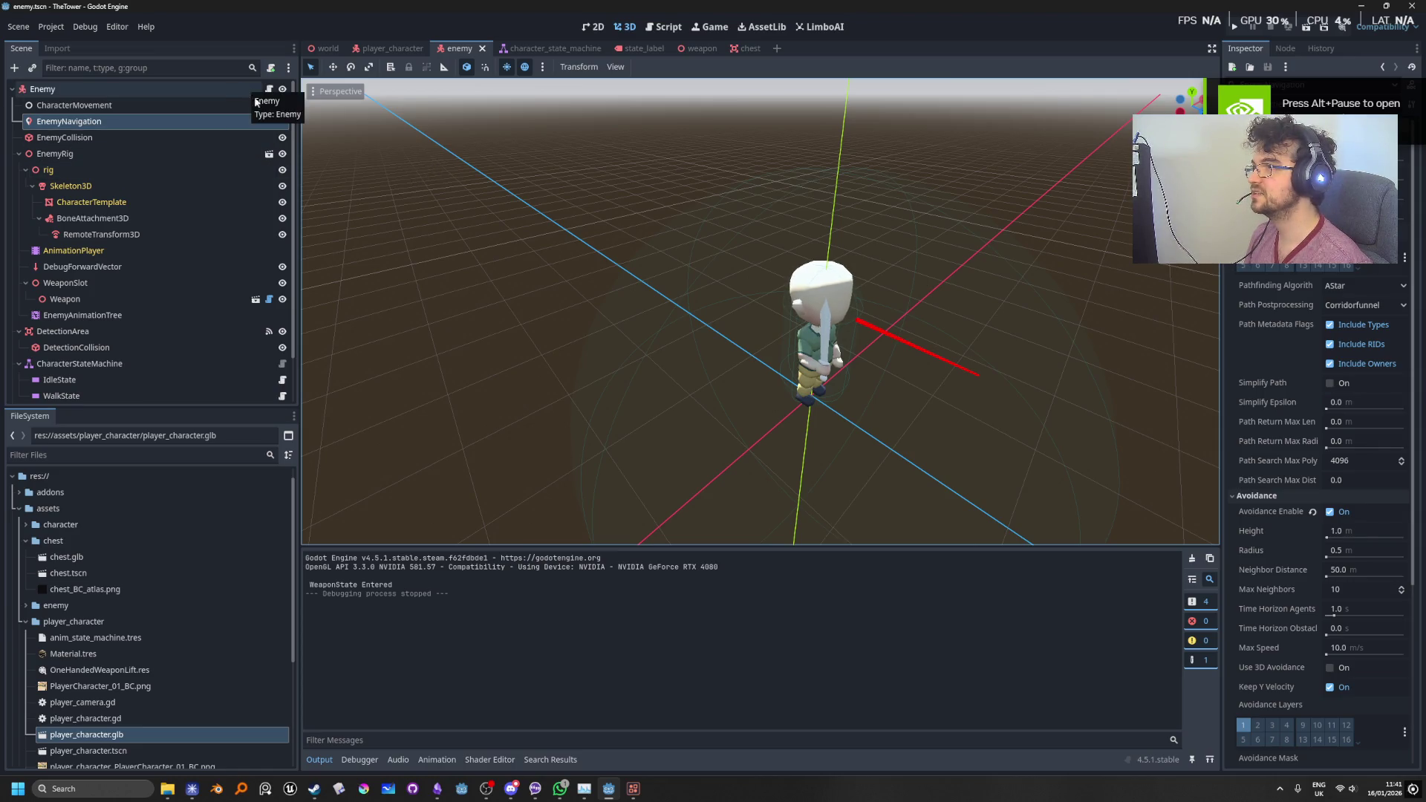
left_click(390, 49)
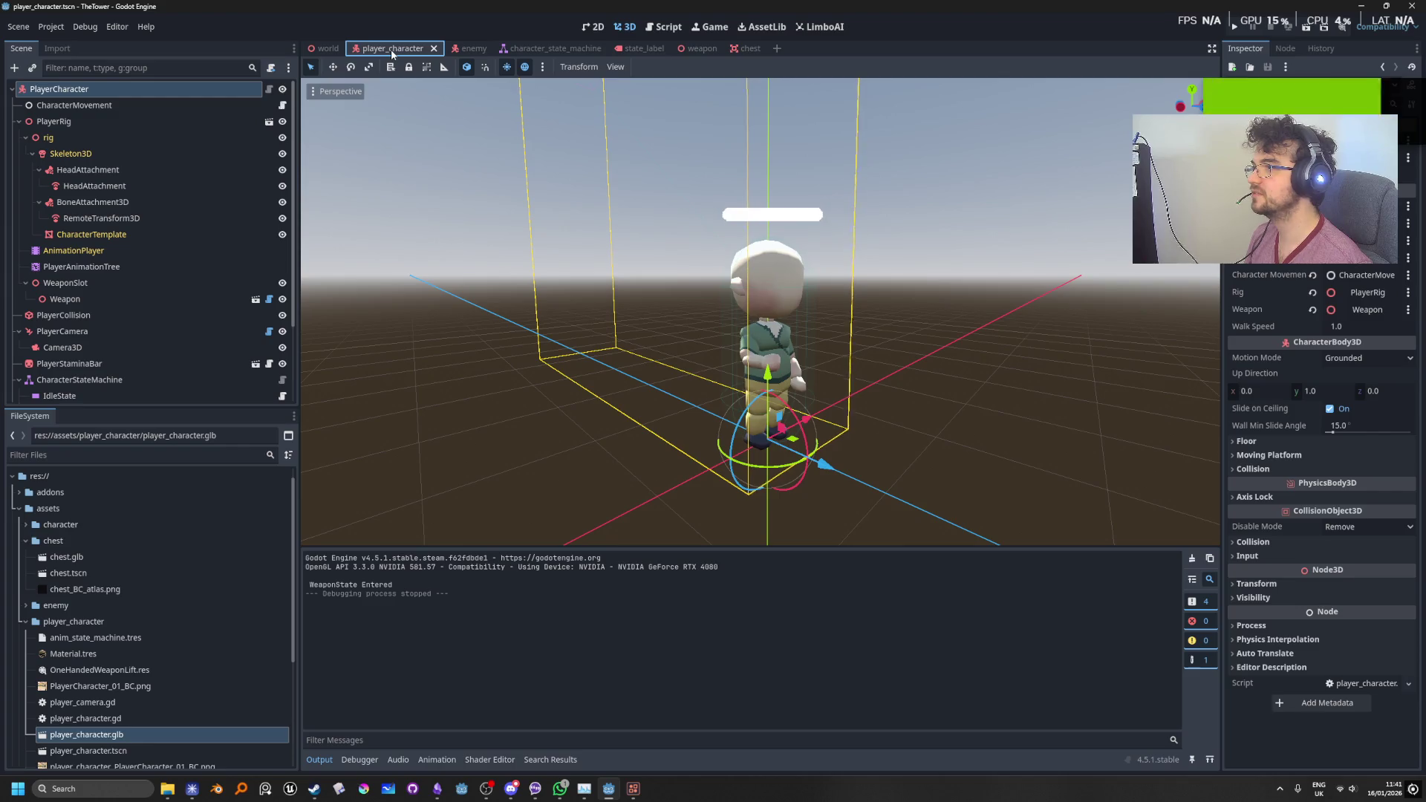
left_click(323, 49)
mouse_move(784, 310)
left_mouse_down()
mouse_move(765, 290)
mouse_move(787, 320)
mouse_move(768, 318)
left_mouse_up()
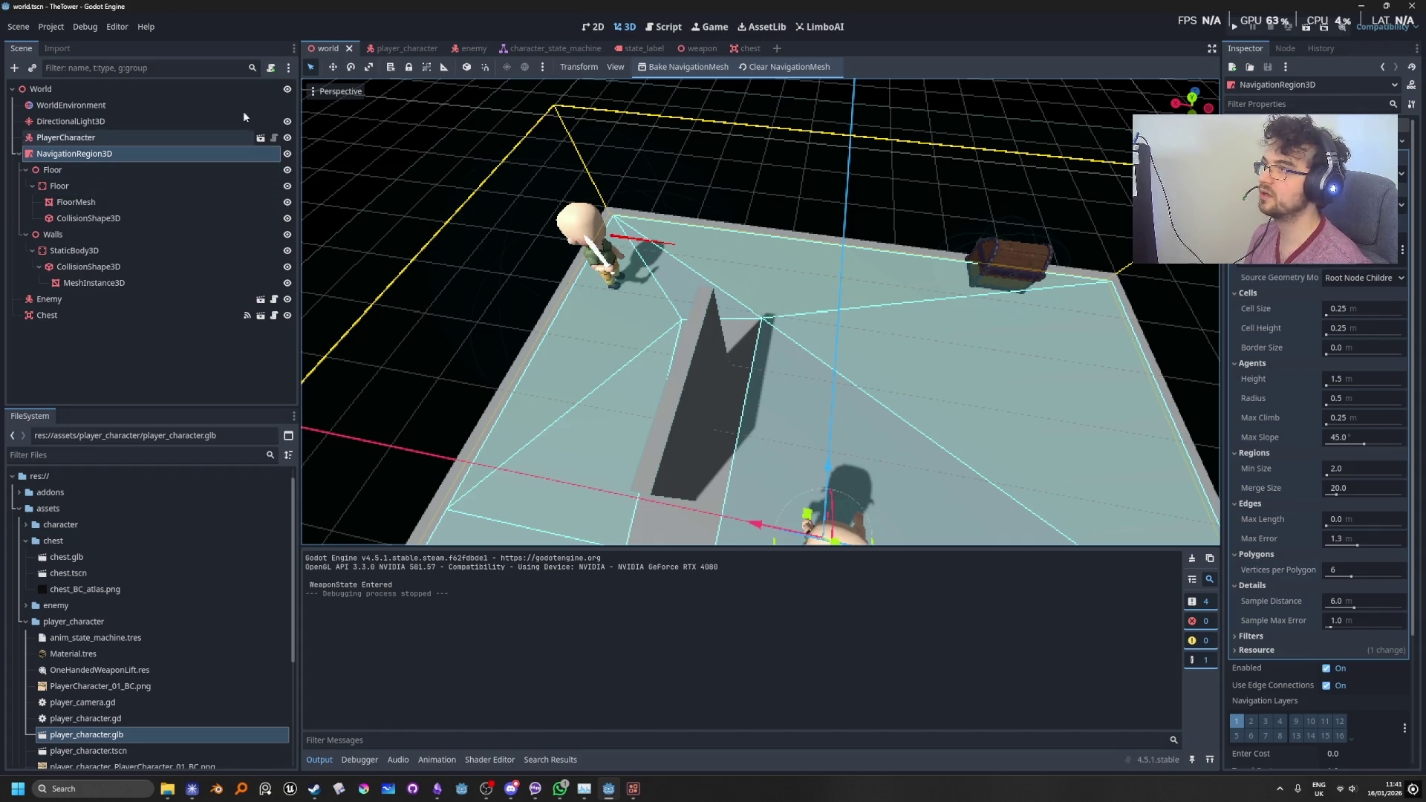
left_click(405, 48)
scroll(138, 349, "down", 3)
scroll(130, 260, "up", 3)
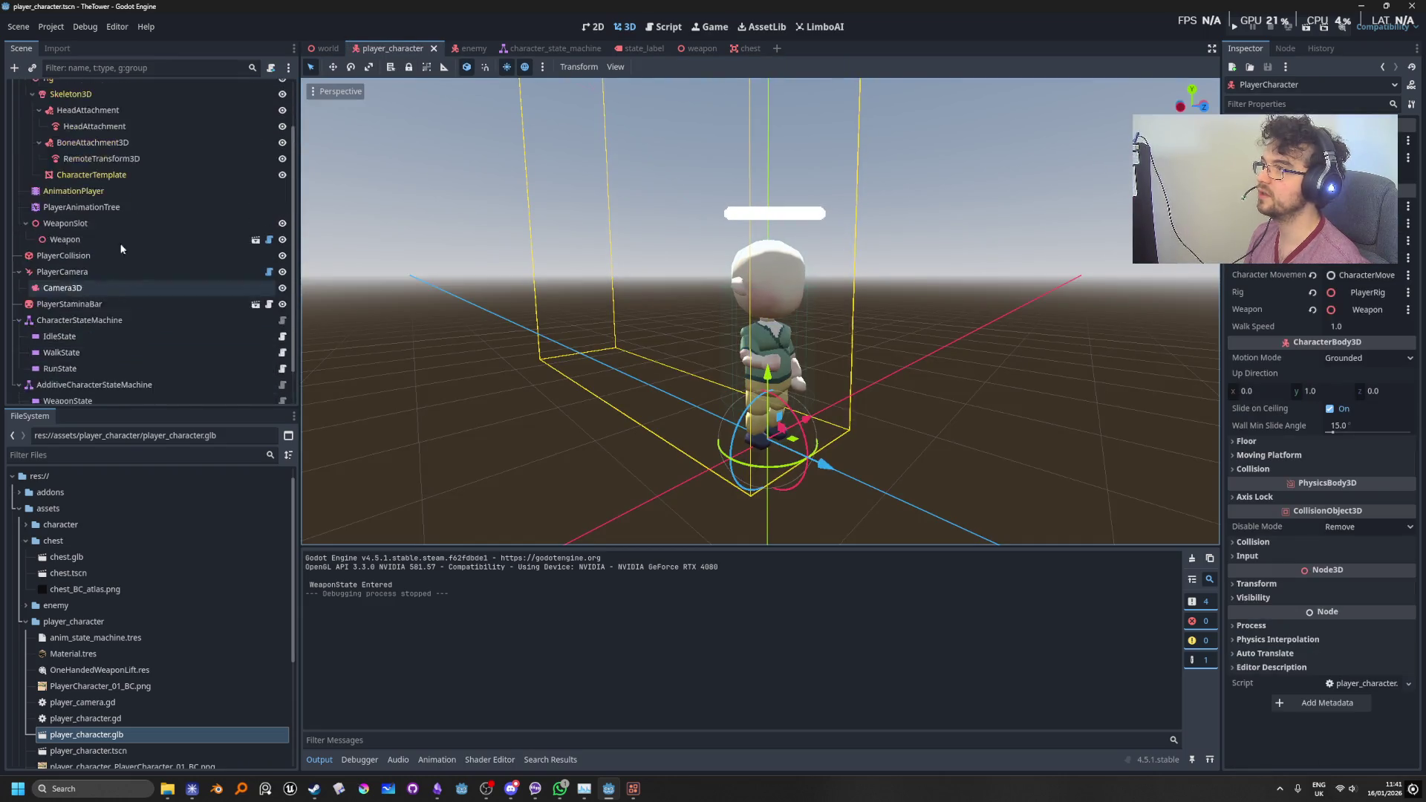
left_click(459, 48)
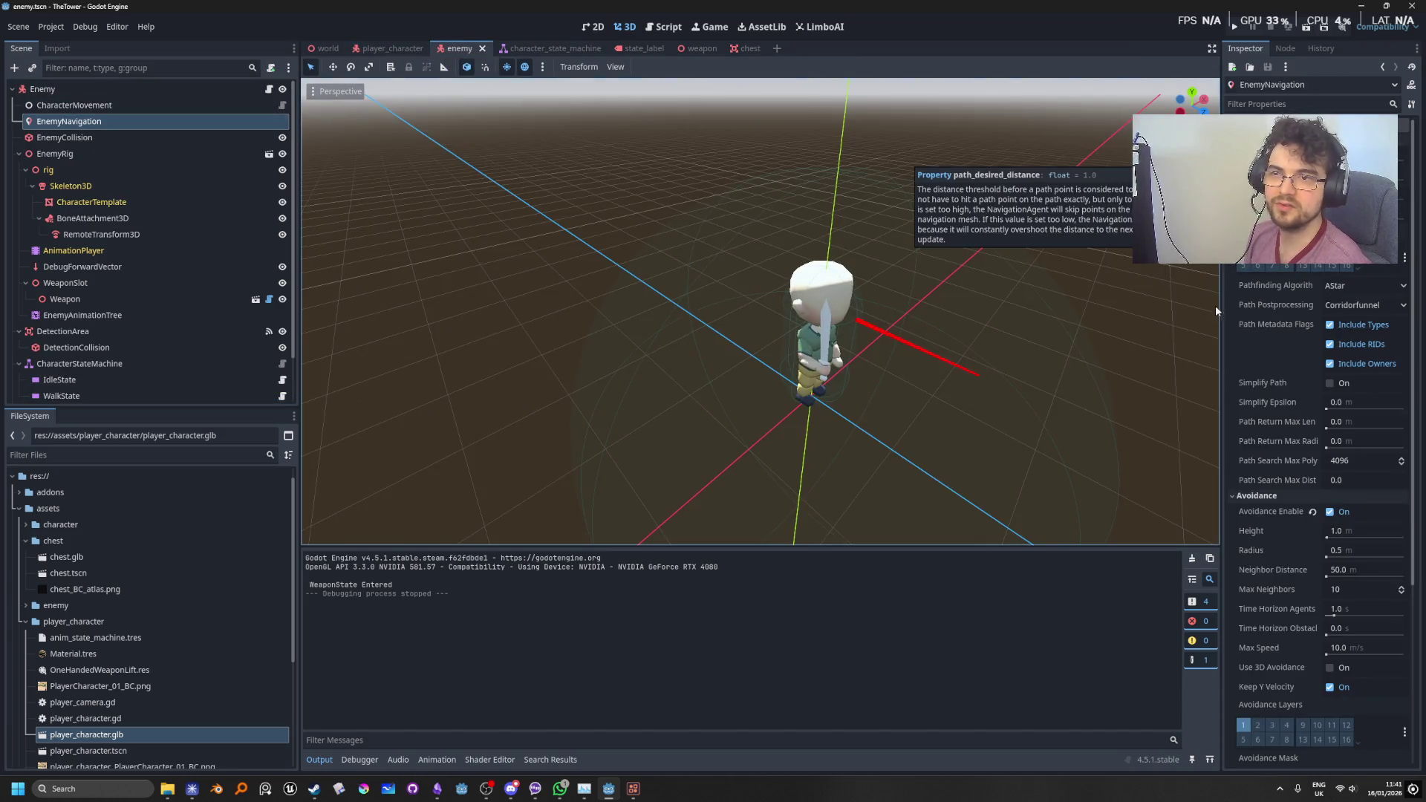
Step: Uncheck Avoidance Enabled in the EnemyNavigation Inspector and run the game with F5
mouse_move(1296, 439)
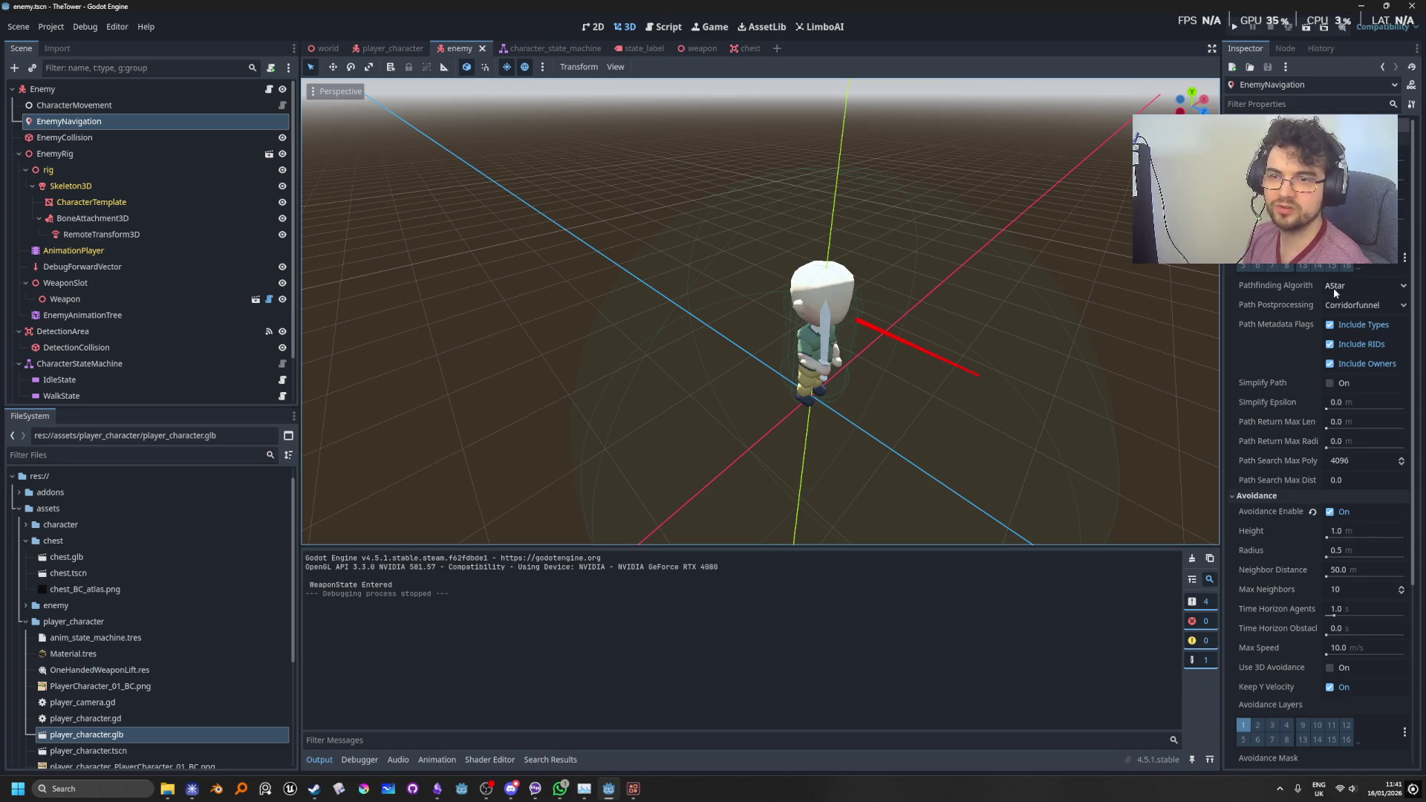
mouse_move(1291, 363)
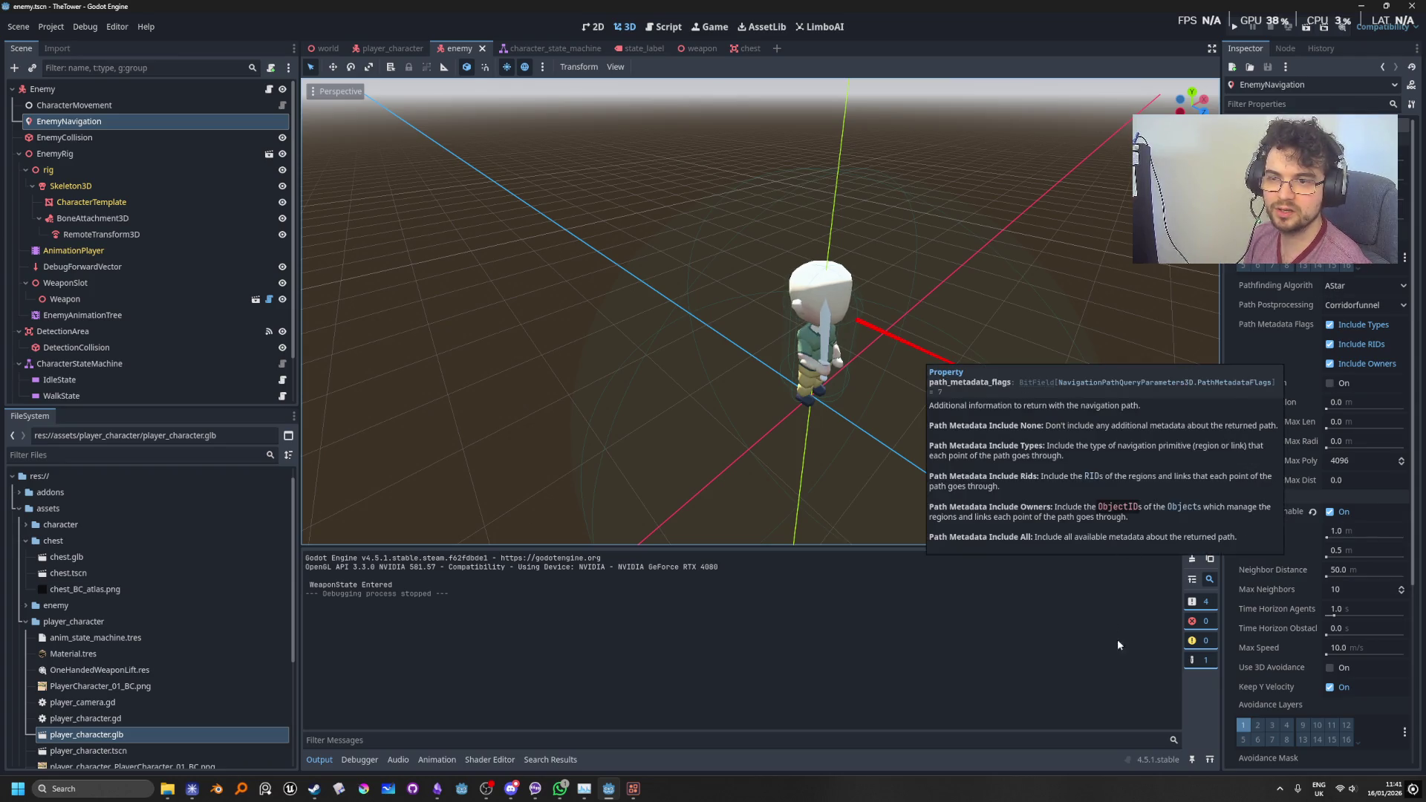
scroll(1274, 526, "down", 5)
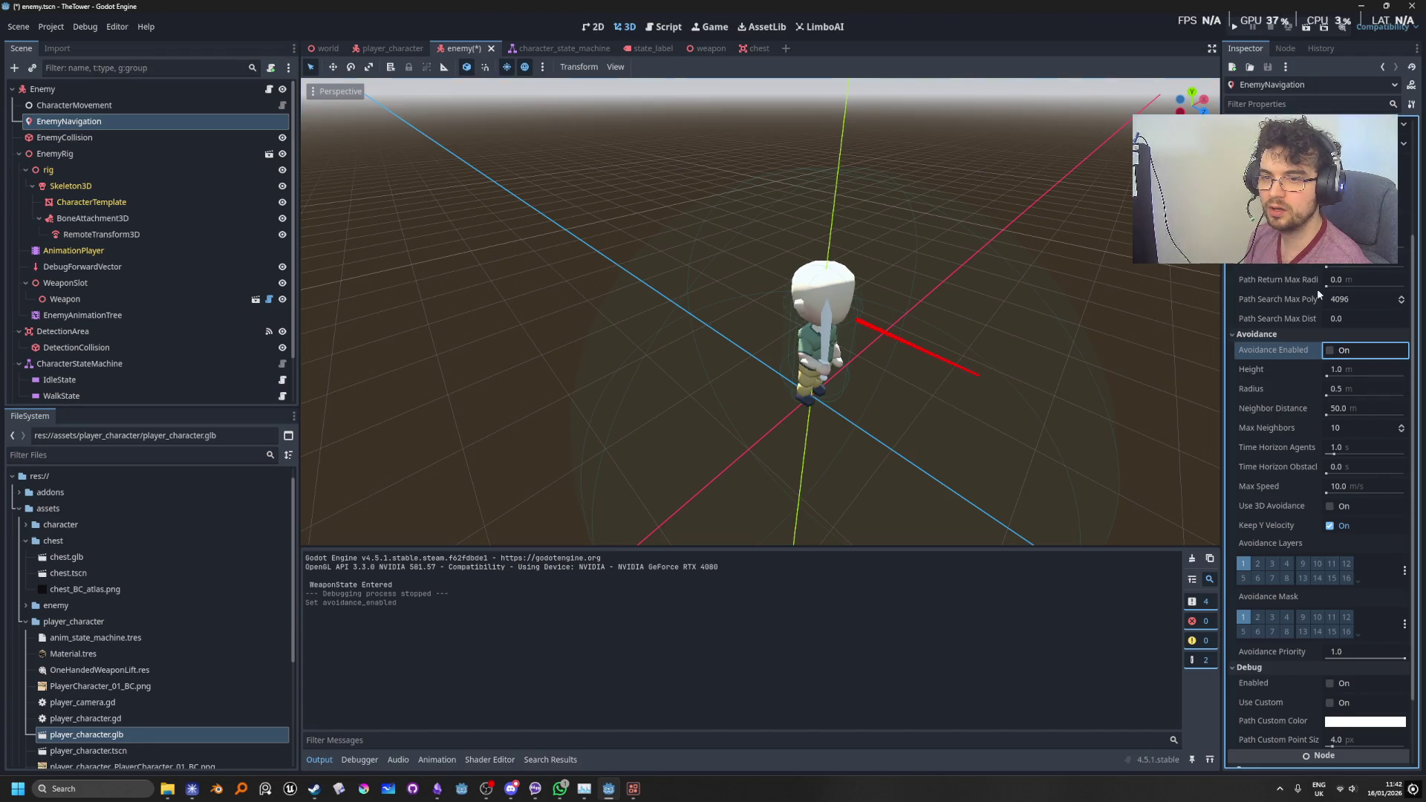
key("F5")
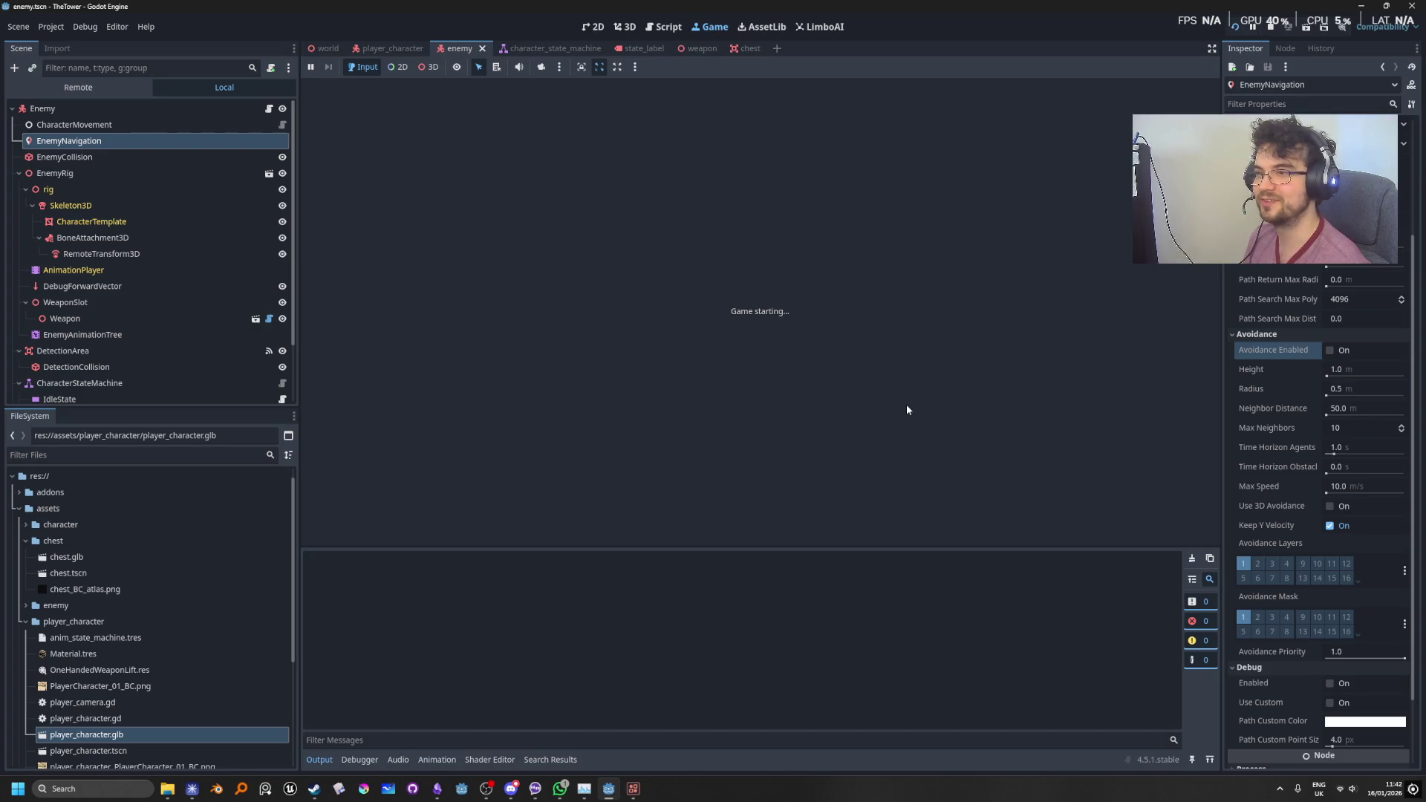
Step: Move the player past the wall with W while the enemy chases, then stop with F8
key("w")
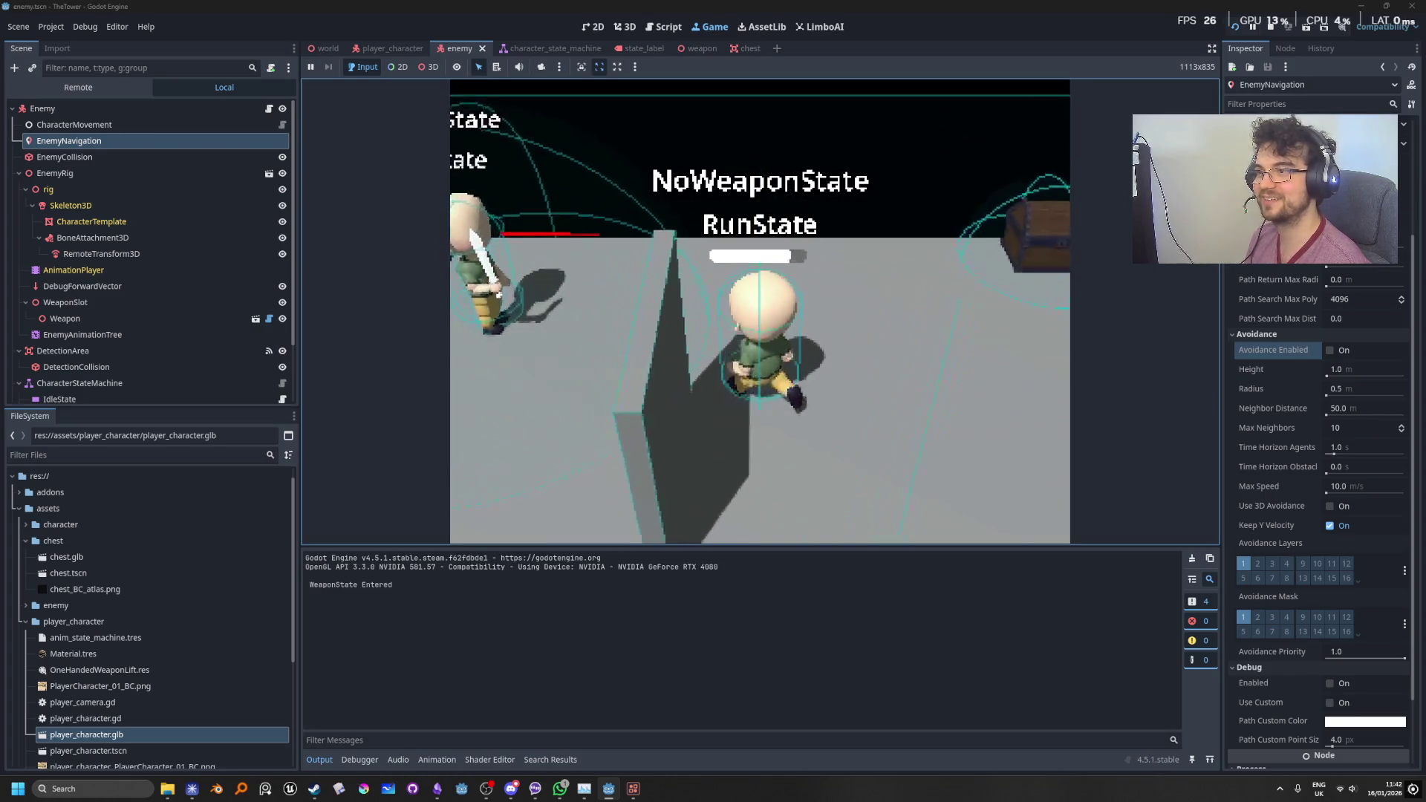
key("w")
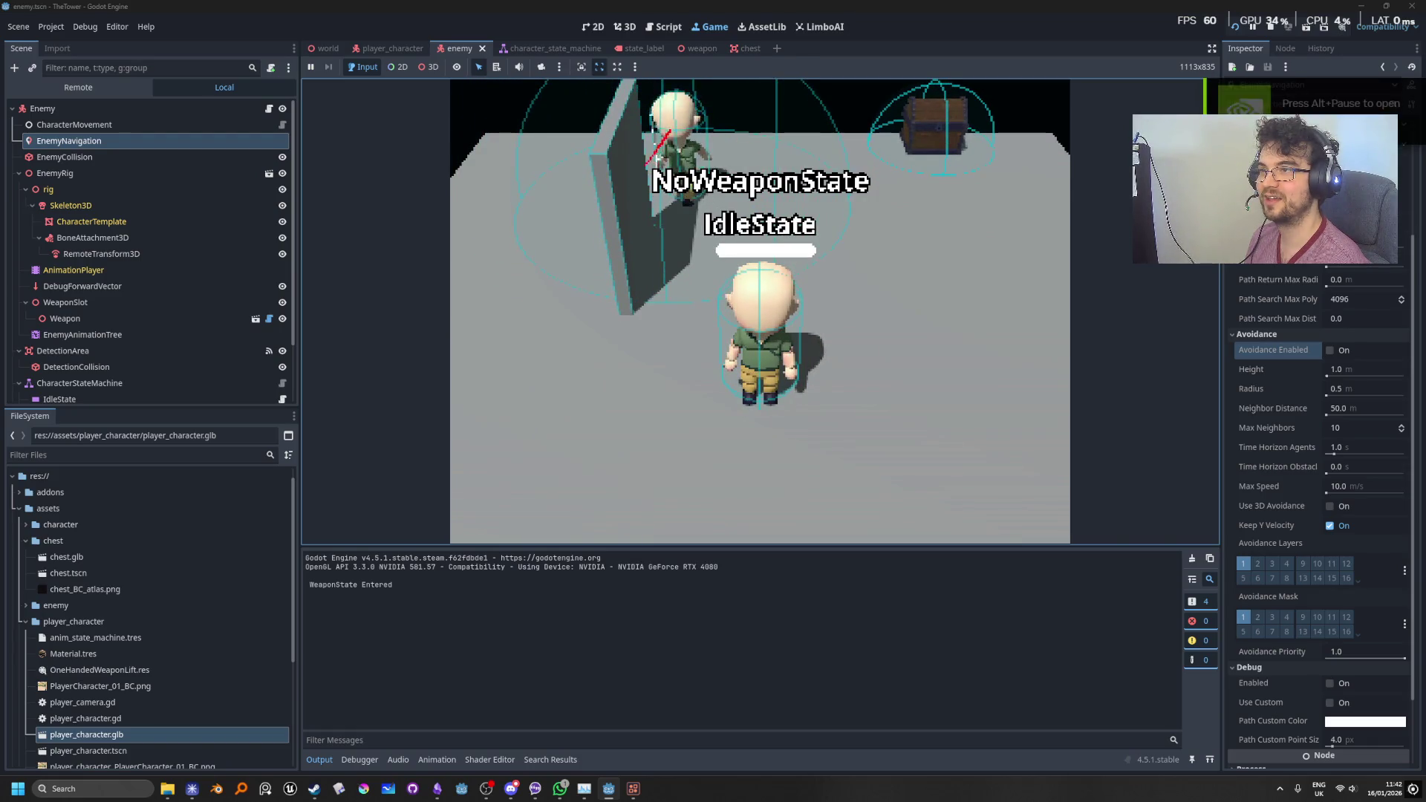
key("w")
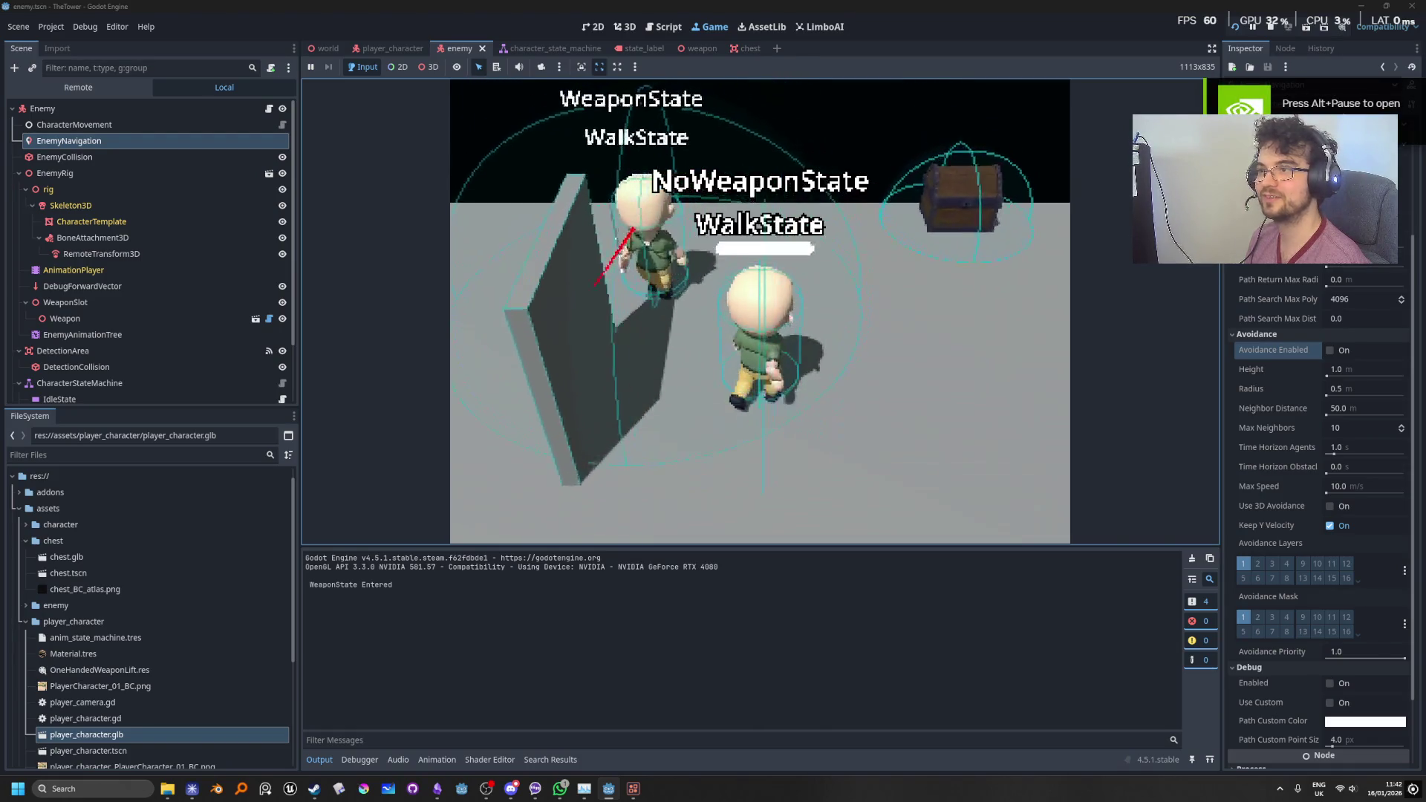
key("F8")
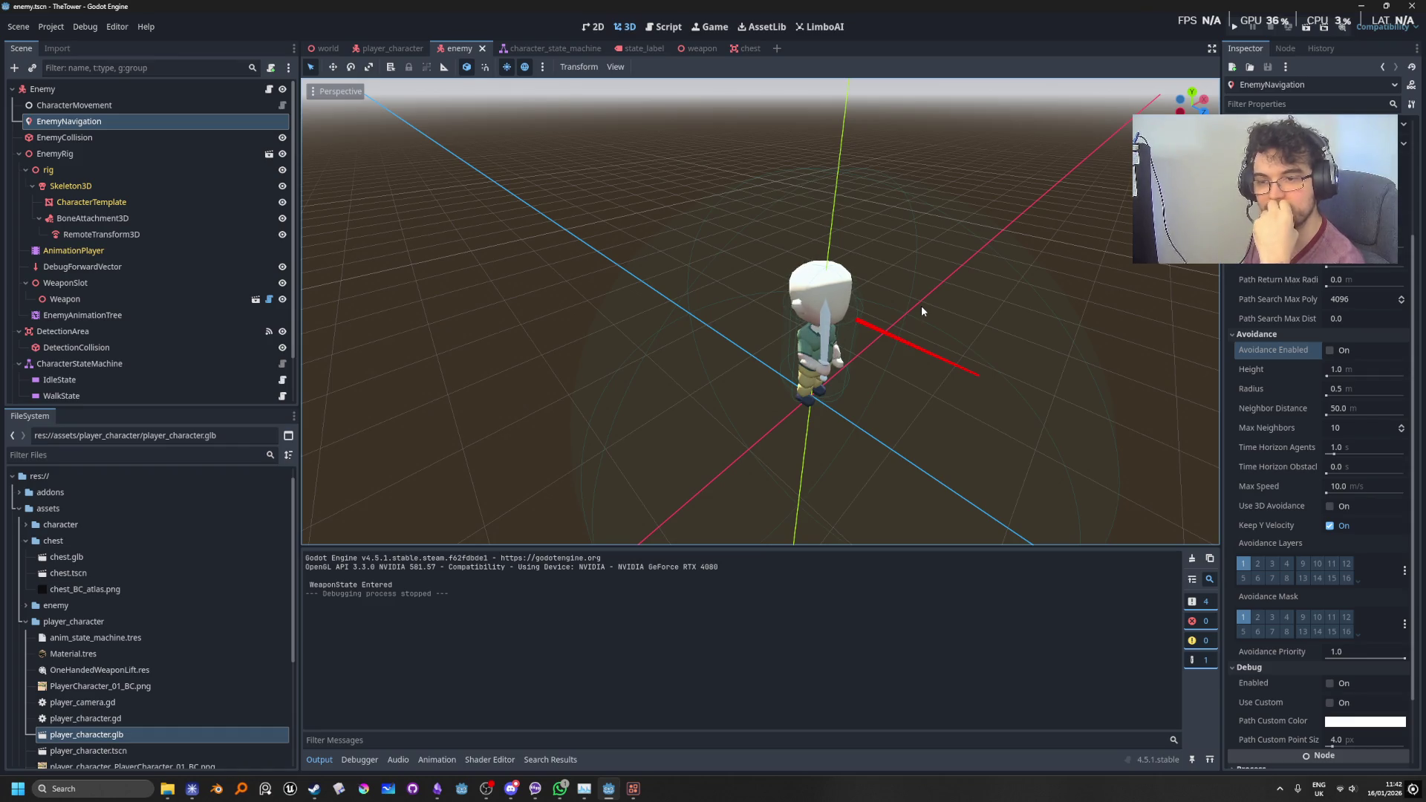
Step: Uncheck Keep Y Velocity, run the game to lure the enemy with W, then stop it
mouse_move(1254, 523)
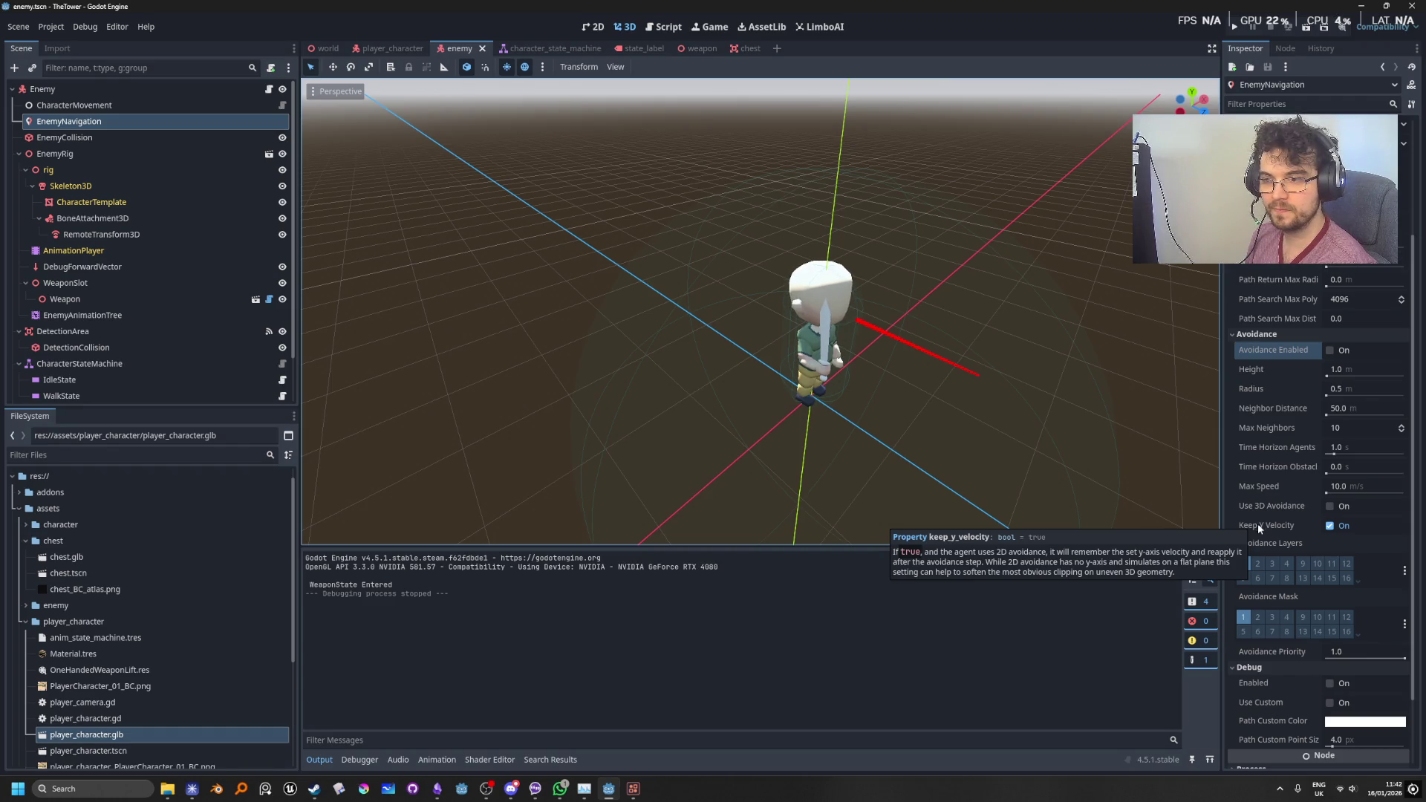
left_click(1330, 526)
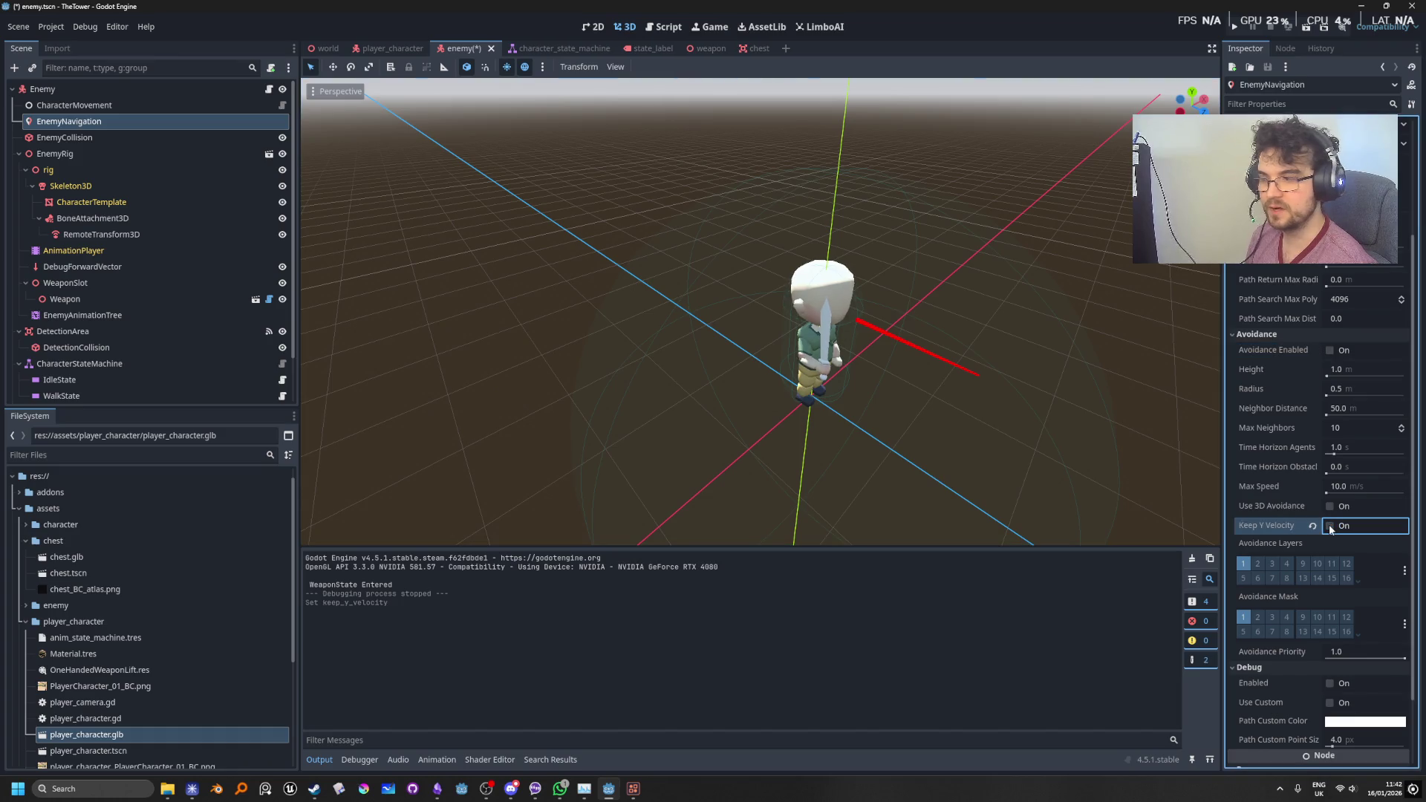
left_click(1272, 21)
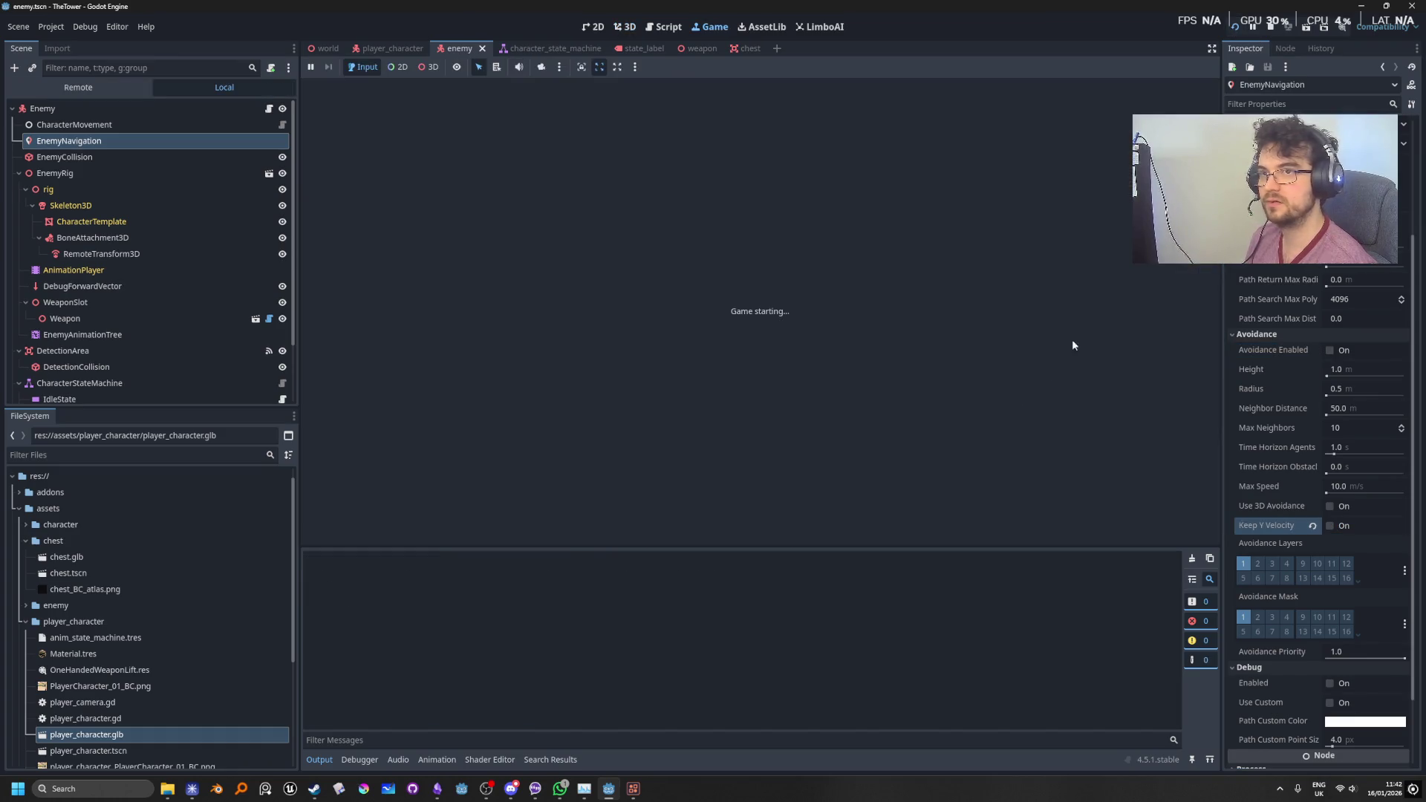
key("w")
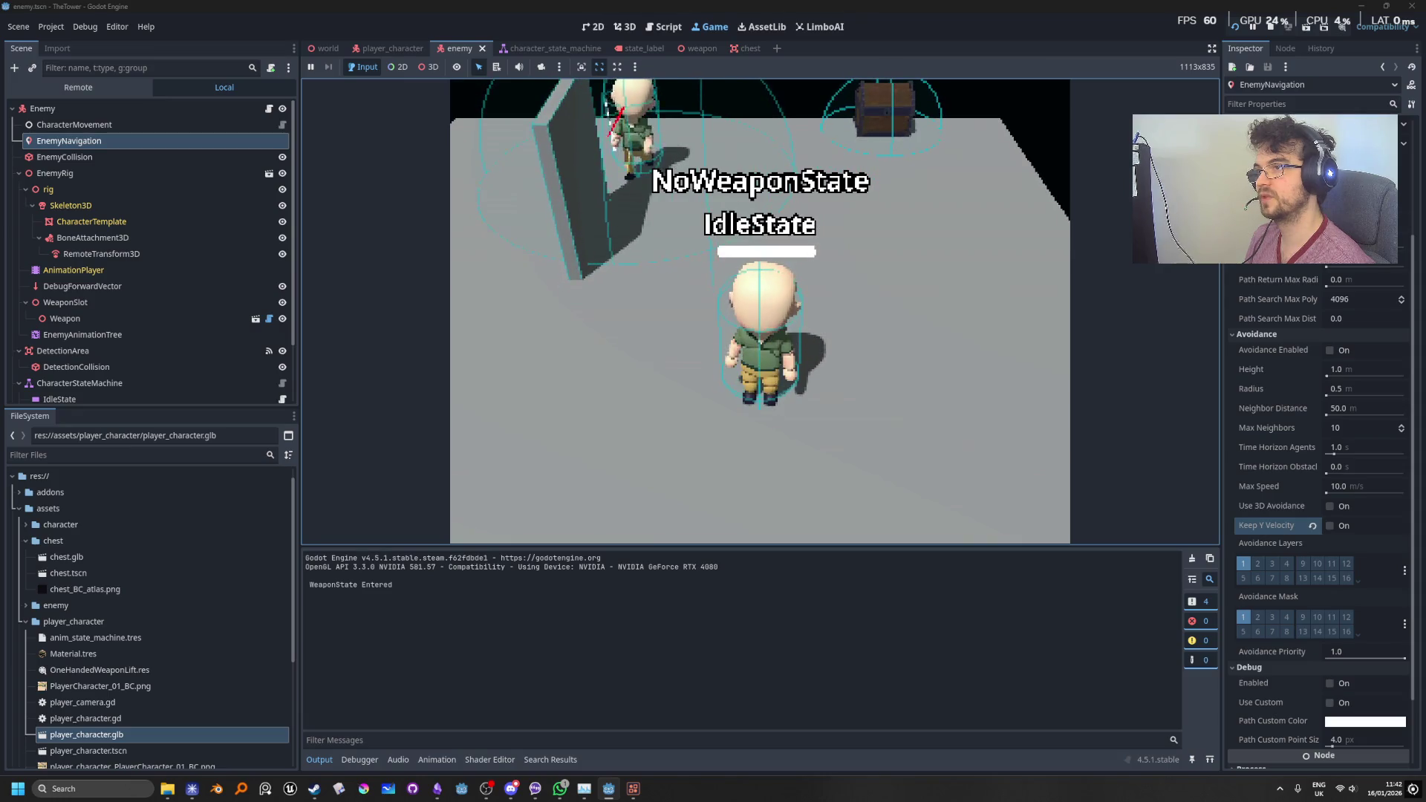
left_click(1273, 29)
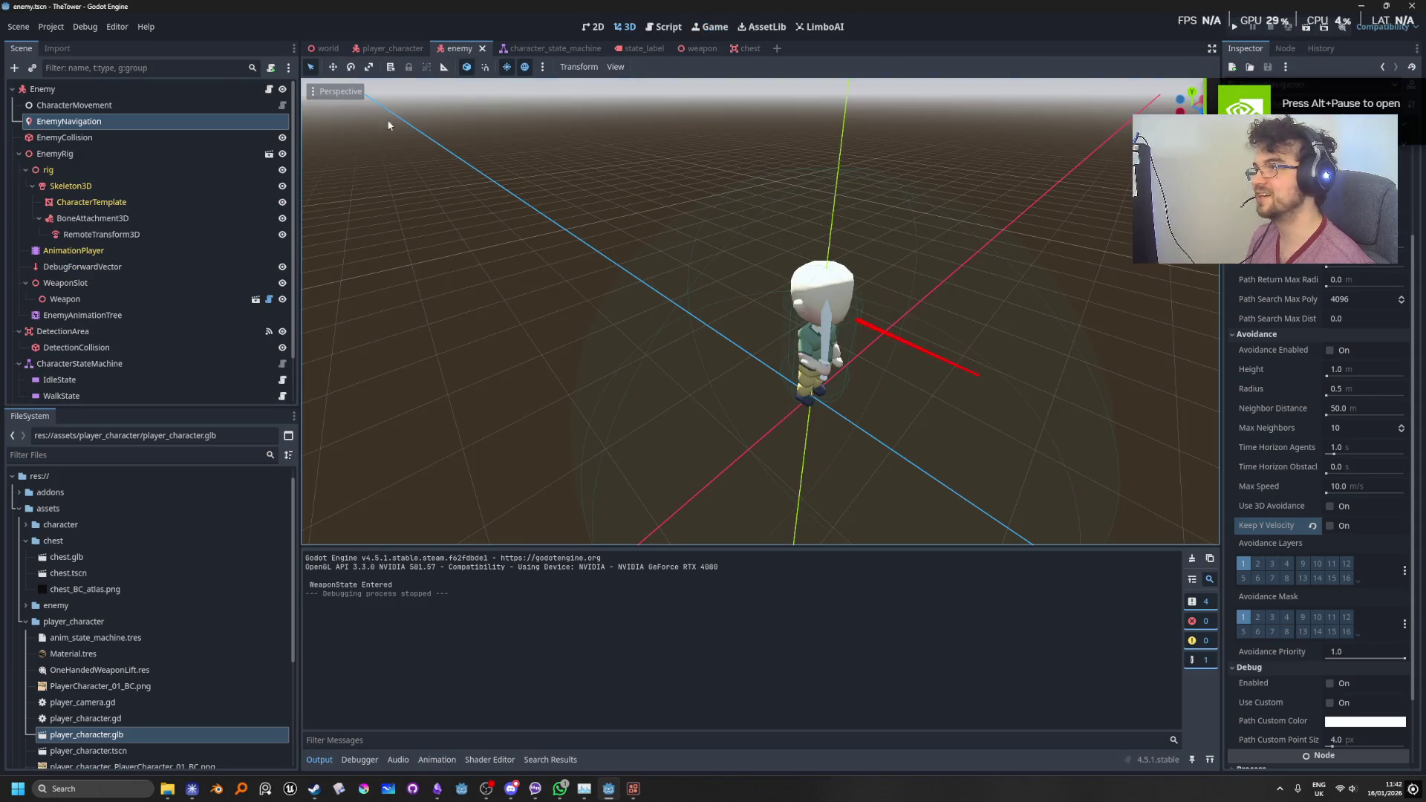
left_click(390, 48)
Step: Look over the world and player_character scenes, then switch back to the enemy scene
left_click(327, 49)
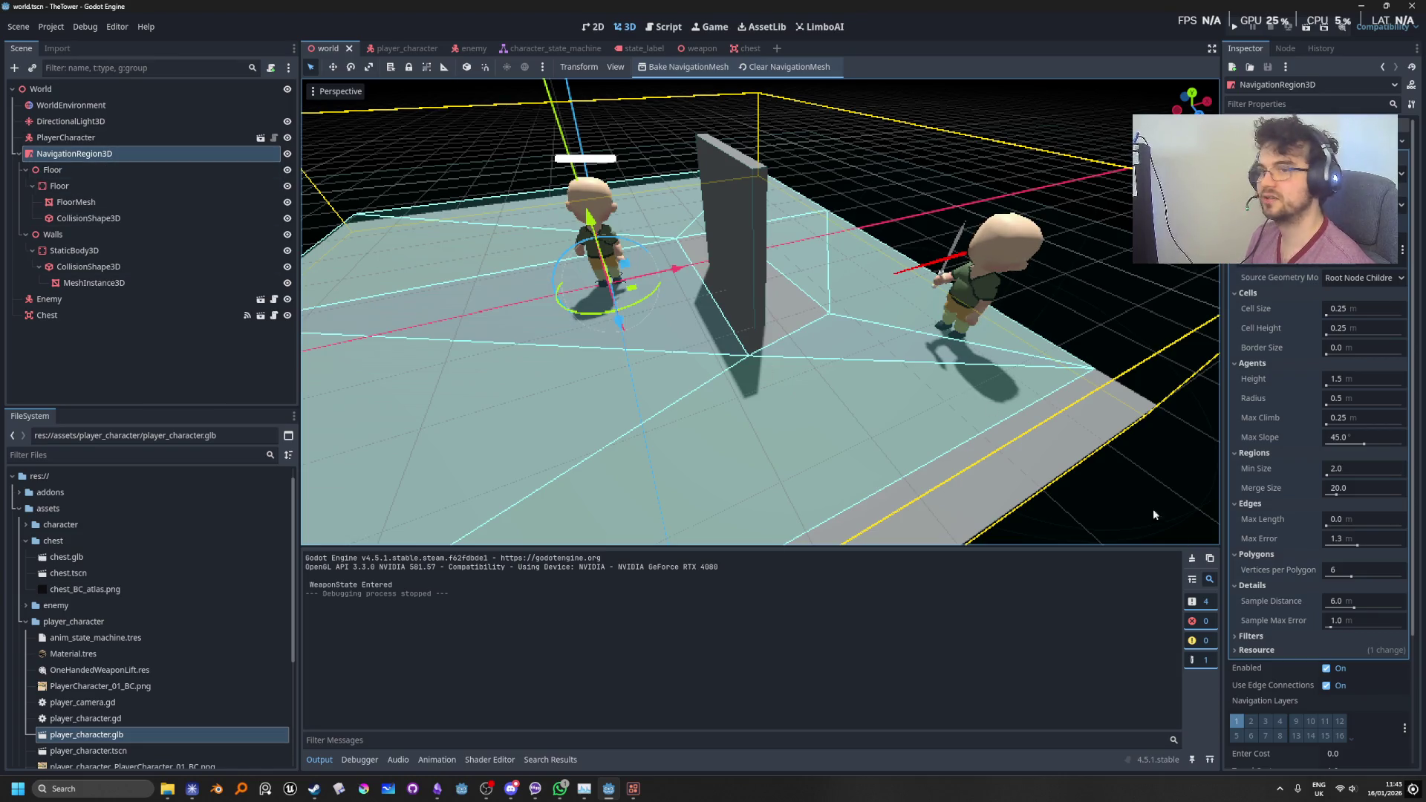
left_click(396, 47)
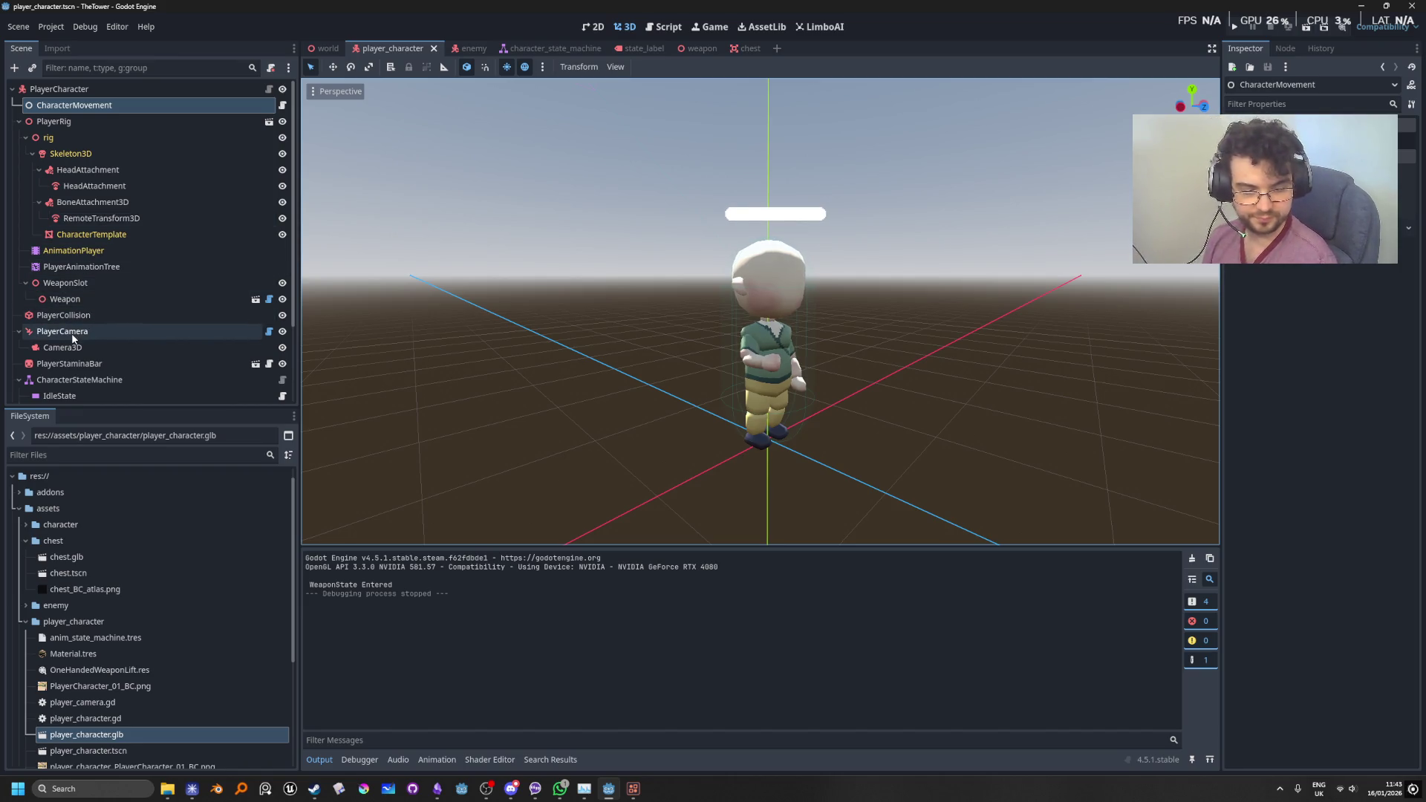
scroll(74, 336, "down", 3)
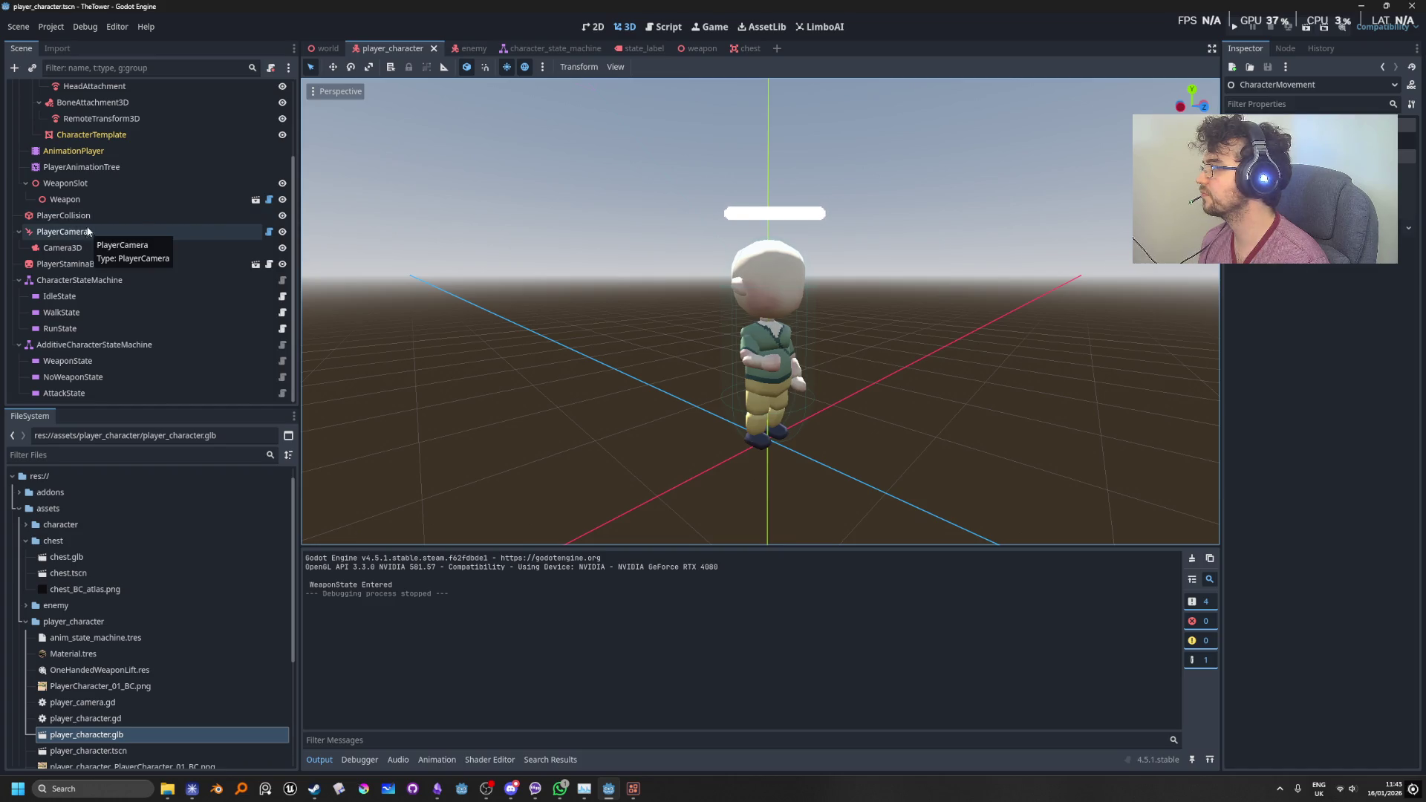
scroll(137, 361, "up", 3)
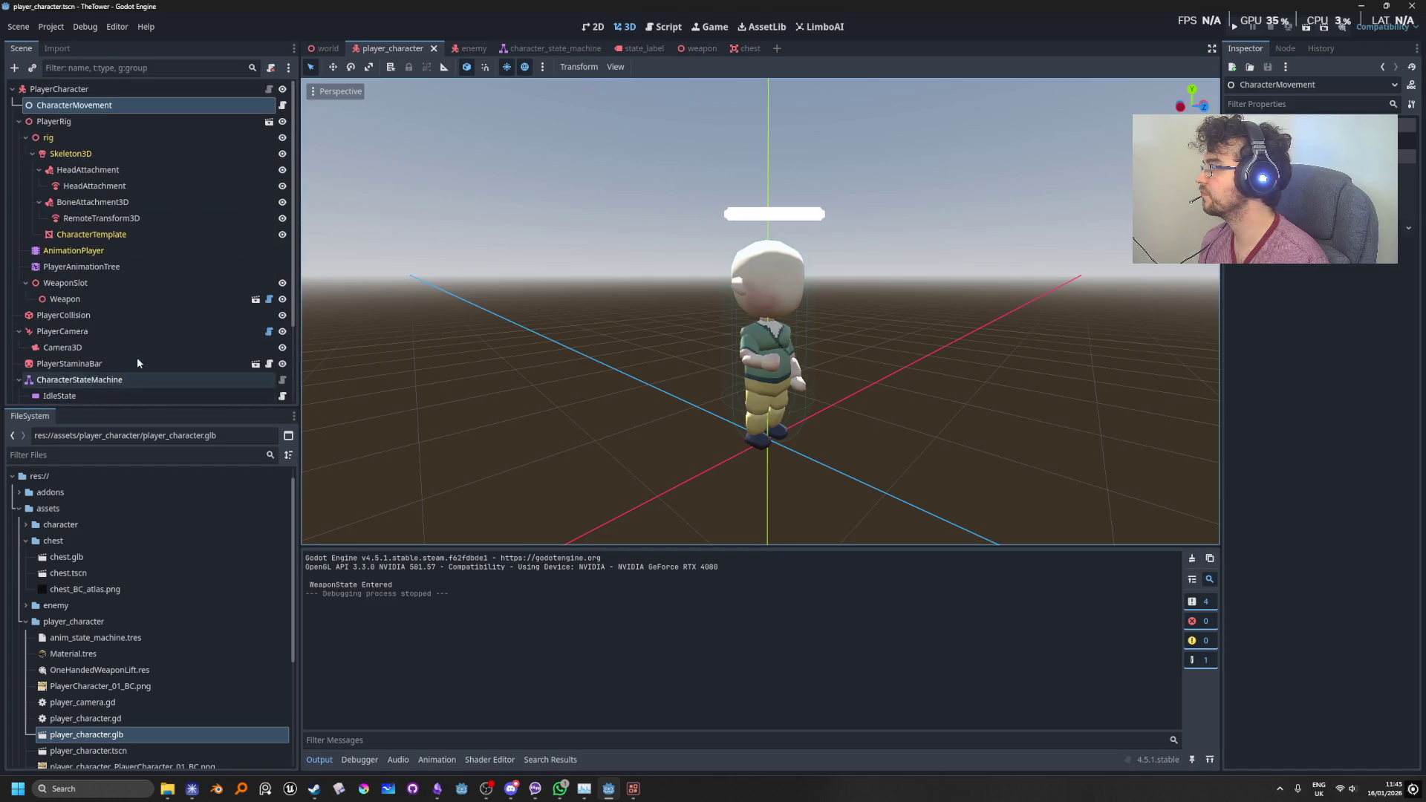
left_click(461, 49)
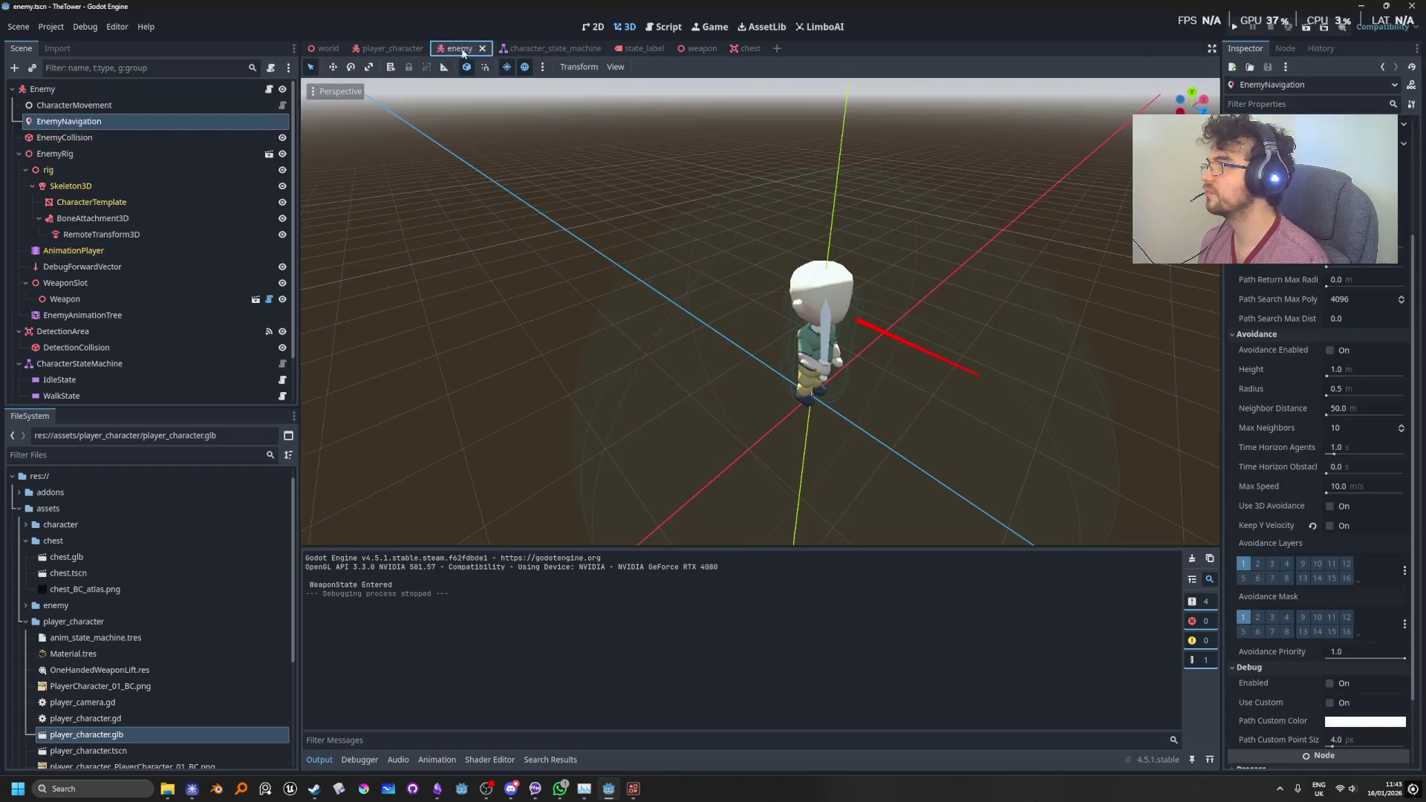
Step: Tick Debug Enabled on EnemyNavigation, run the game to see the red path, then stop it
scroll(1294, 347, "up", 5)
scroll(1294, 346, "down", 8)
left_click(1330, 594)
left_click(1232, 29)
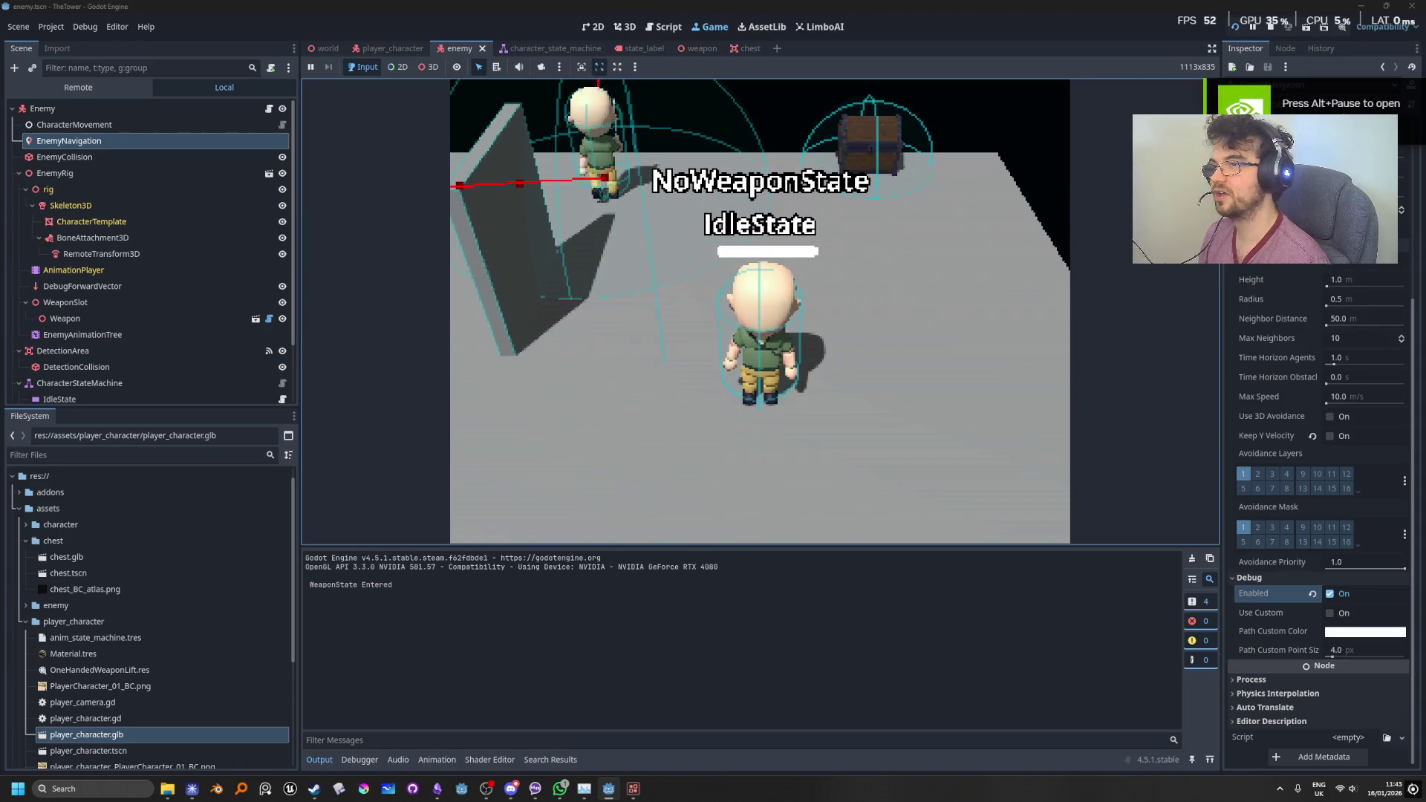
left_click(1270, 27)
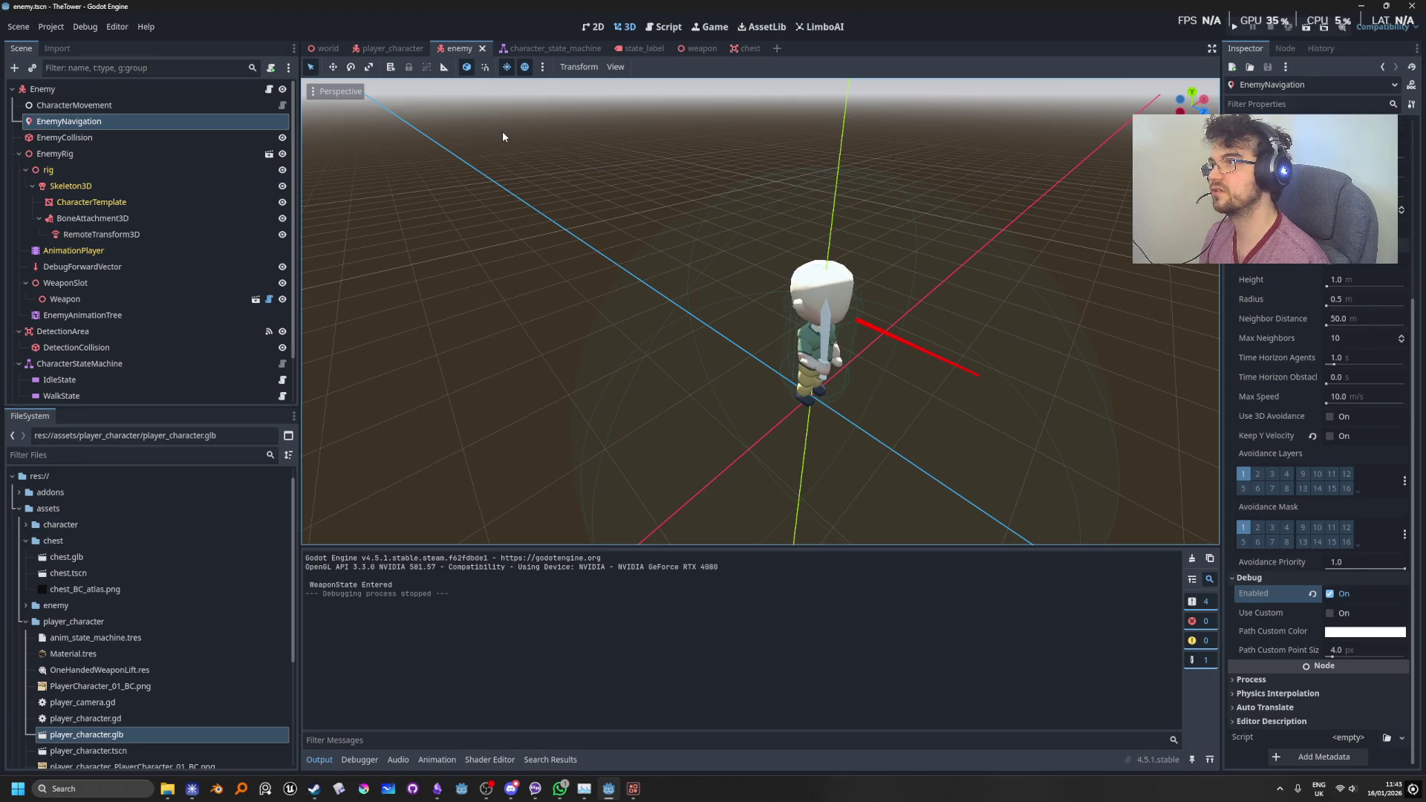
left_click(369, 51)
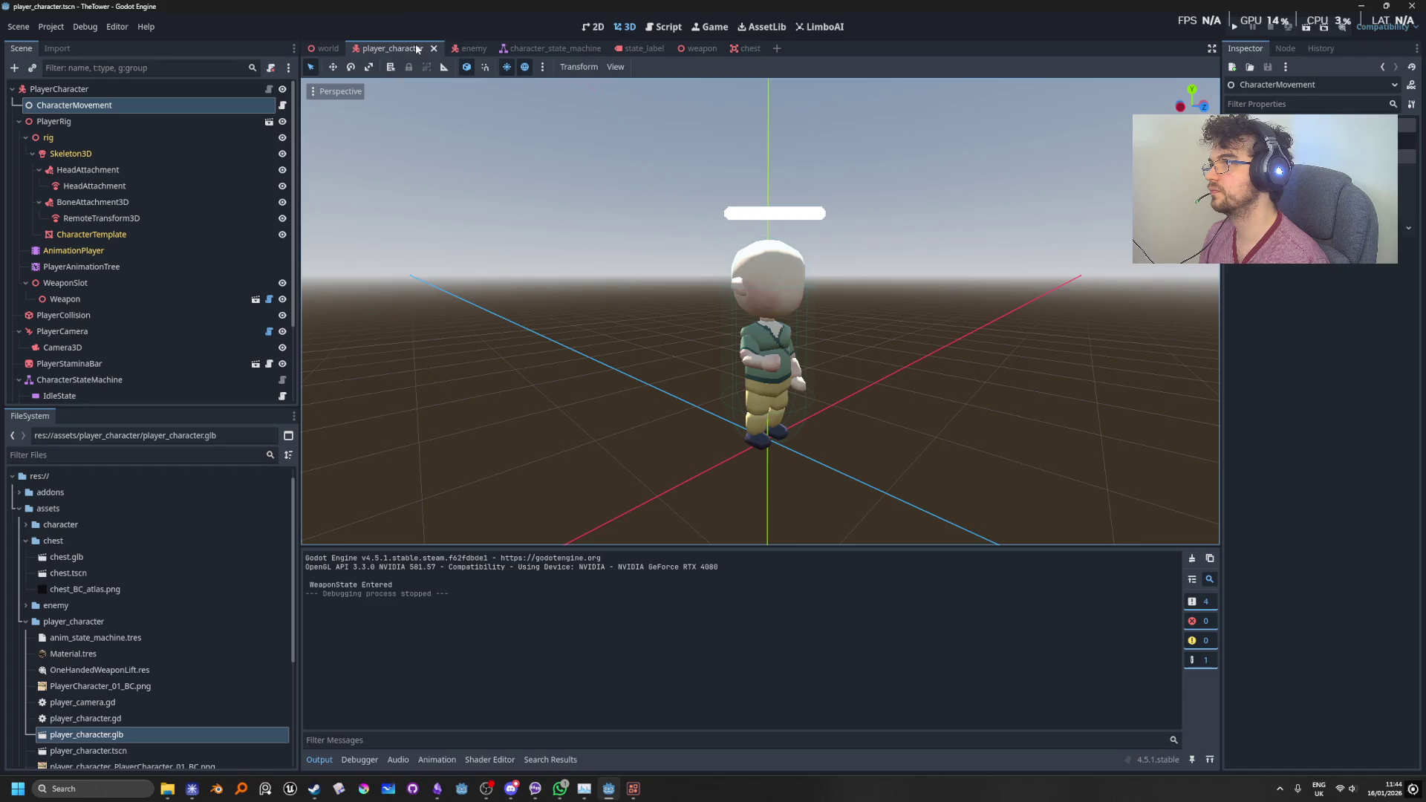
Step: Open enemy.gd from the enemy scene and review the player_in_memory setter
left_click(464, 49)
left_click(271, 89)
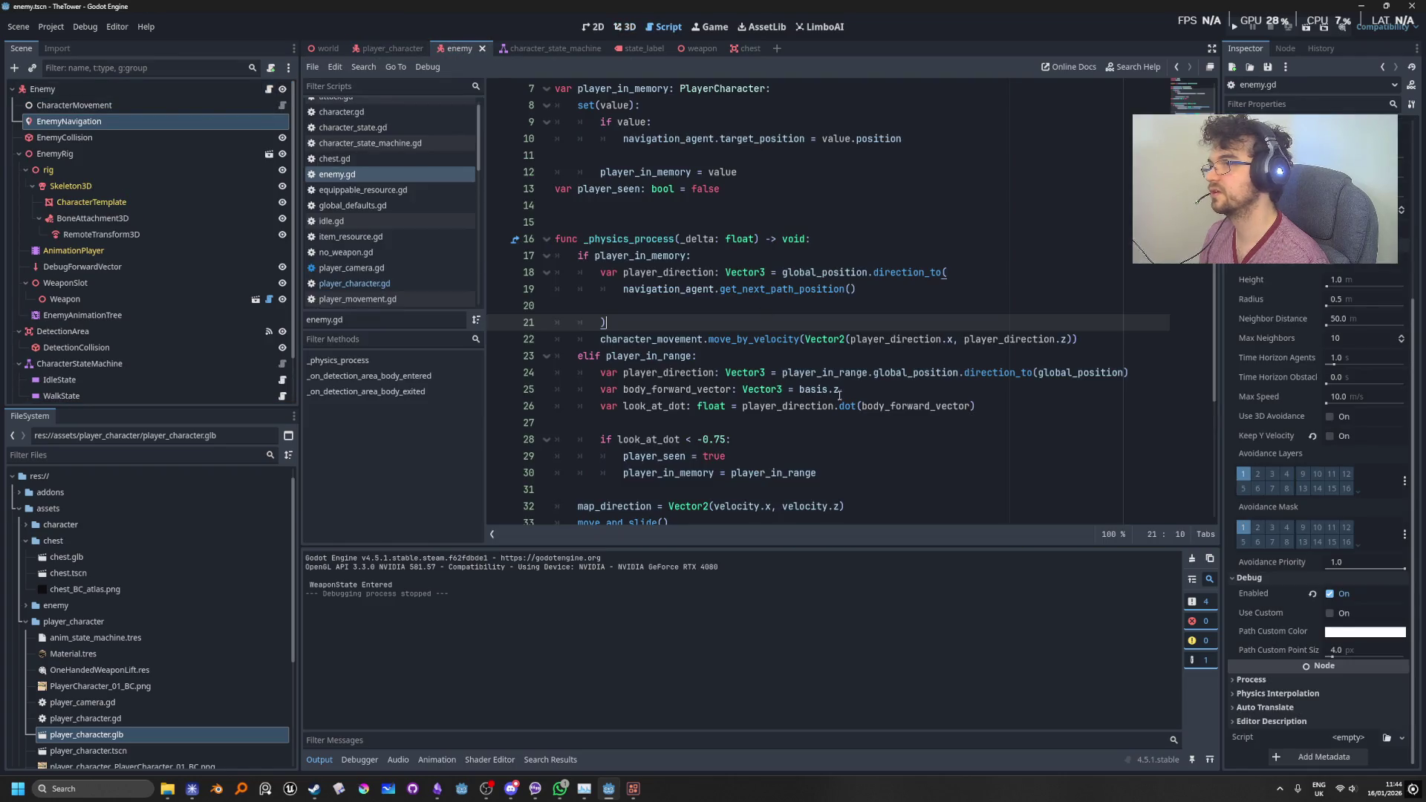
left_click(822, 356)
scroll(817, 416, "down", 3)
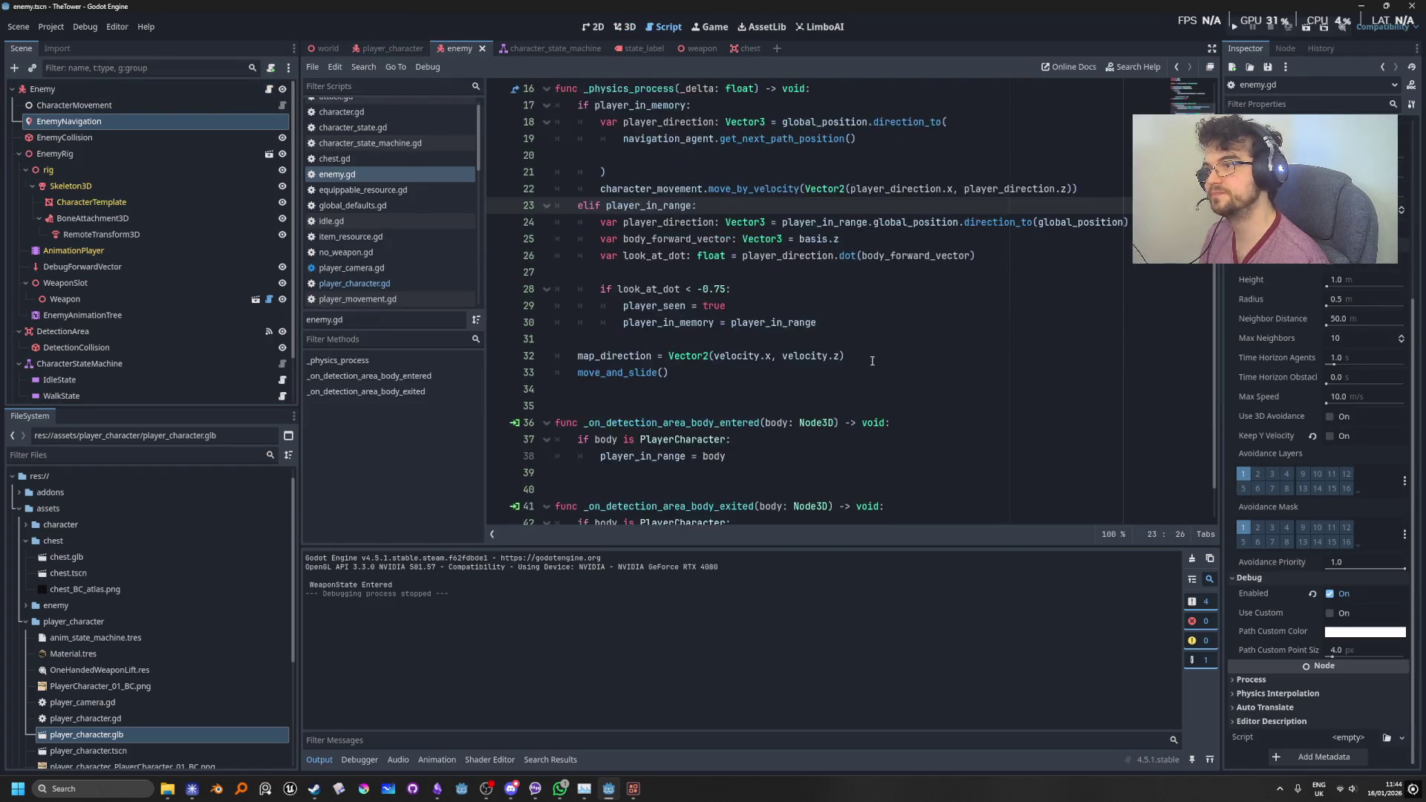
scroll(706, 363, "up", 4)
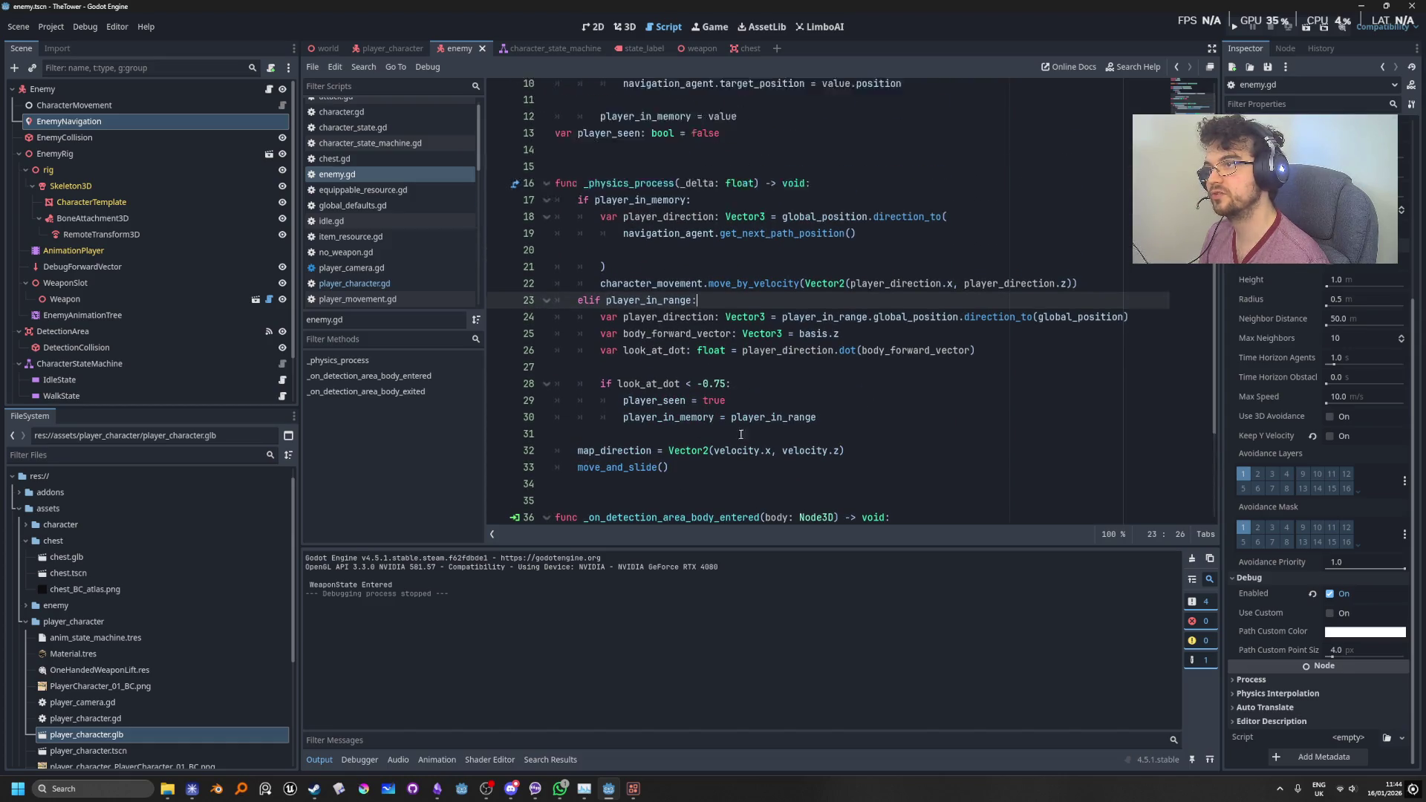
mouse_move(654, 205)
left_mouse_down()
mouse_move(743, 187)
mouse_move(728, 215)
left_mouse_up()
left_click(696, 223)
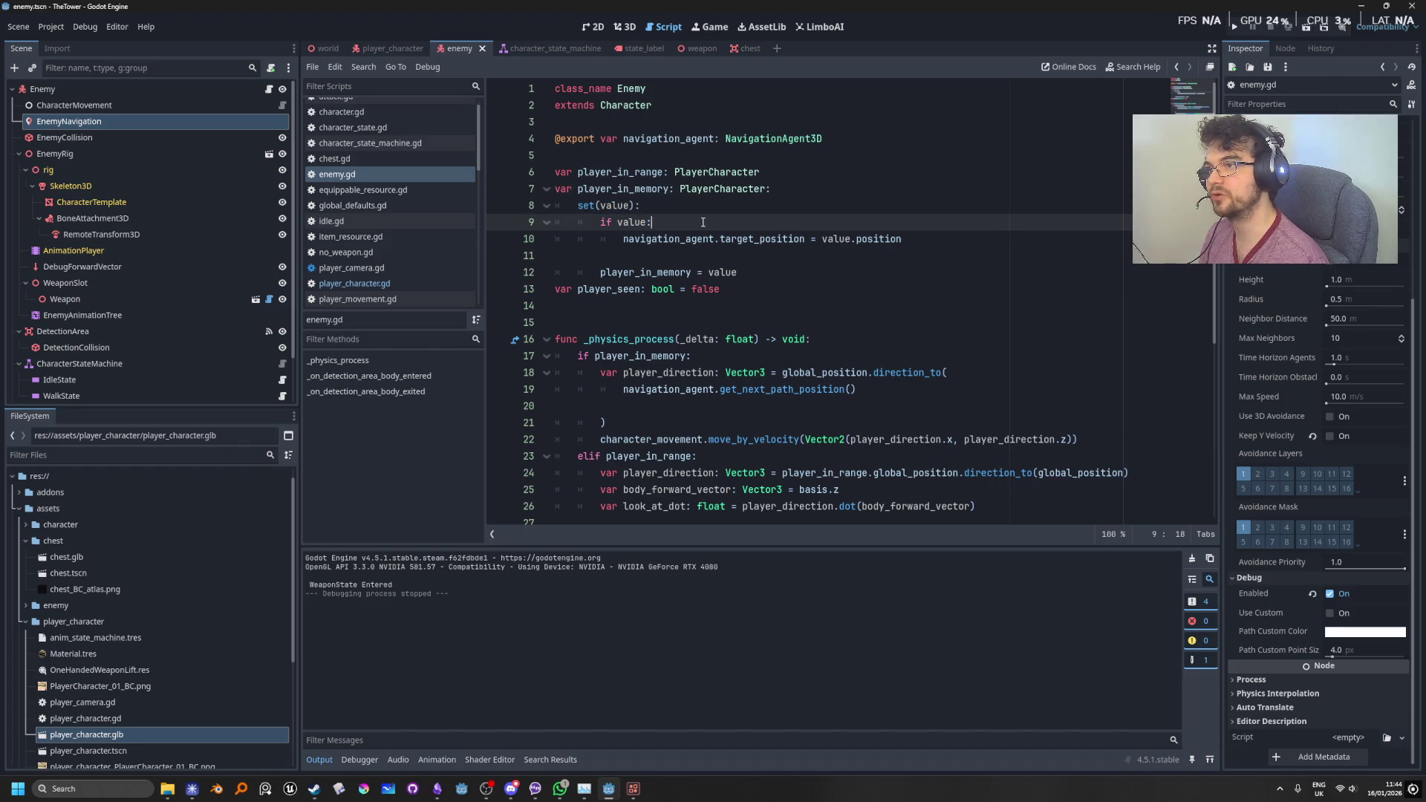
Step: Take the navigation target_position assignment out of the player_in_memory setter, removing its blank line
left_click(951, 239)
scroll(932, 293, "down", 2)
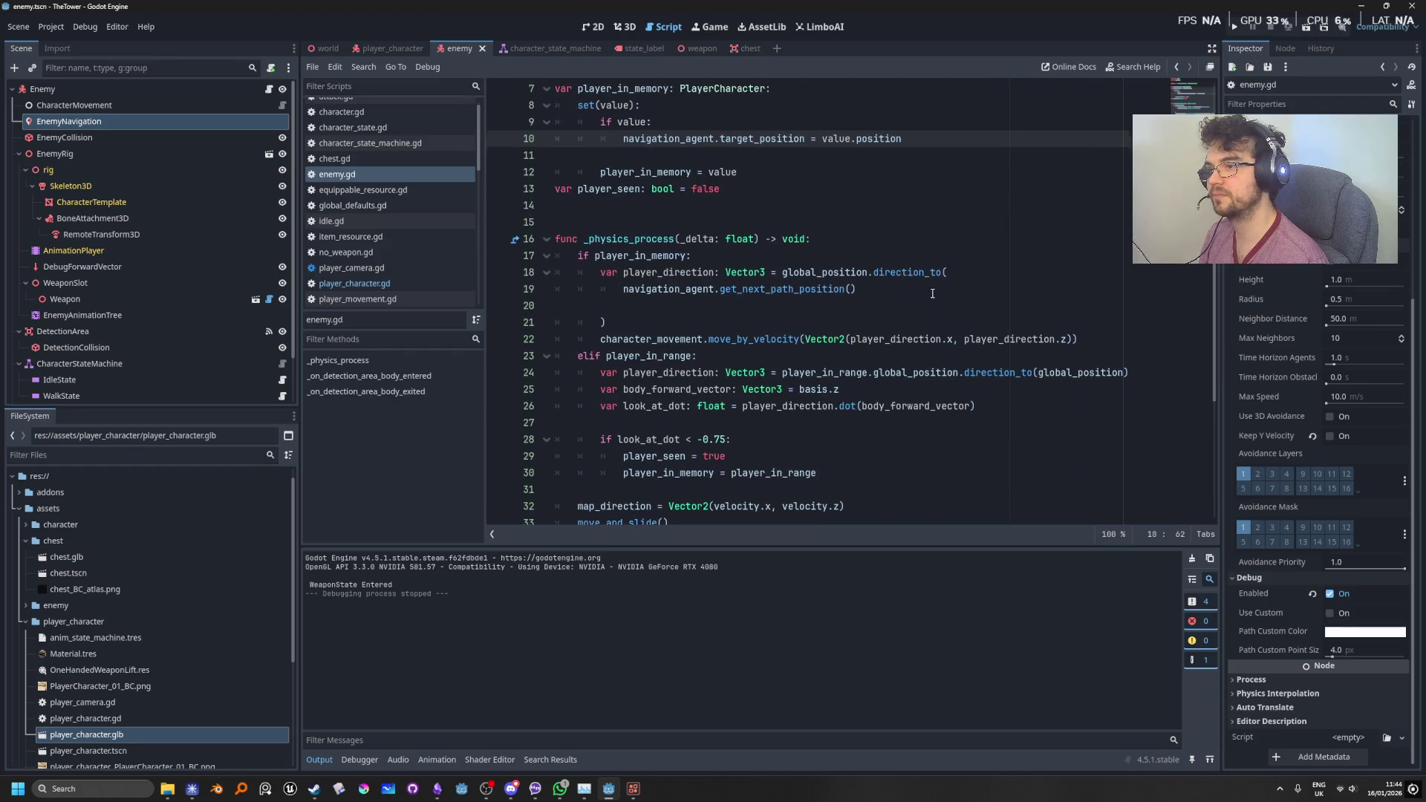
scroll(907, 288, "up", 1)
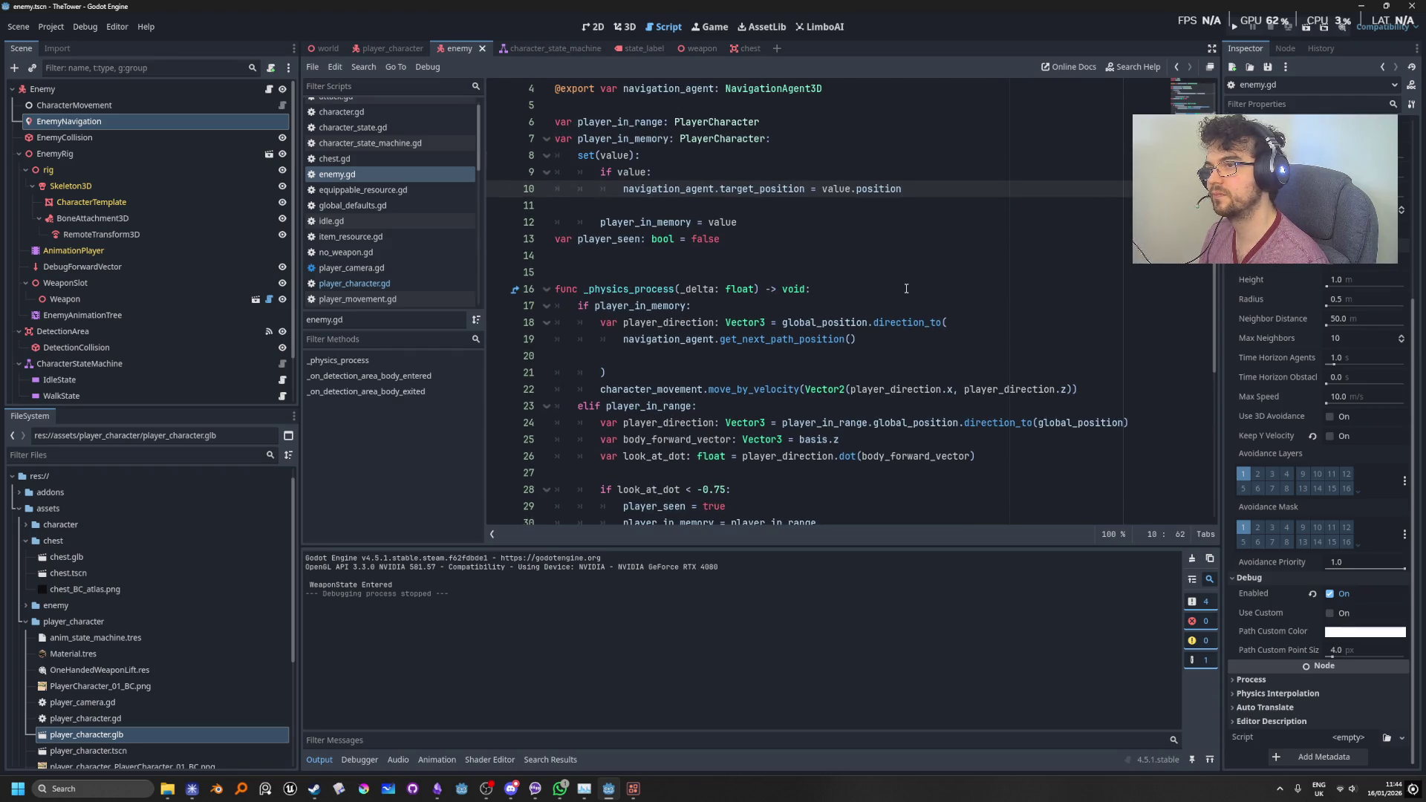
scroll(906, 288, "down", 1)
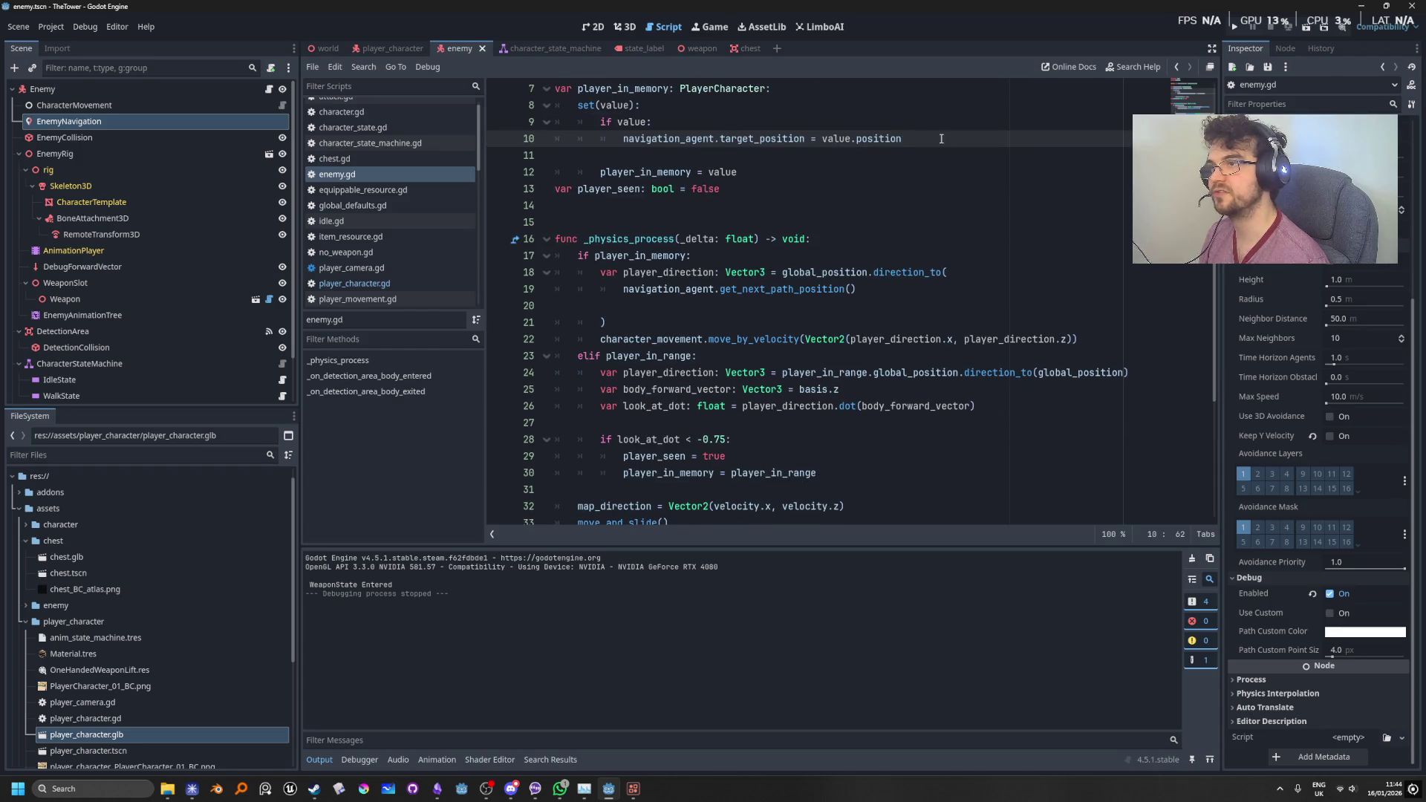
mouse_move(953, 132)
left_mouse_down()
mouse_move(602, 138)
mouse_move(623, 146)
left_mouse_up()
key("ctrl+c")
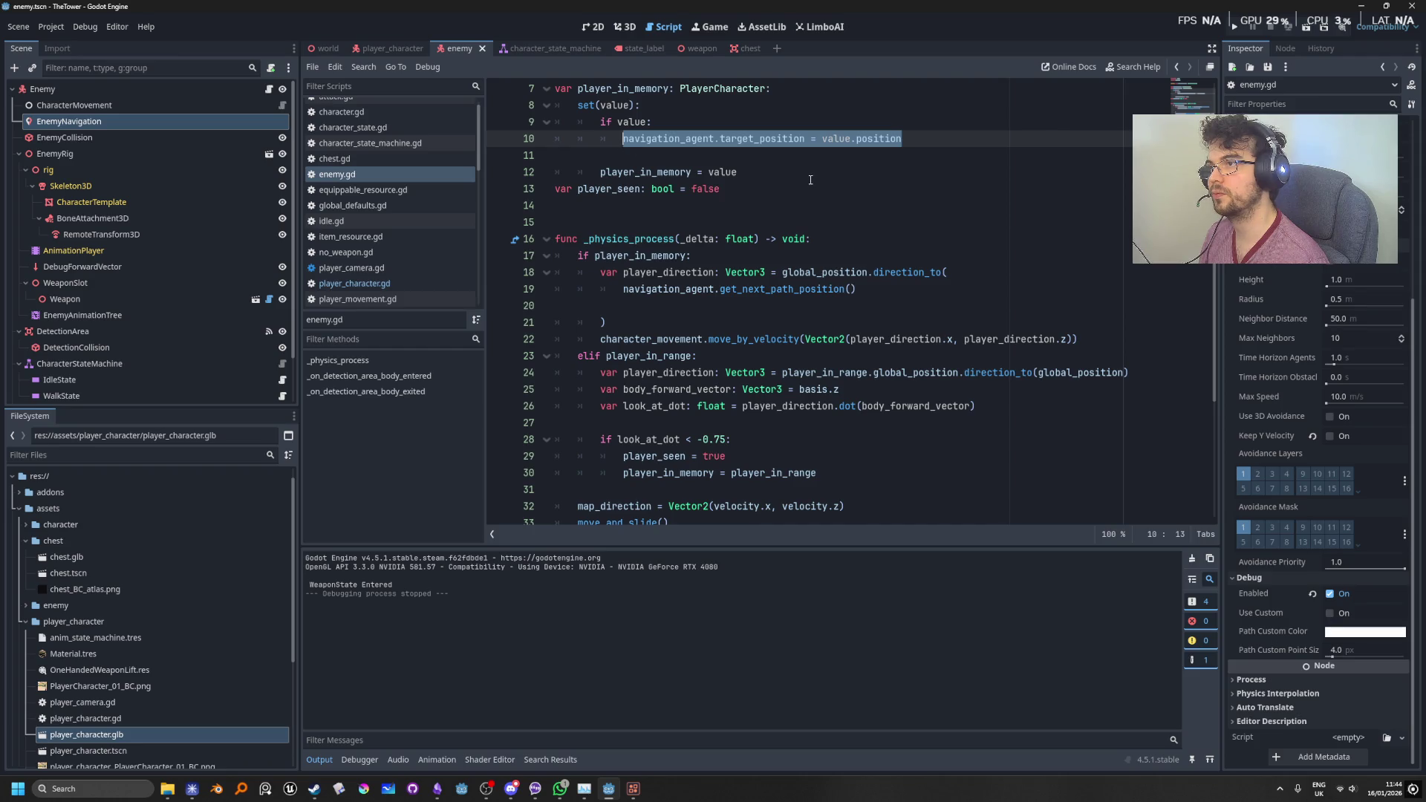
key("BackSpace")
key("BackSpace")
key("BackSpace")
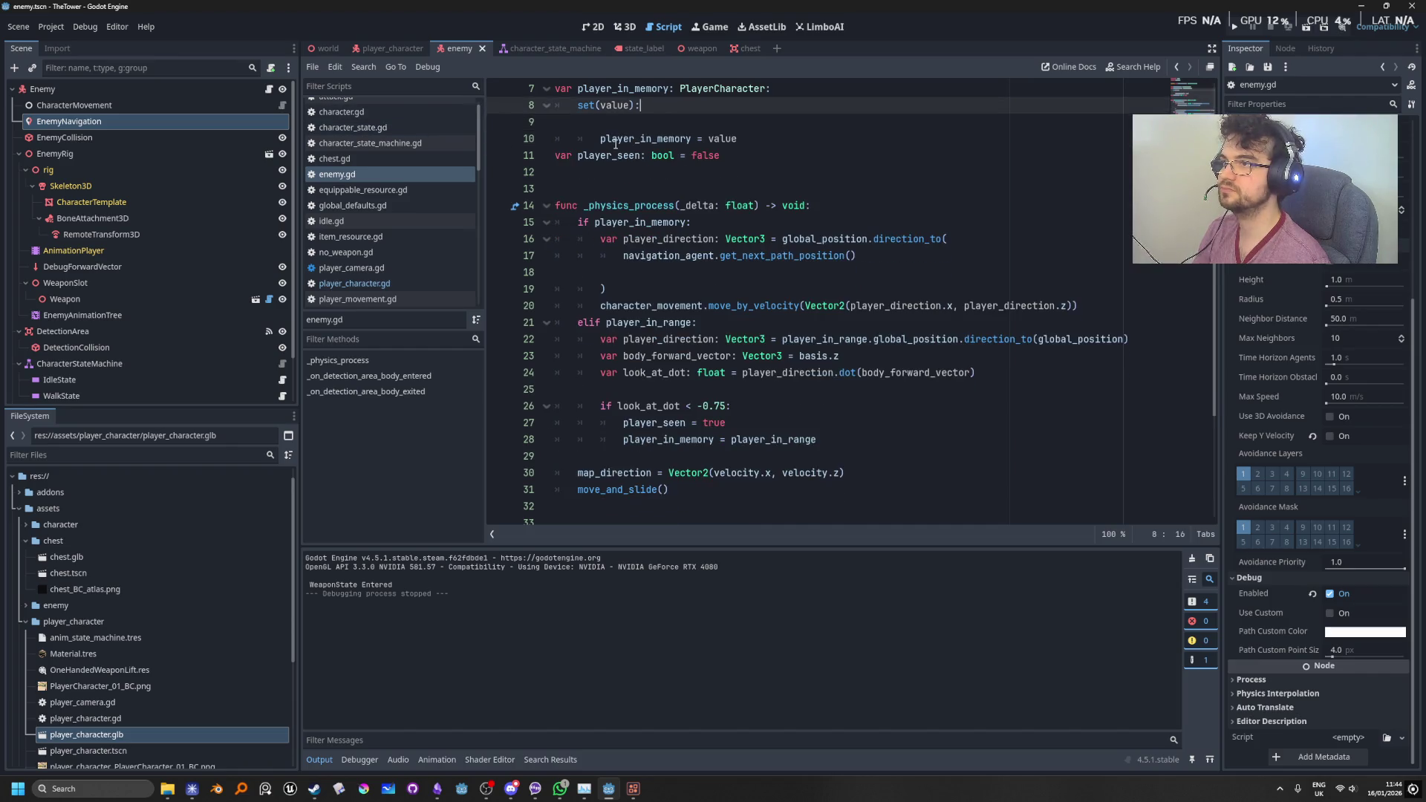
key("Delete")
Step: Paste the assignment under if player_in_memory in _physics_process, using player_in_memory.position, and run the game
left_click(807, 239)
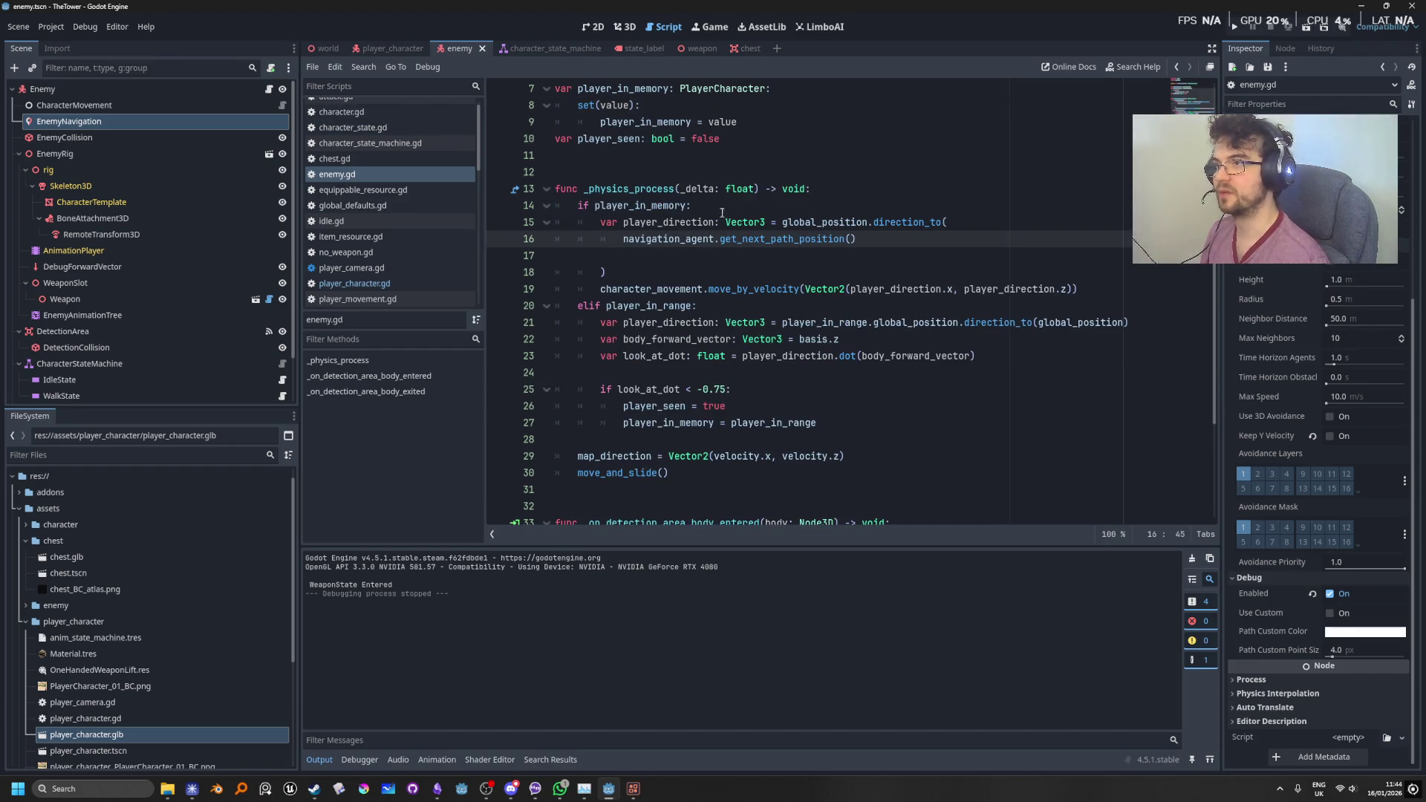
left_click(799, 205)
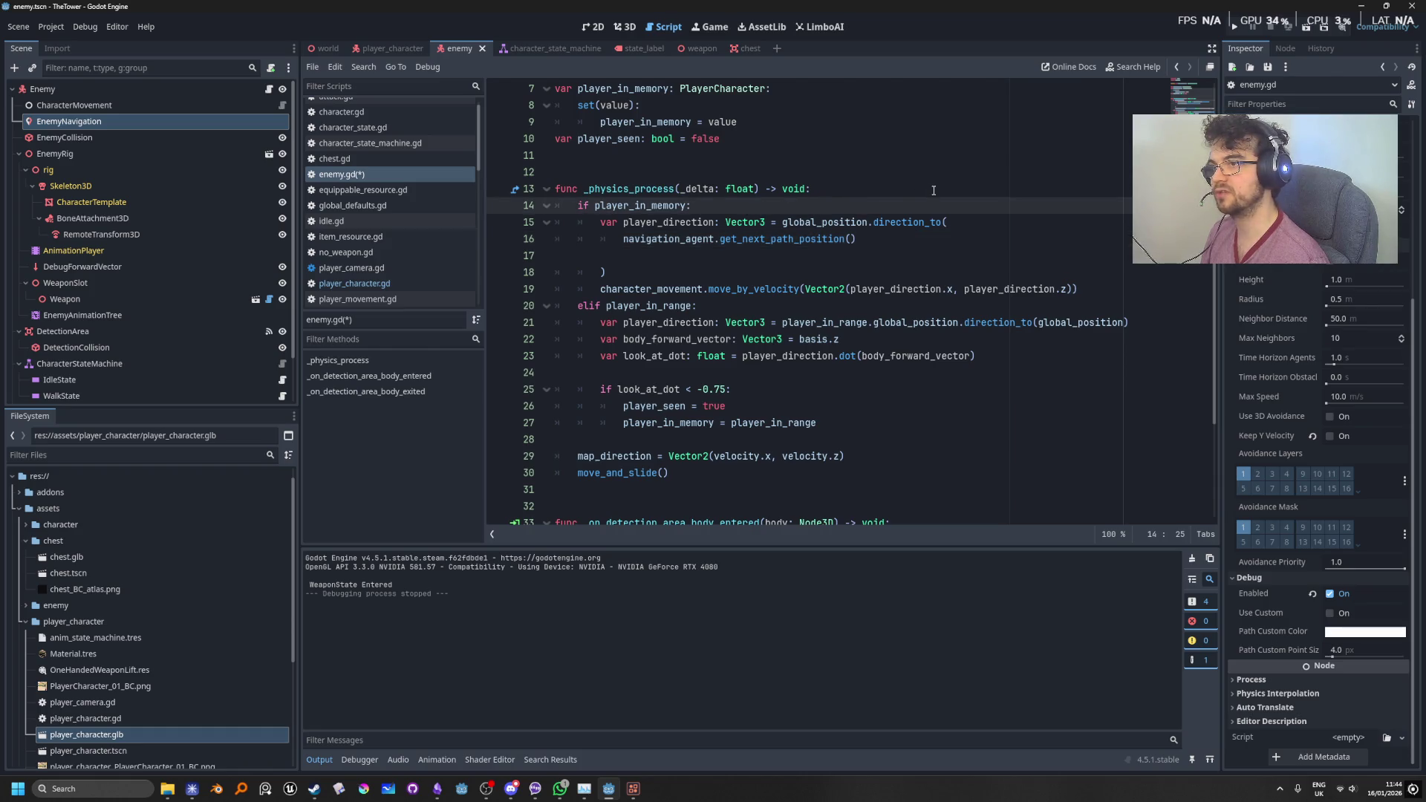
key("Return")
key("ctrl+v")
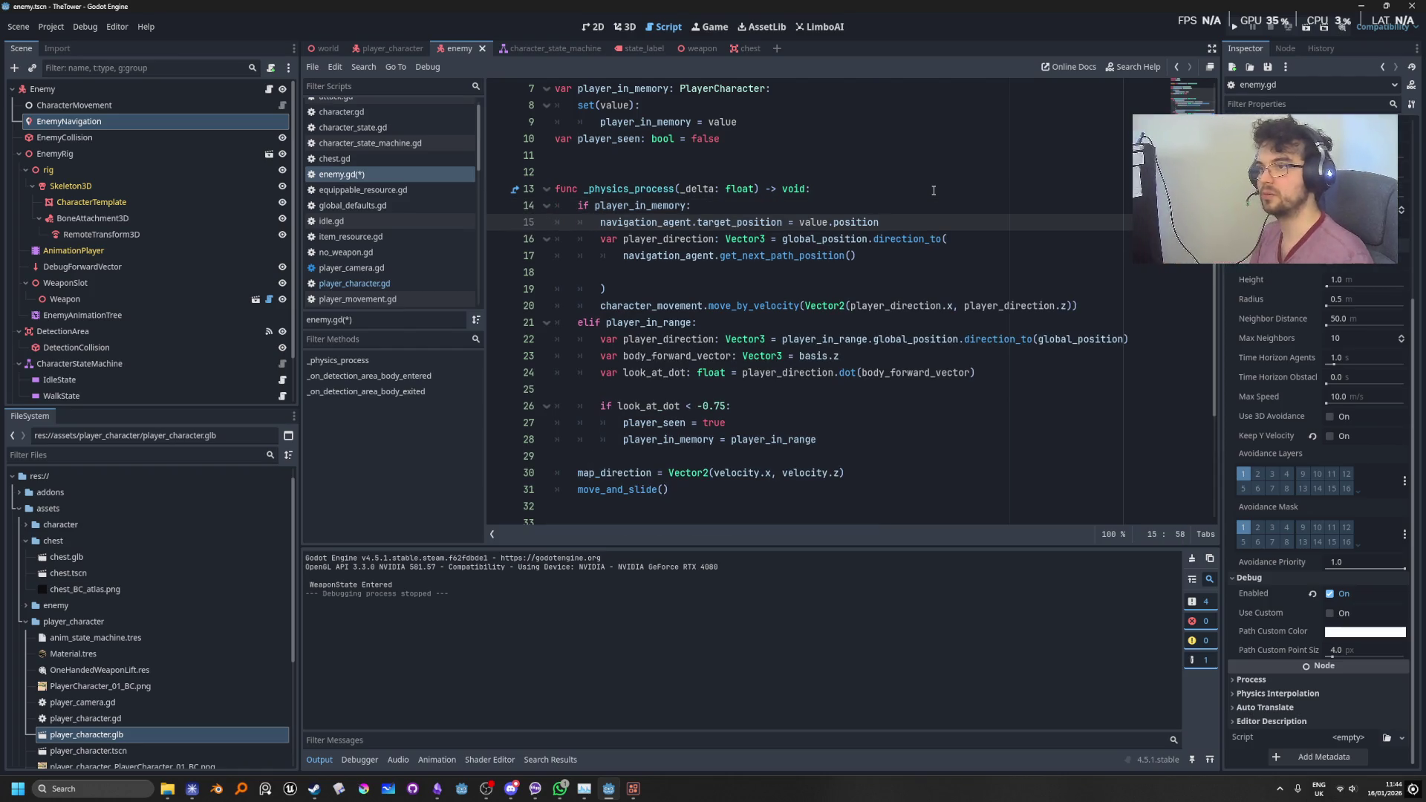
key("Up")
key("Left")
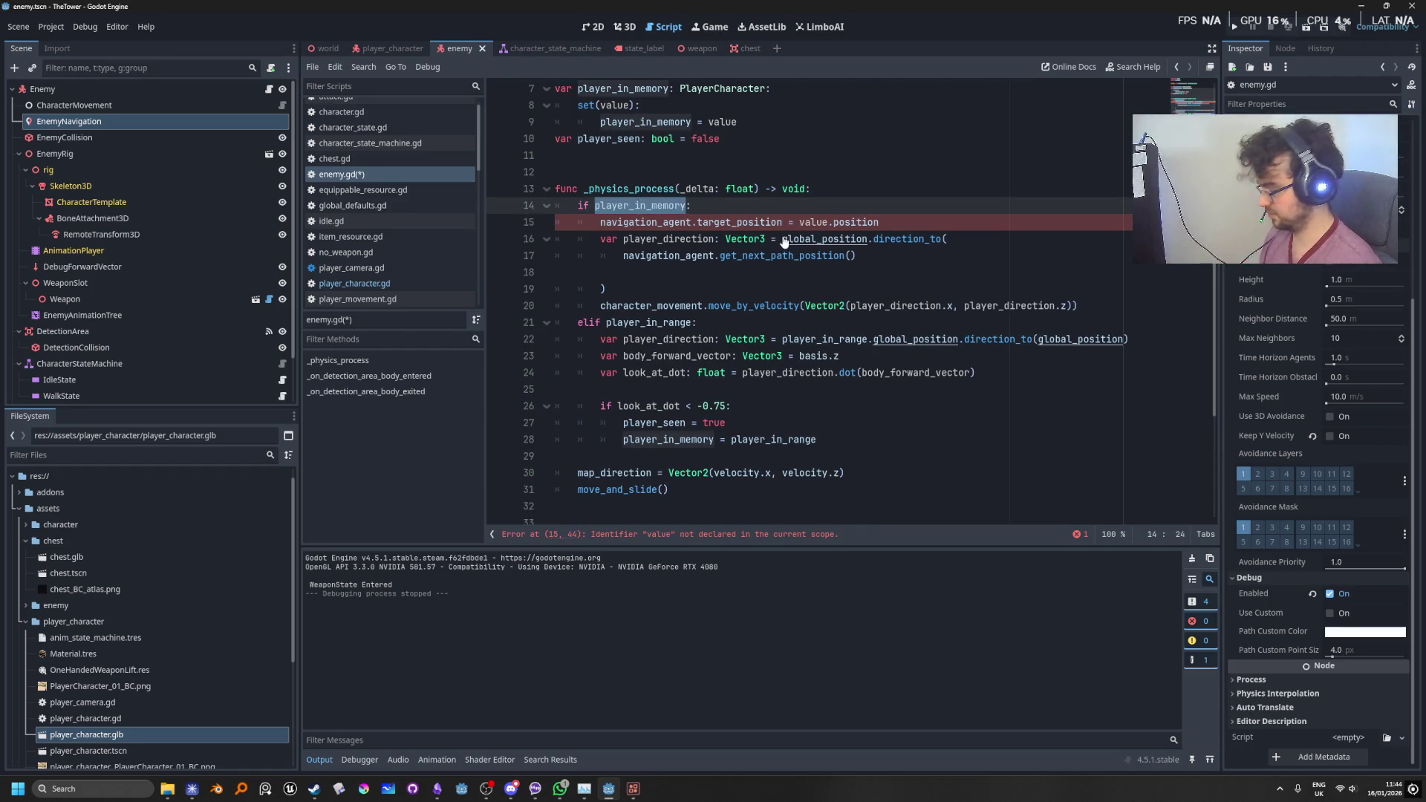
key("ctrl+c")
double_click(811, 221)
key("ctrl+v")
left_click(945, 156)
left_click(1235, 27)
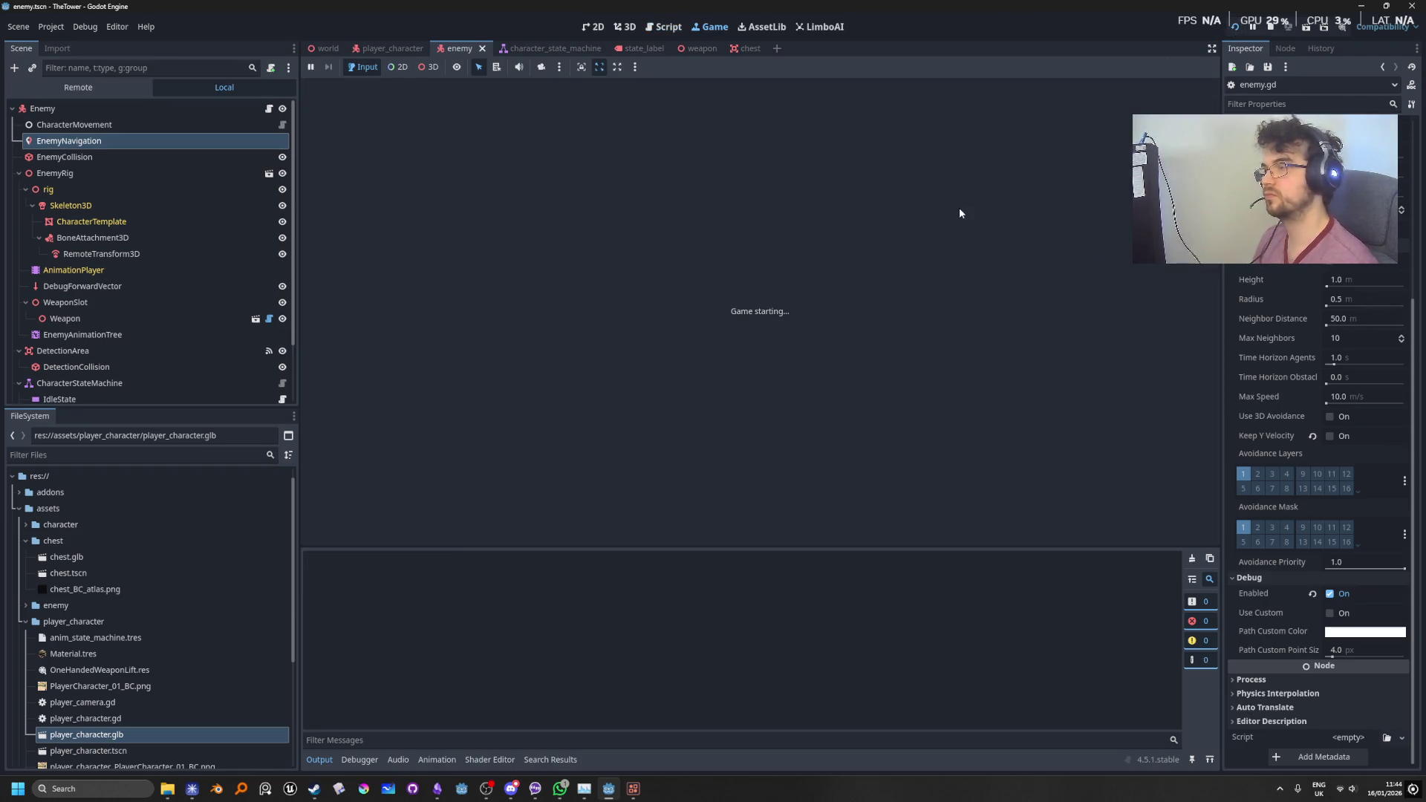
Step: Run the player around the wall with W and Shift while the enemy re-routes, then stop the game
key("w")
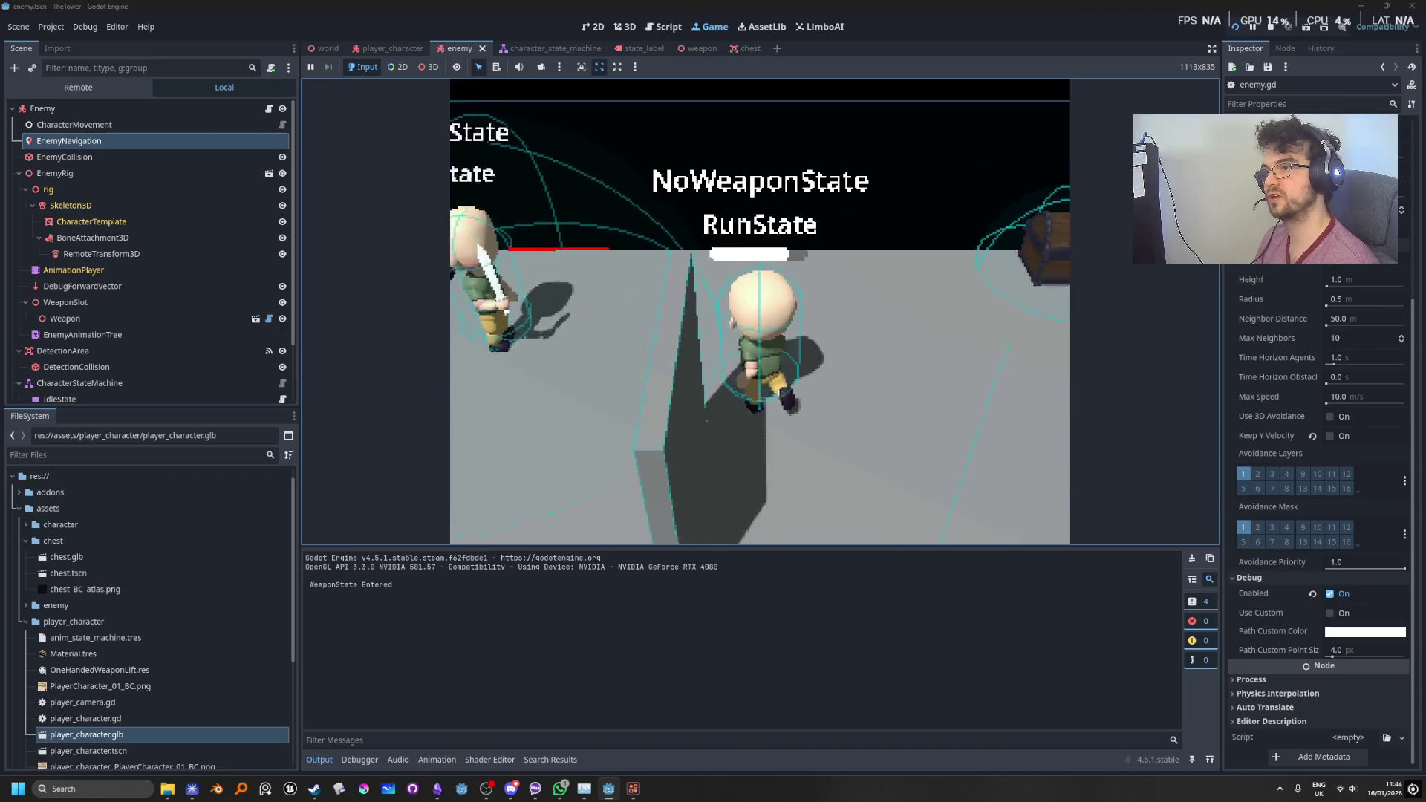
key("shift")
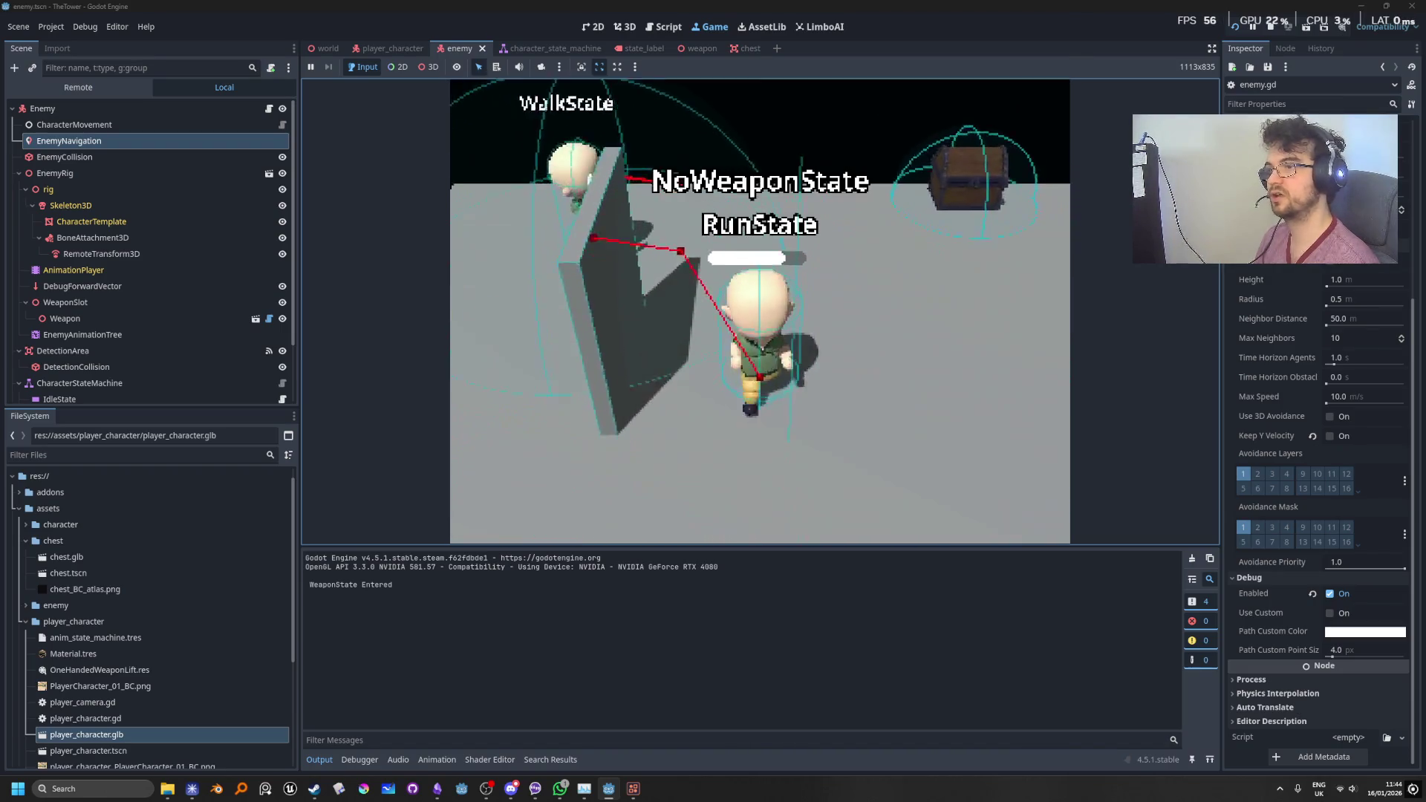
key("w")
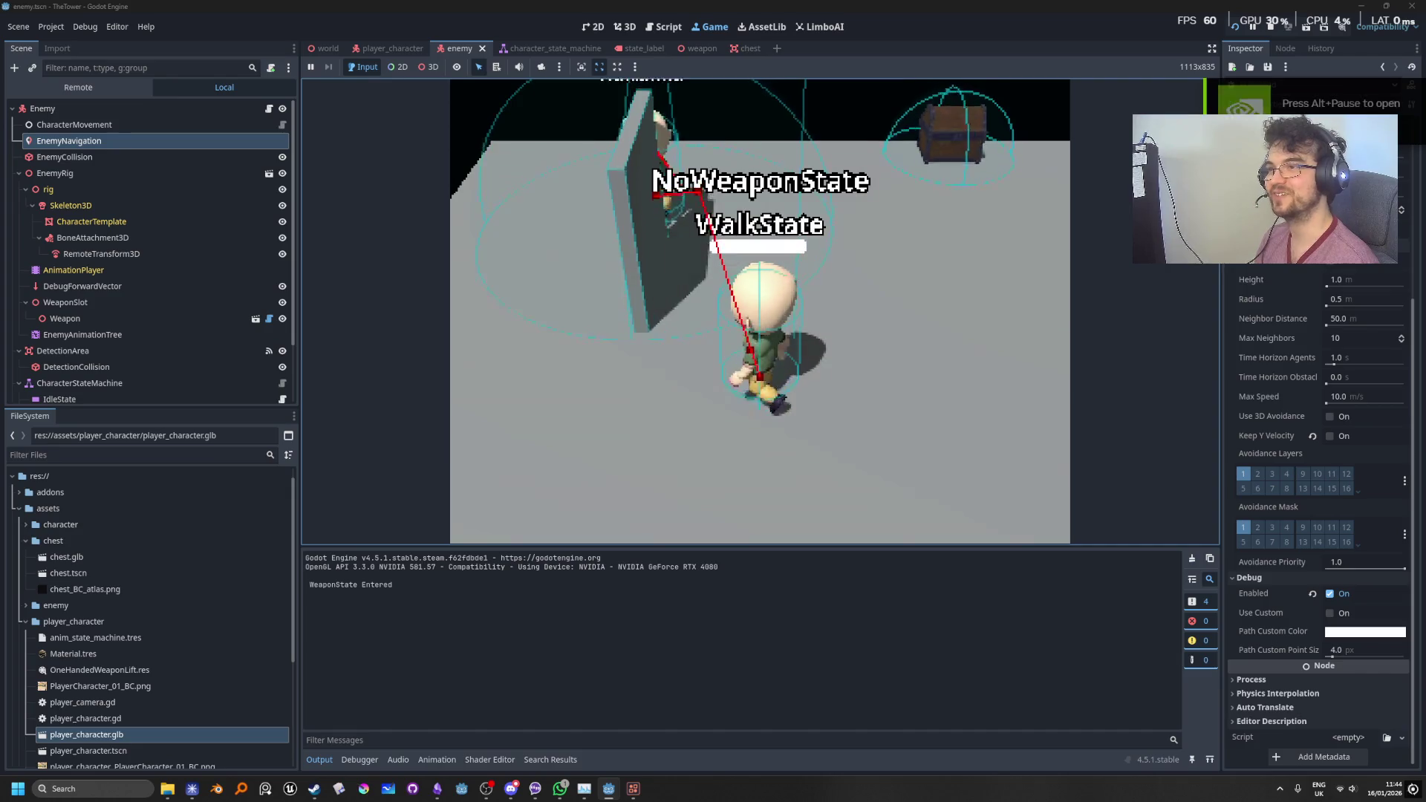
key("shift")
key("w")
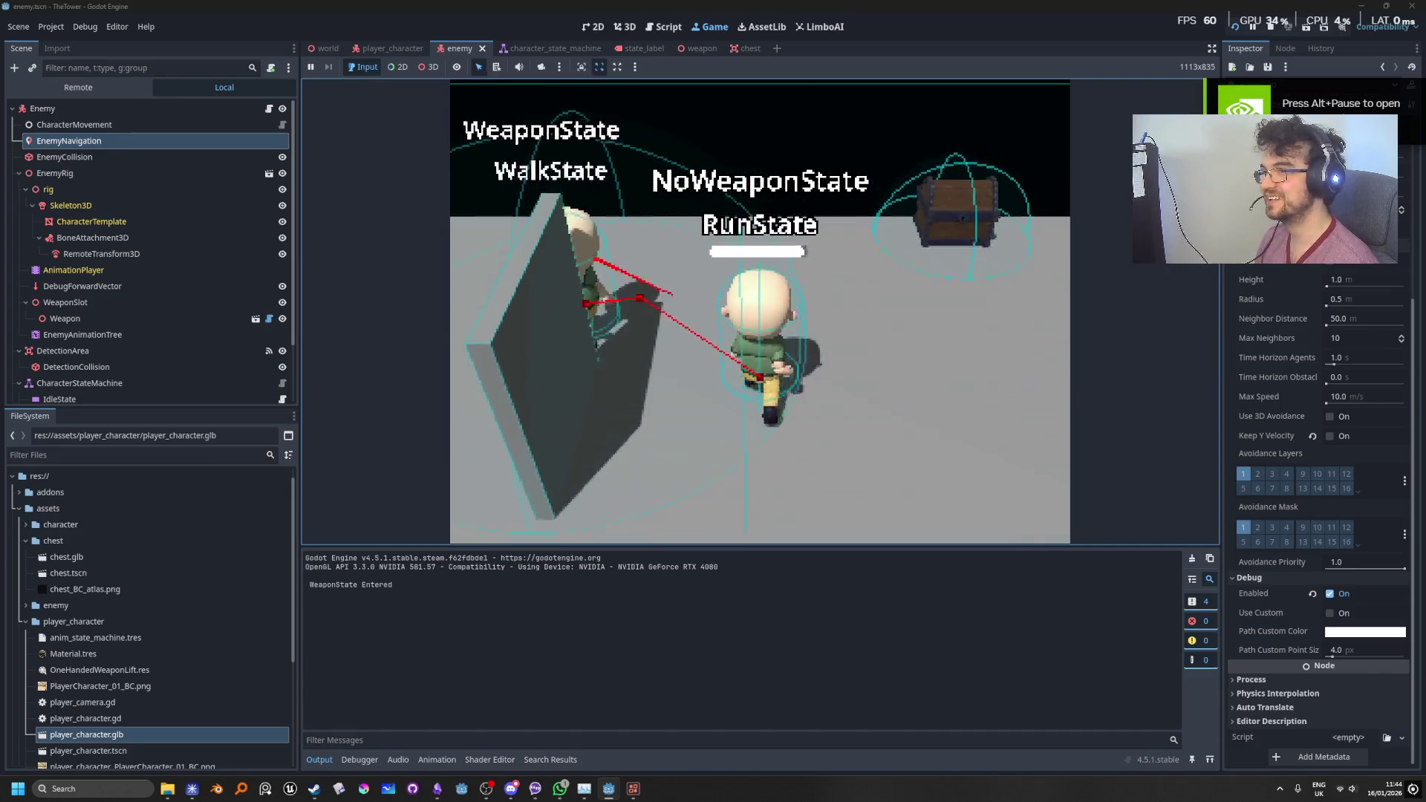
key("shift")
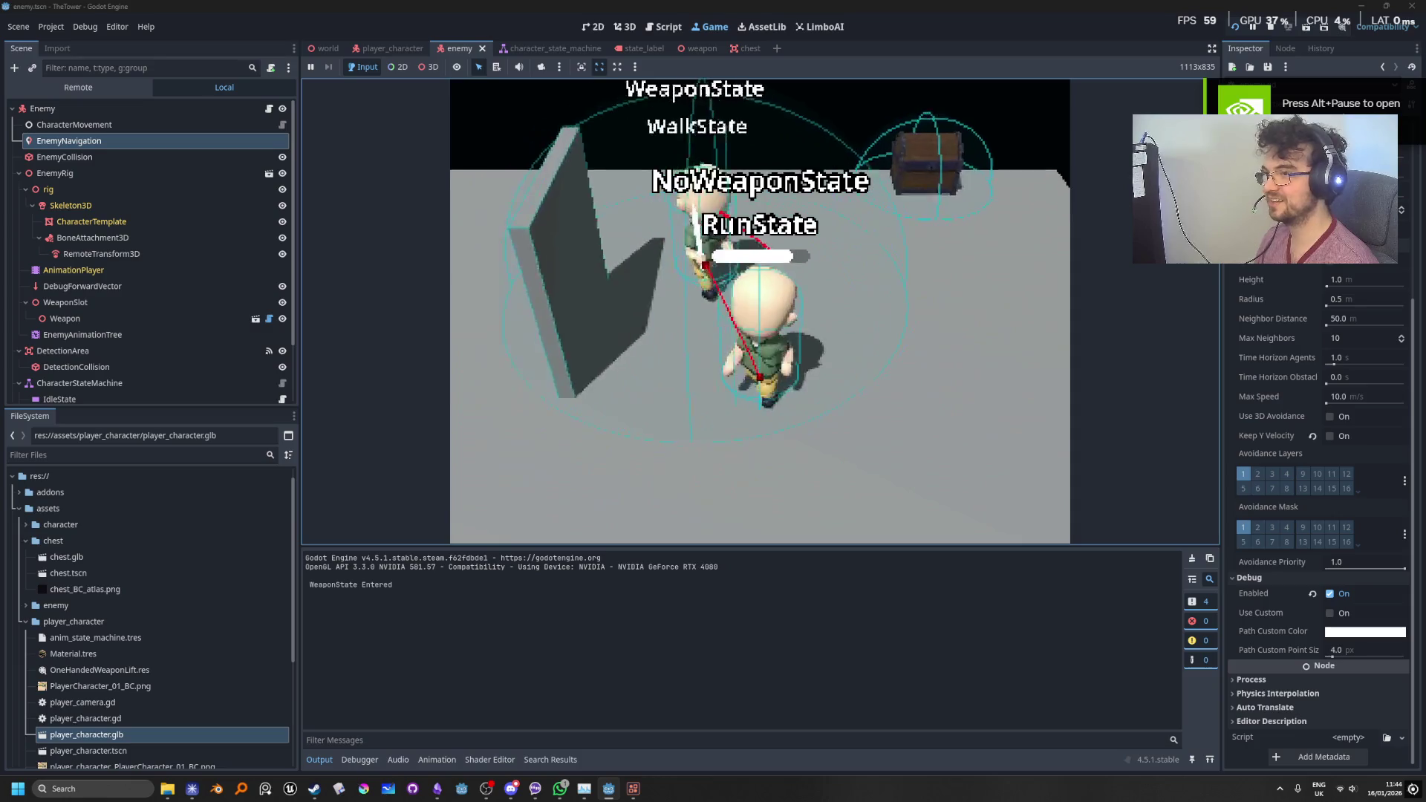
key("w")
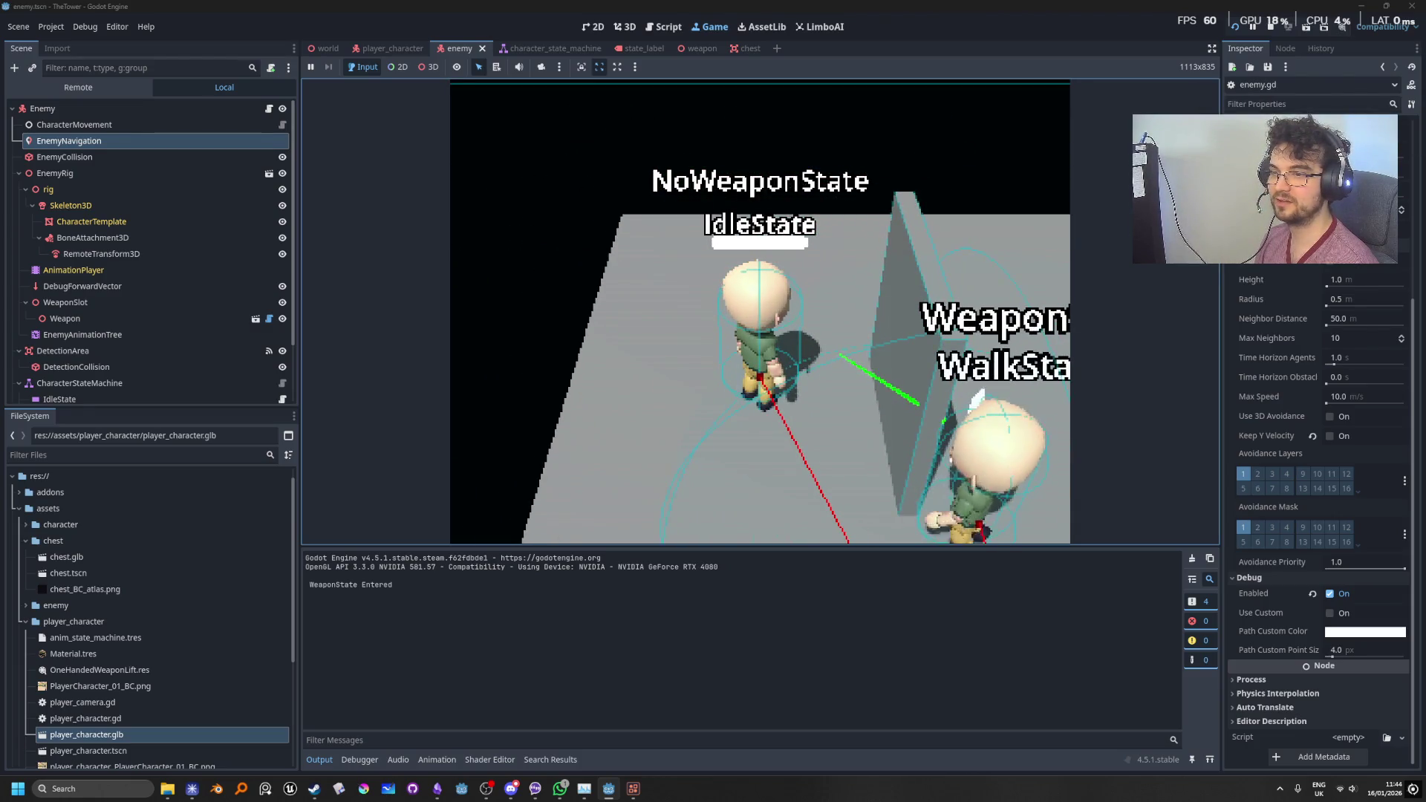
key("w")
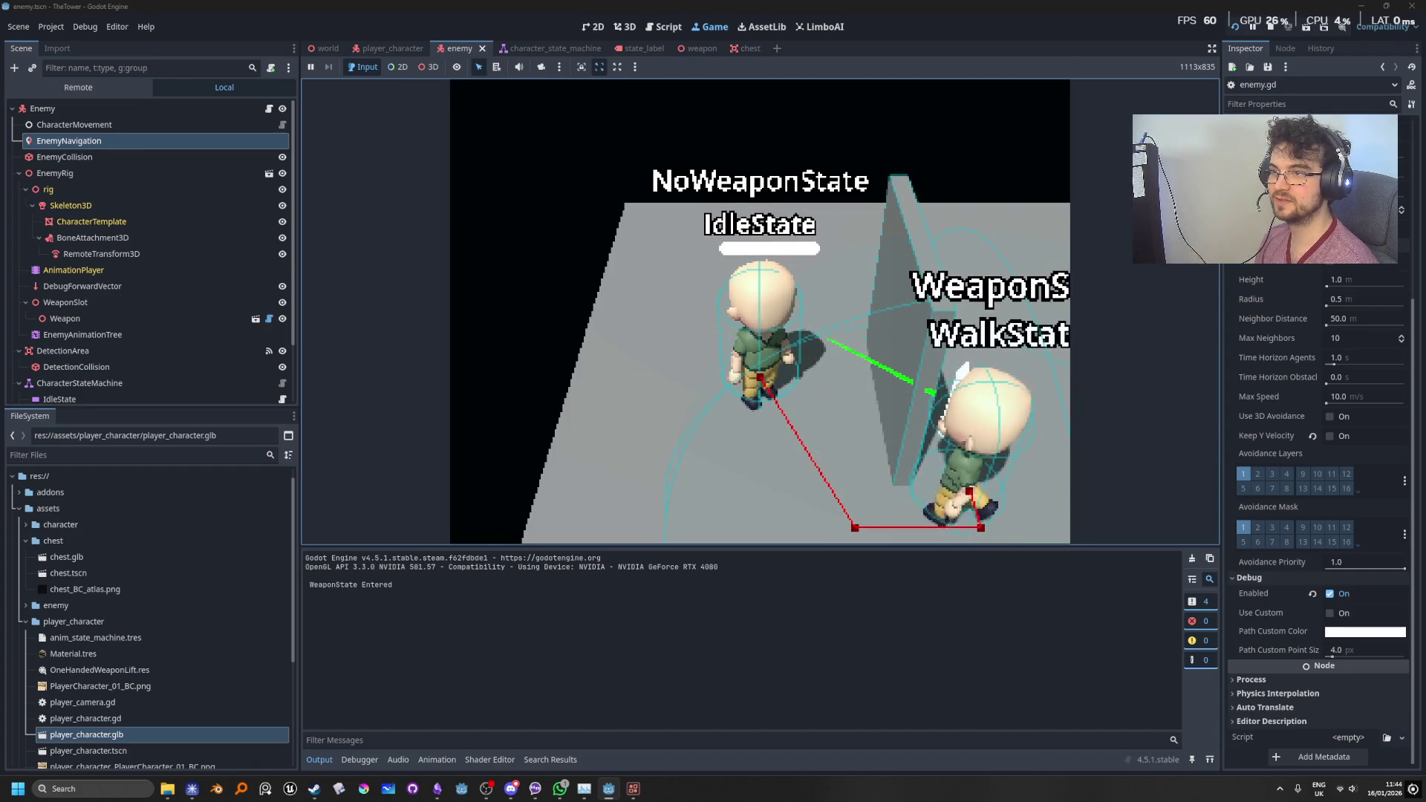
left_click(1270, 27)
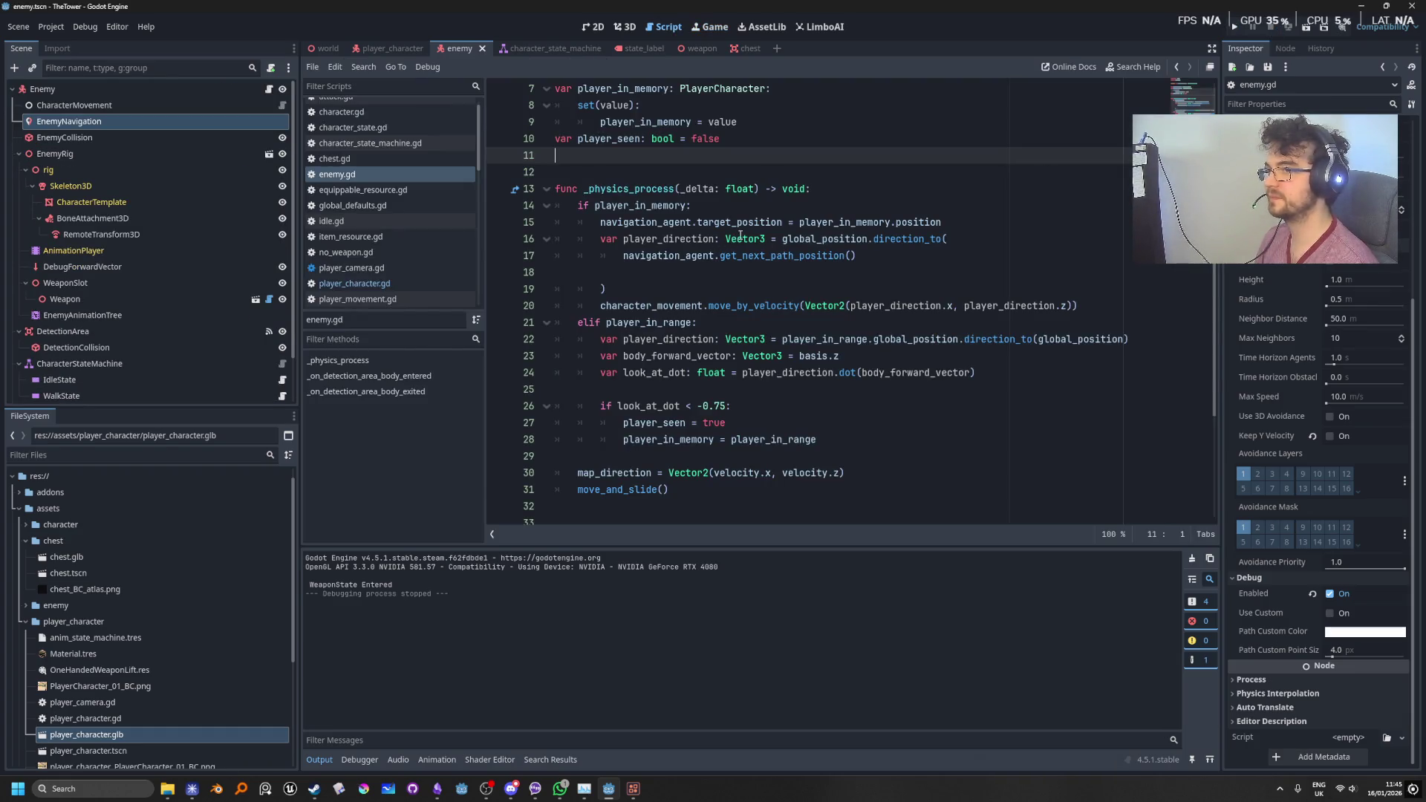
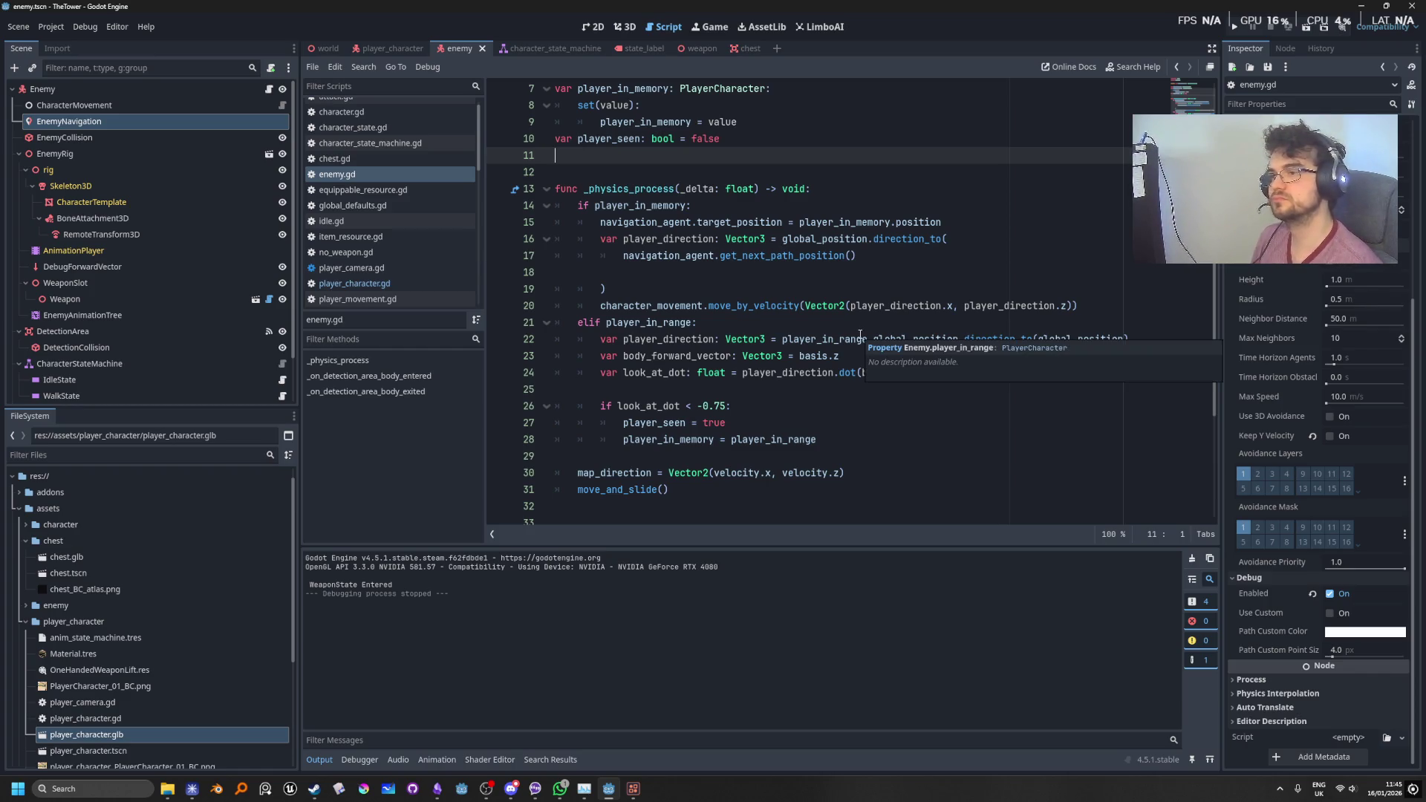
Step: Highlight the uses of body_forward_vector and player_in_range in enemy.gd
left_click(905, 443)
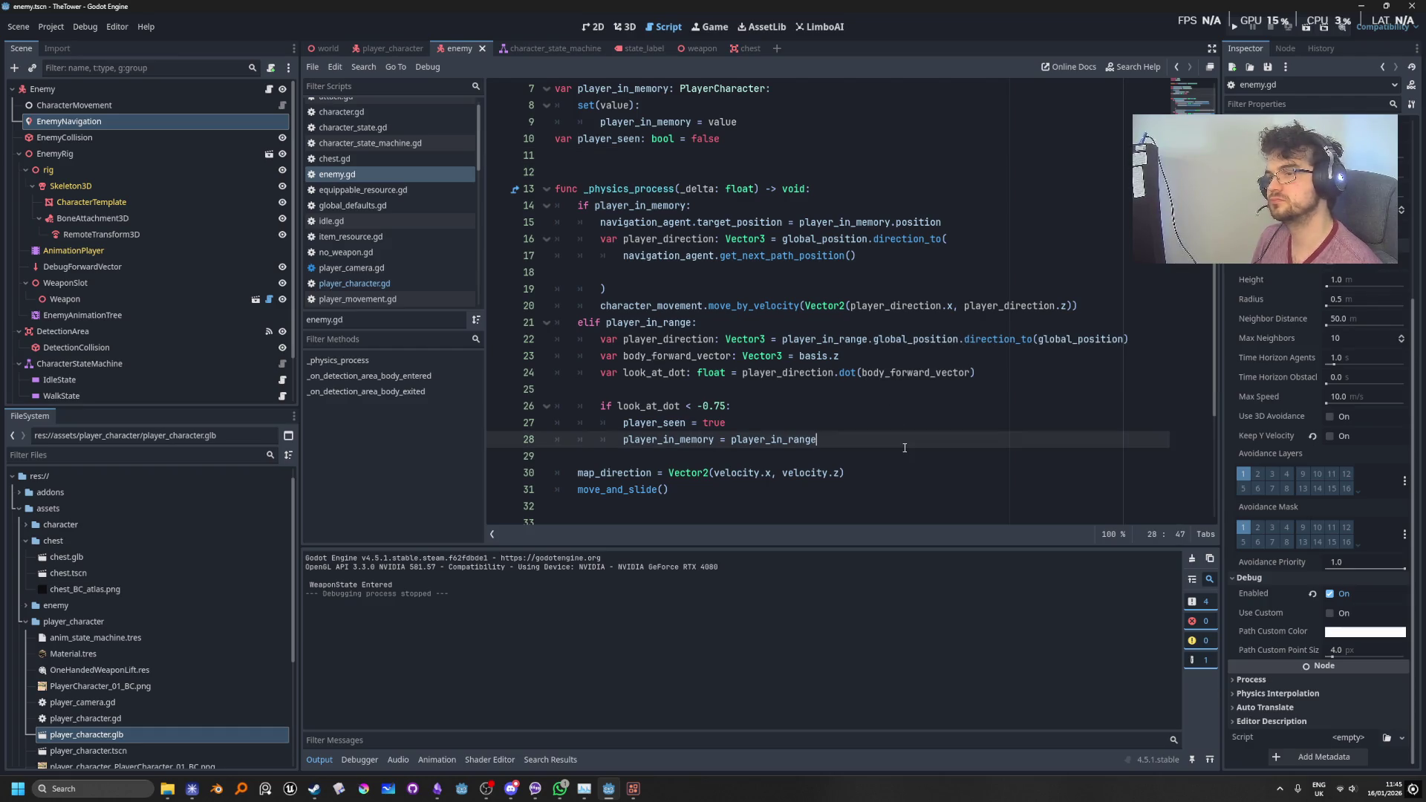
left_click(926, 371)
double_click(927, 370)
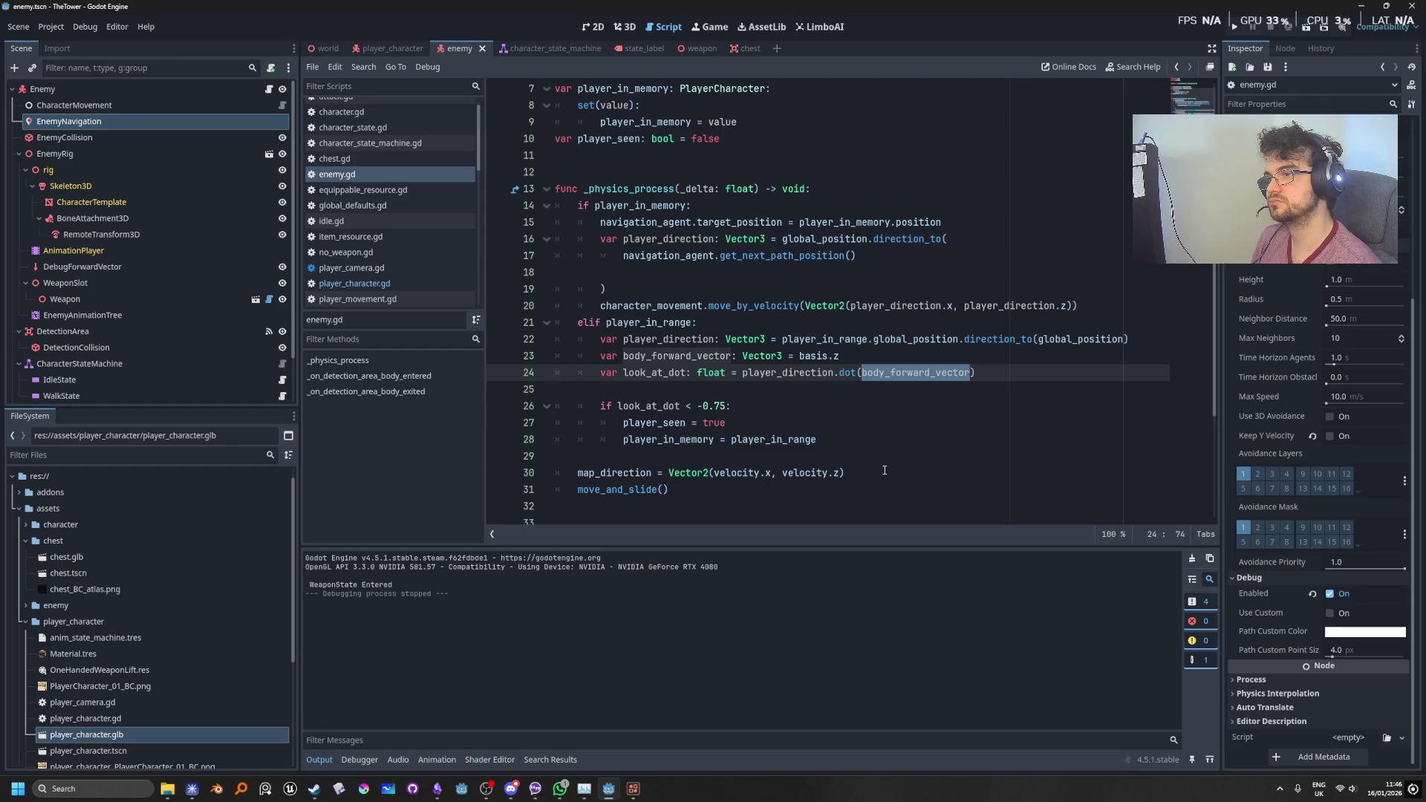
left_click(715, 324)
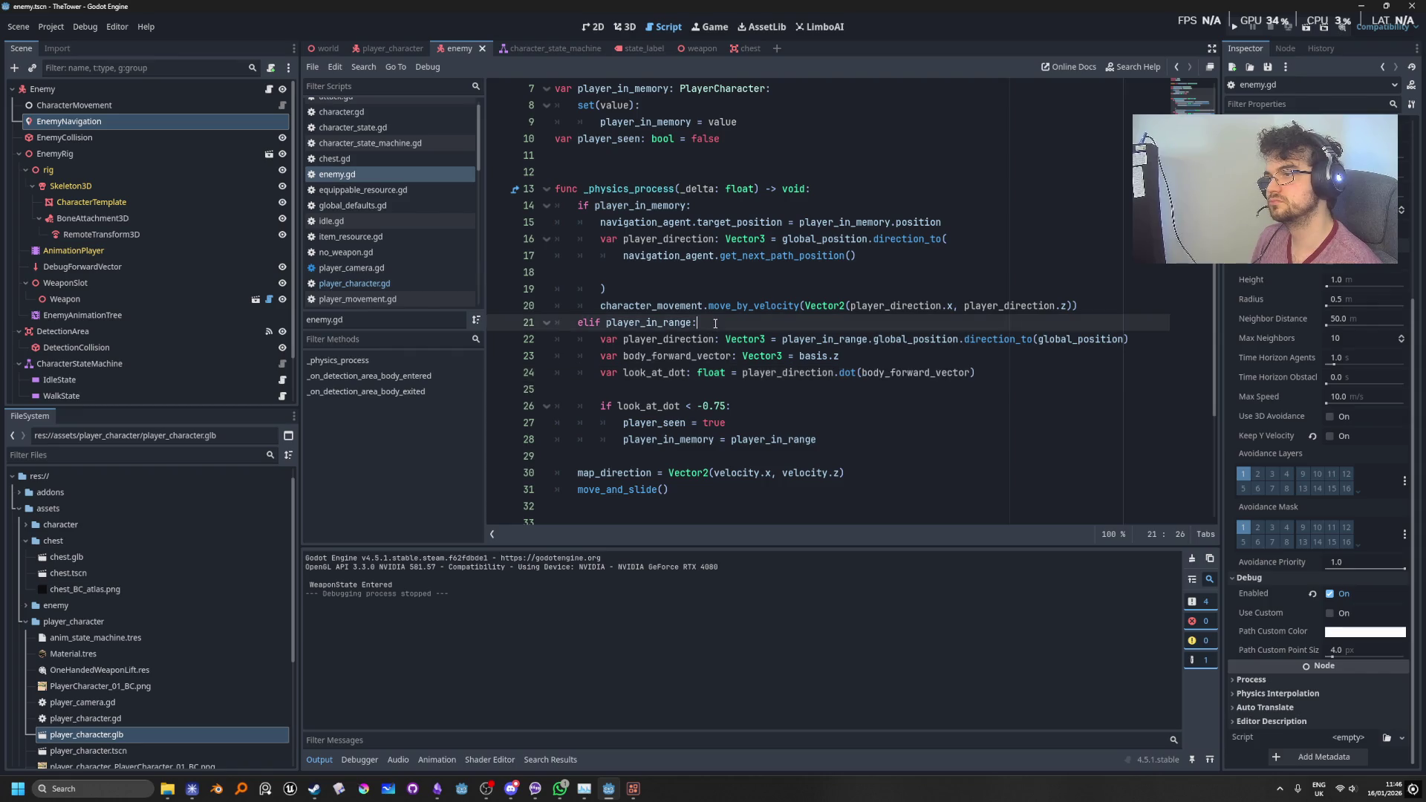
double_click(643, 324)
scroll(745, 414, "up", 2)
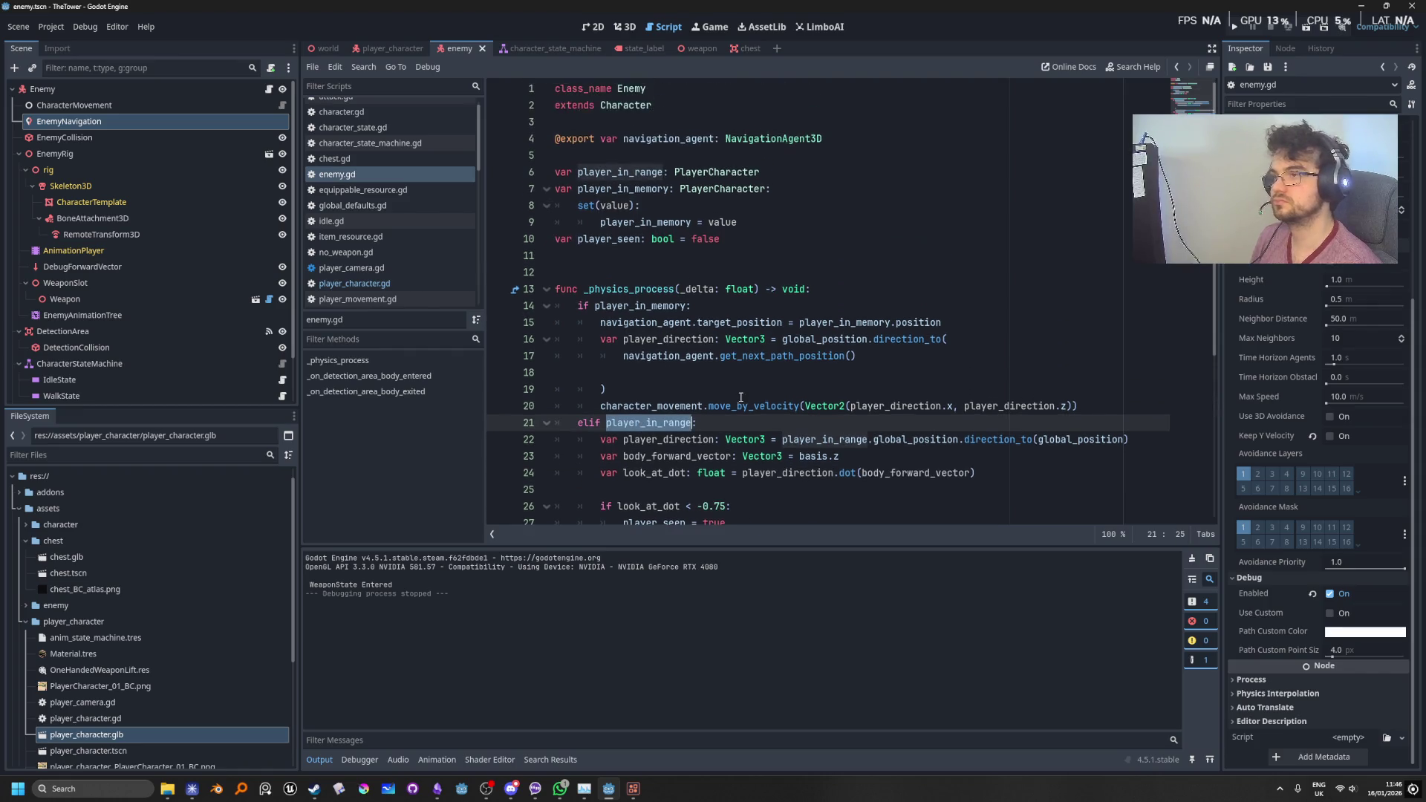
scroll(706, 335, "down", 1)
Step: Highlight player_in_memory and the move_by_velocity call on line 20
left_click(651, 257)
double_click(651, 260)
scroll(935, 444, "down", 4)
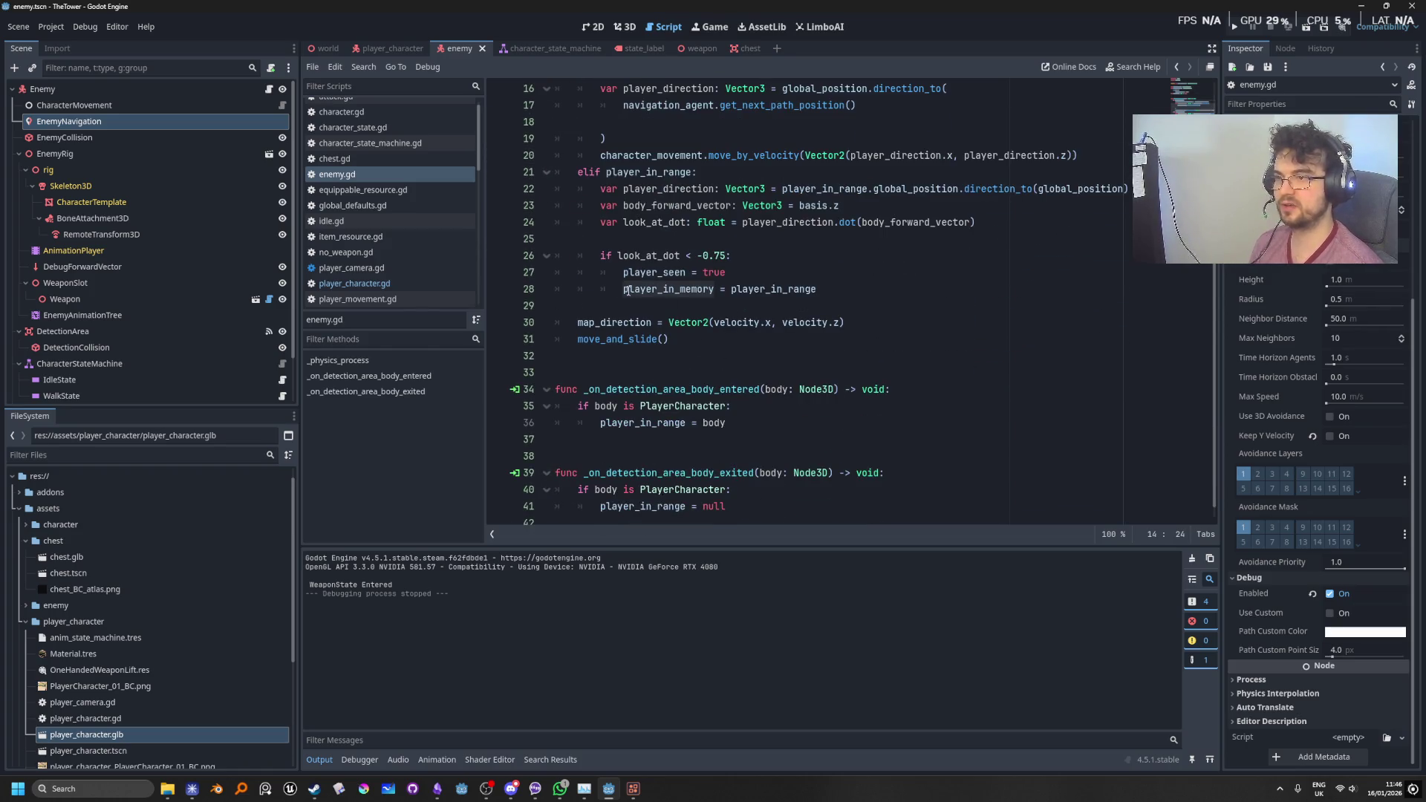
scroll(628, 290, "up", 3)
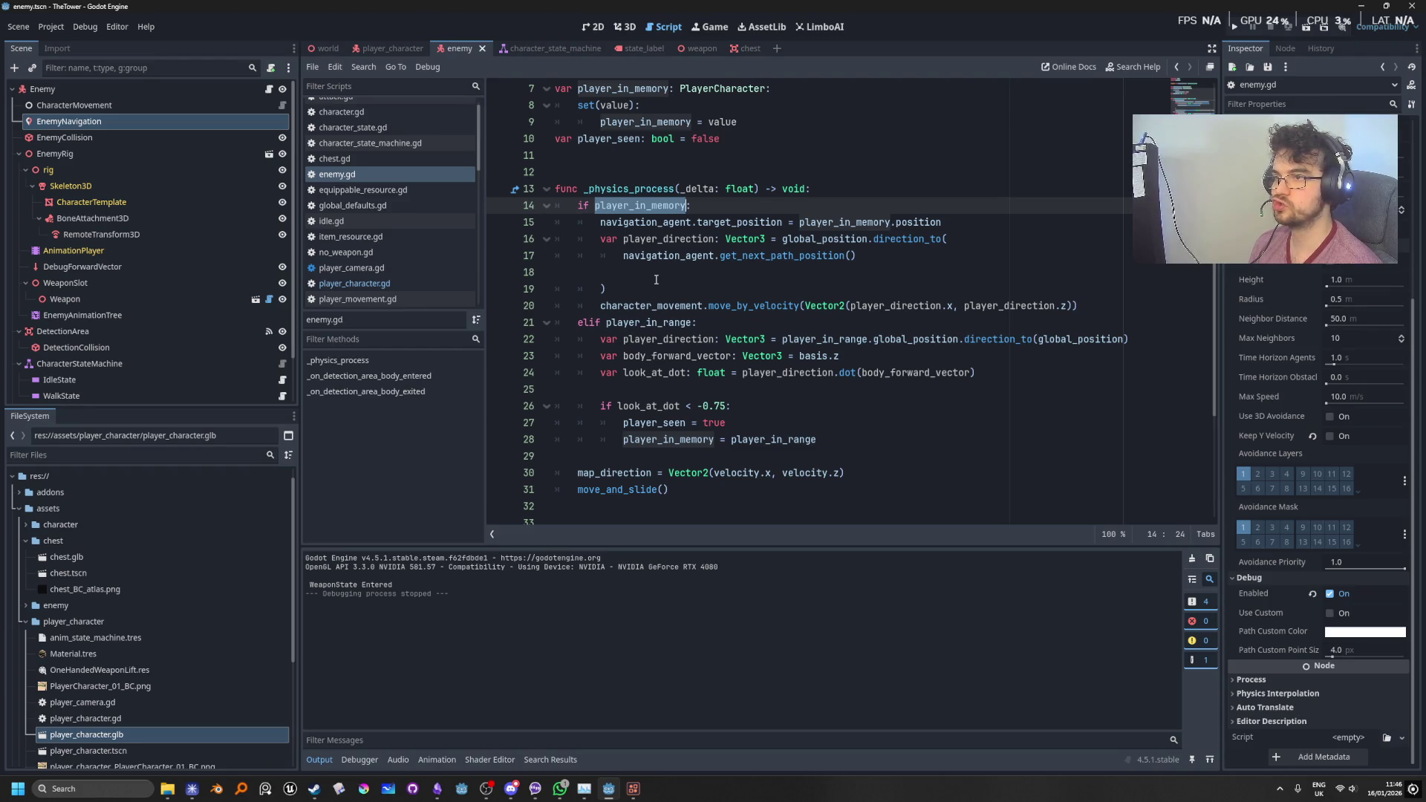
left_click(798, 301)
double_click(799, 301)
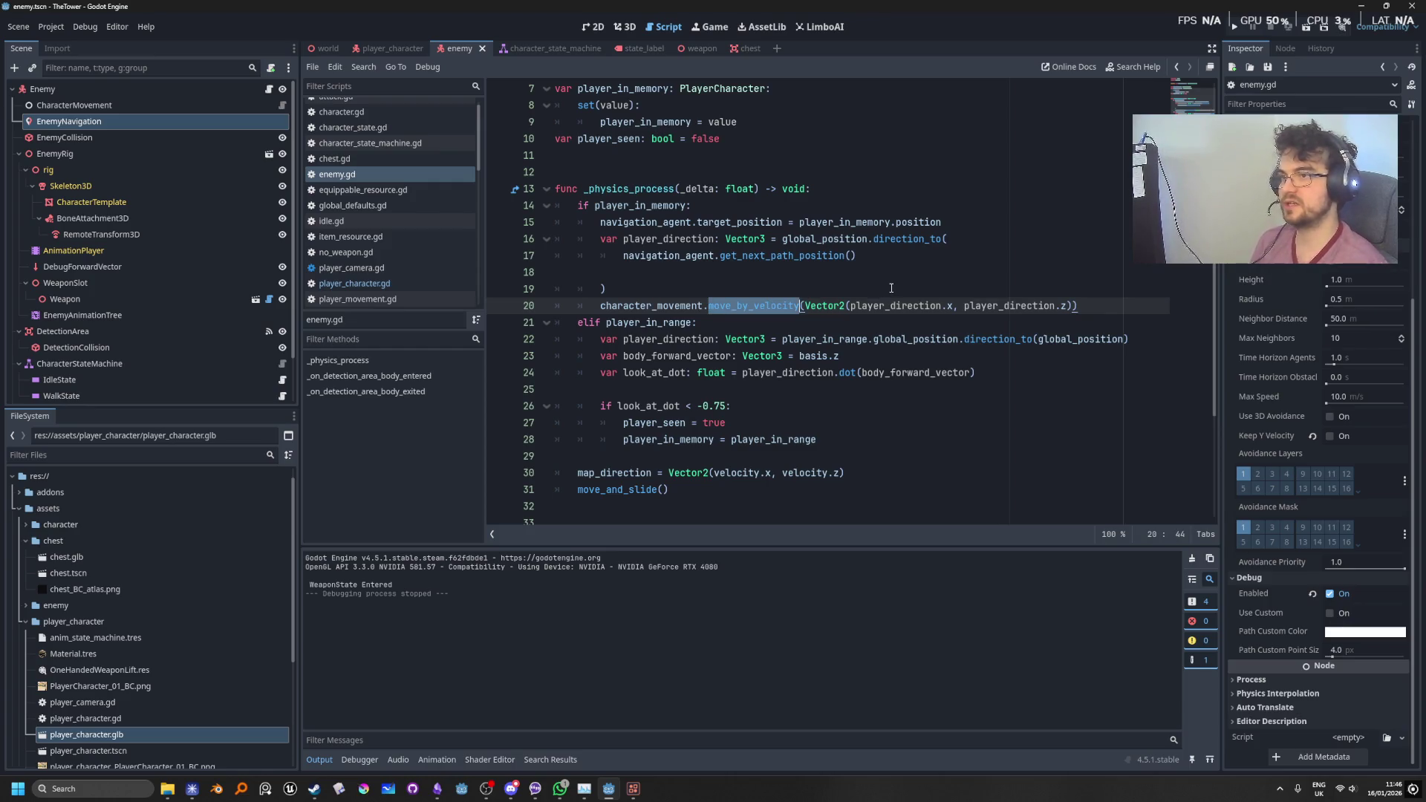
Step: Run the game twice, walking the player toward the enemy to test the chase, then stop
left_click(1229, 27)
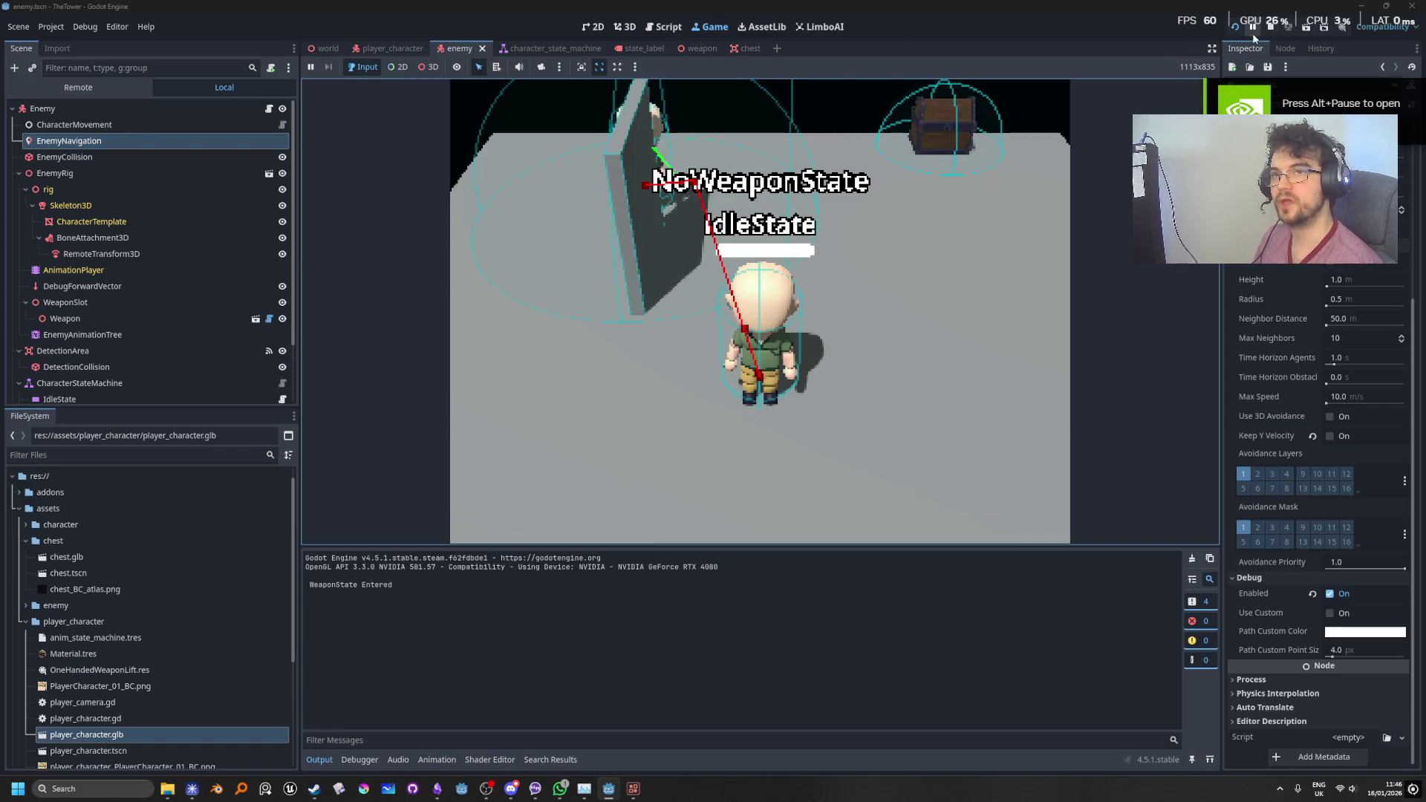
left_click(1277, 26)
left_click(1062, 272)
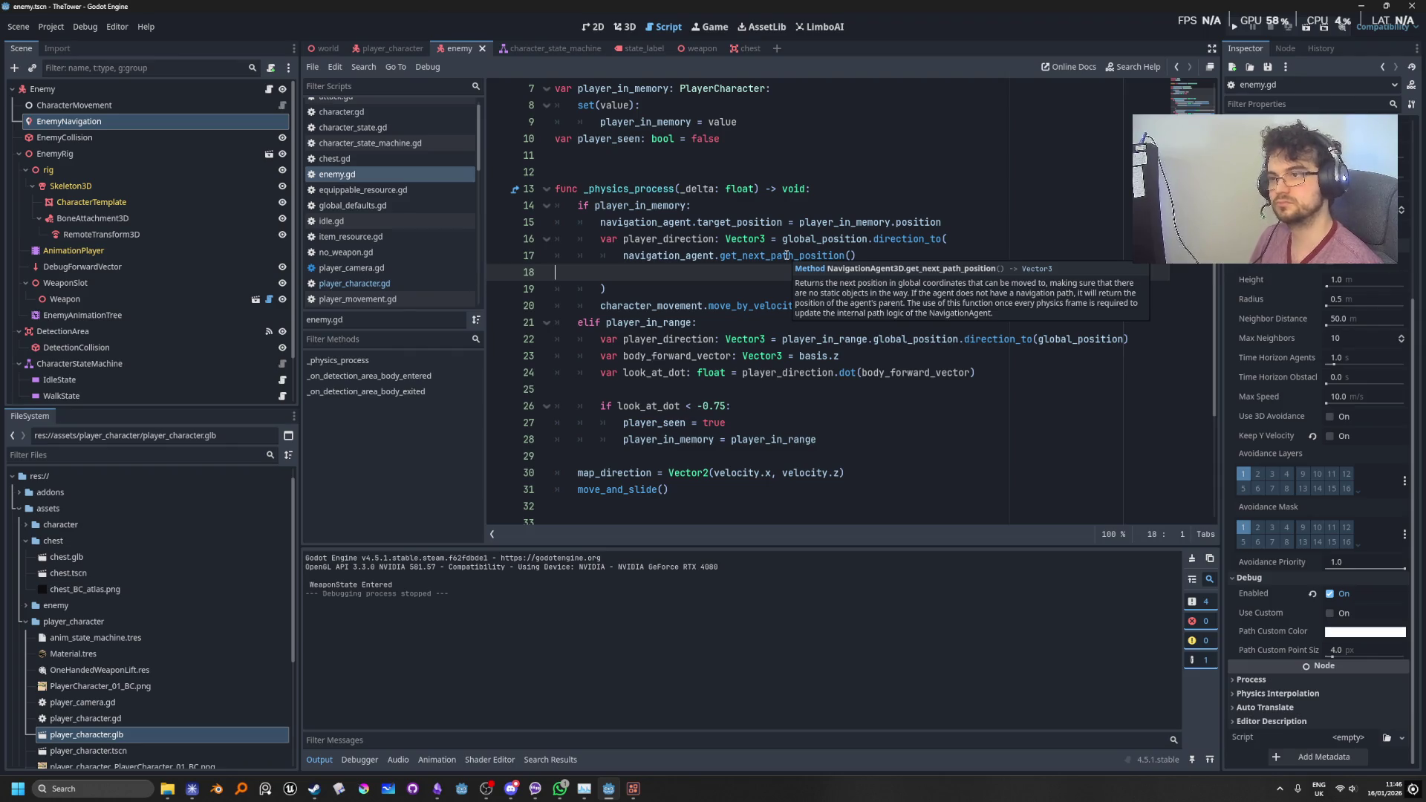
mouse_move(816, 259)
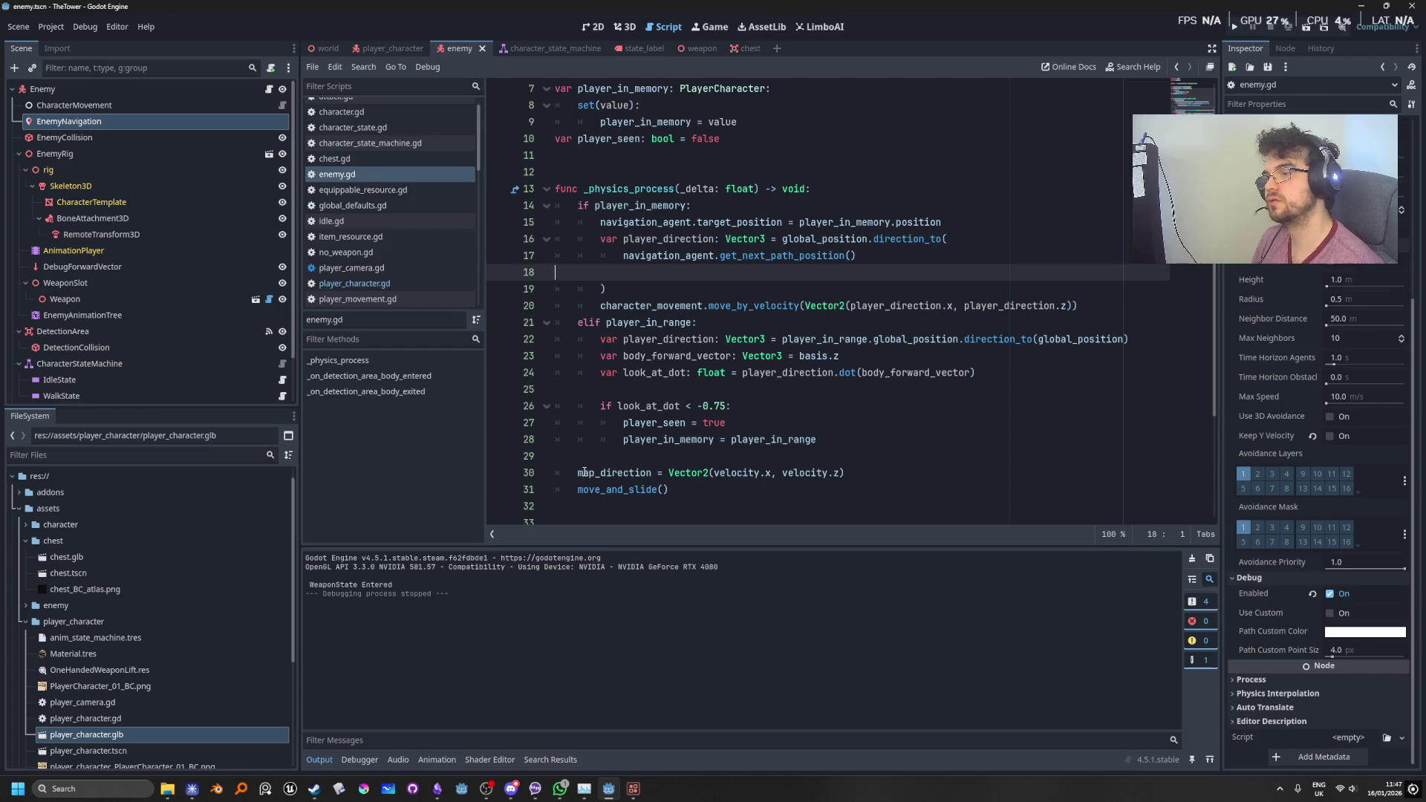
mouse_move(584, 472)
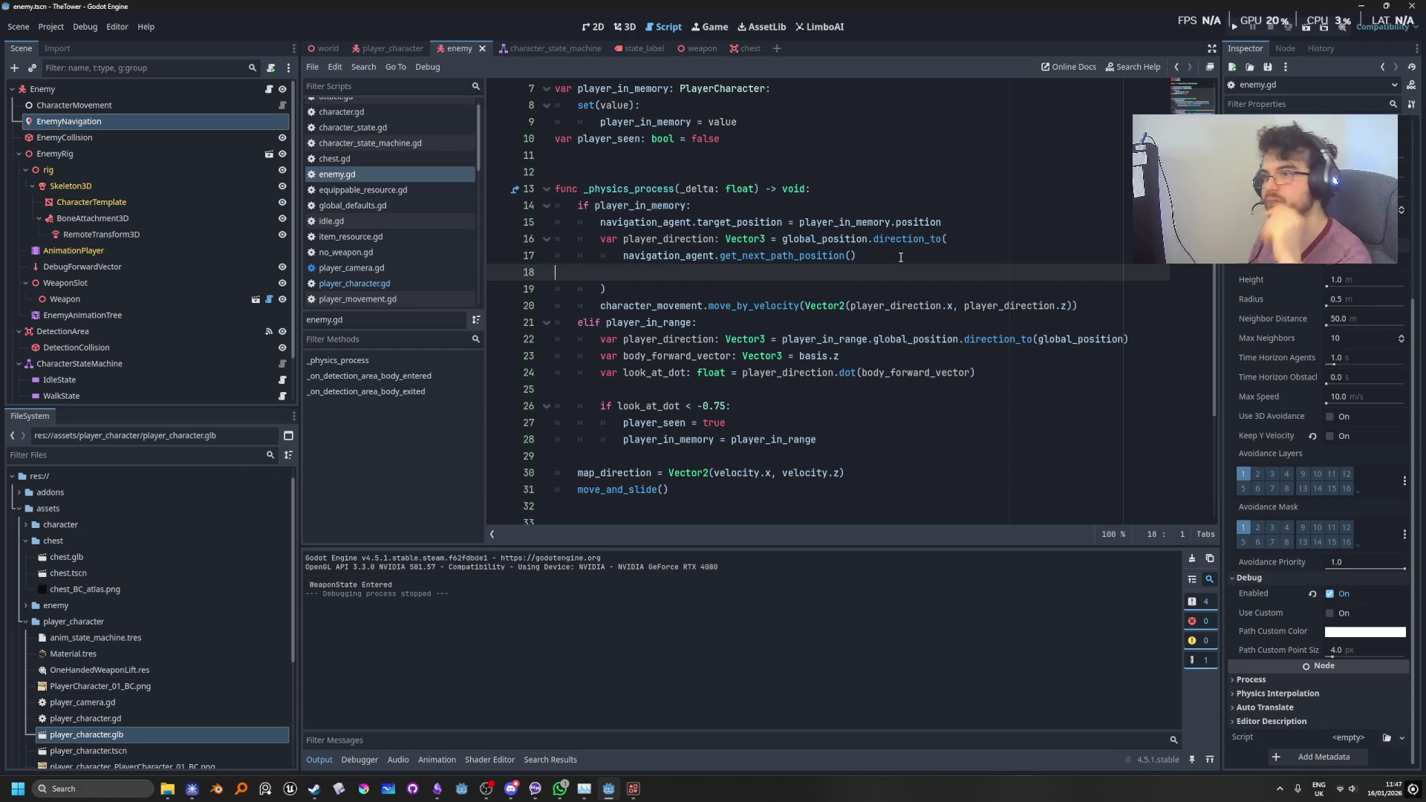
mouse_move(753, 224)
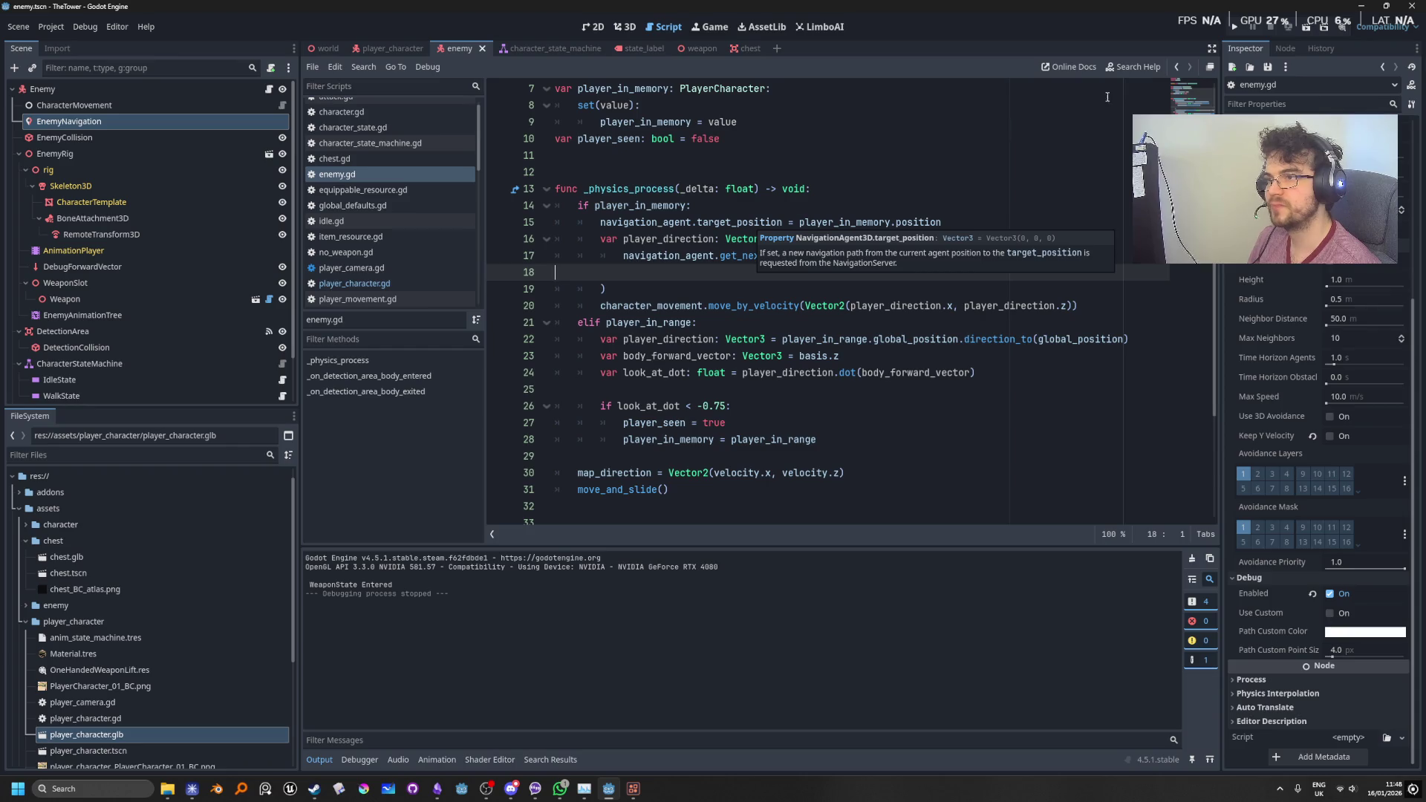
key("F5")
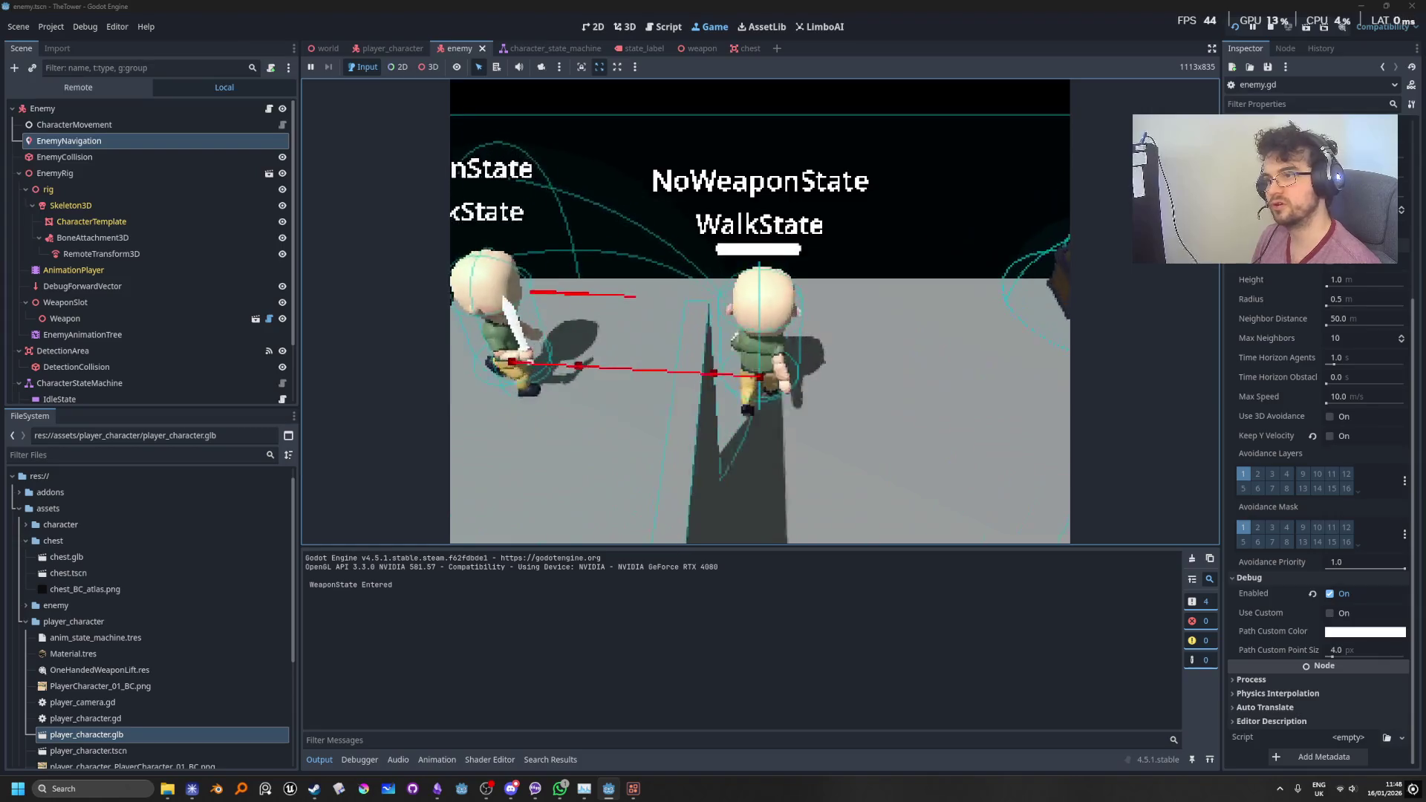
key("w")
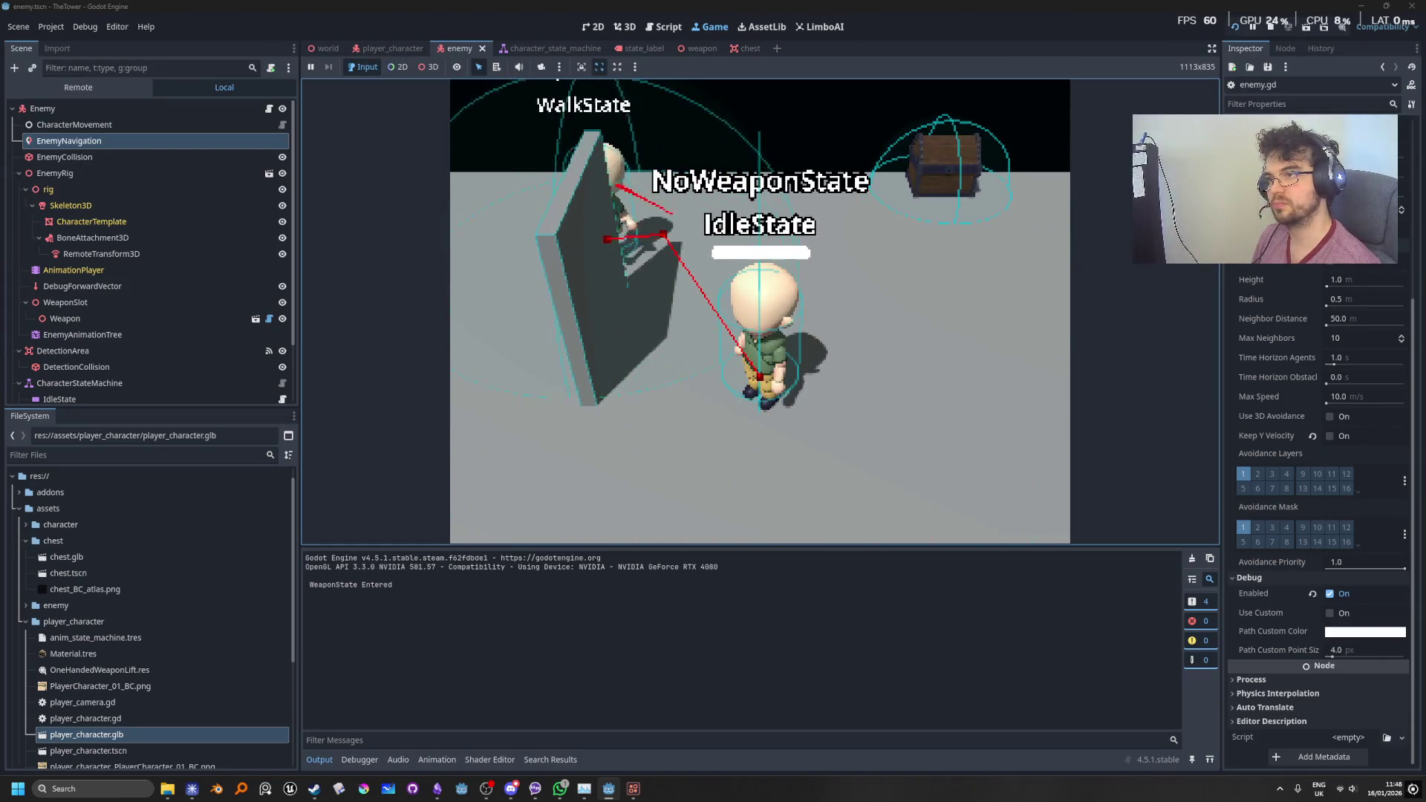
key("w")
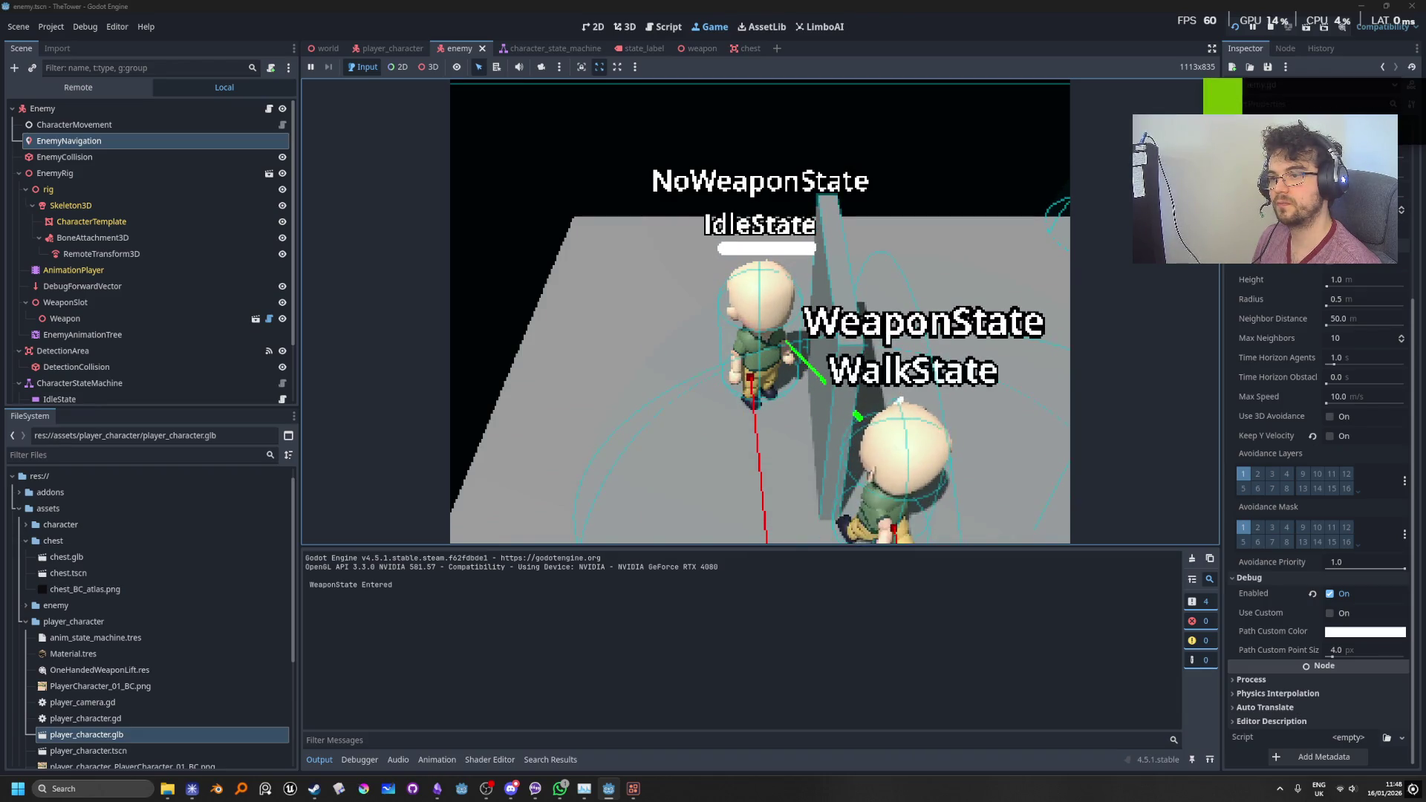
left_click(1272, 31)
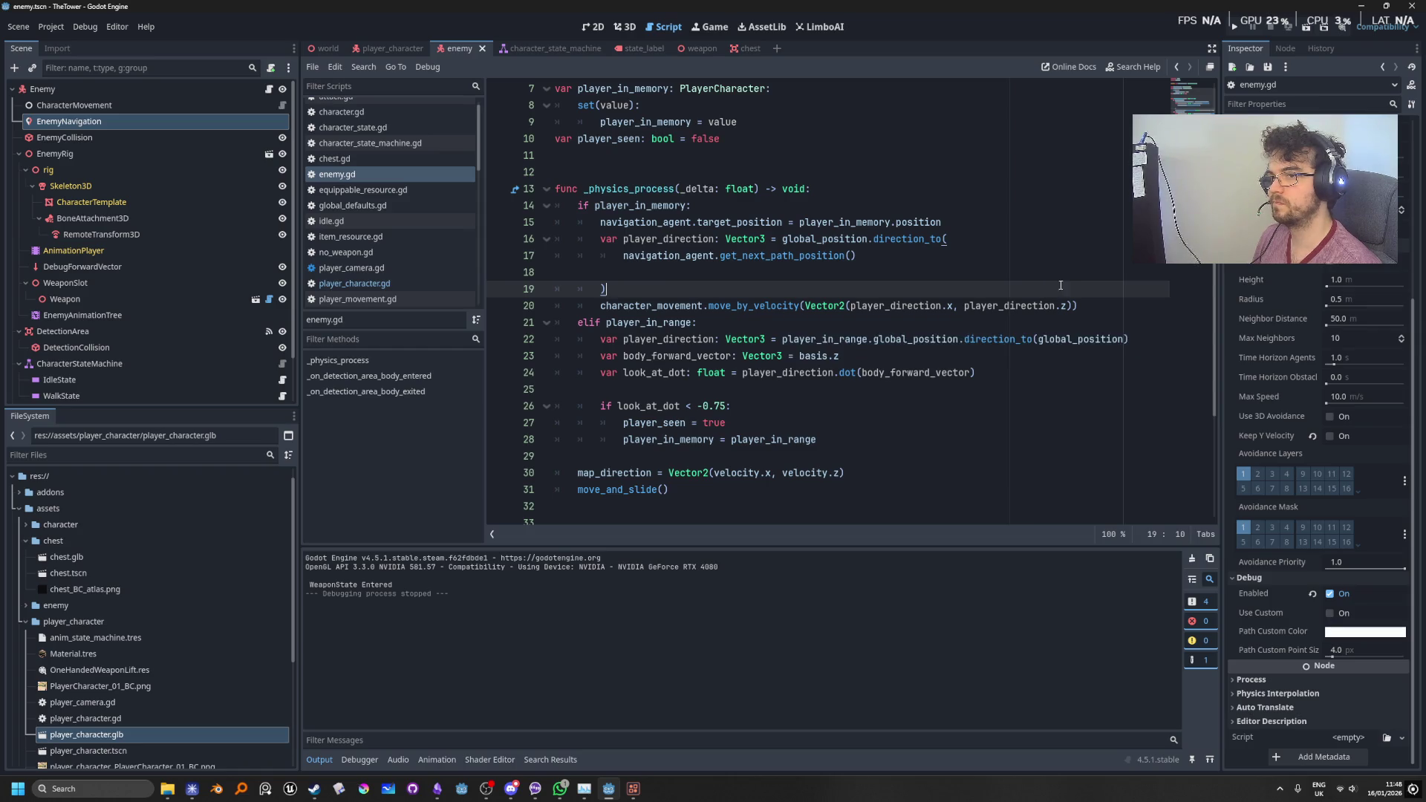
Step: Paste player_direction's Vector2 into map_direction on line 30, hit a parser error, and undo it
left_click_drag(1073, 307, 808, 307)
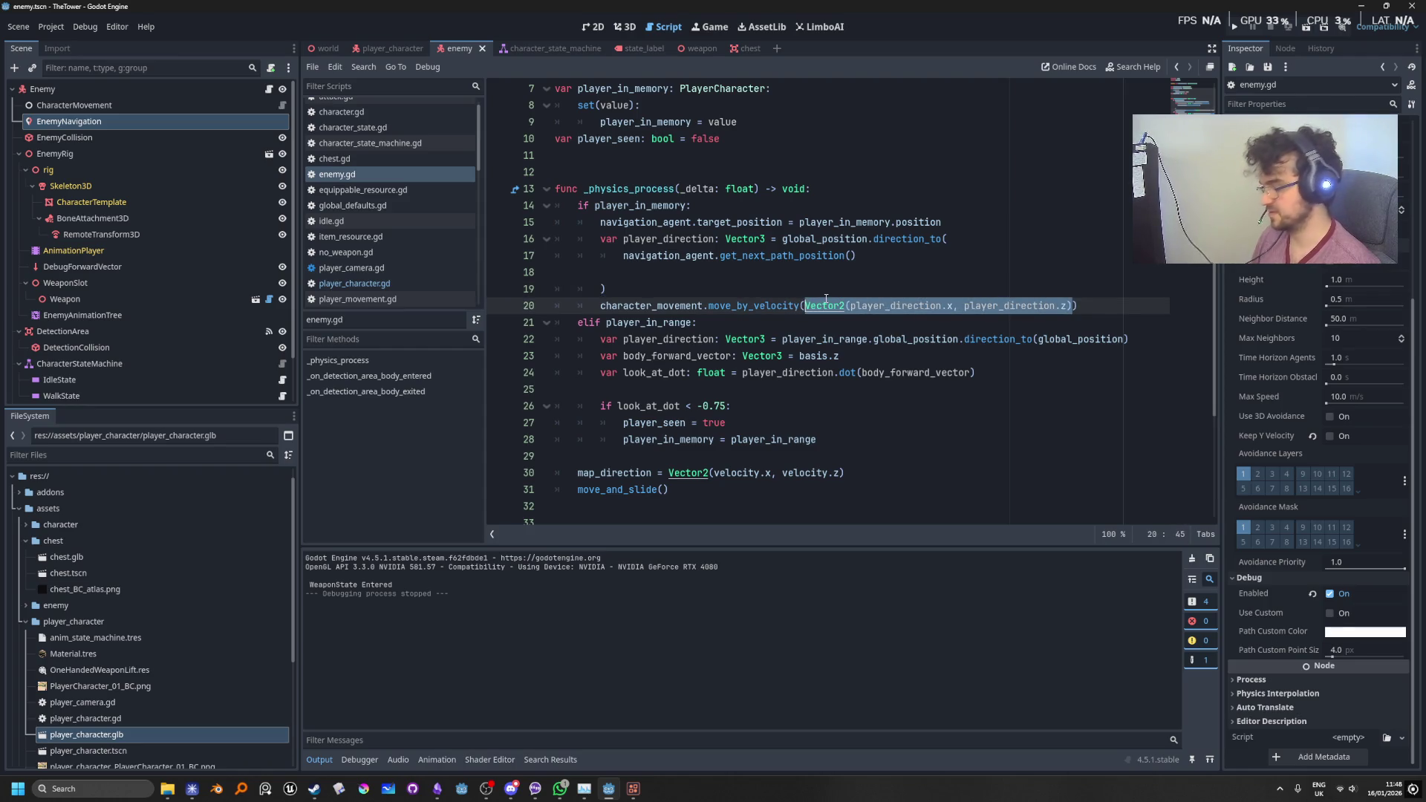
left_click_drag(847, 474, 668, 474)
type("Vector2(player_direction.x, player_direction.z)")
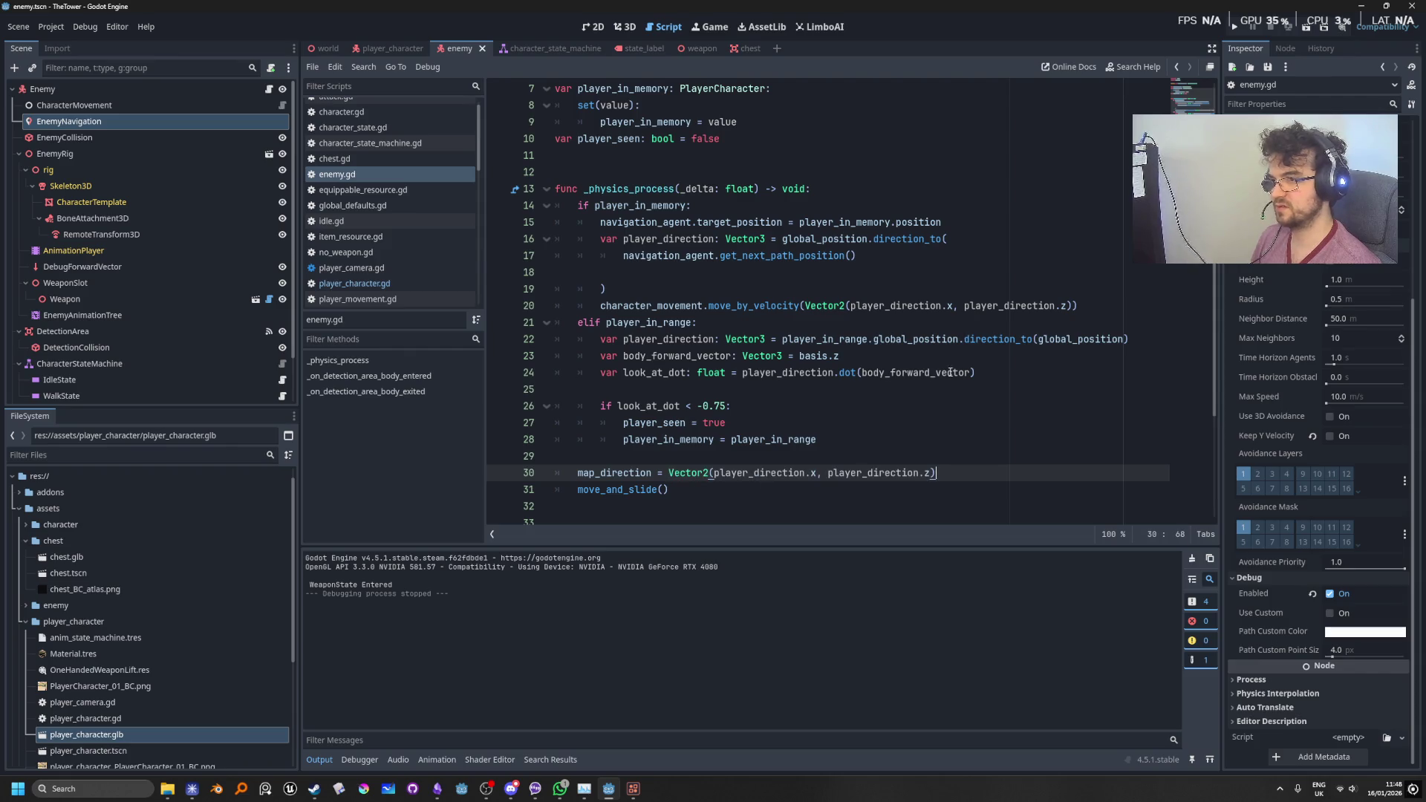
left_click(1237, 30)
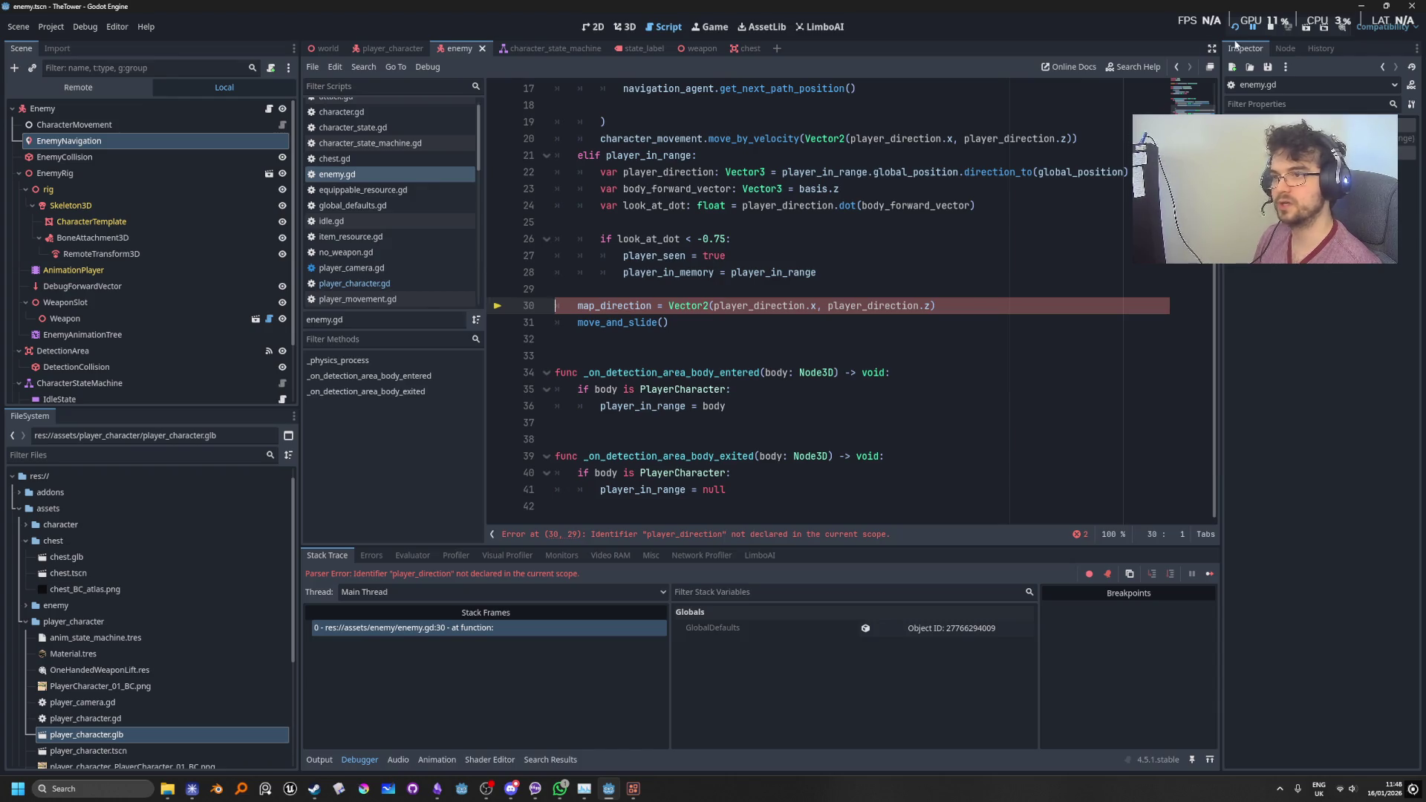
left_click(1261, 33)
left_click(941, 241)
key("ctrl+z")
scroll(964, 364, "up", 2)
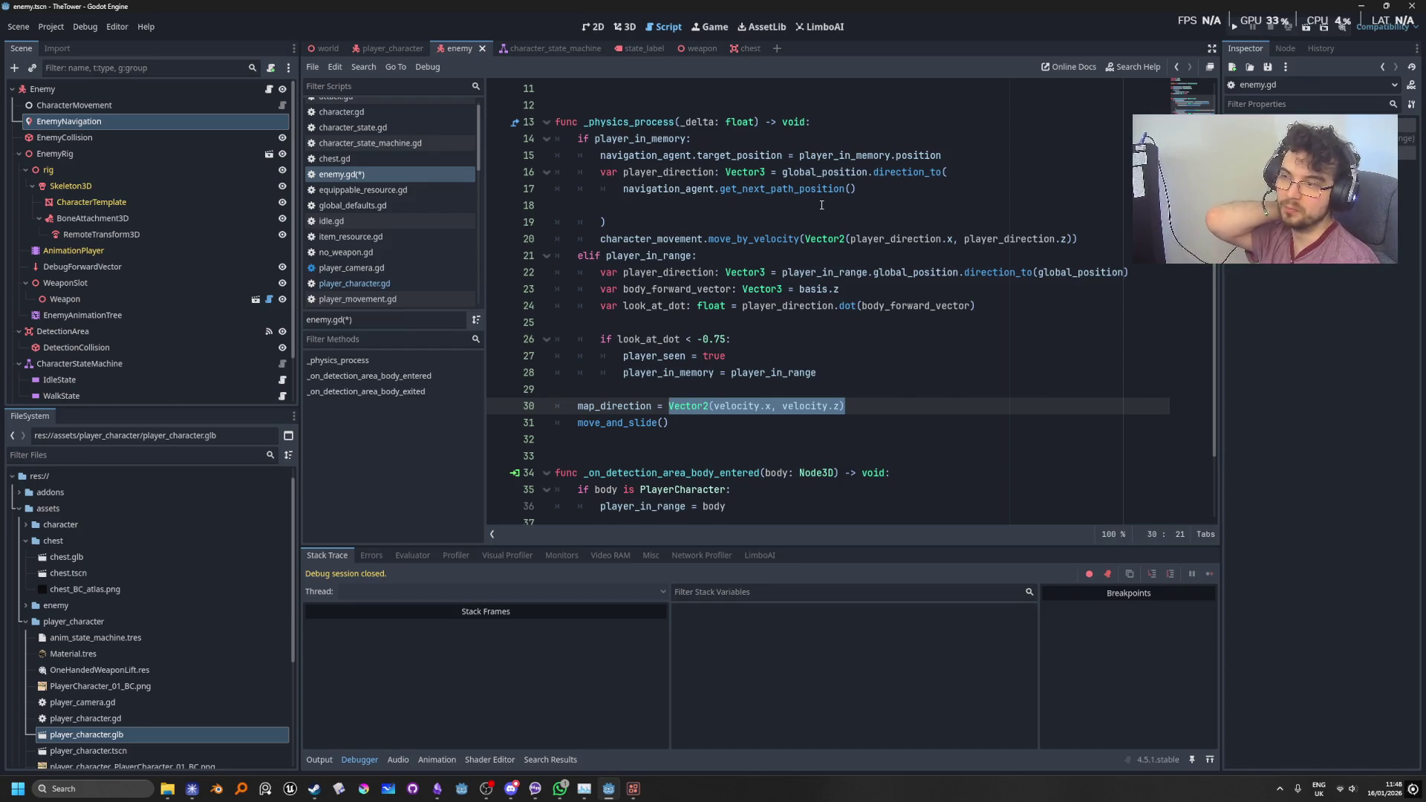
Step: Add prints("player_direction:", player_direction) on a new line after the move_by_velocity call
left_click(905, 374)
key("Down")
key("Down")
key("Home")
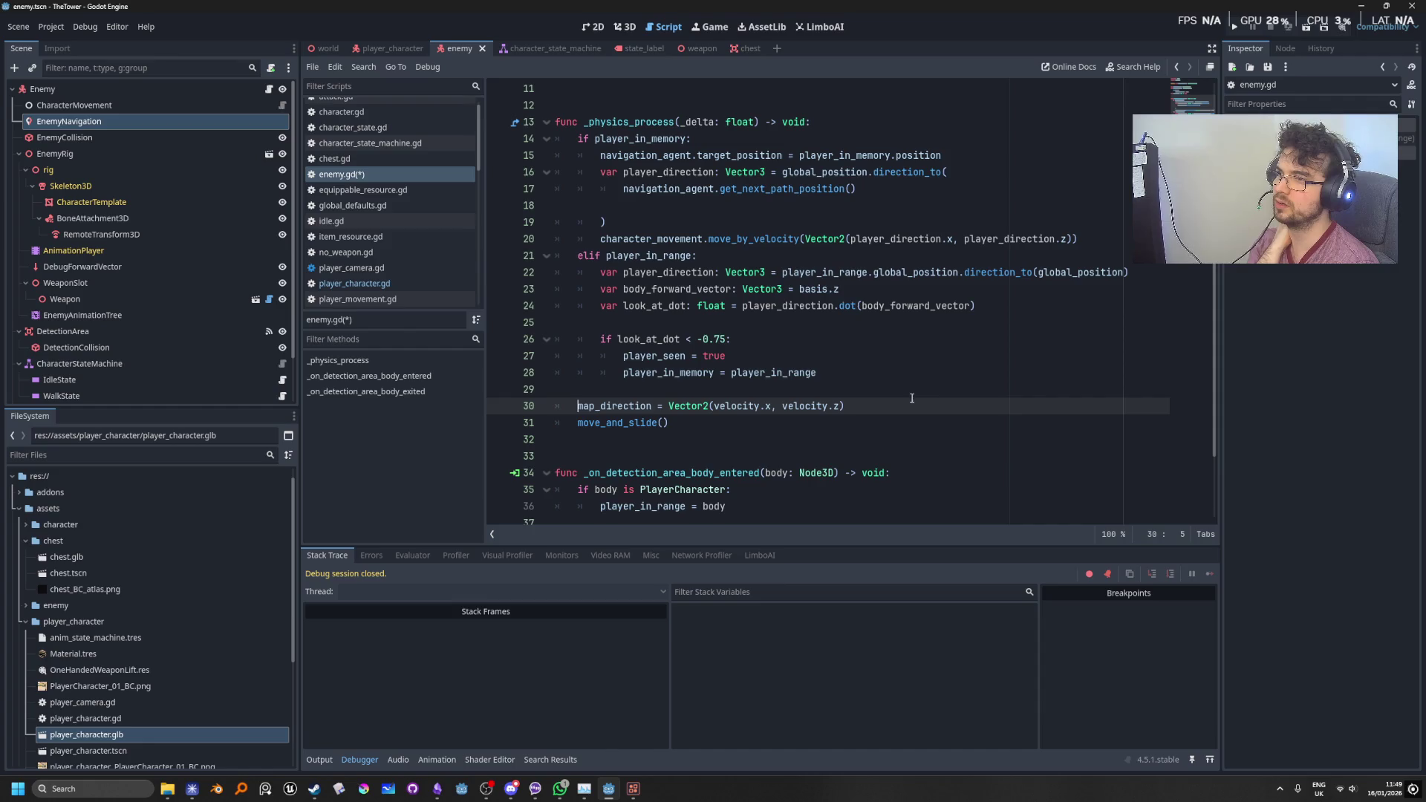
left_click(1087, 240)
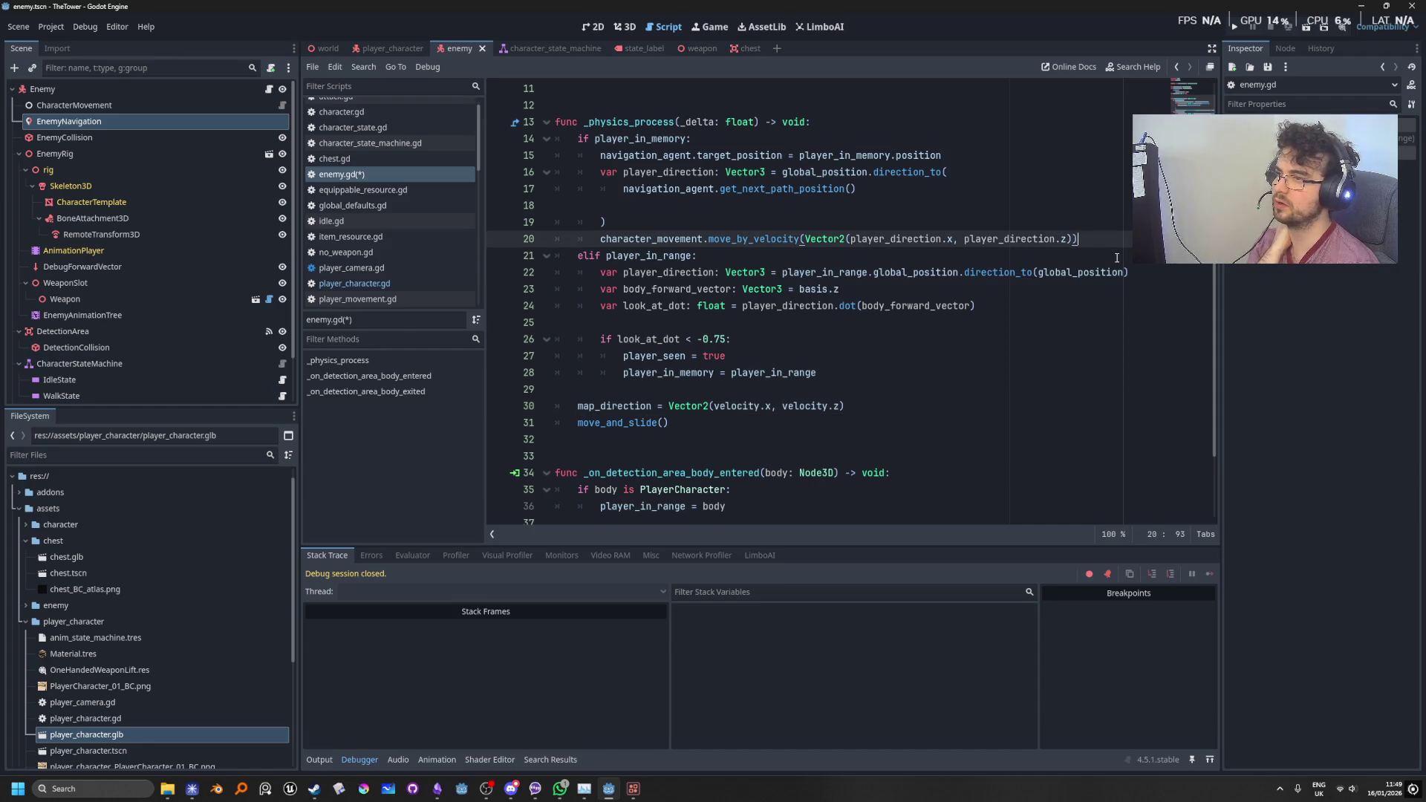
key("Return")
type("print")
key("Return")
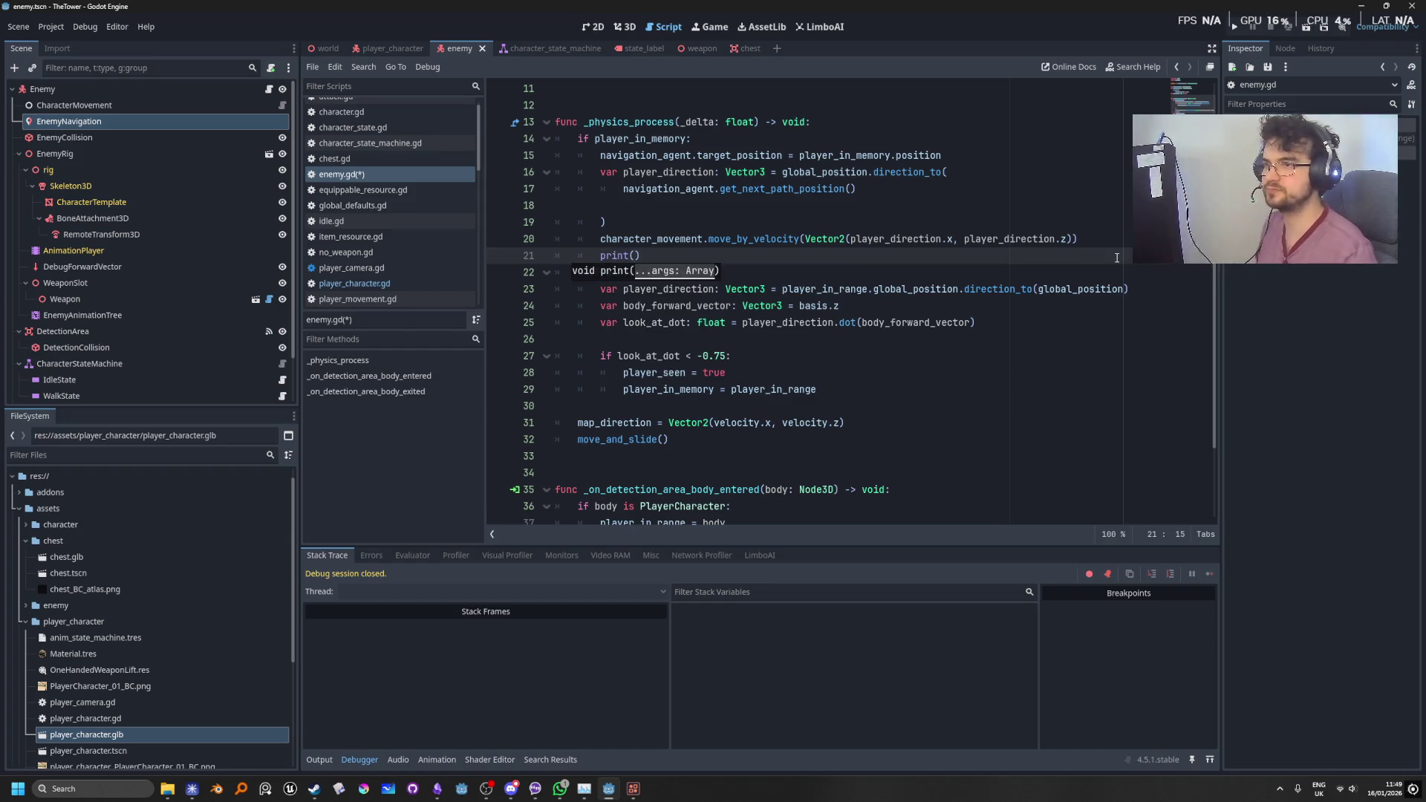
key("Left")
type("s")
key("Right")
type("\"")
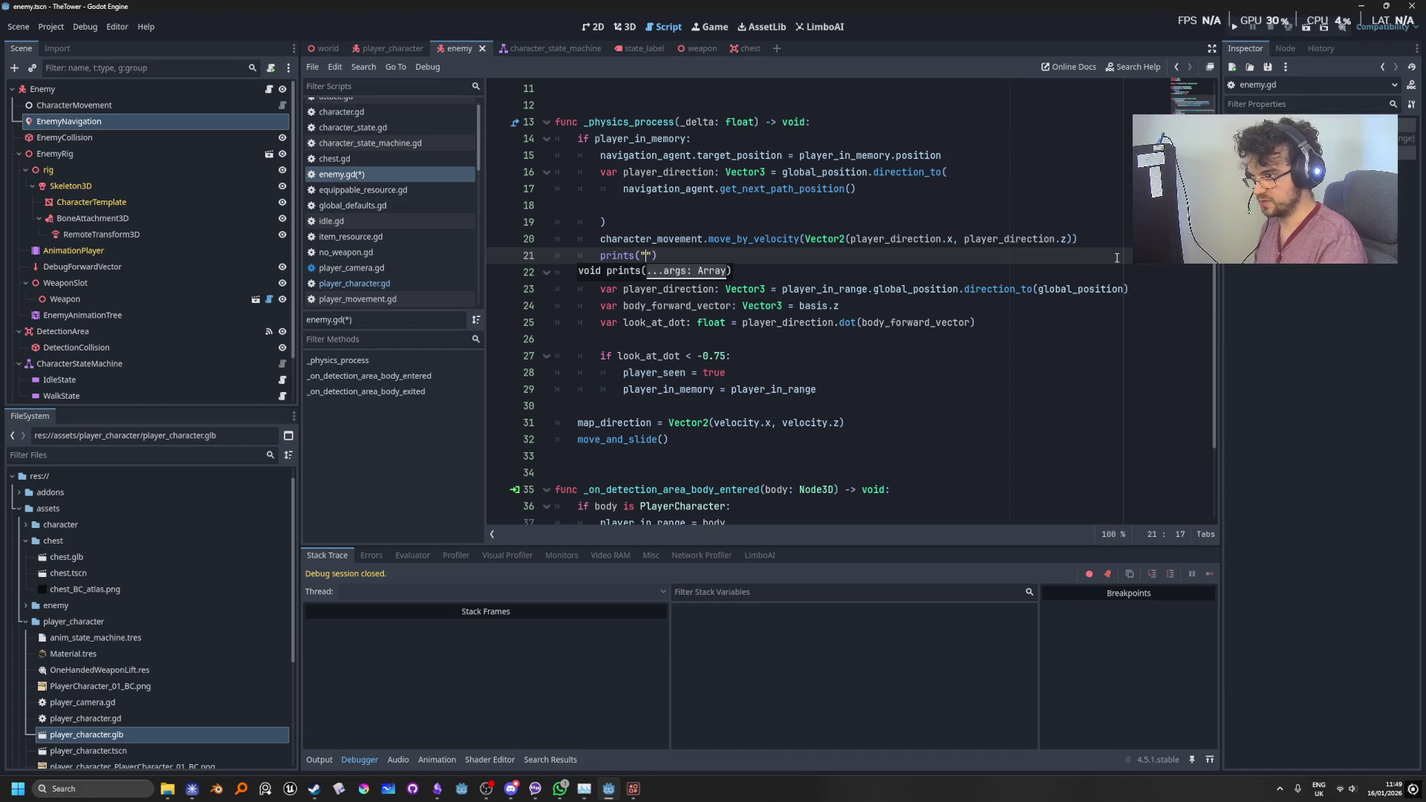
type("player")
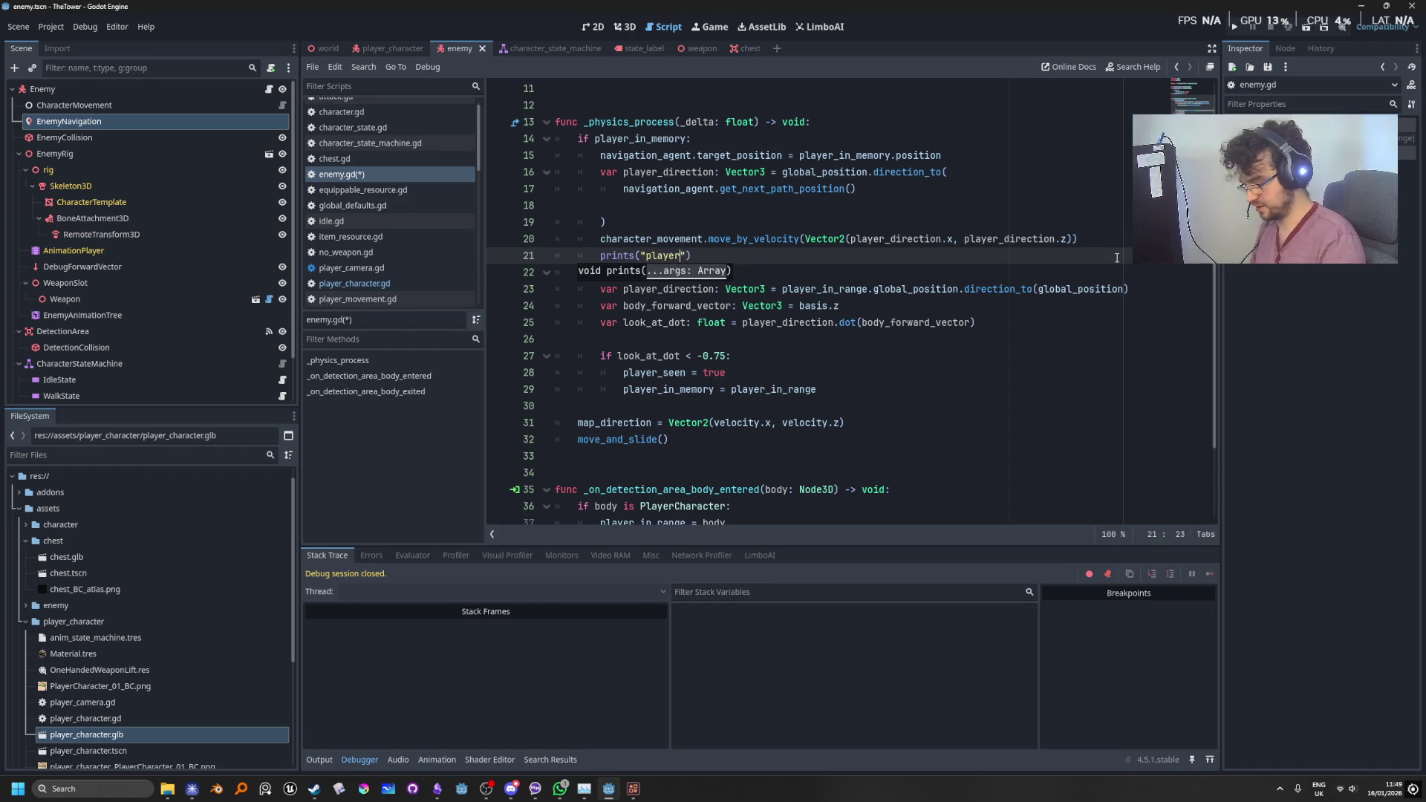
type("_dir")
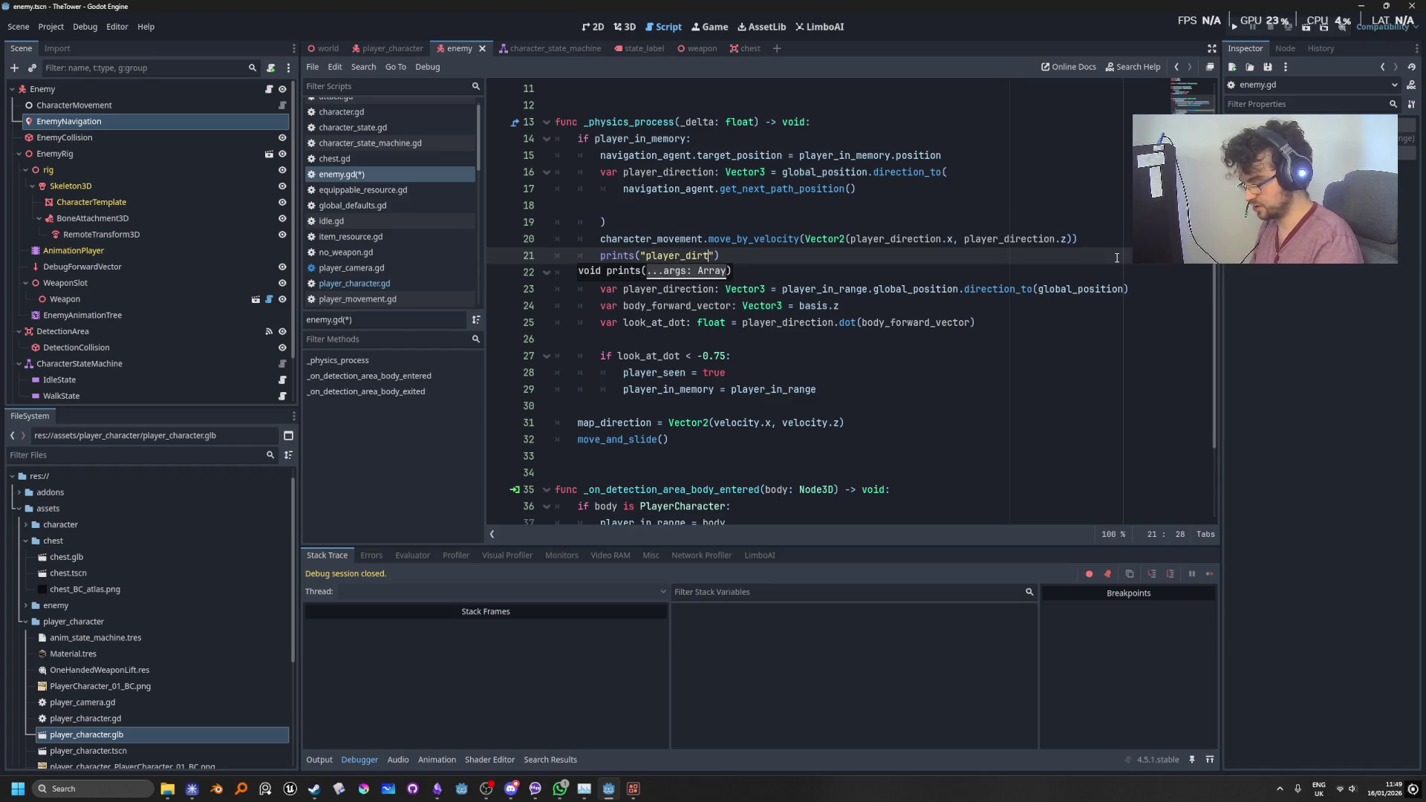
type("ection:\"")
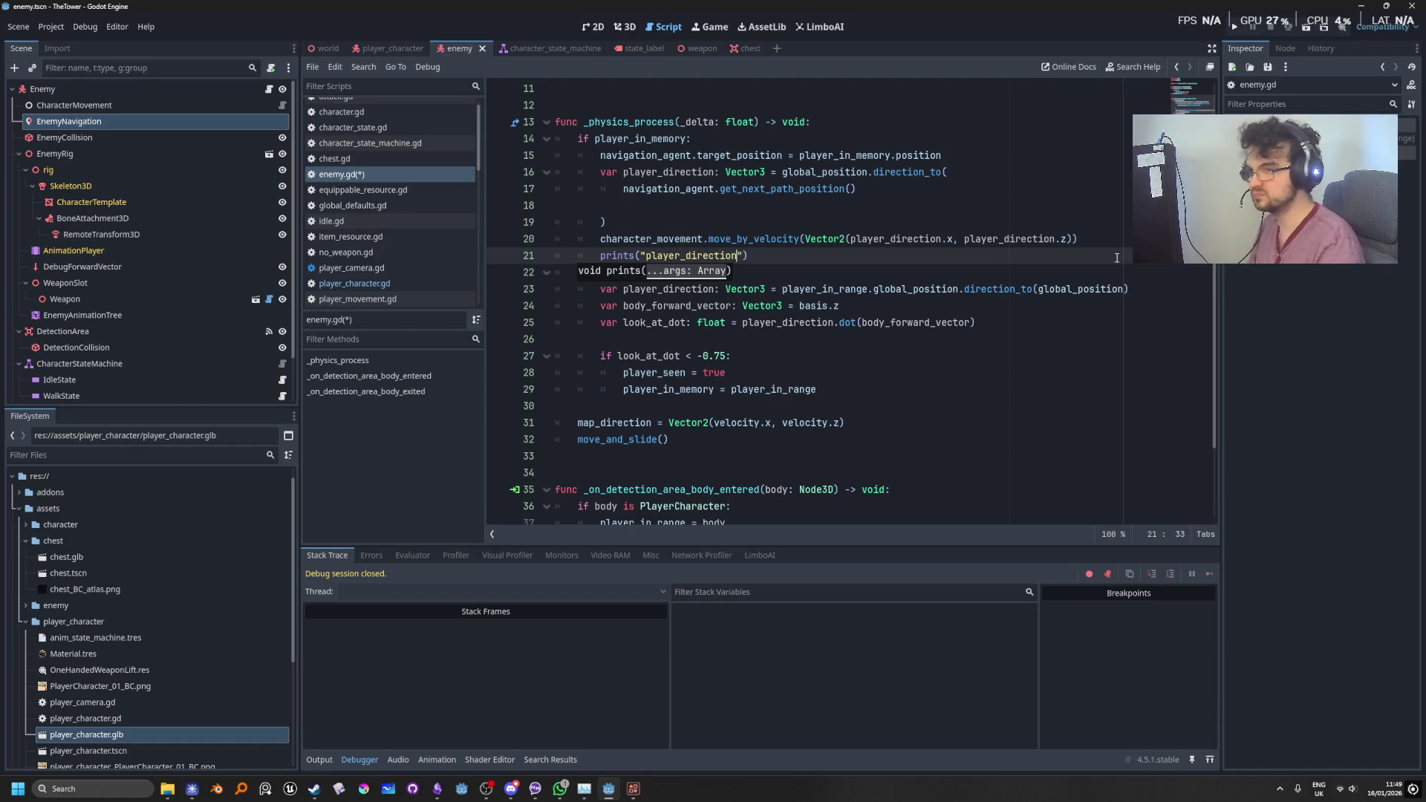
type(", ")
type("play")
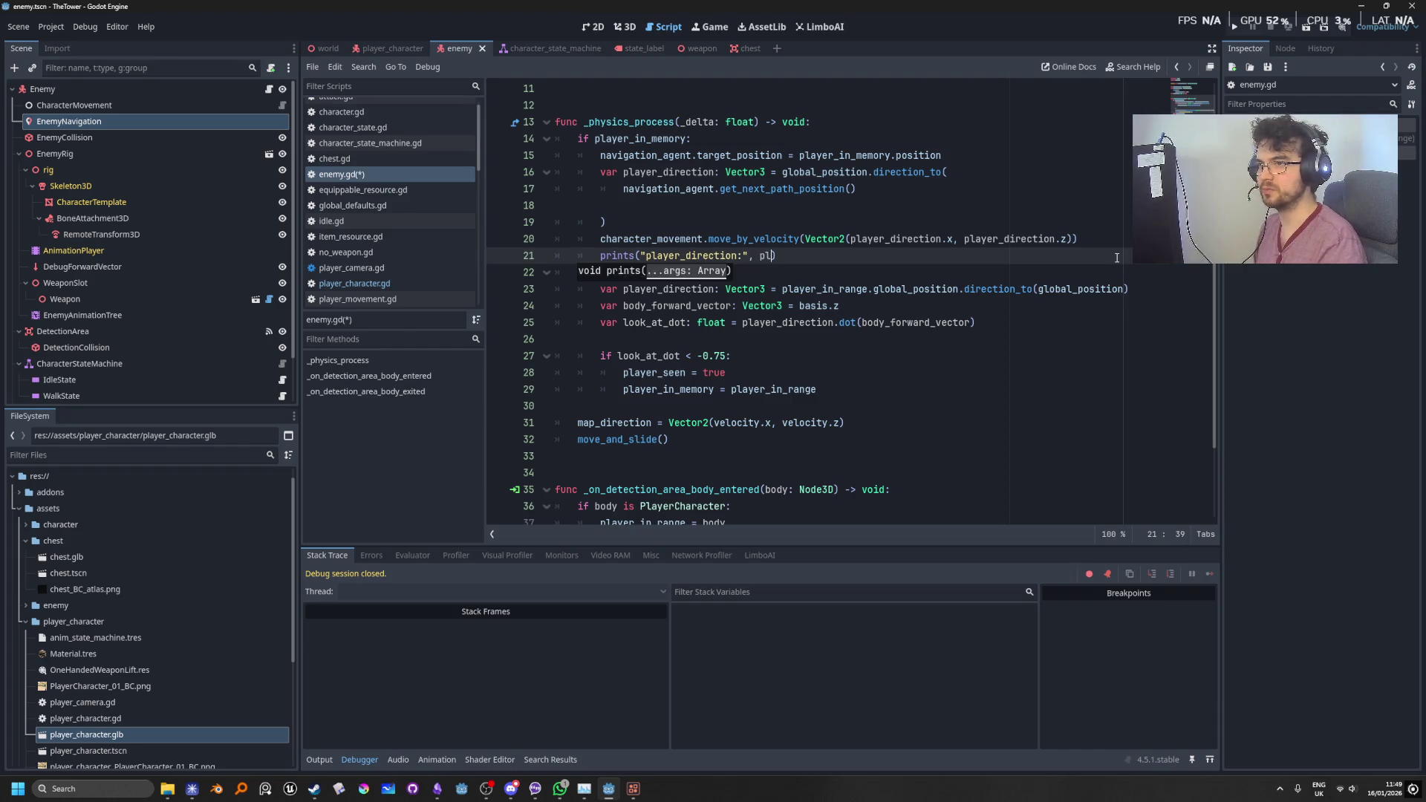
key("Return")
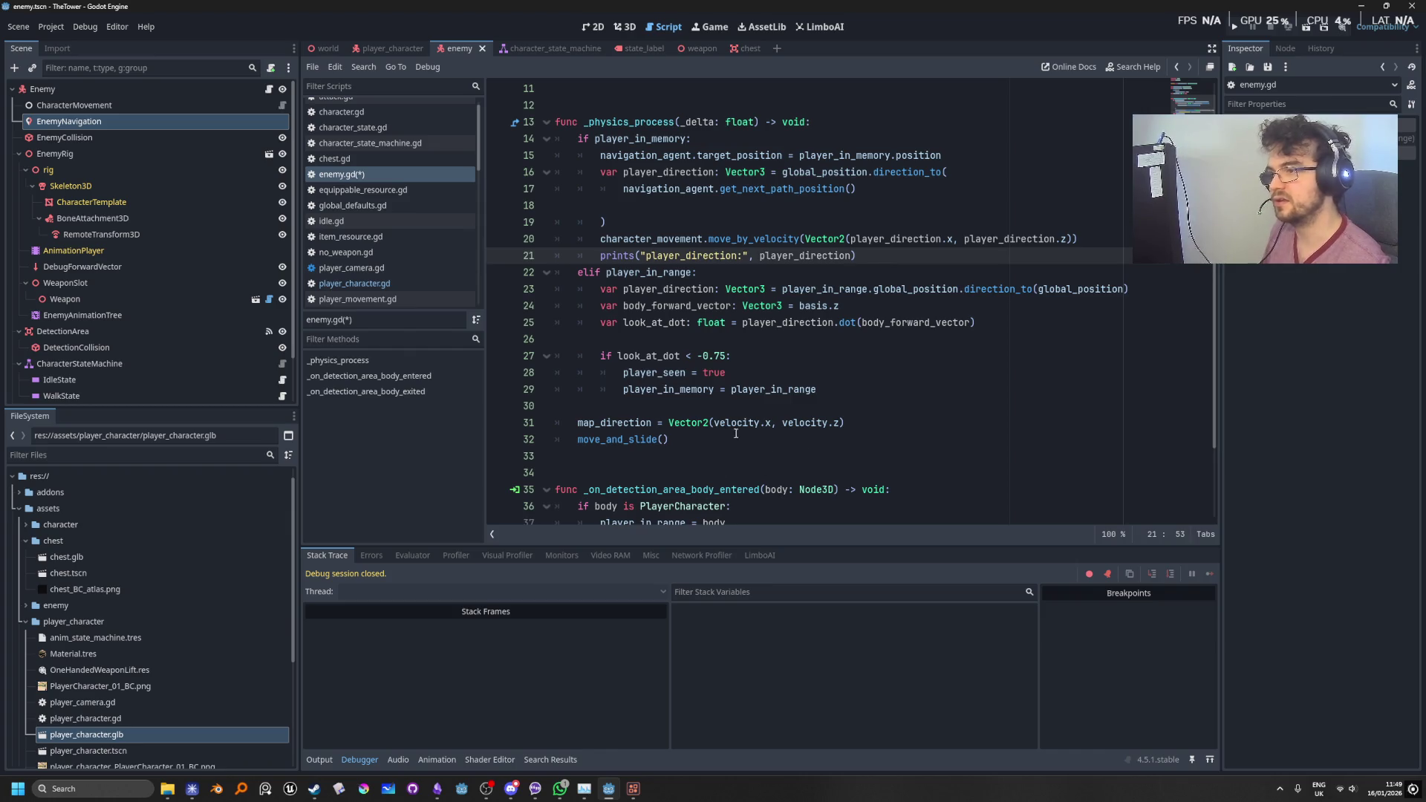
Step: Add prints("map_direction:", map_direction) below the elif branch and run the game
left_click(885, 422)
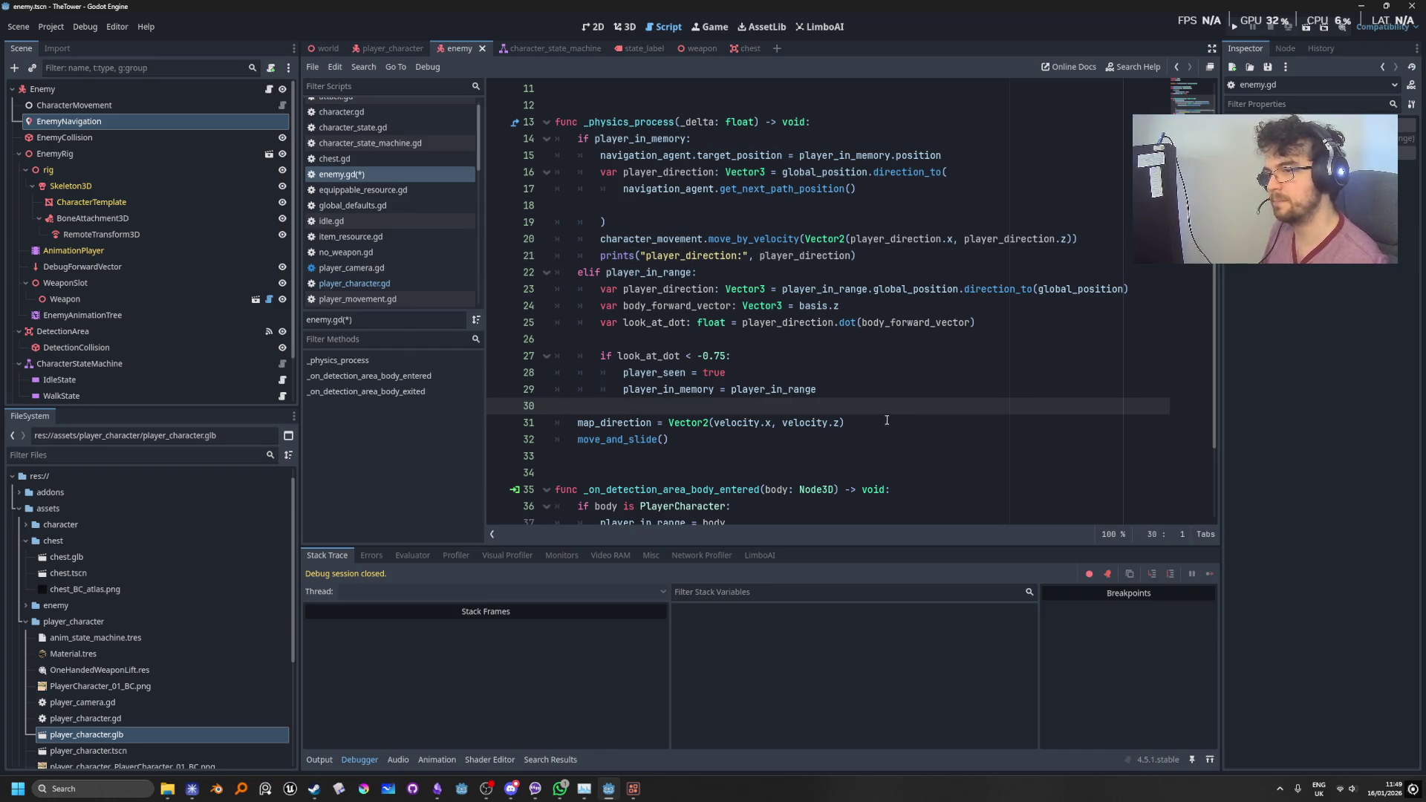
key("Return")
type("prints")
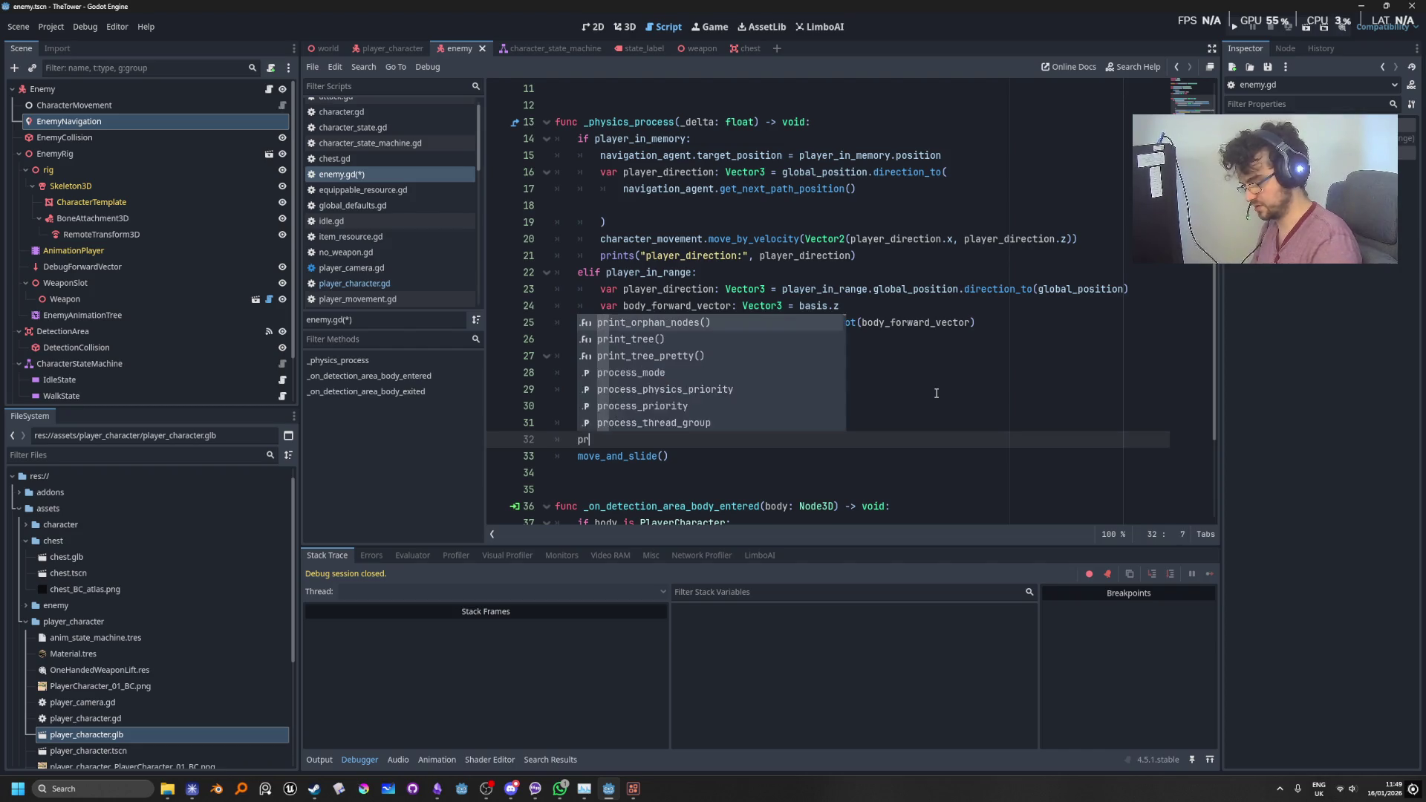
key("Return")
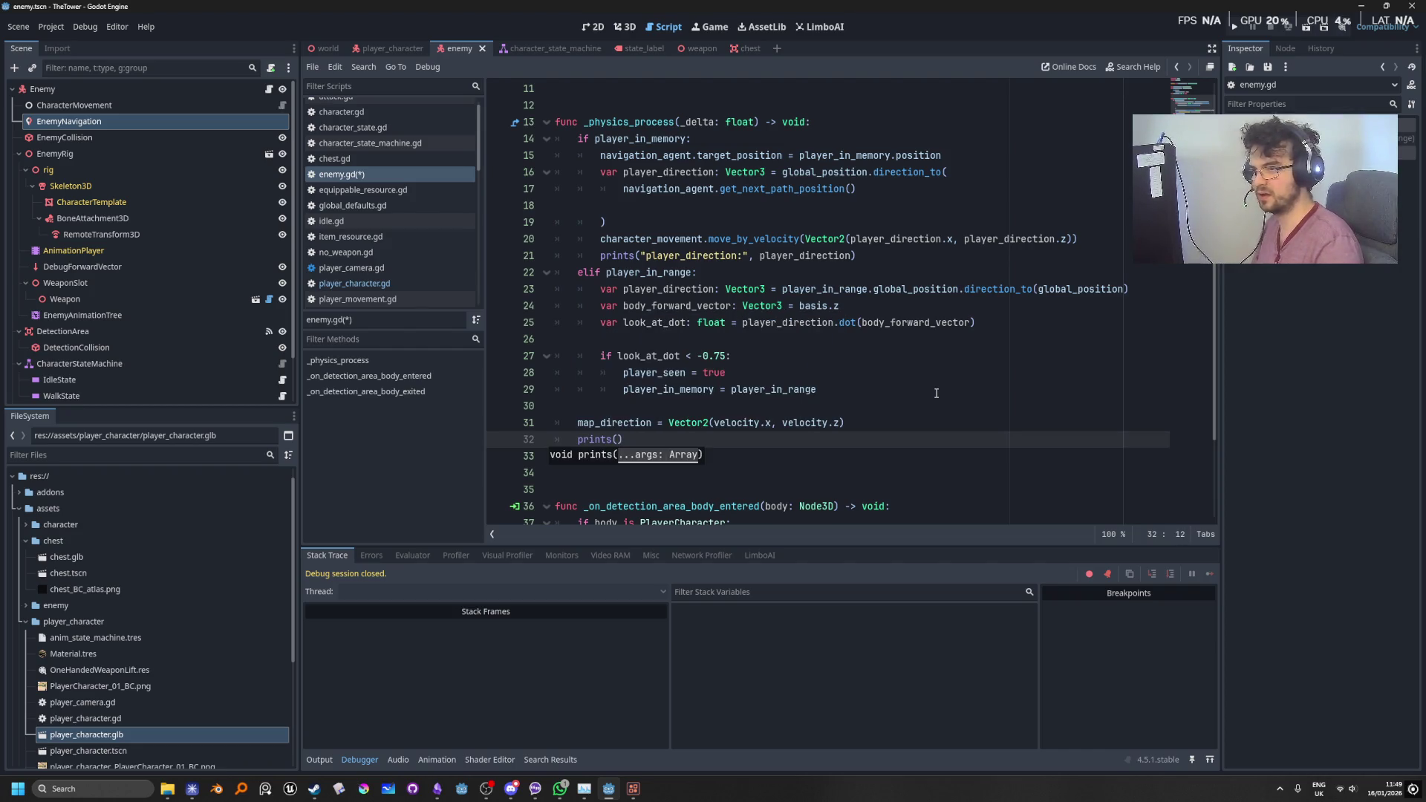
type("\"map")
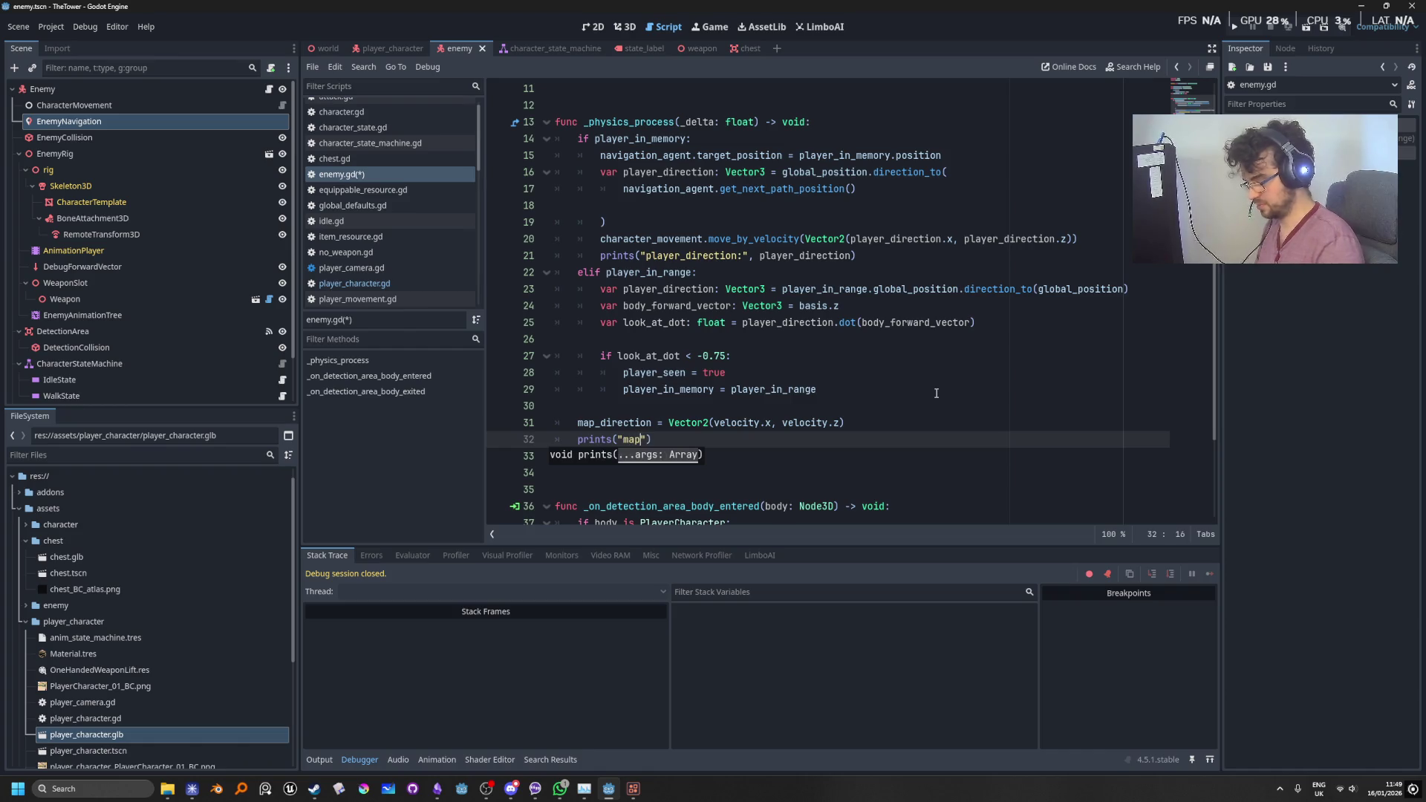
type("_directio")
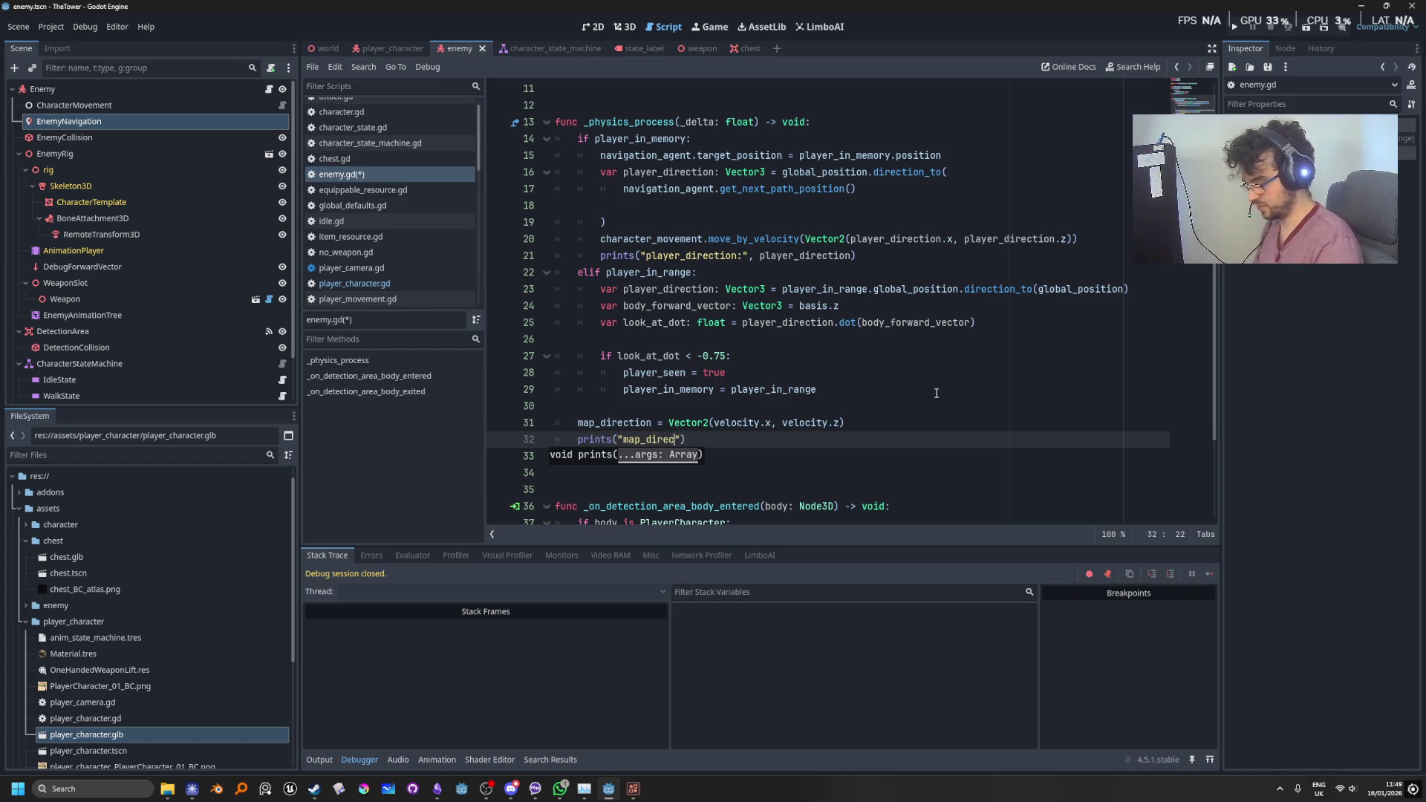
type("n:\"")
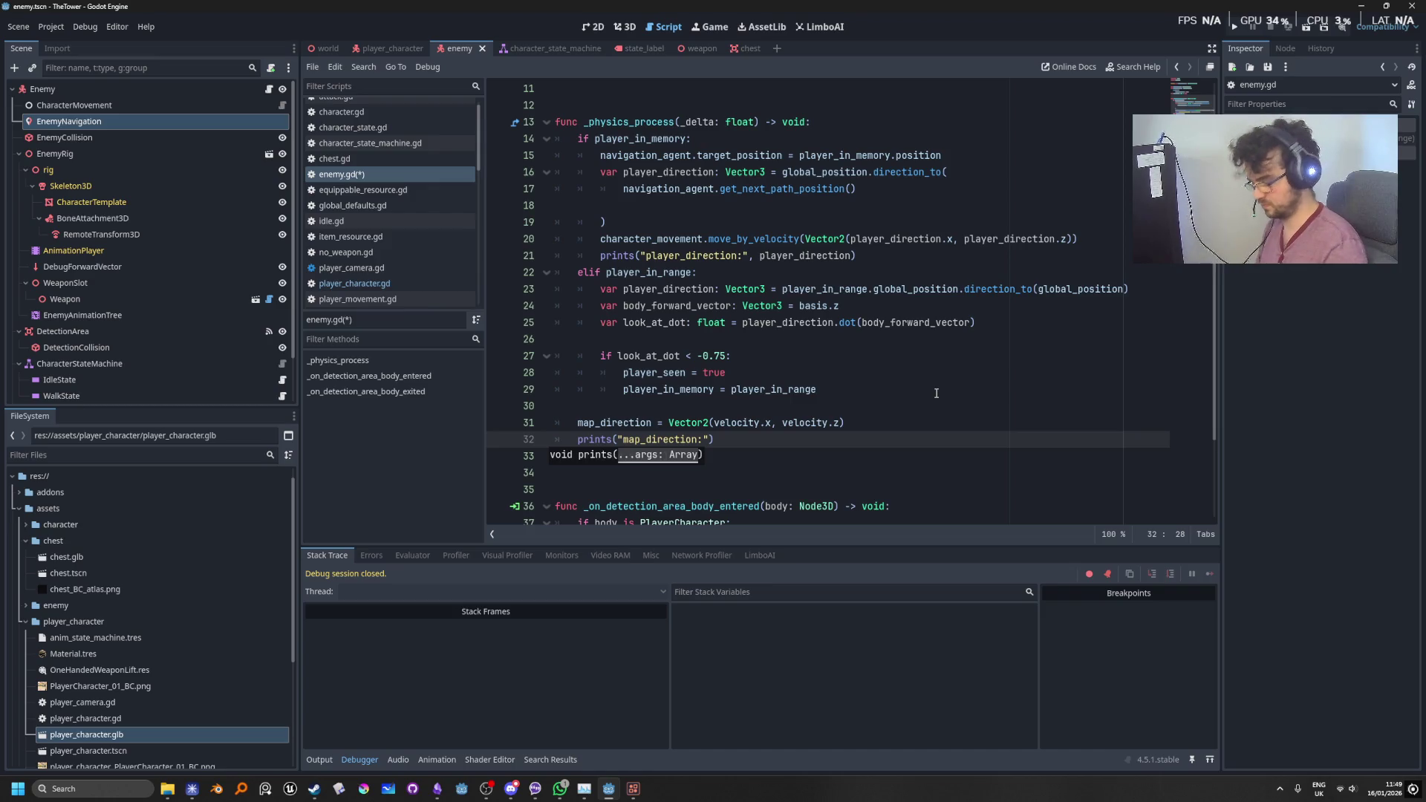
type(",")
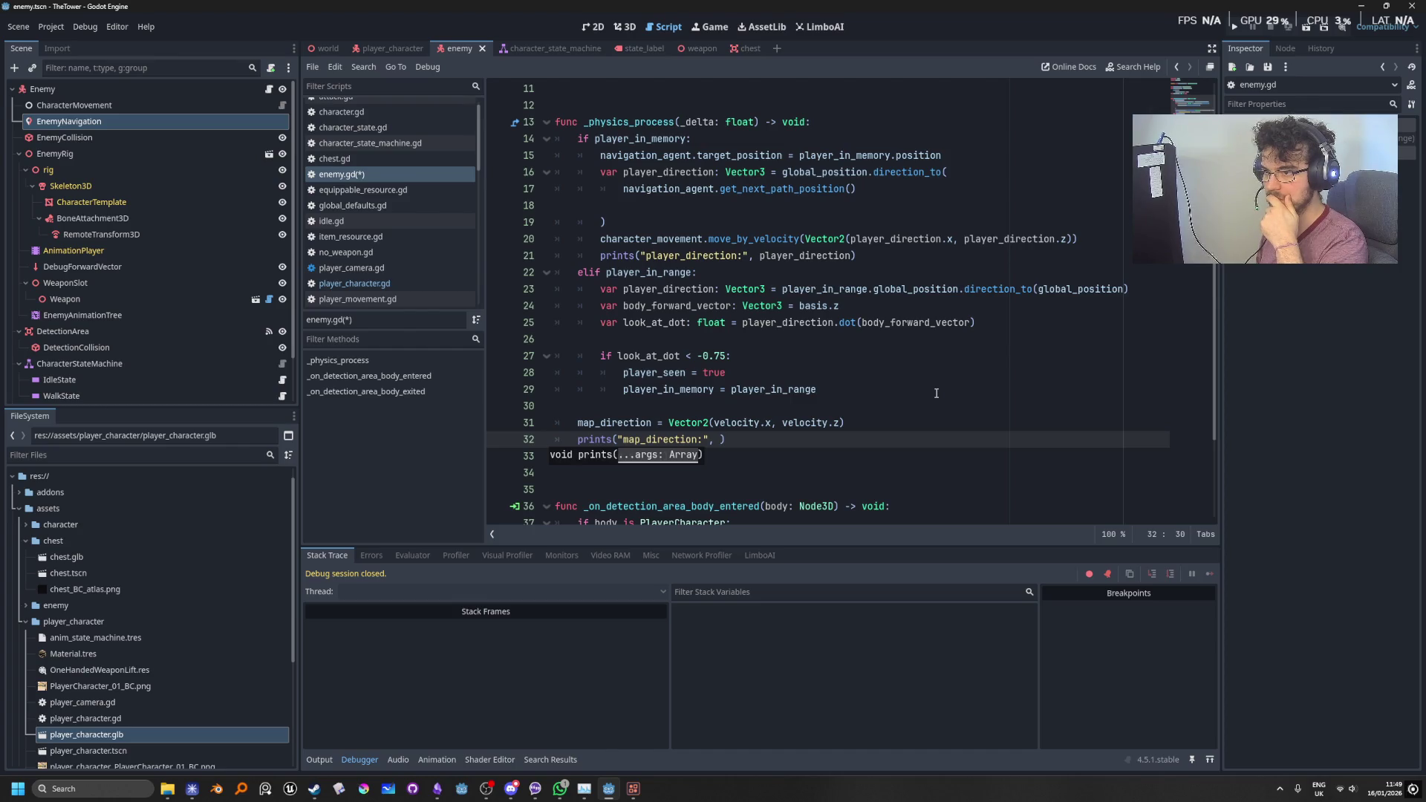
type("map_direction")
key("F5")
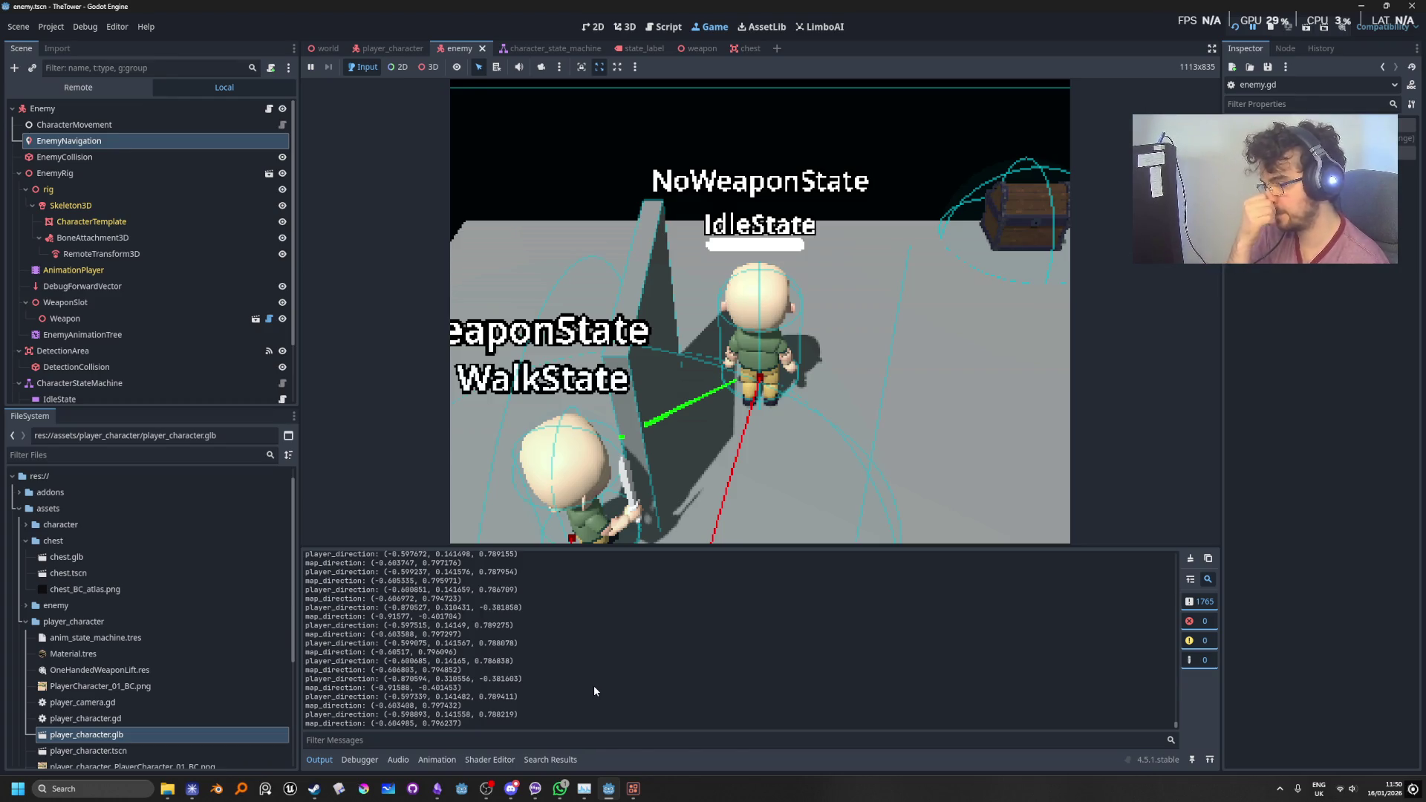
Step: Focus the running game and watch player_direction and map_direction values print to Output
left_click(768, 431)
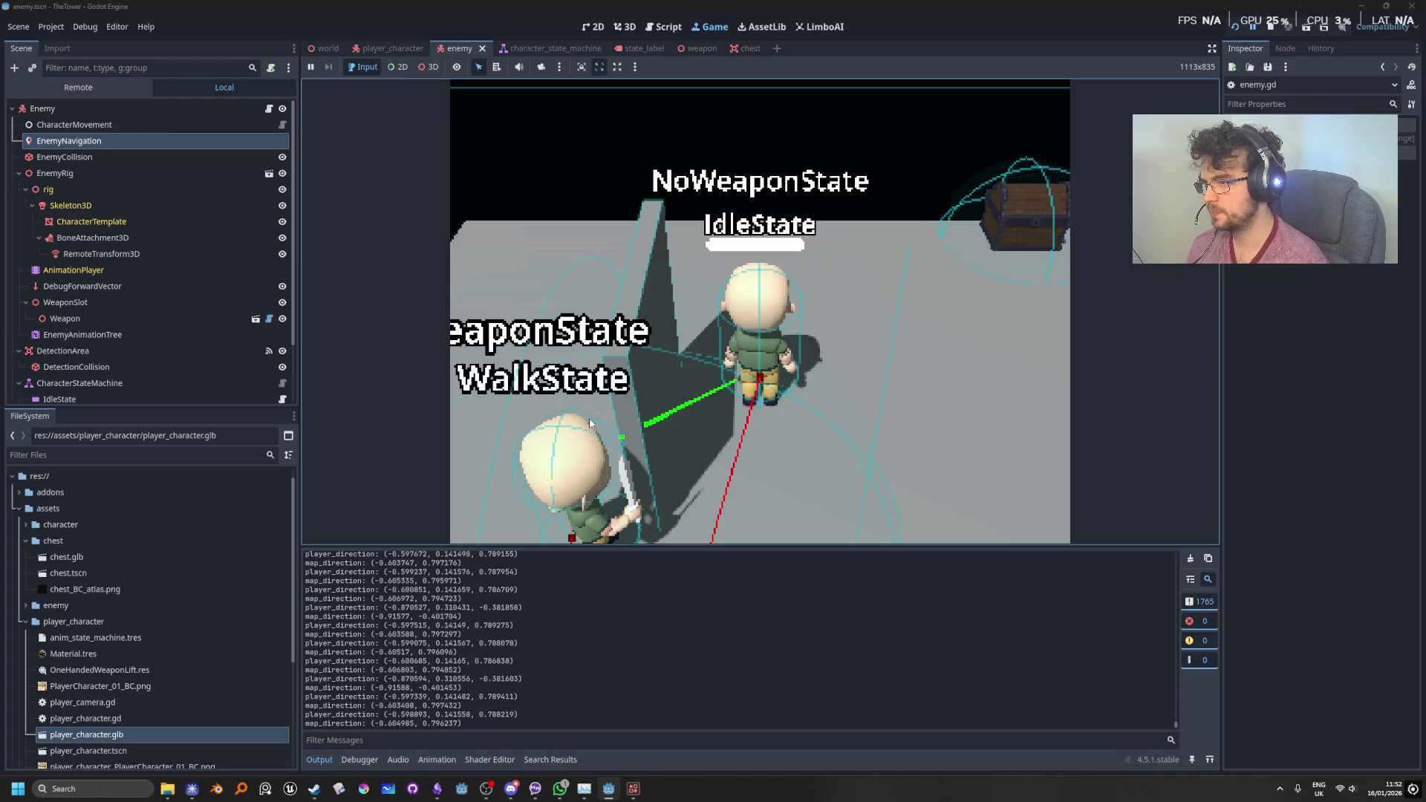
Step: Stop the game and scroll through _physics_process to the look_at_dot check
left_click(1276, 24)
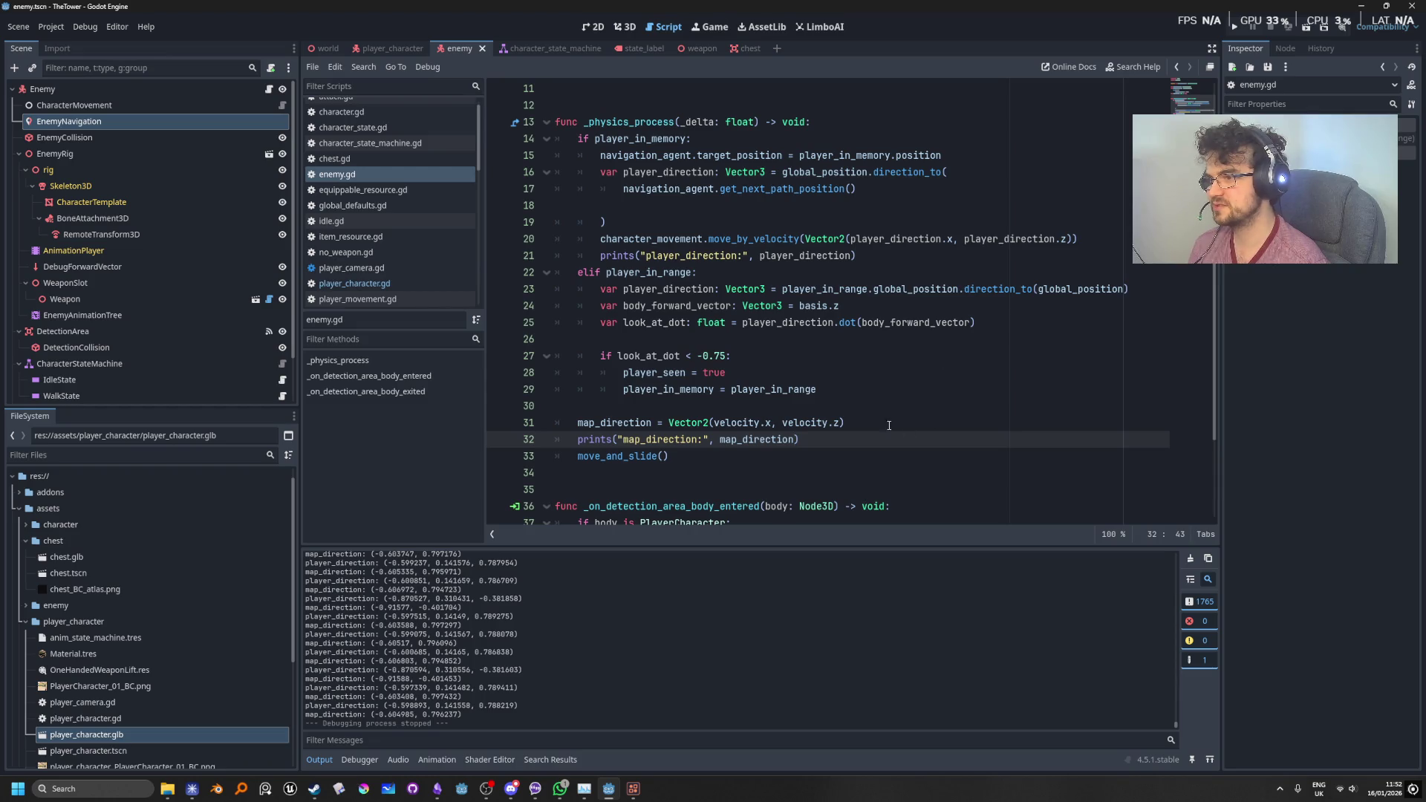
scroll(803, 373, "up", 1)
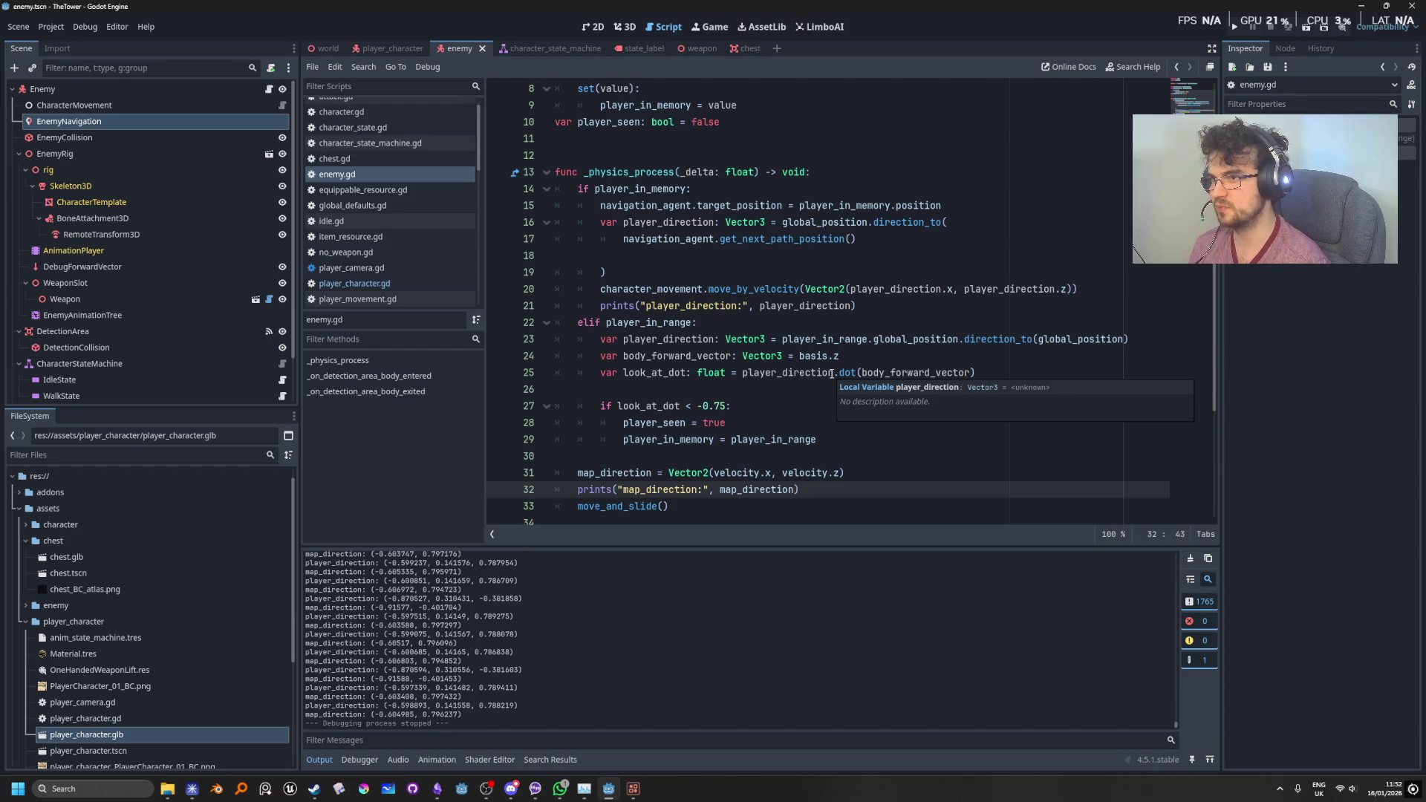
scroll(833, 370, "up", 1)
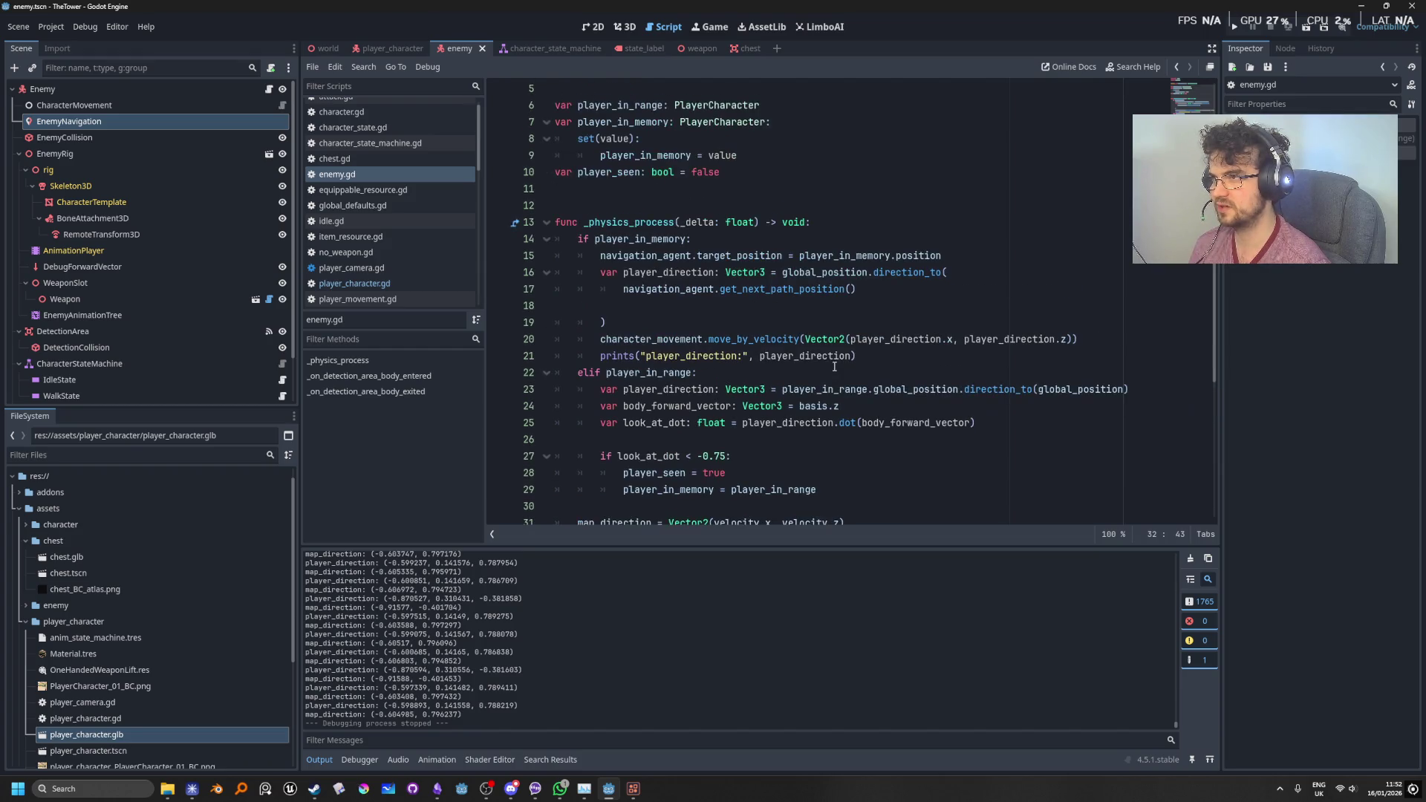
scroll(835, 366, "down", 1)
scroll(834, 366, "up", 1)
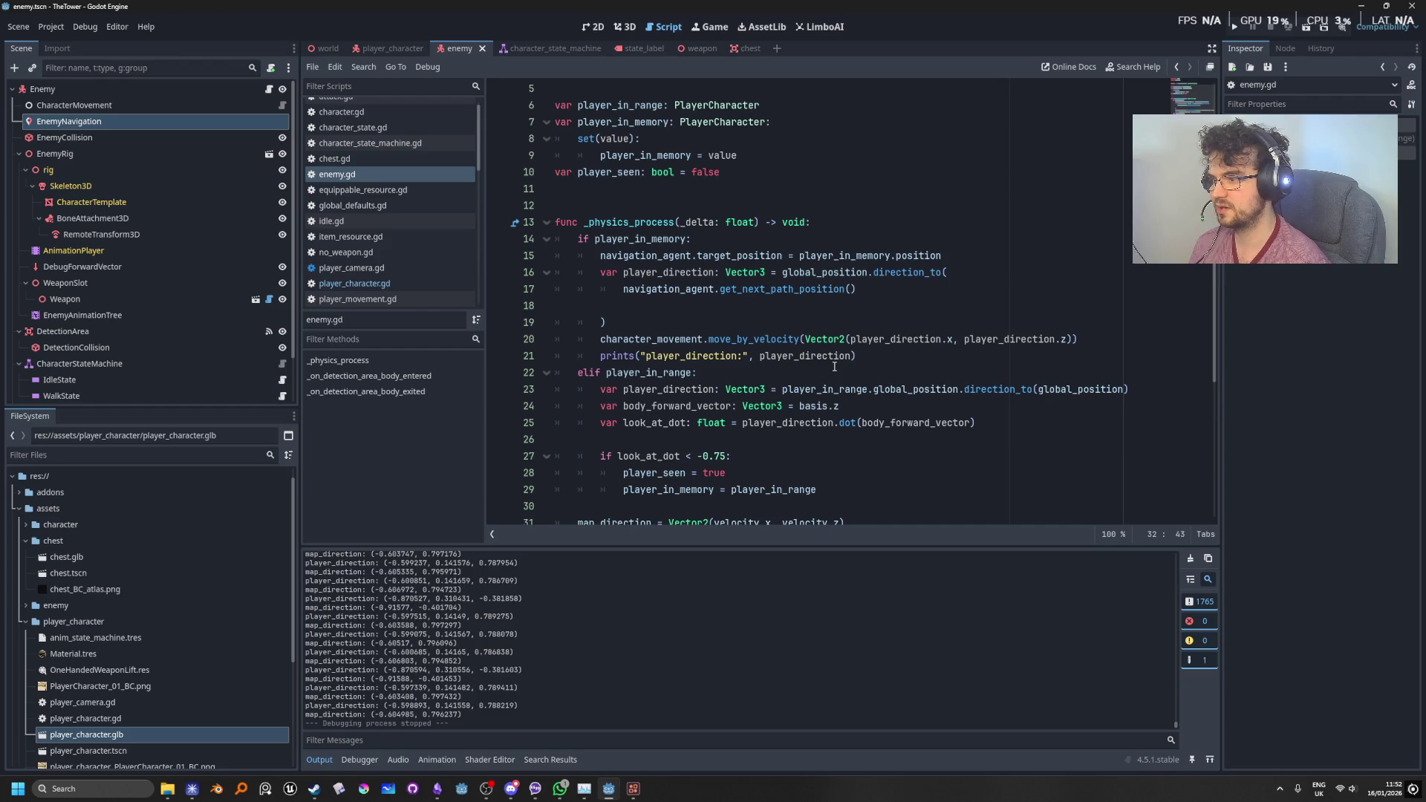
scroll(834, 366, "down", 1)
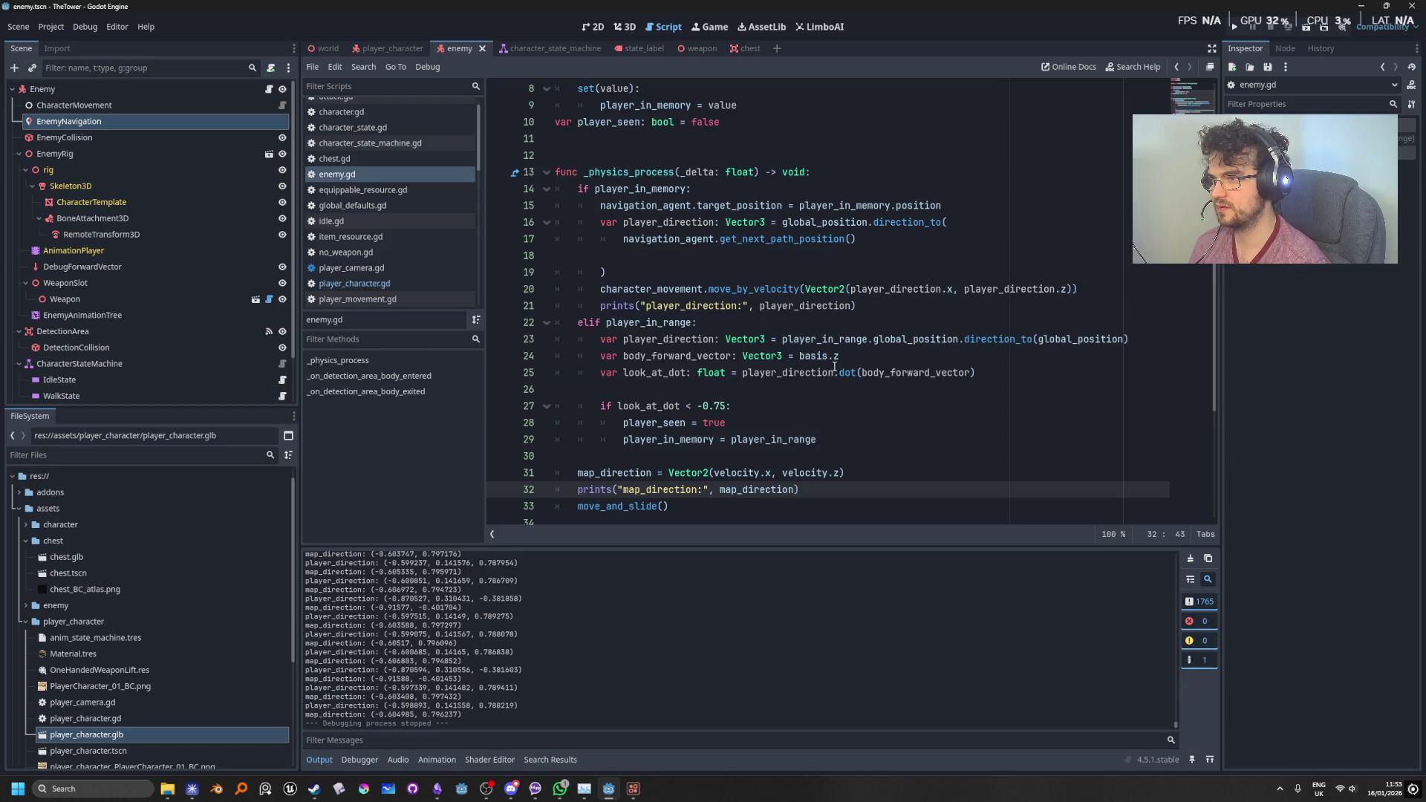
scroll(834, 366, "up", 1)
scroll(835, 366, "down", 1)
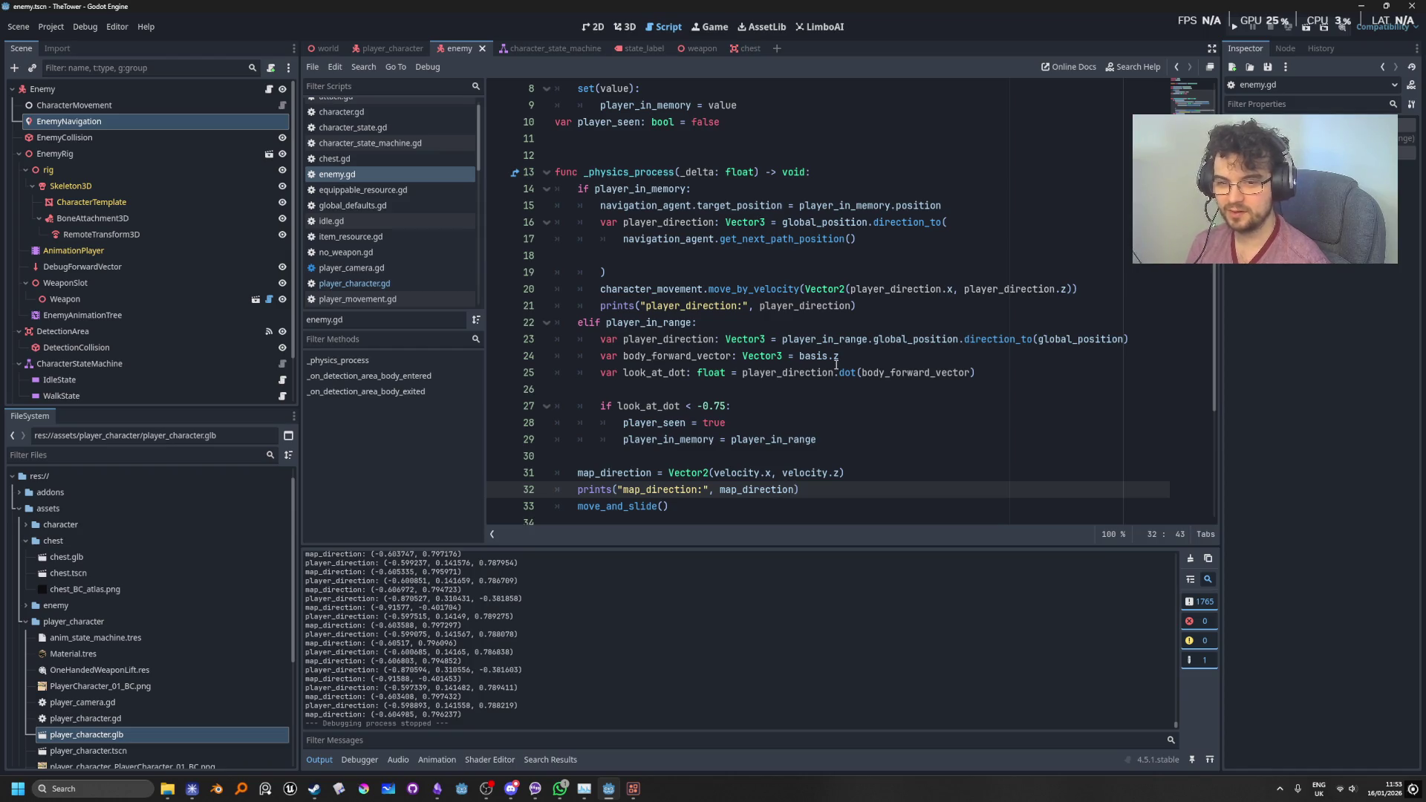
mouse_move(837, 364)
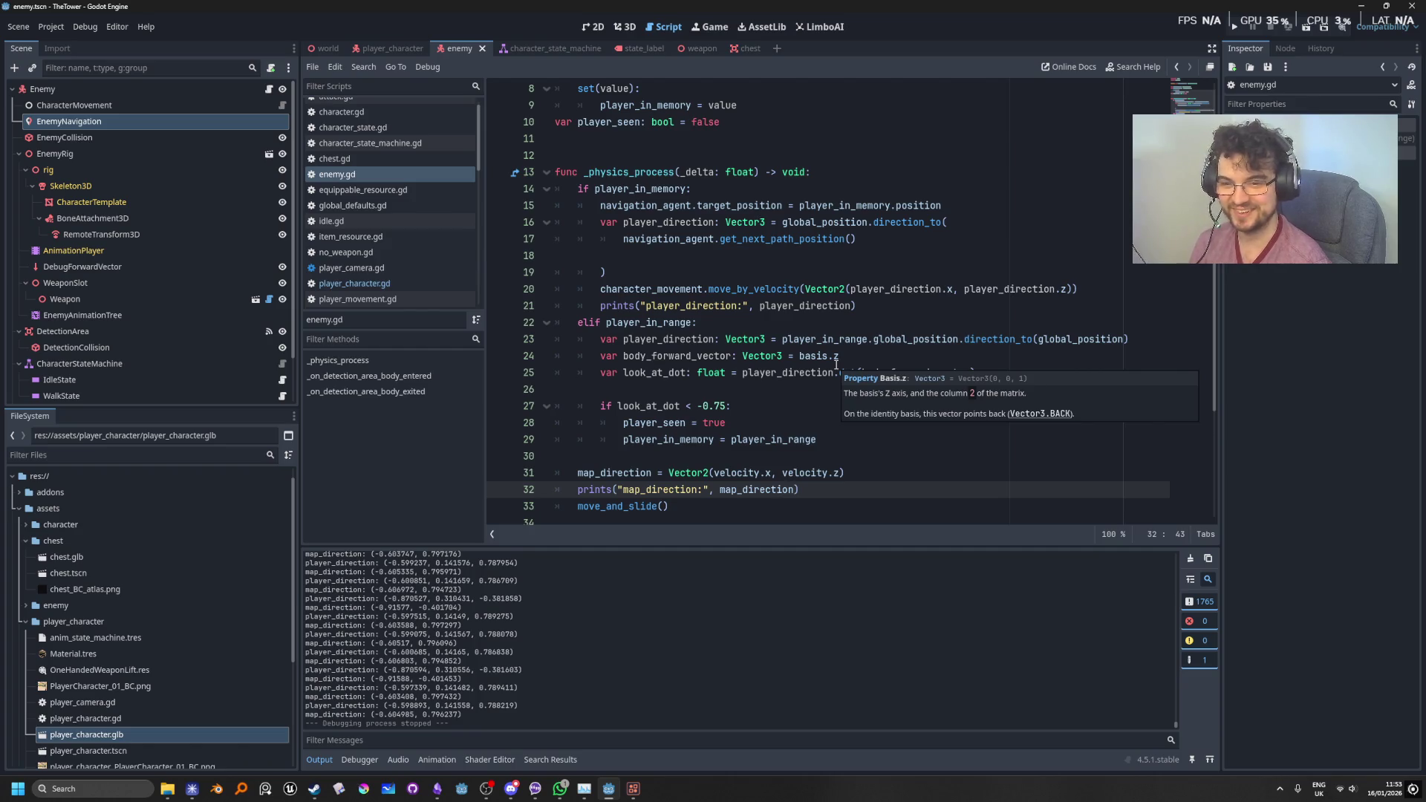
mouse_move(847, 339)
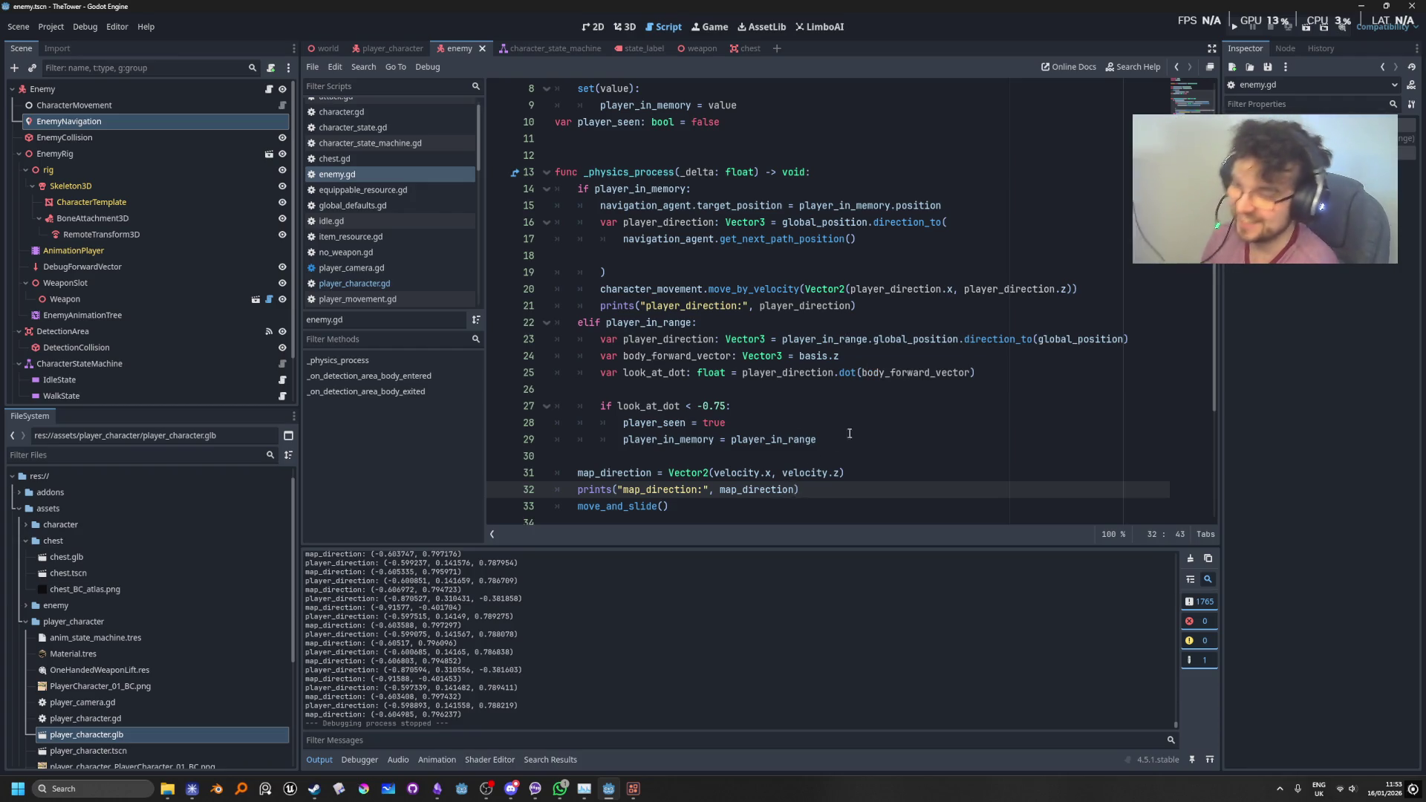
mouse_move(877, 218)
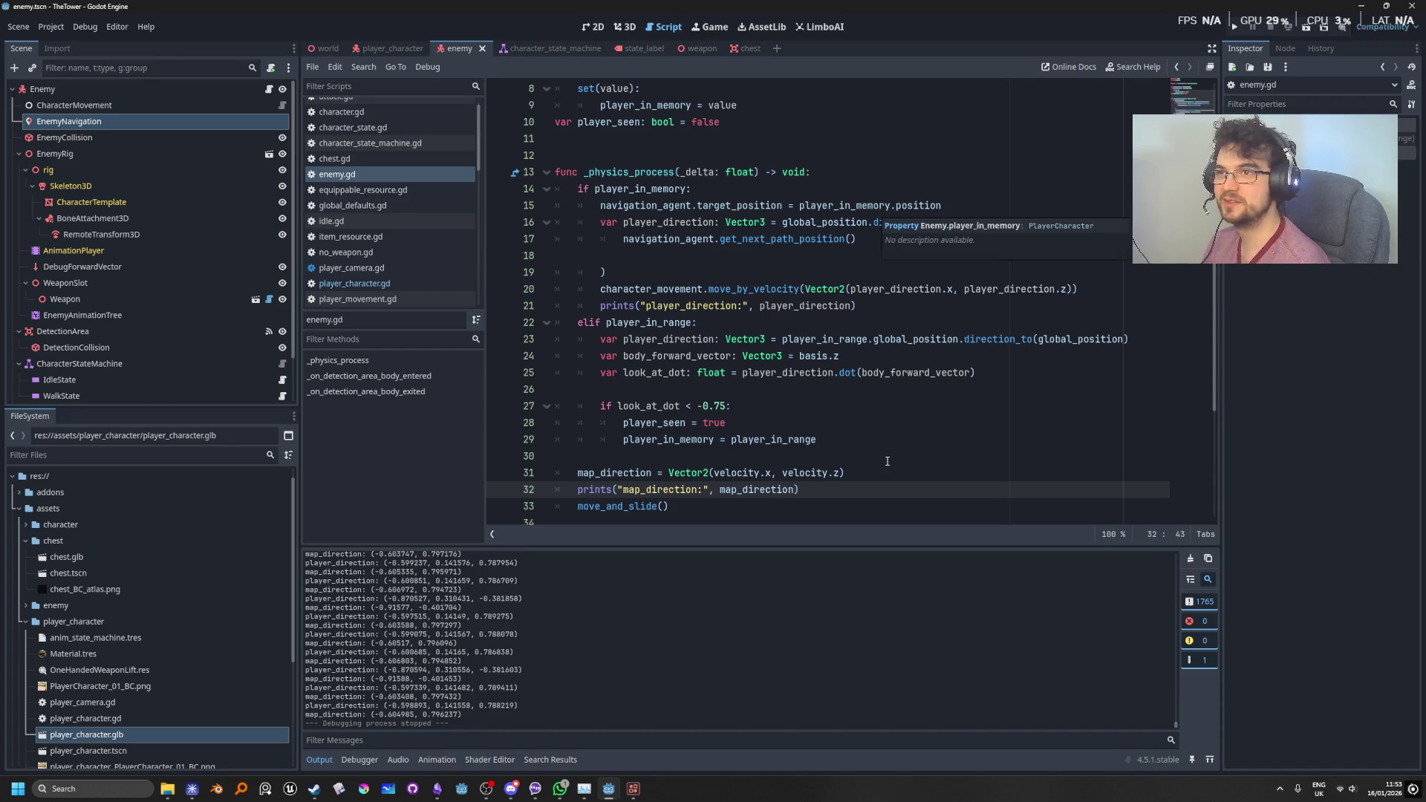
left_click(896, 405)
left_click(992, 380)
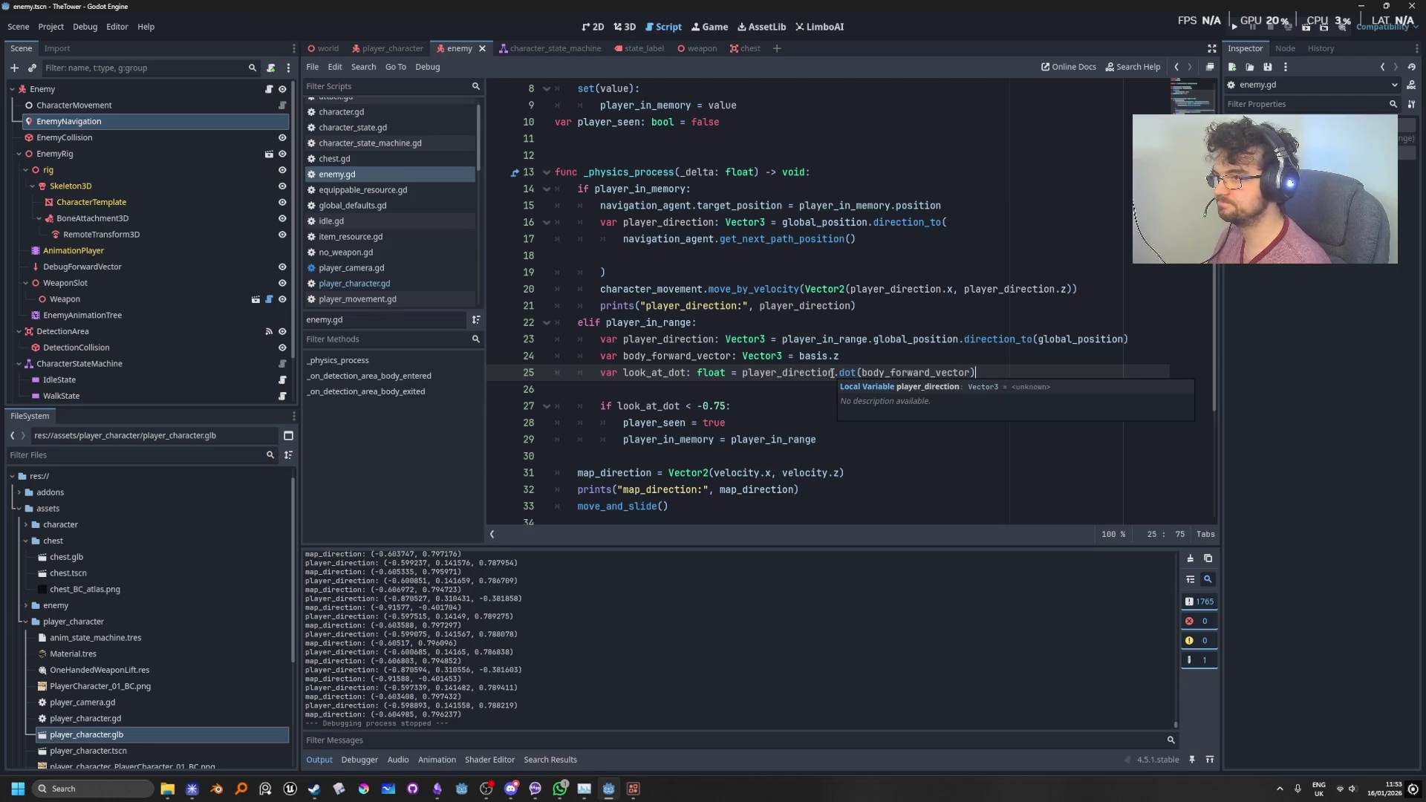
Step: Highlight both player_direction uses on line 20 and select the three look-at dot lines
scroll(821, 394, "up", 1)
scroll(816, 404, "down", 2)
scroll(816, 404, "up", 3)
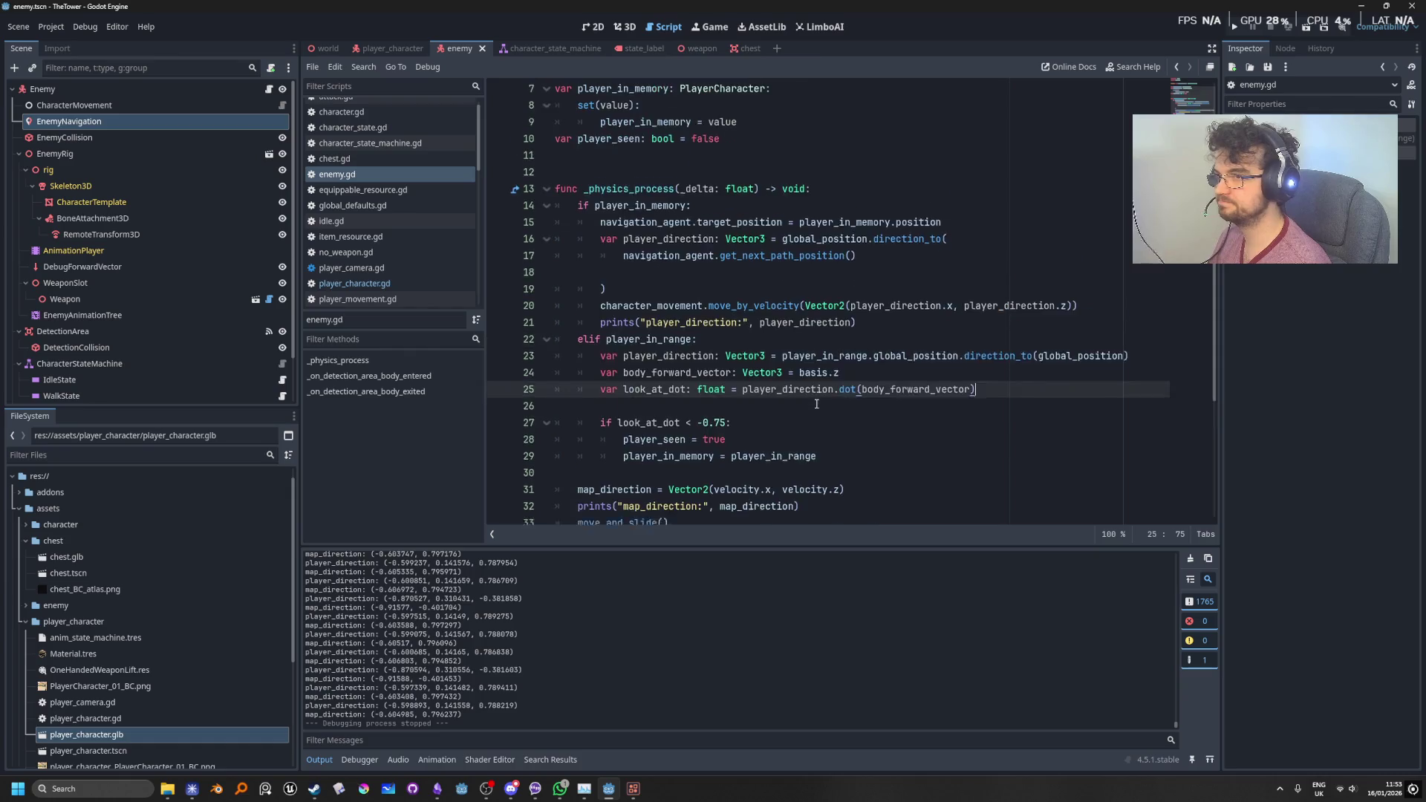
scroll(816, 404, "down", 2)
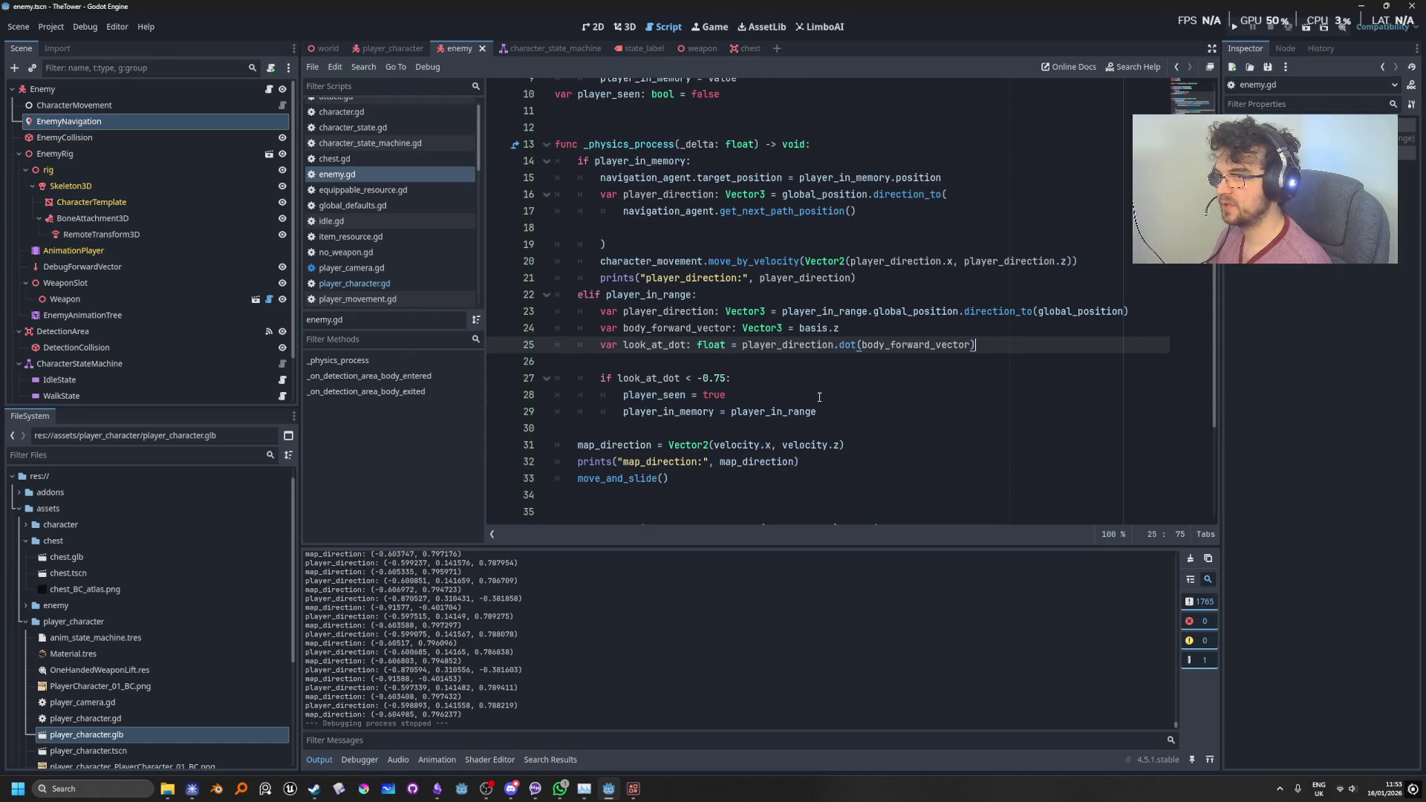
double_click(898, 262)
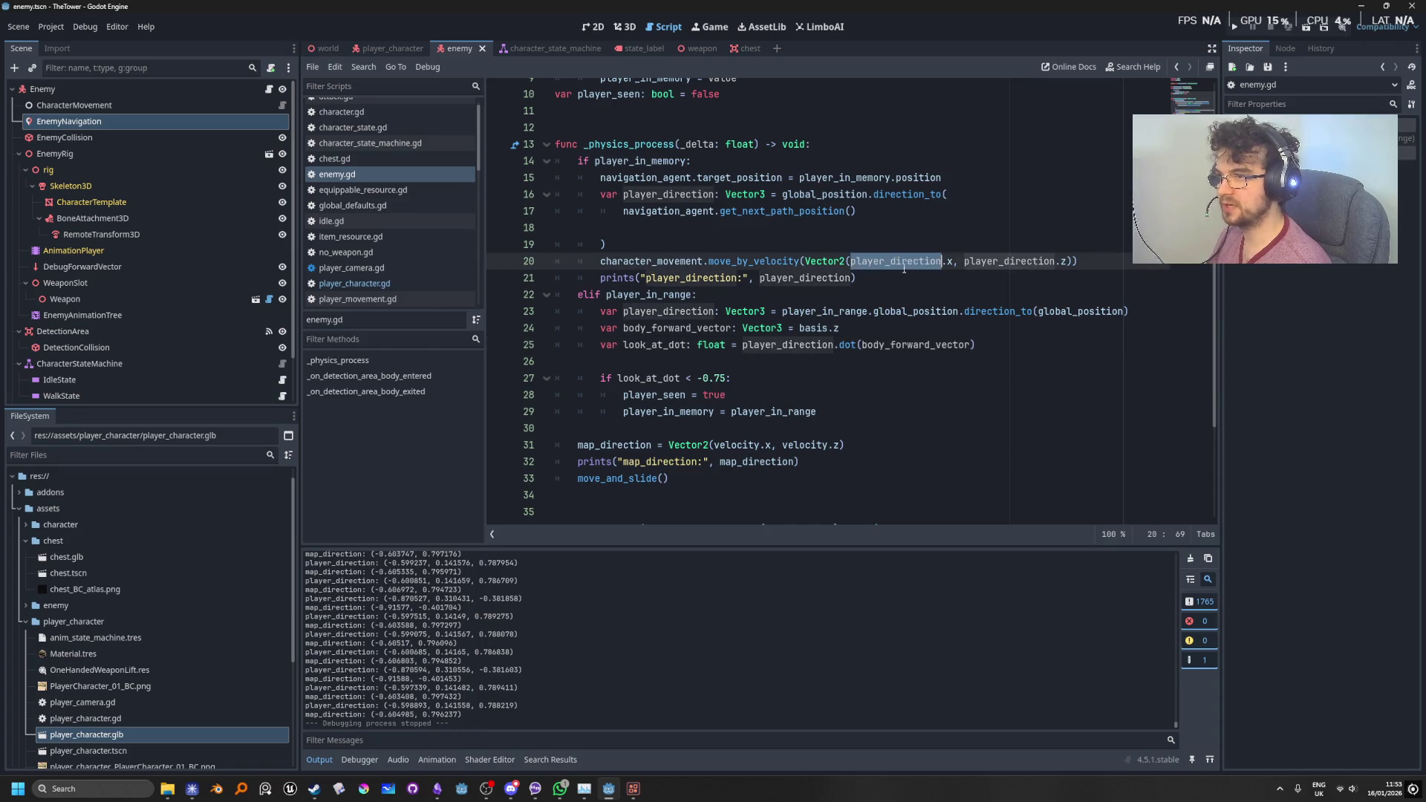
double_click(1011, 262)
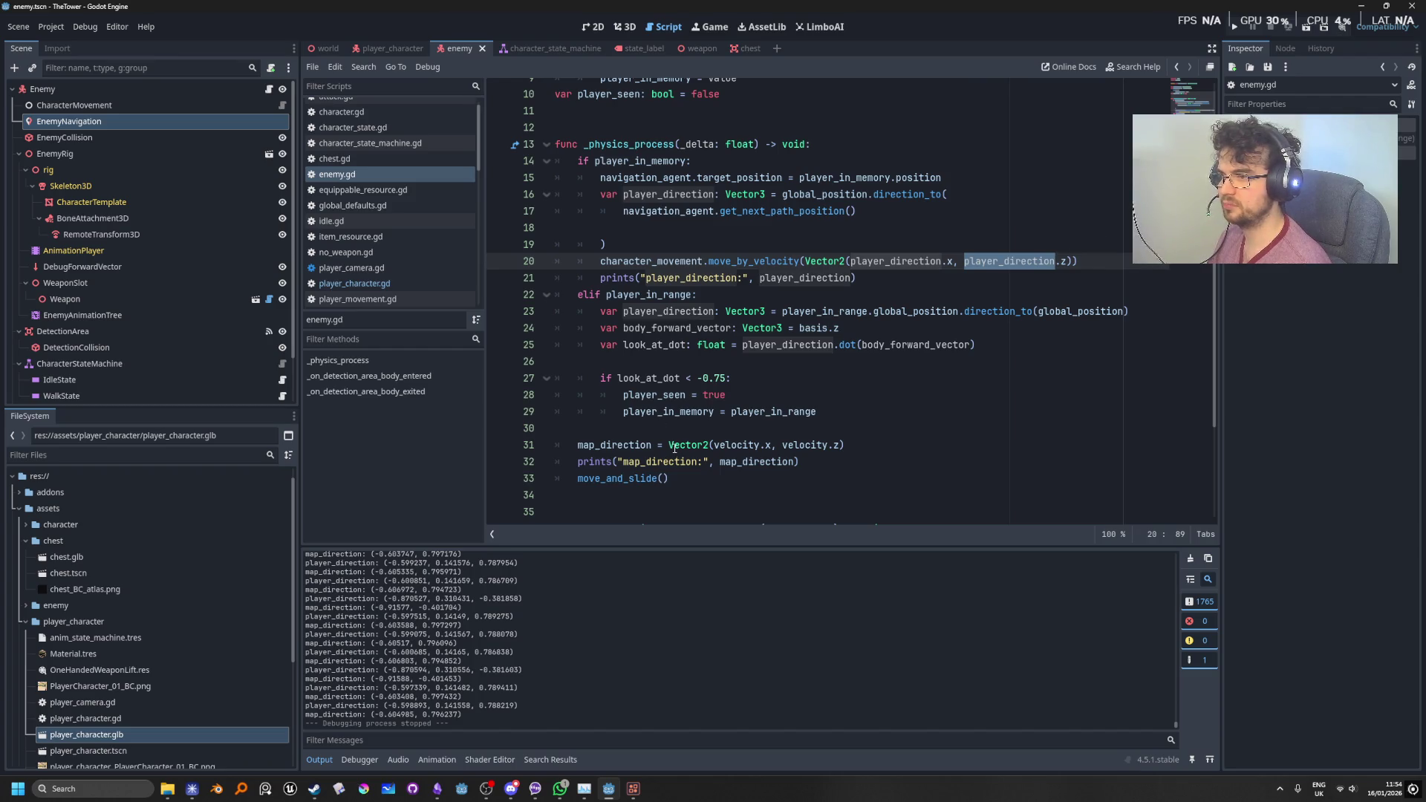
scroll(822, 449, "up", 4)
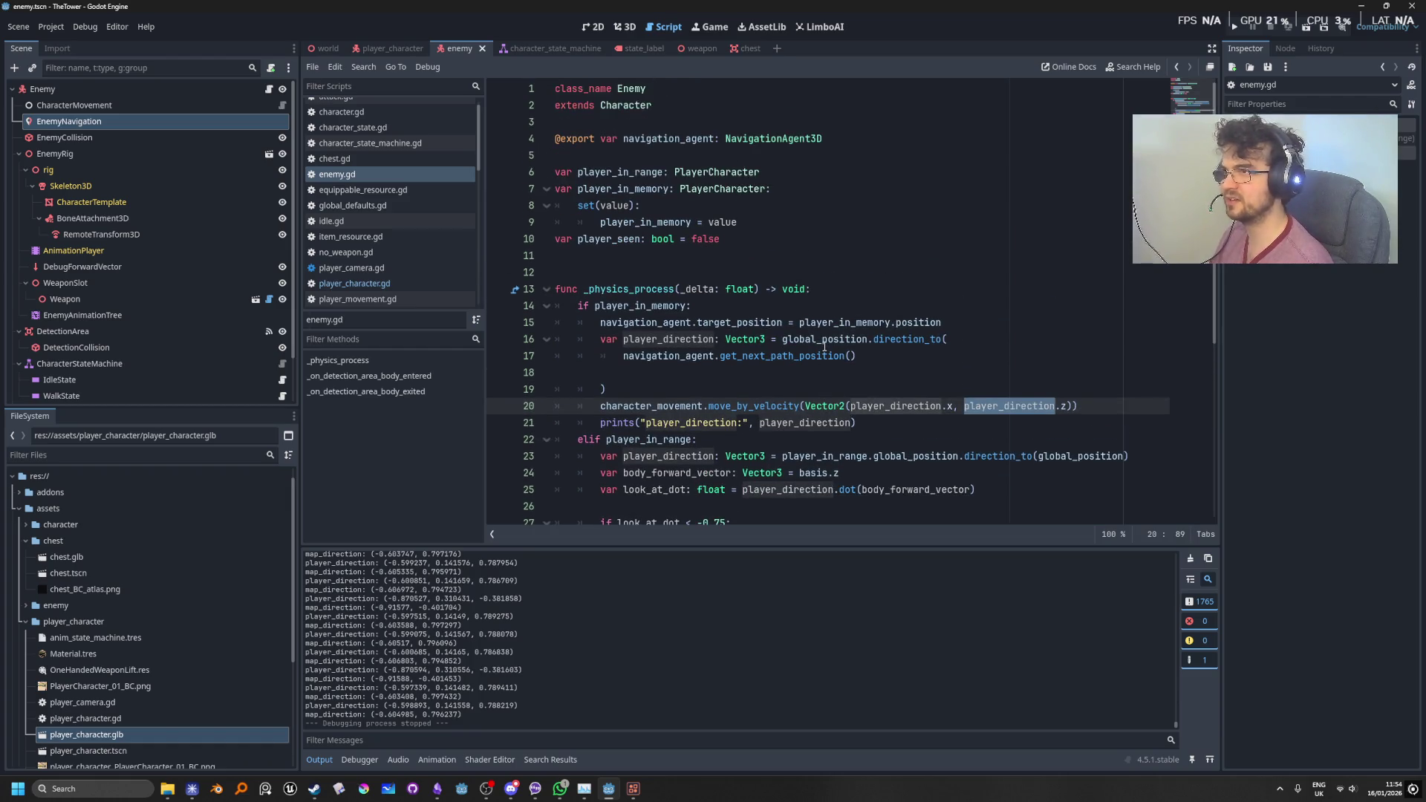
scroll(986, 324, "down", 6)
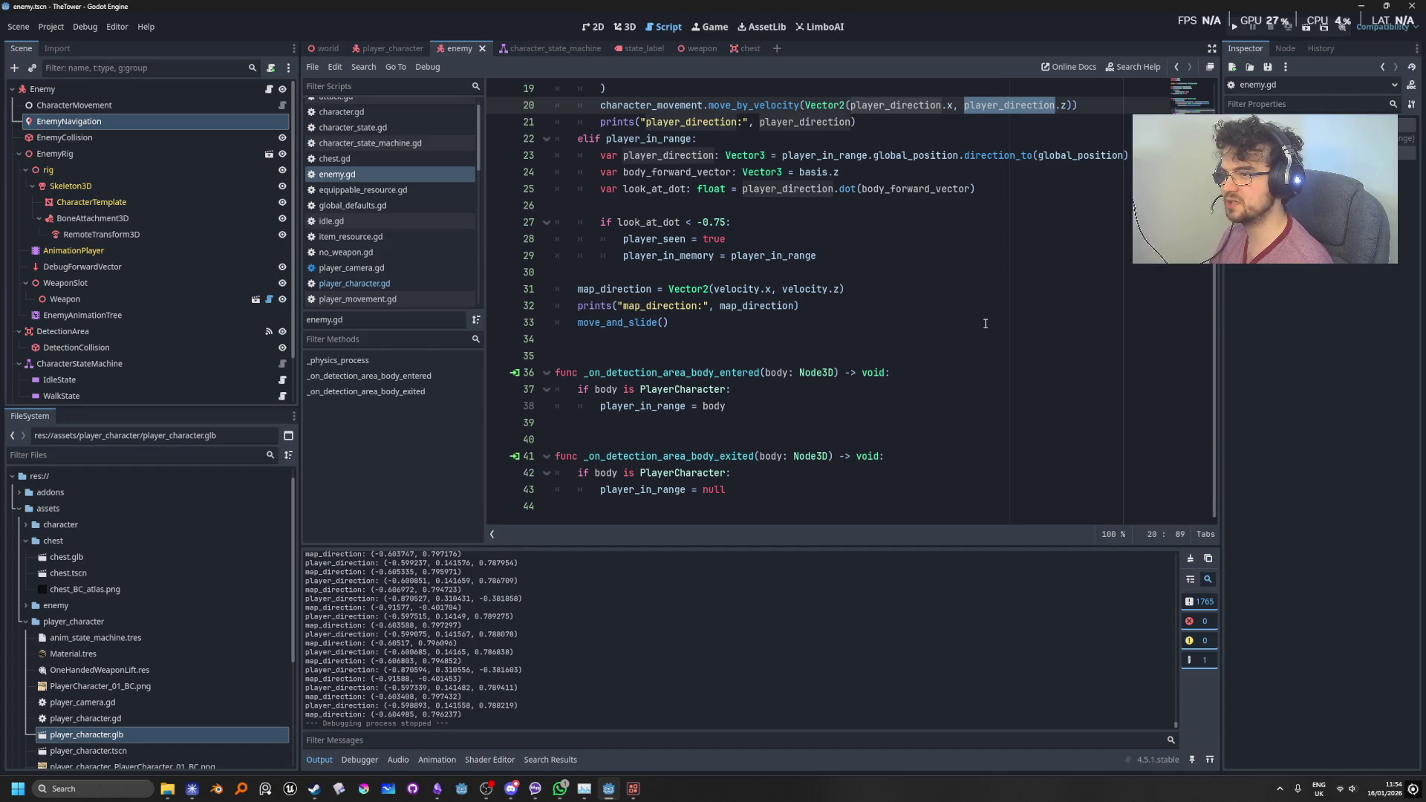
scroll(986, 324, "up", 2)
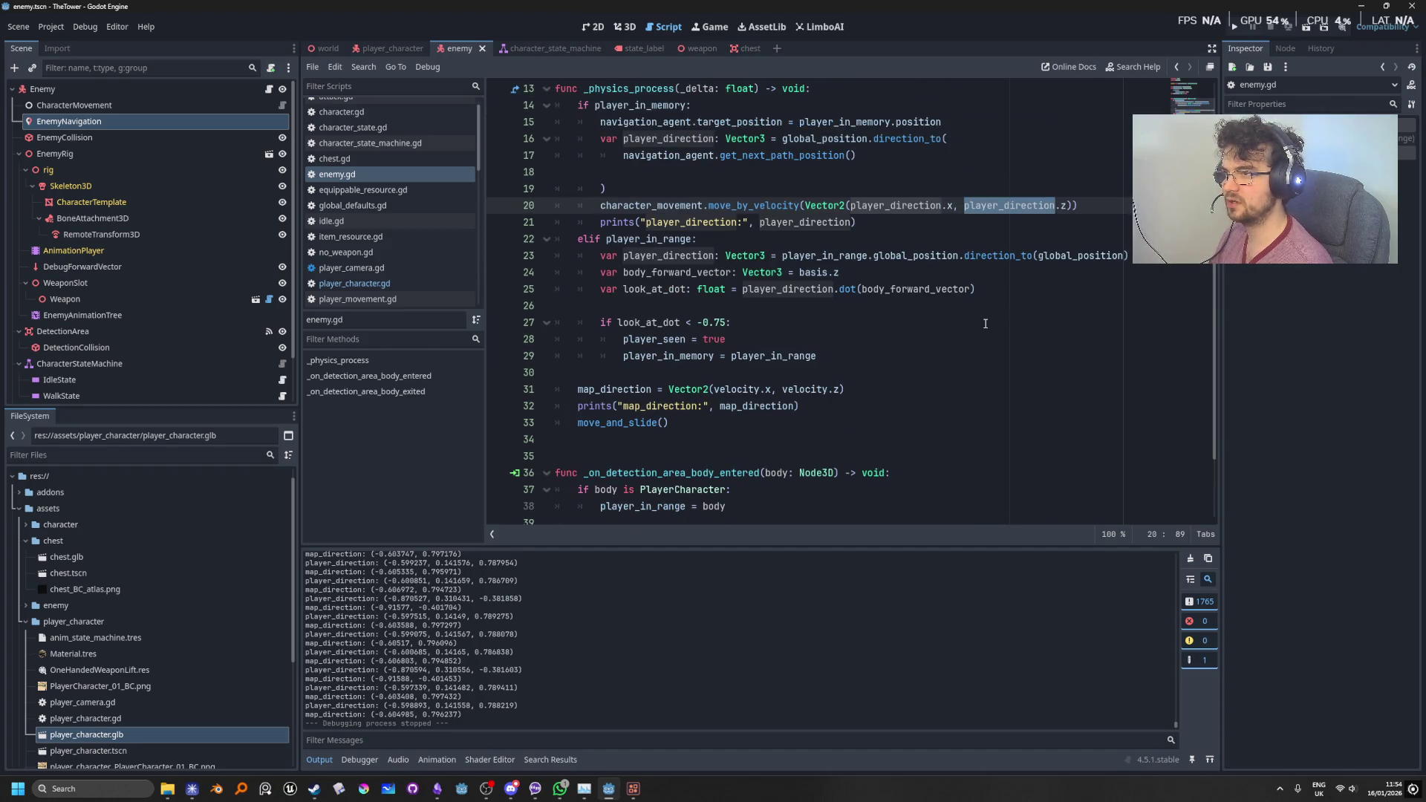
mouse_move(1029, 289)
left_mouse_down()
mouse_move(525, 286)
mouse_move(521, 255)
mouse_move(311, 255)
left_mouse_up()
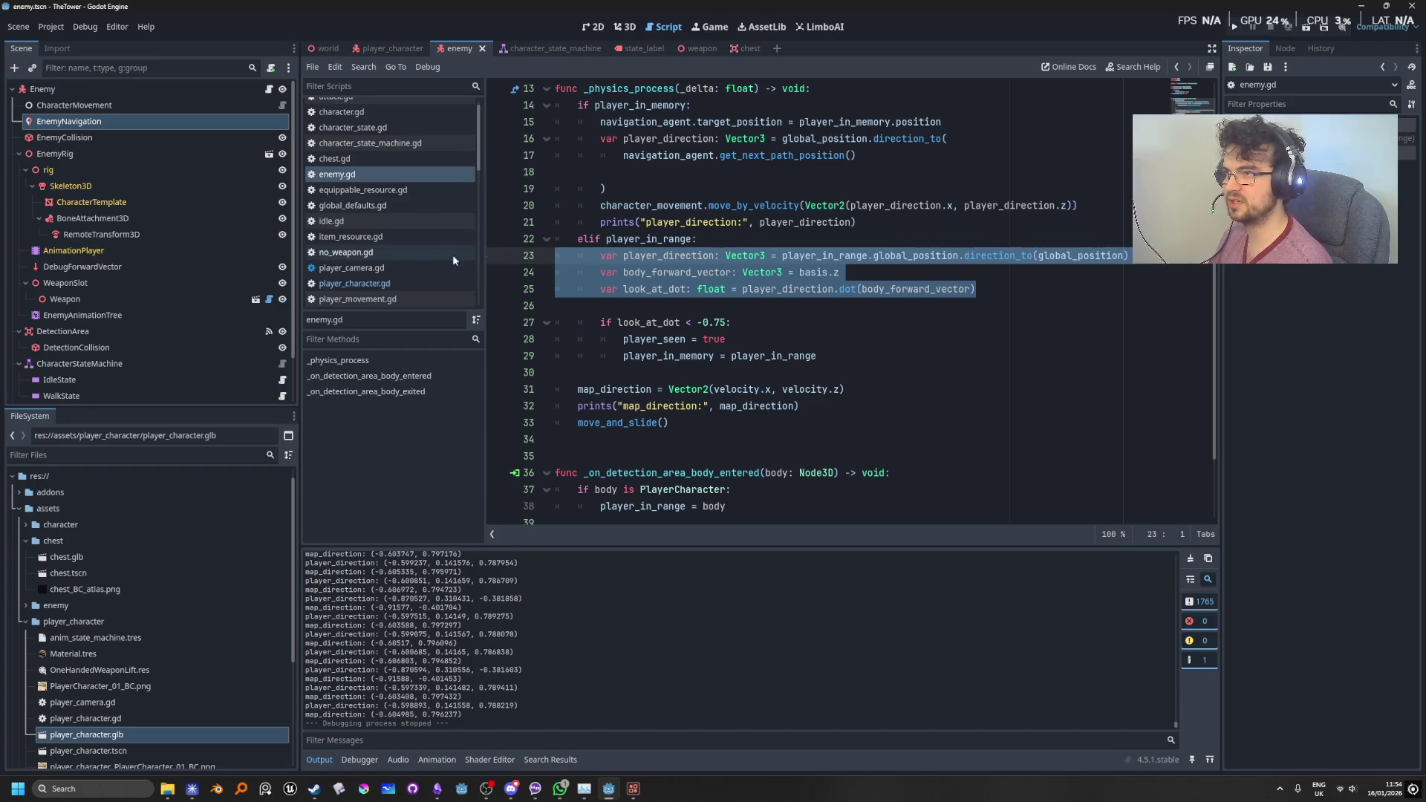
Step: Add print("PLAYER IN RANGE") inside the elif player_in_range branch and launch the game
left_click(717, 255)
double_click(669, 238)
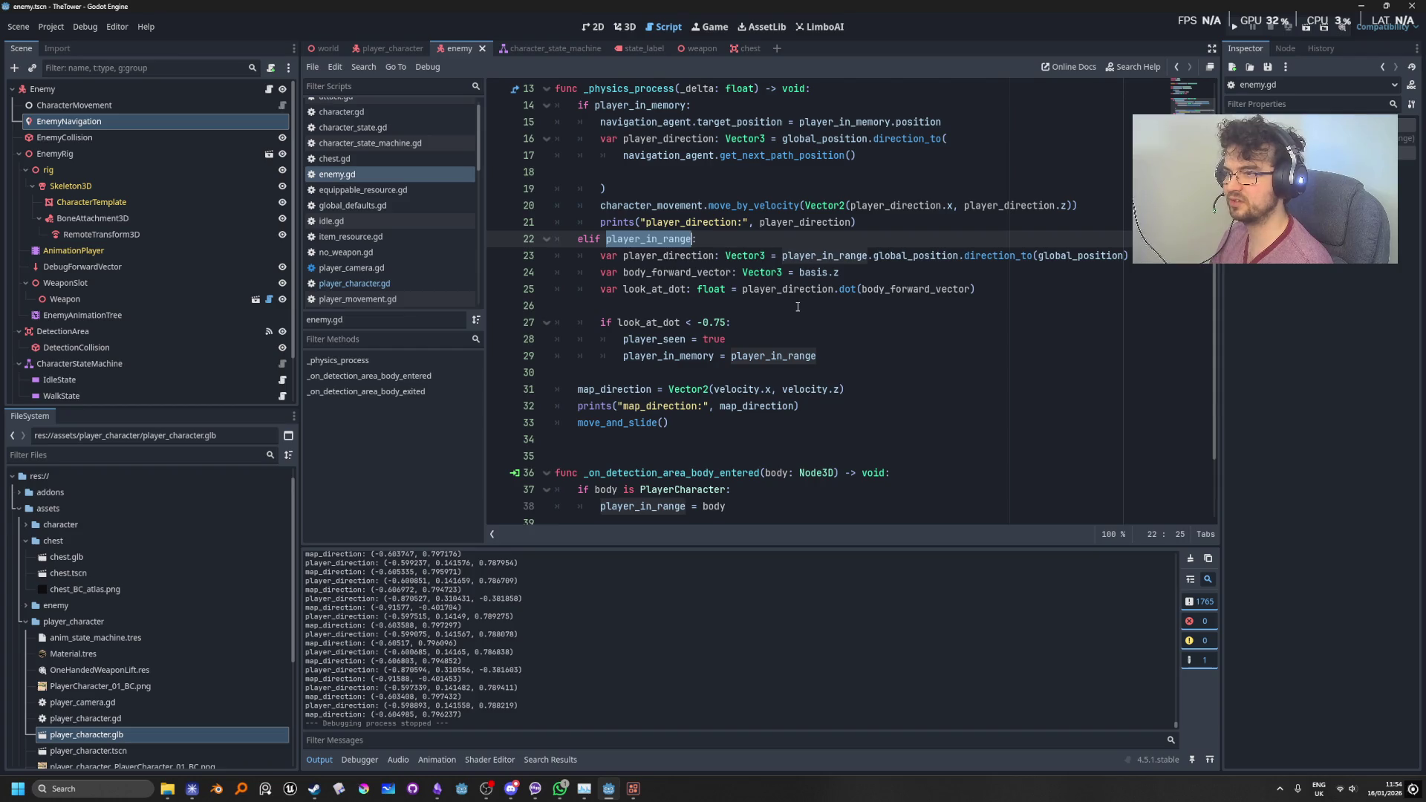
key("End")
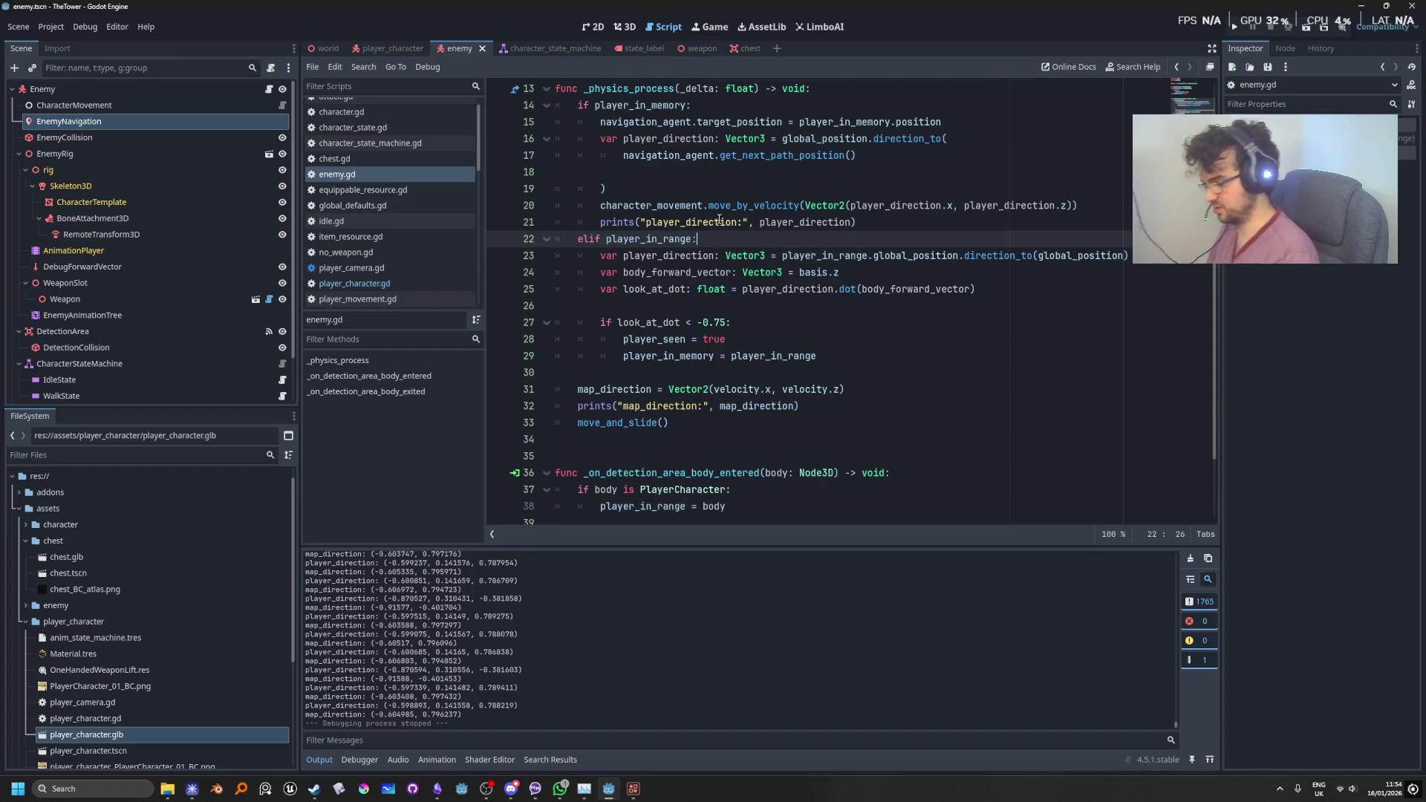
key("Return")
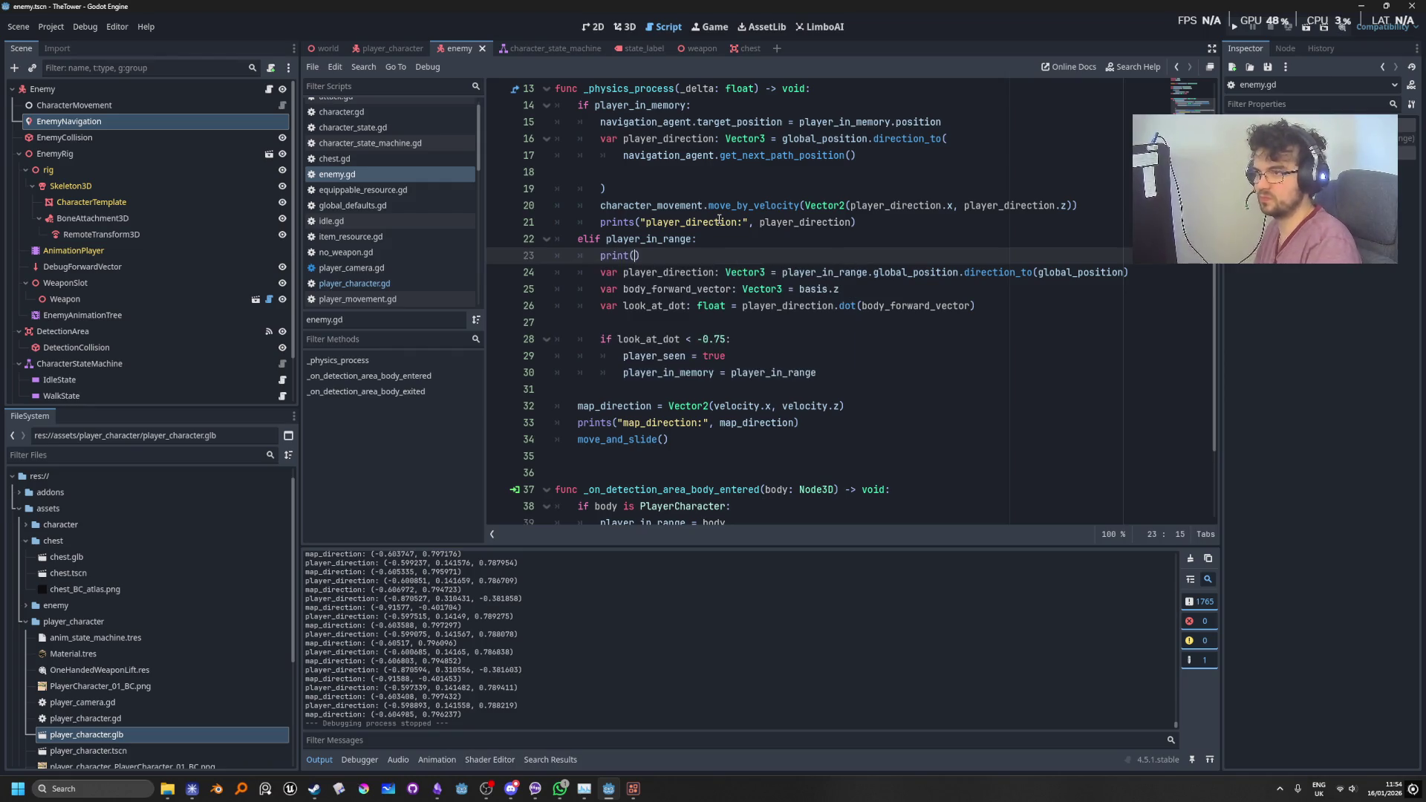
type("print(\"")
type("PLAYER IN")
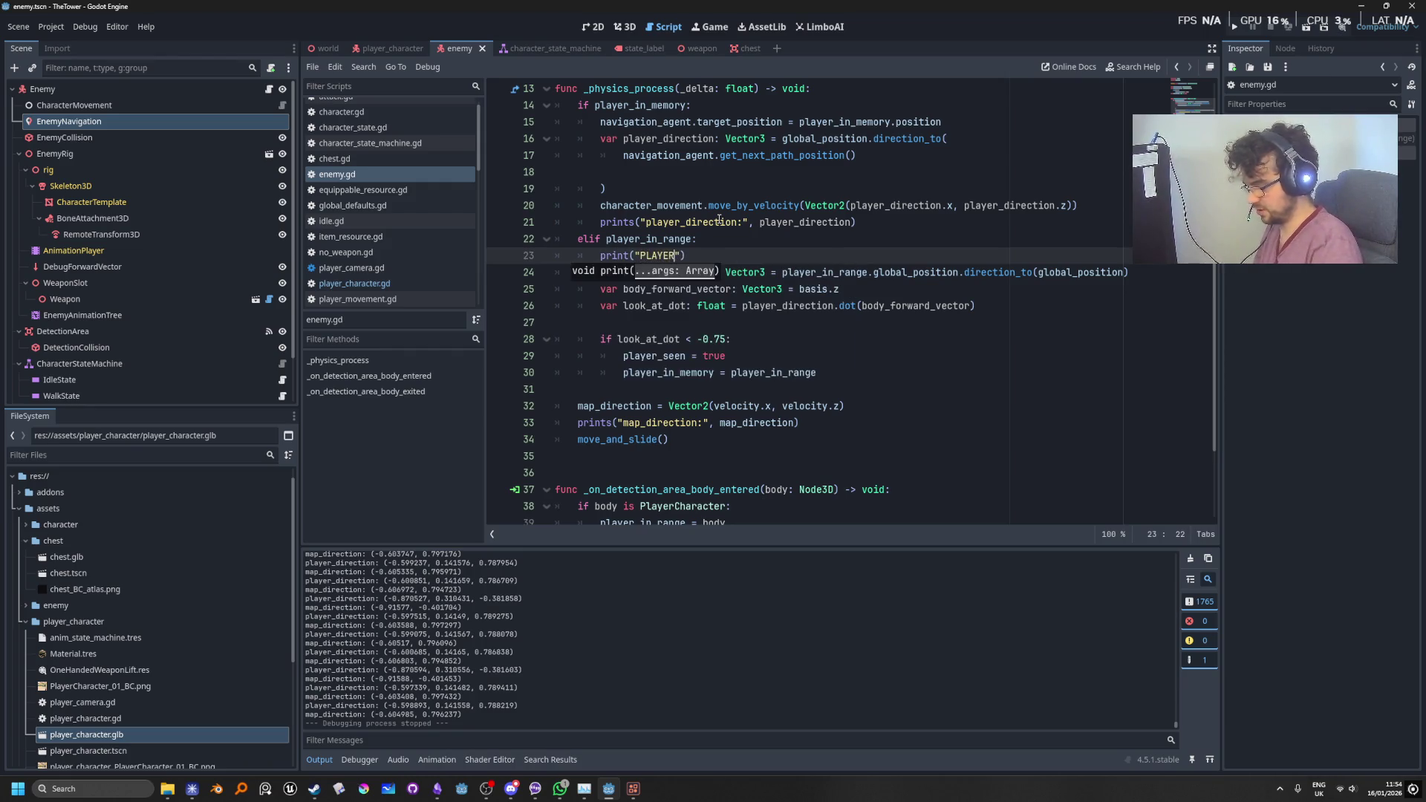
type(" RANGE")
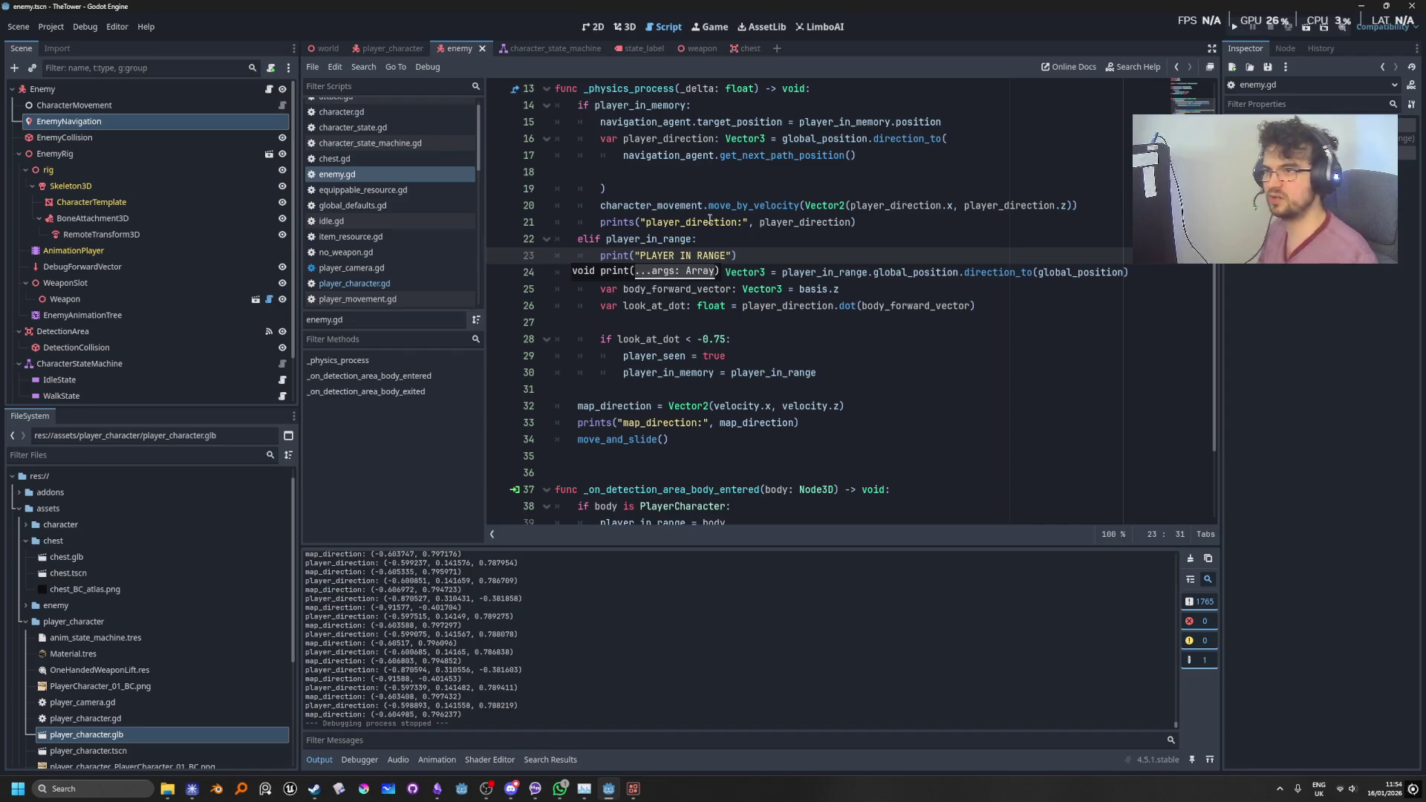
left_click(990, 195)
key("F5")
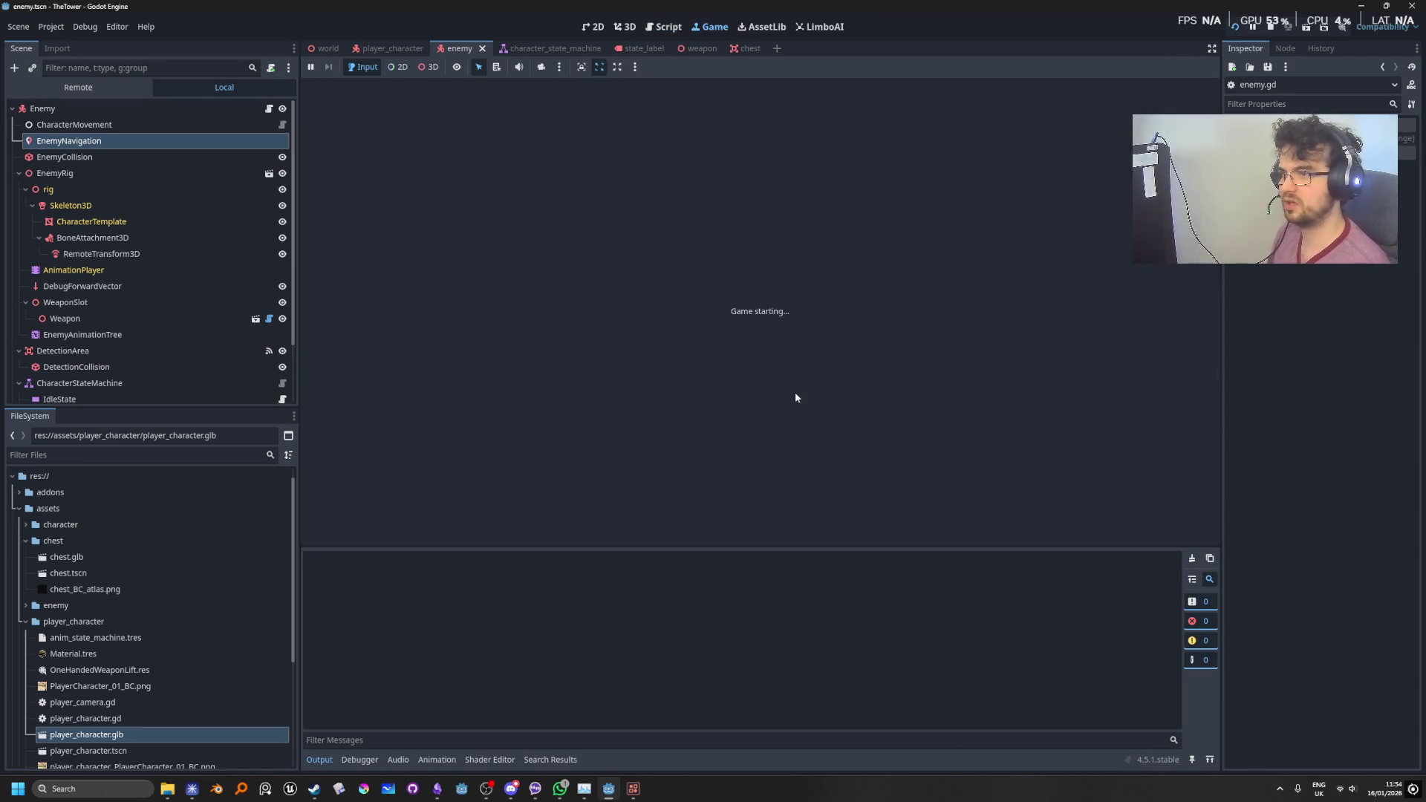
Step: Walk the player past the enemy in different directions, then stop the game
key("w")
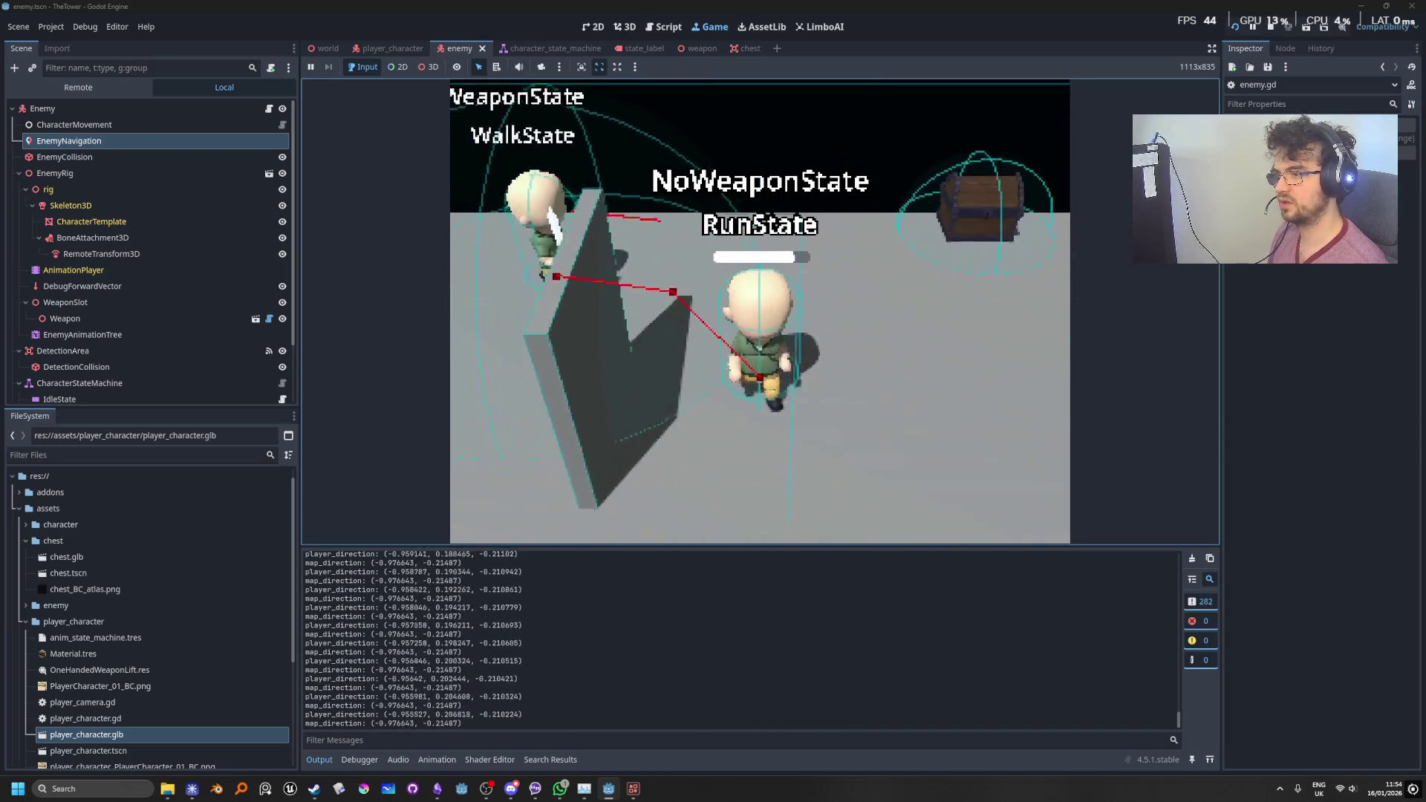
key("w")
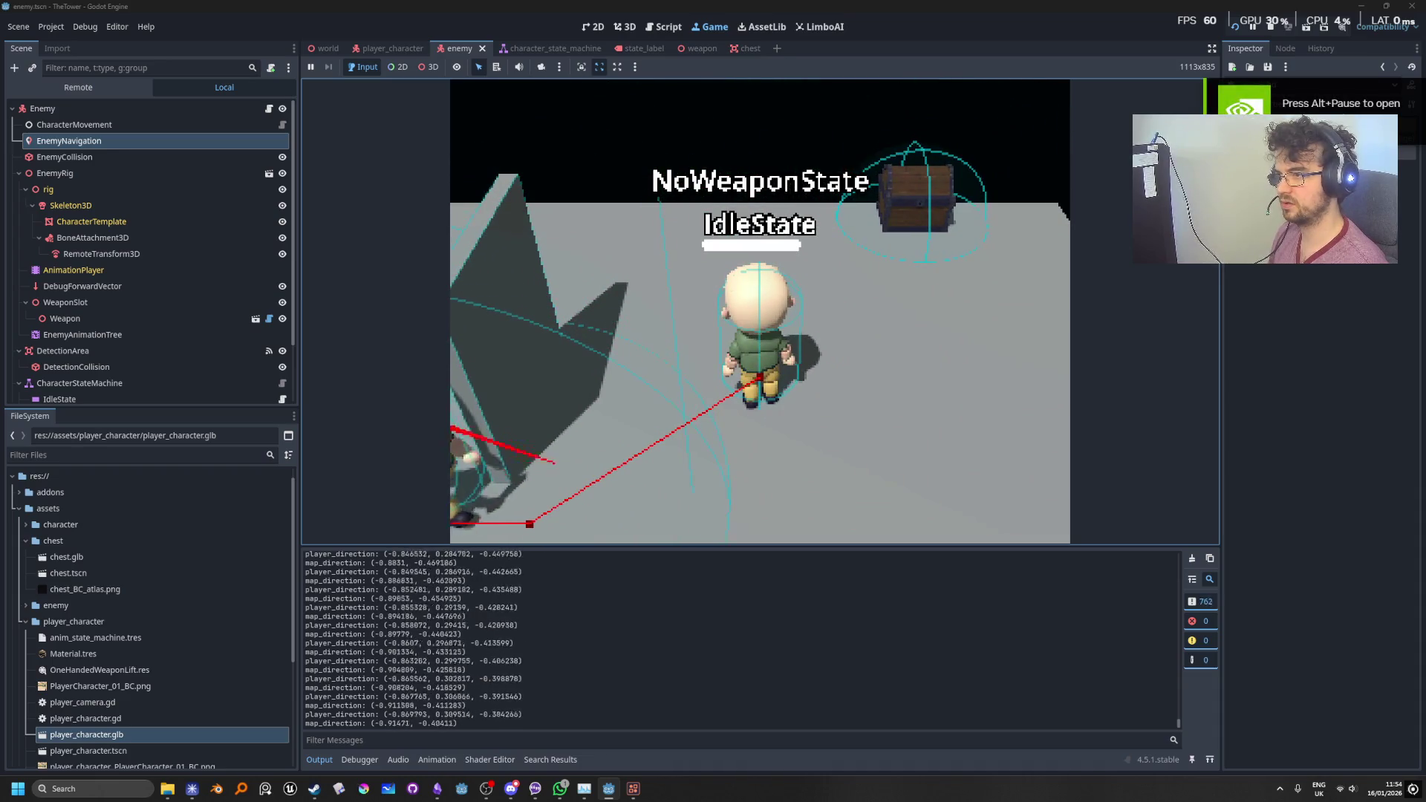
left_click(1271, 33)
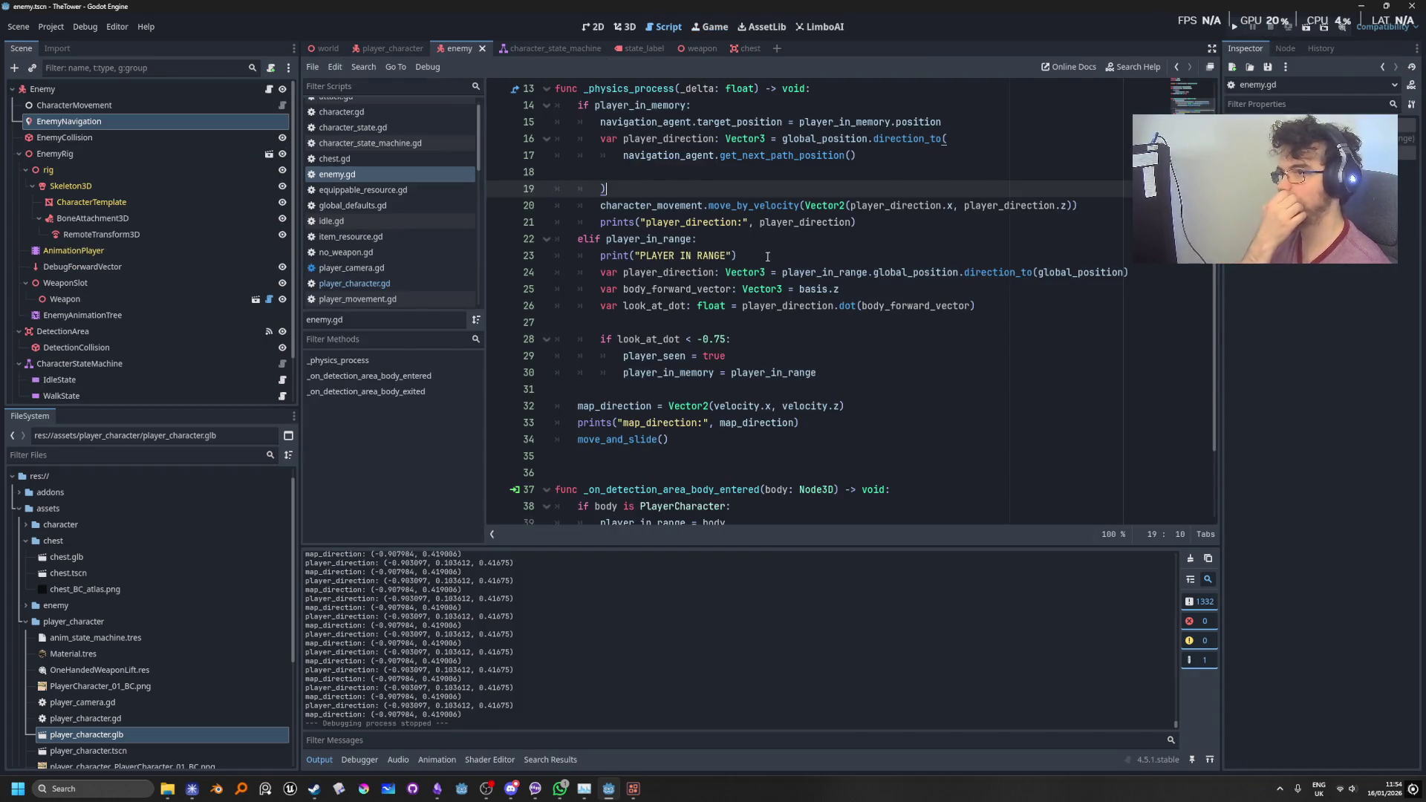
Step: Delete the PLAYER IN RANGE print line, then review the target position code on line 15
left_click(717, 256)
triple_click(717, 255)
key("BackSpace")
key("BackSpace")
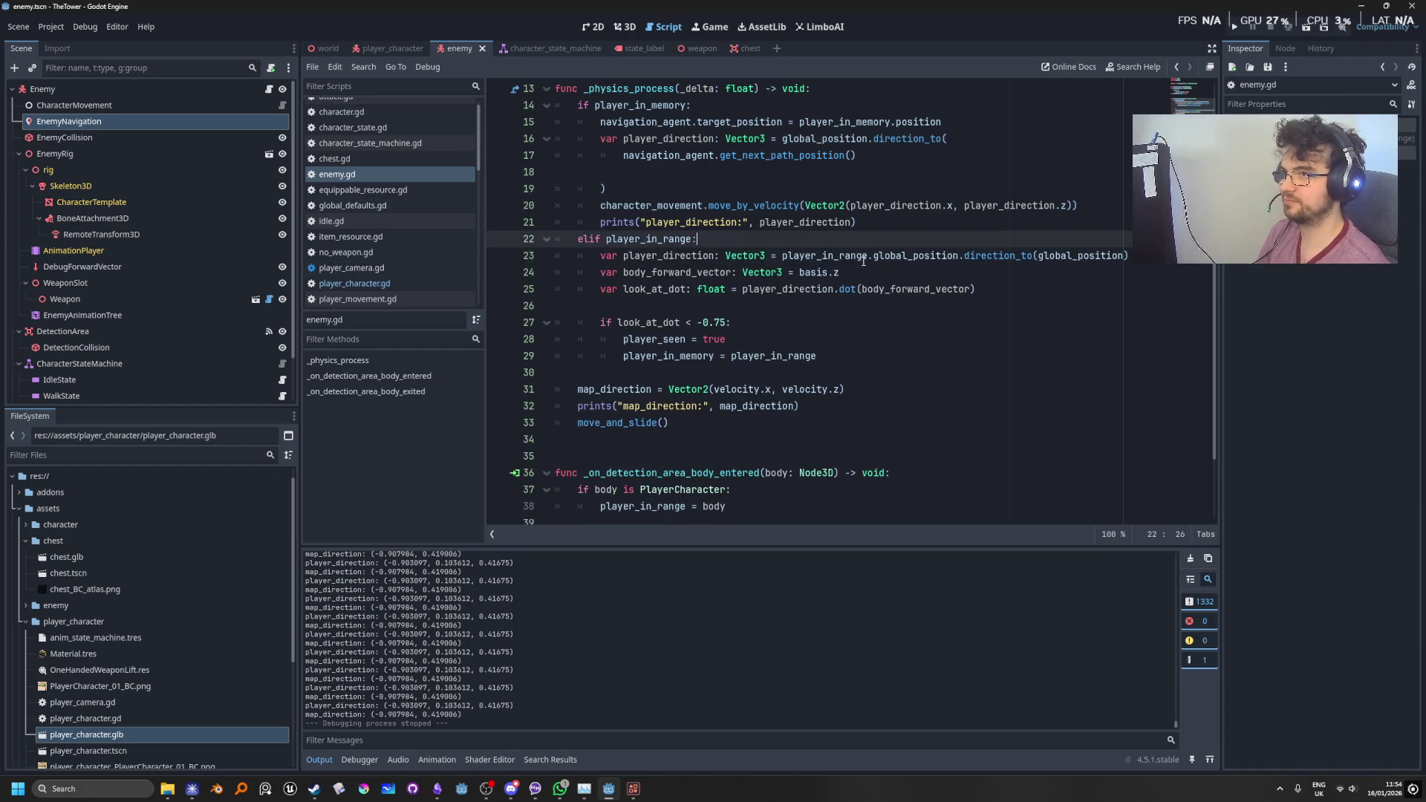
scroll(859, 394, "up", 2)
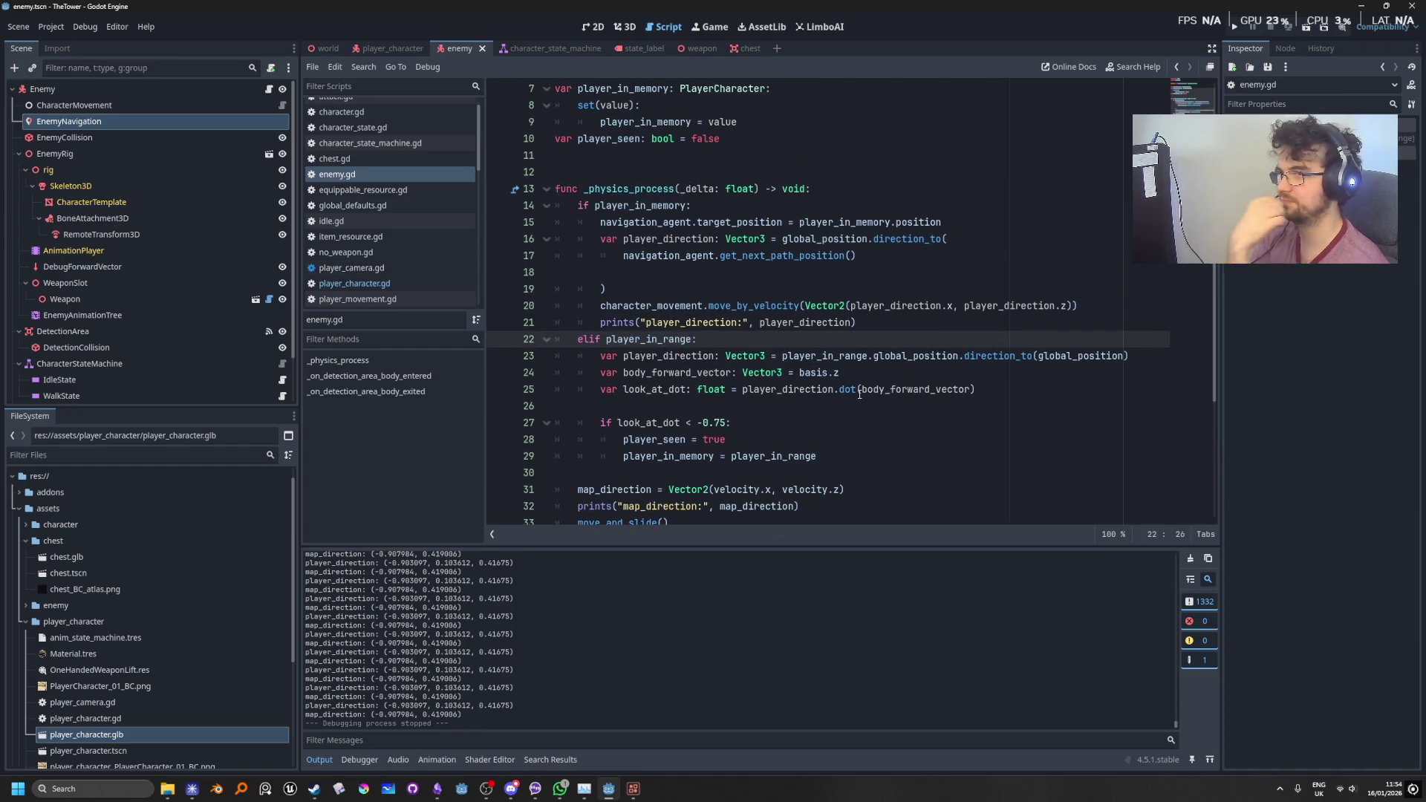
left_click(840, 222)
double_click(919, 222)
scroll(978, 411, "up", 2)
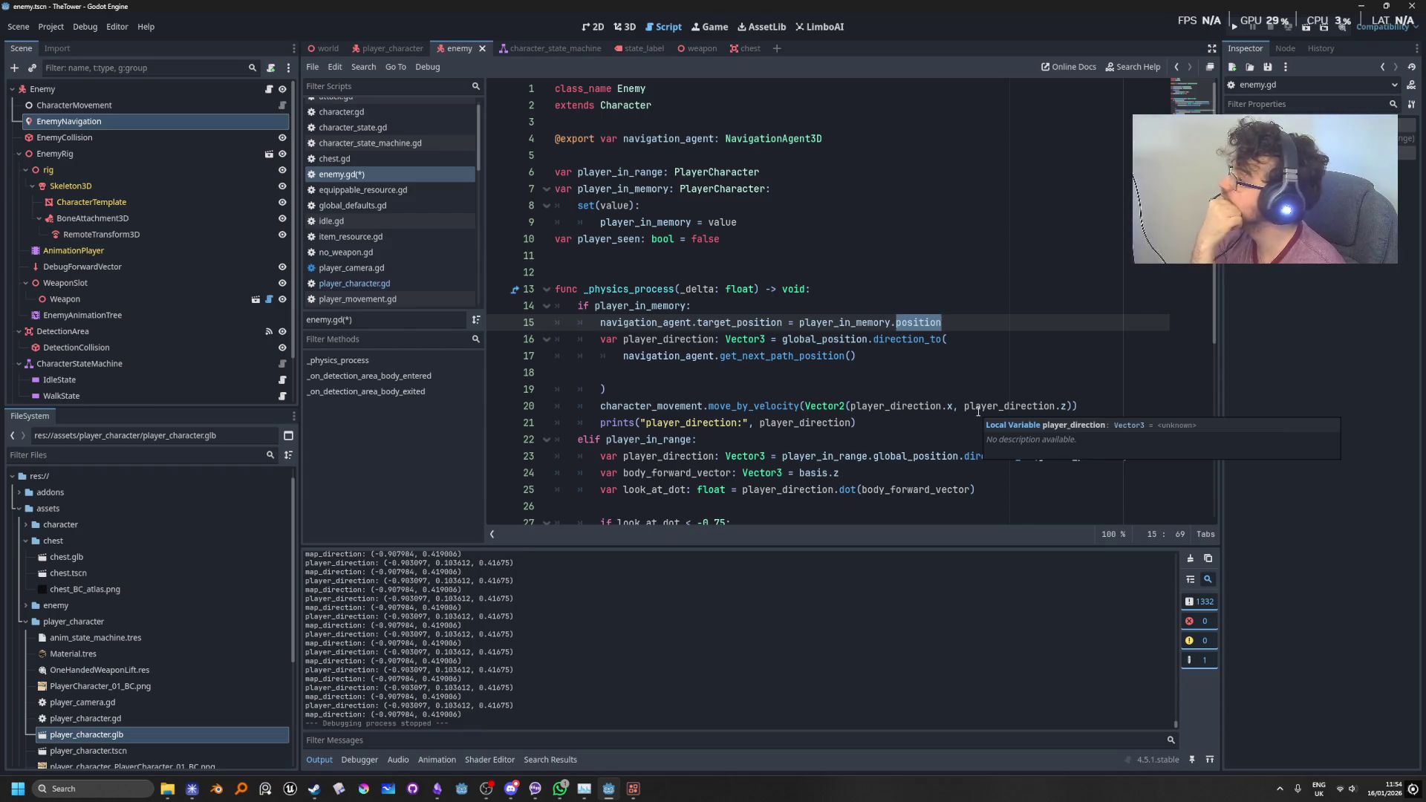
scroll(978, 411, "down", 1)
scroll(979, 411, "up", 1)
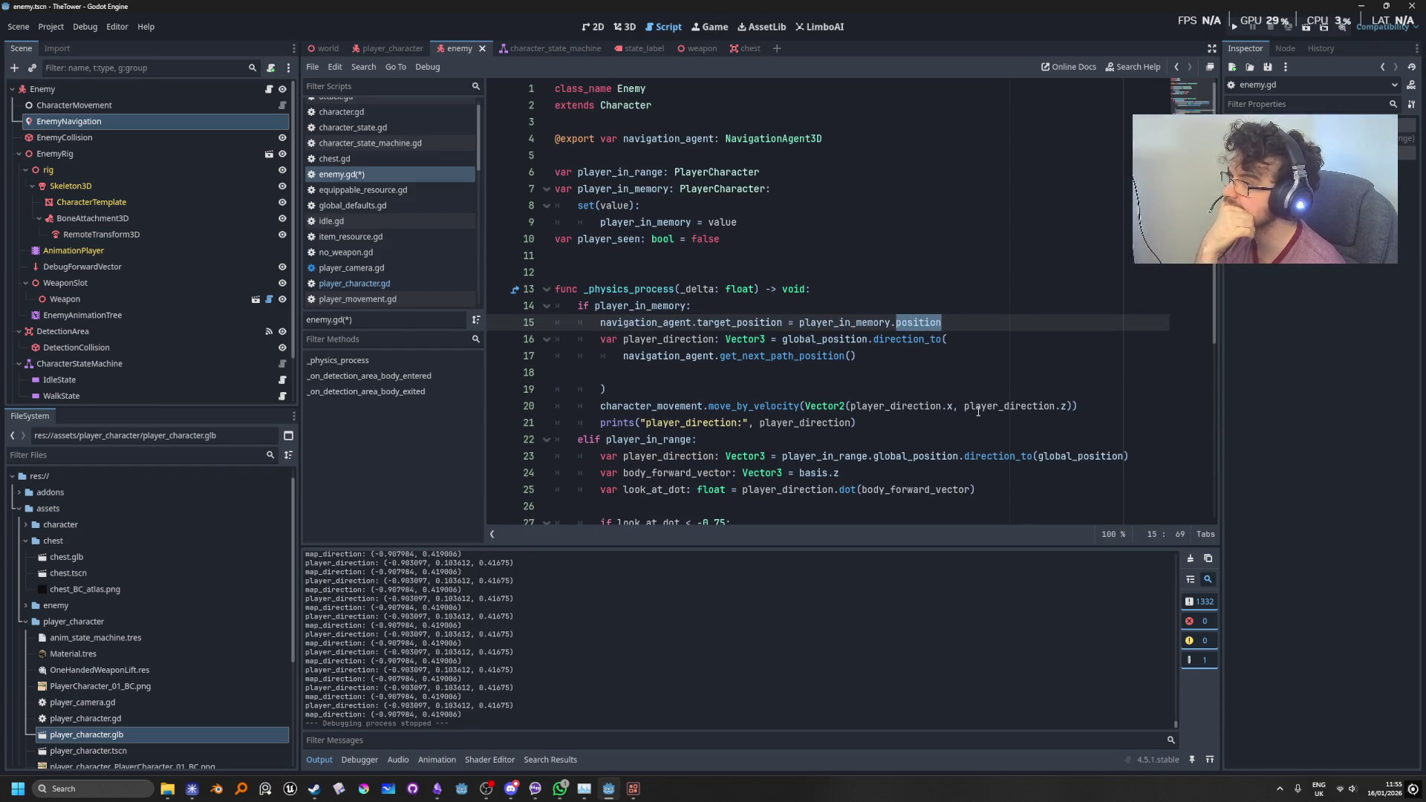
scroll(978, 411, "down", 2)
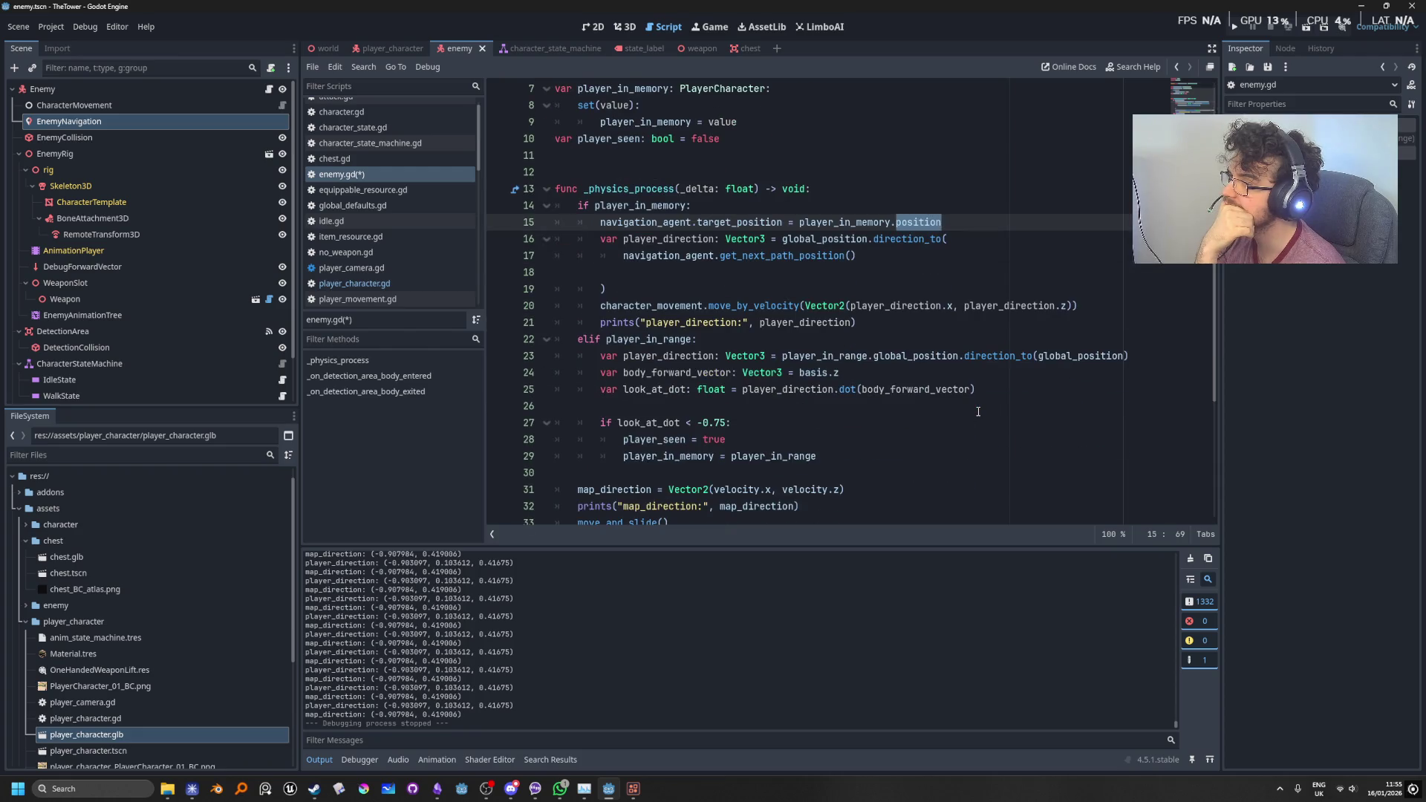
scroll(978, 411, "down", 1)
scroll(979, 412, "down", 3)
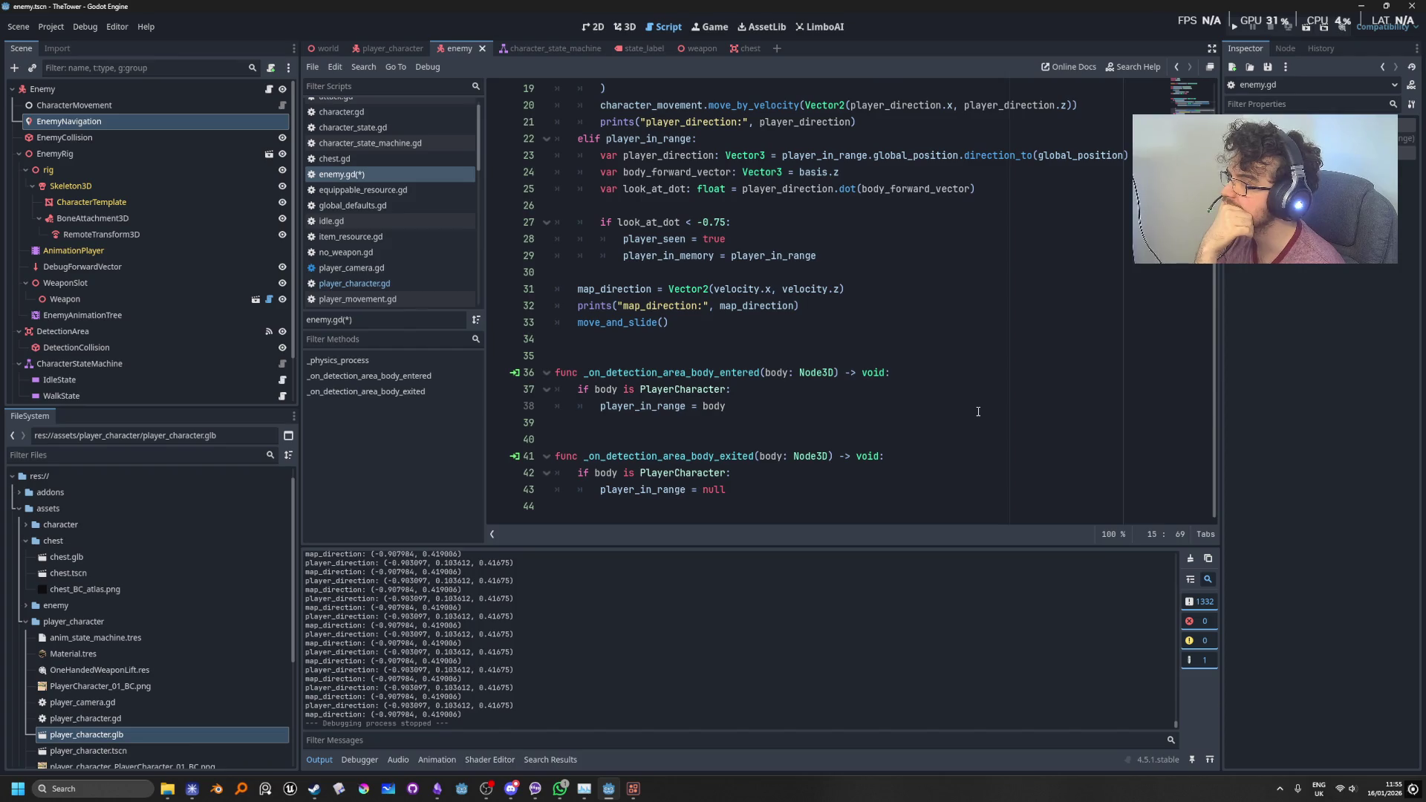
scroll(978, 412, "up", 2)
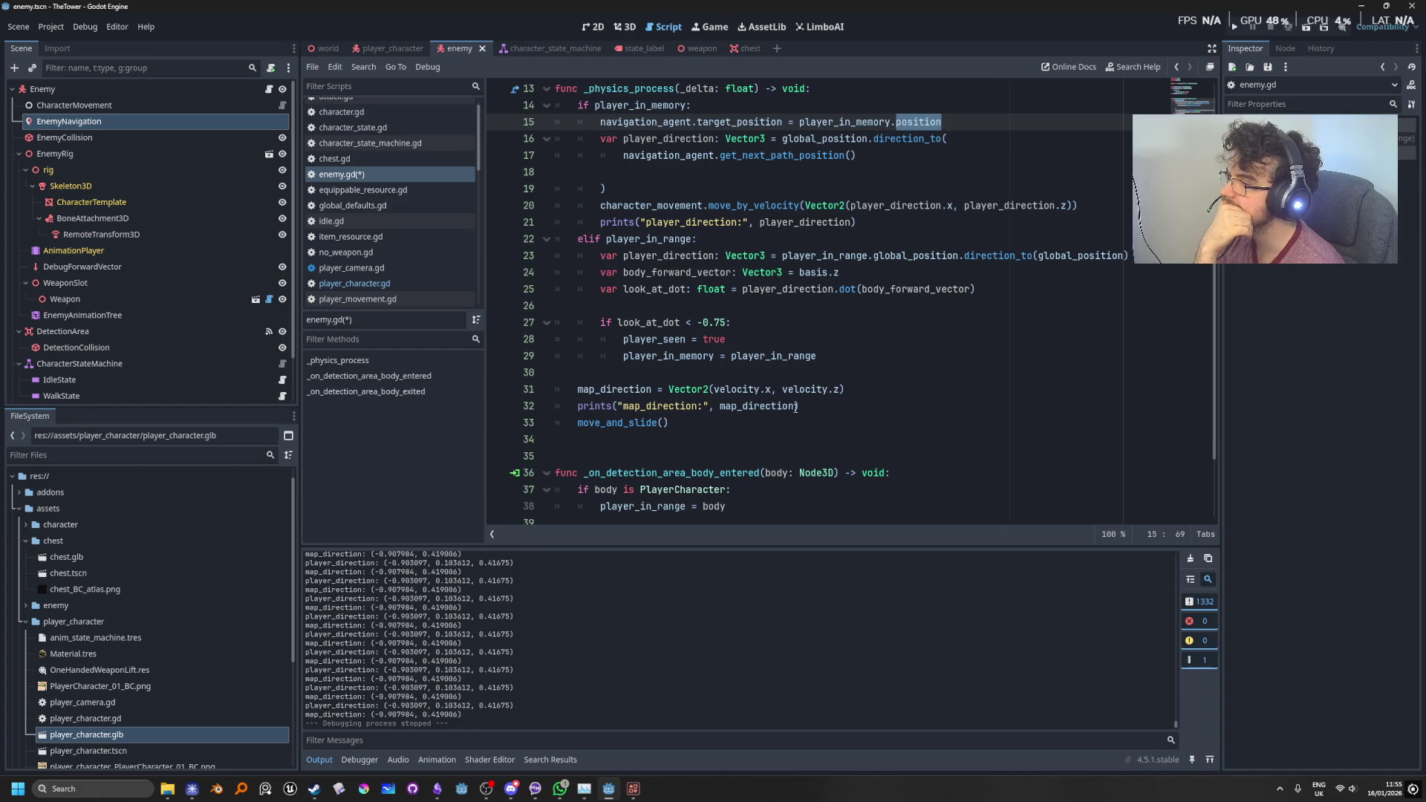
Step: Review get_next_path_position on line 17, the move_and_slide() line and the move_by_velocity call
mouse_move(643, 426)
scroll(940, 369, "down", 2)
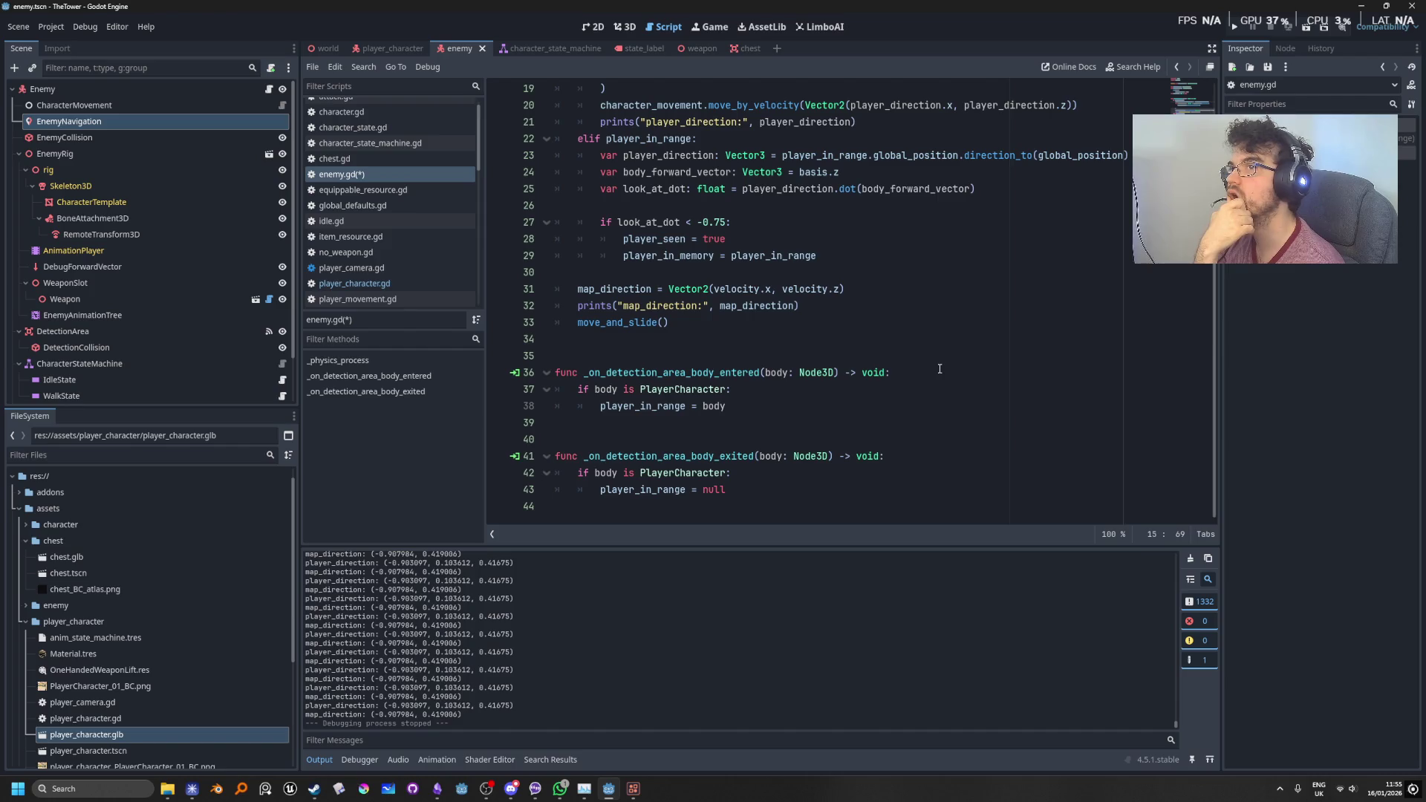
scroll(939, 369, "up", 2)
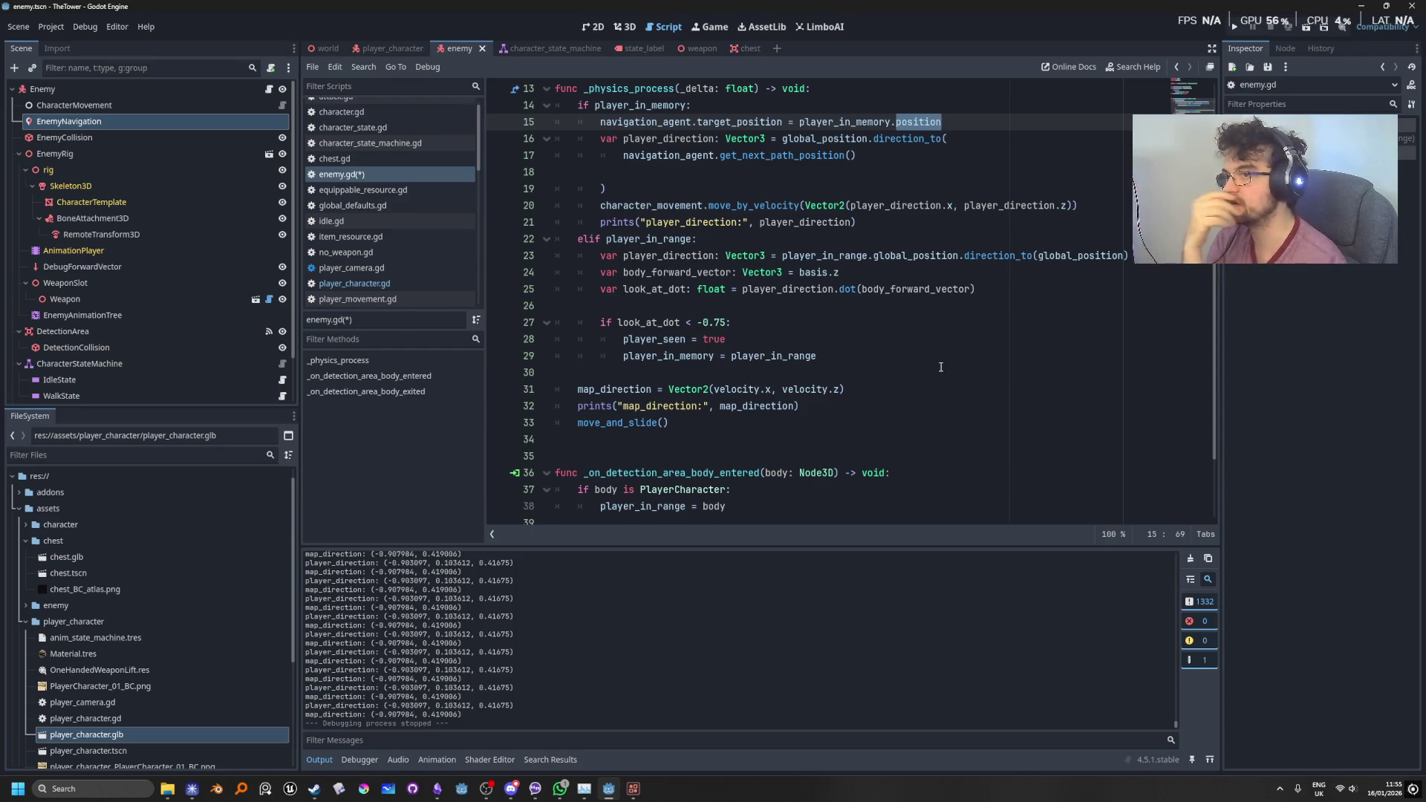
scroll(946, 354, "up", 2)
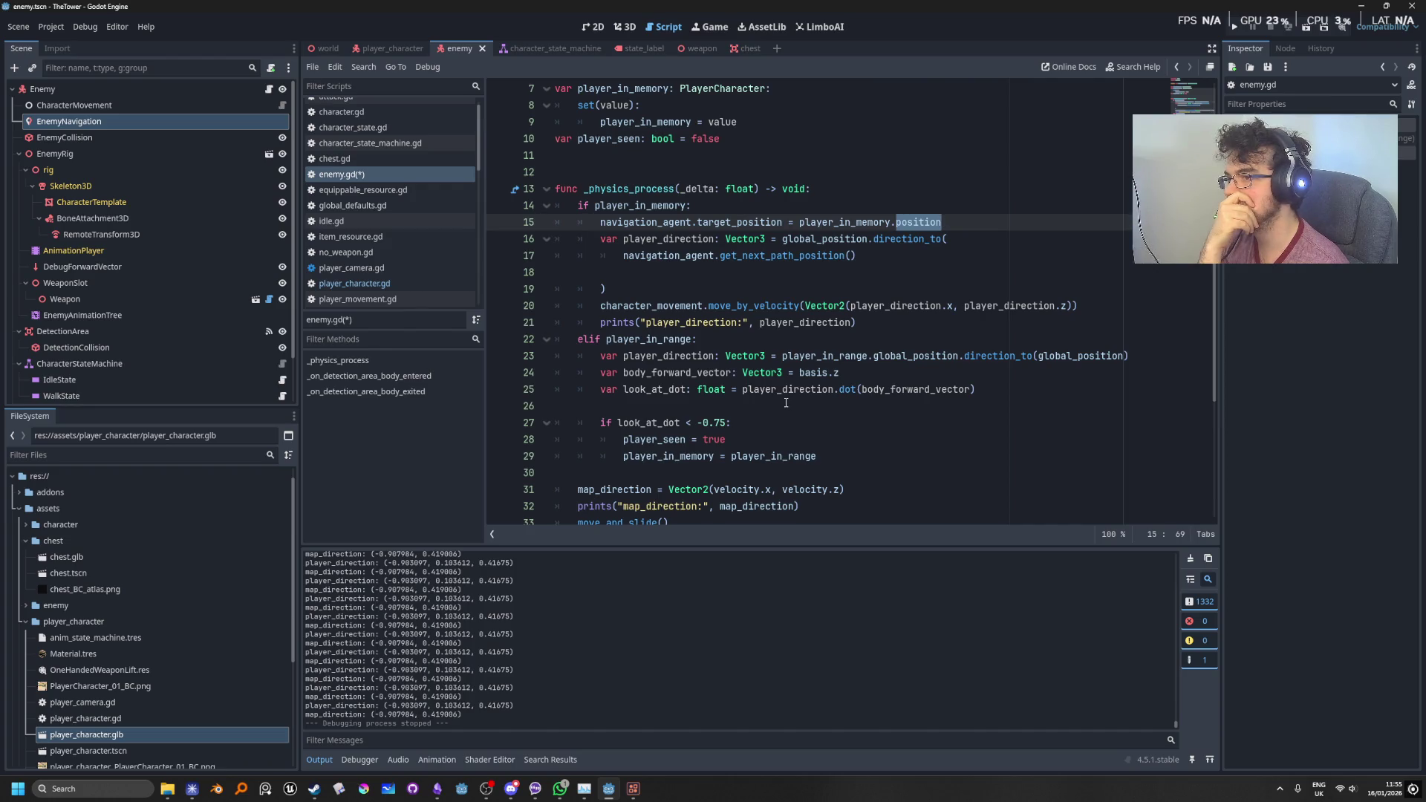
scroll(786, 403, "down", 1)
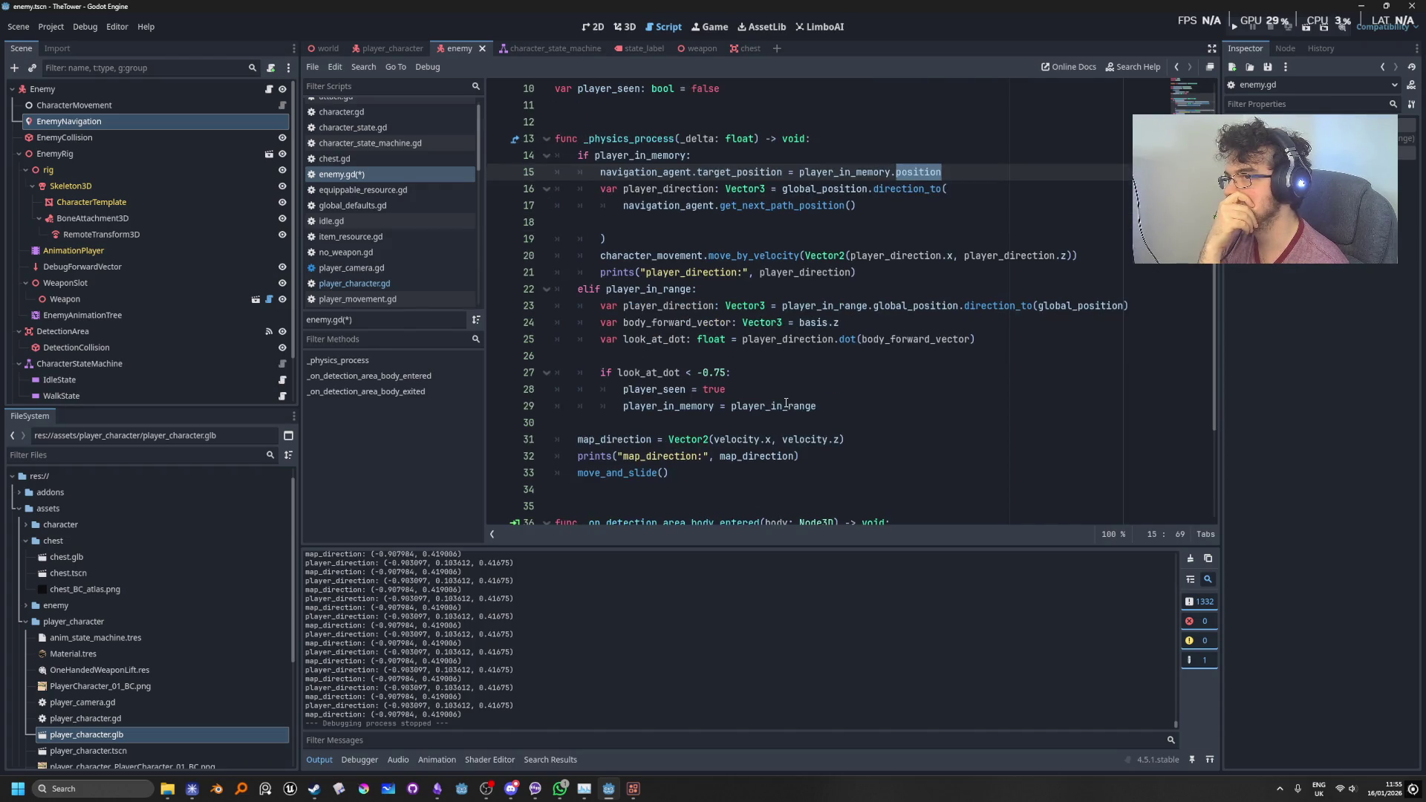
double_click(784, 205)
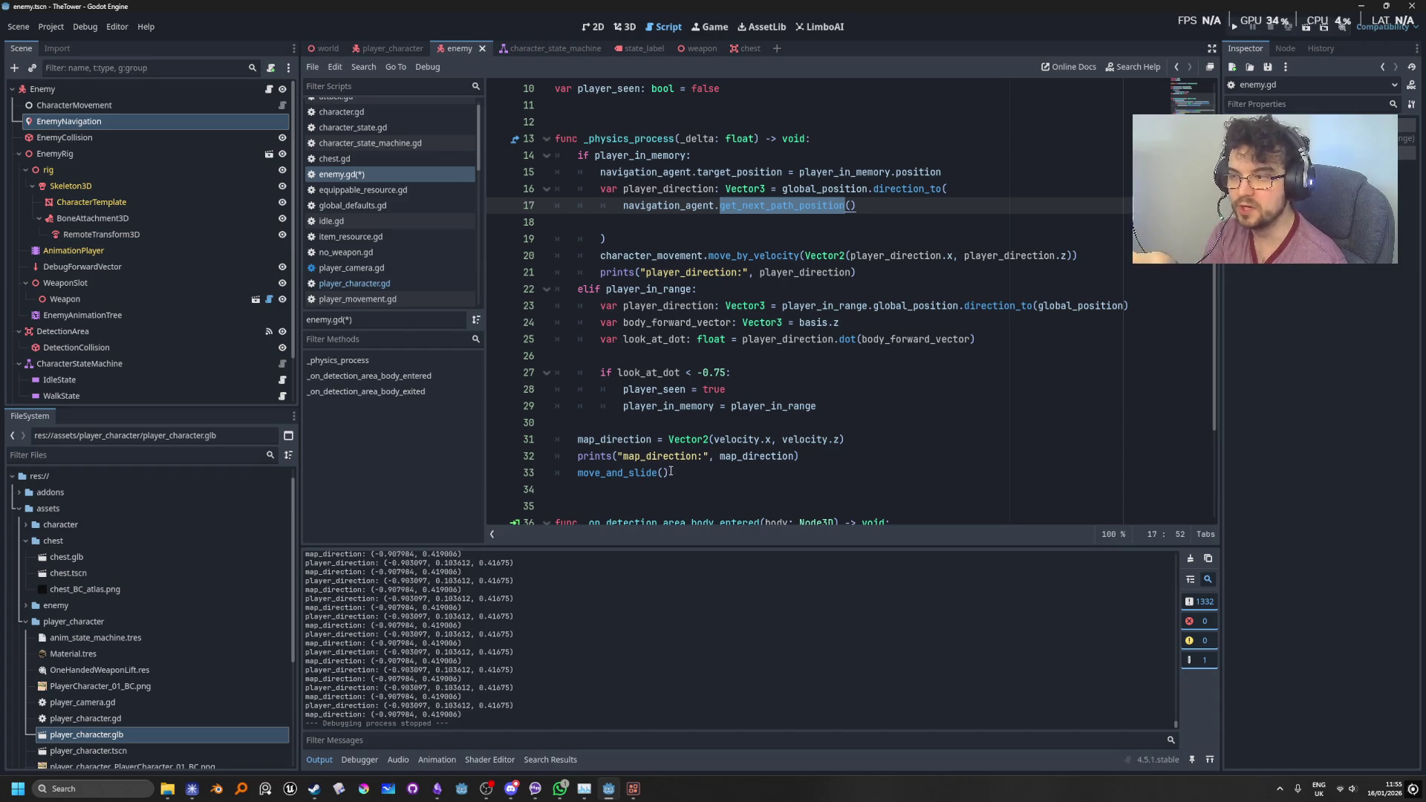
left_click(699, 472)
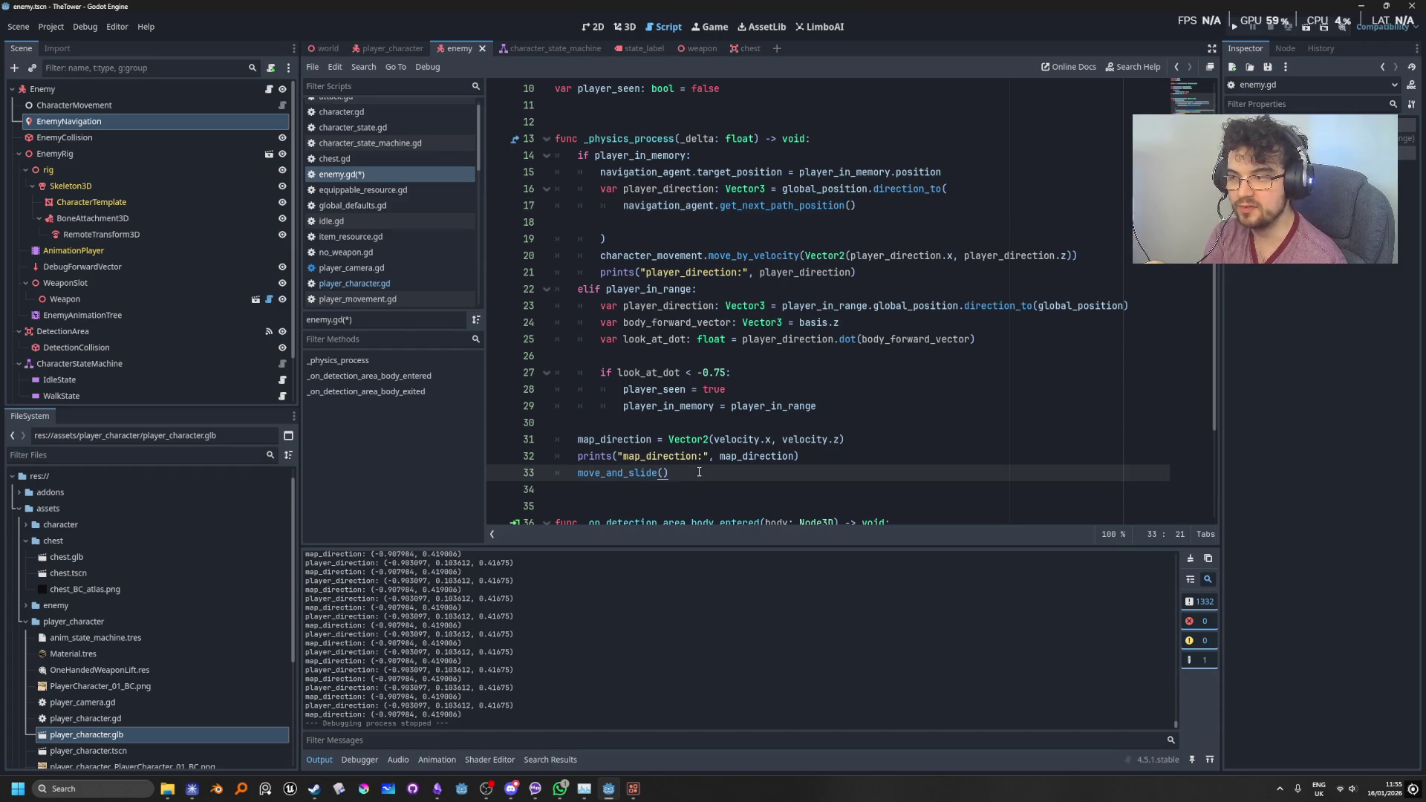
left_click_drag(699, 473, 402, 476)
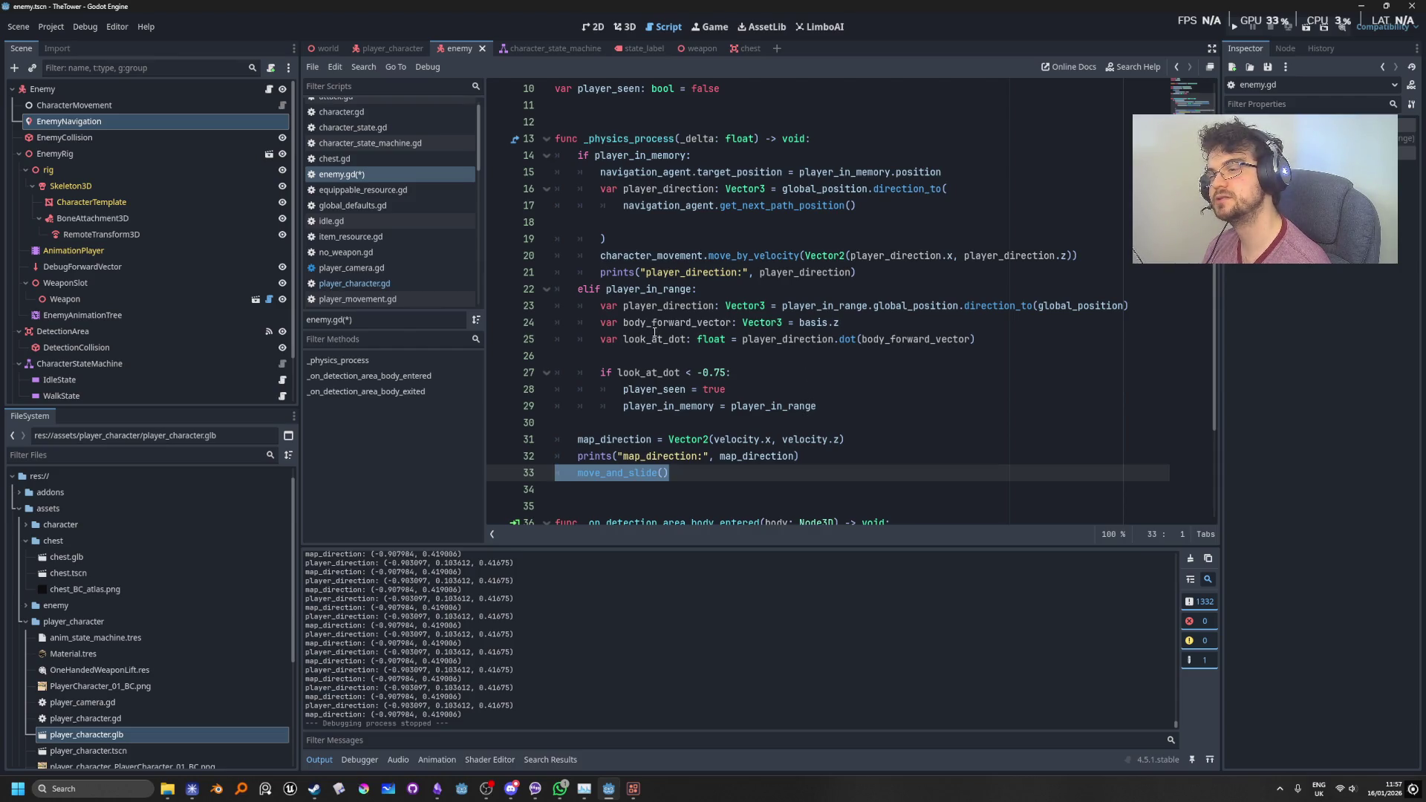
left_click(760, 258)
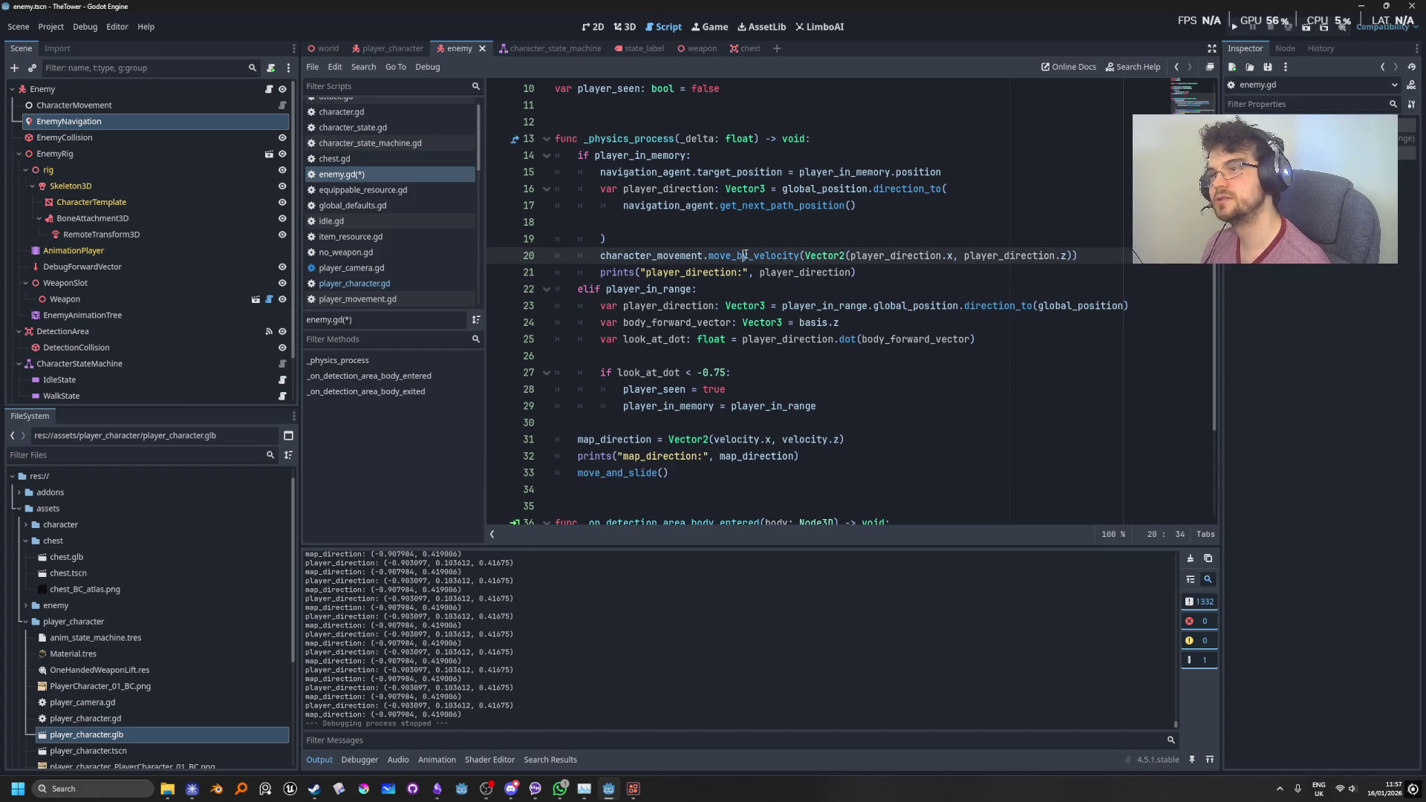
Step: Inspect the move_by_velocity definition, widen the code editor past the Inspector, then return to enemy.gd
left_click(763, 260, "ctrl")
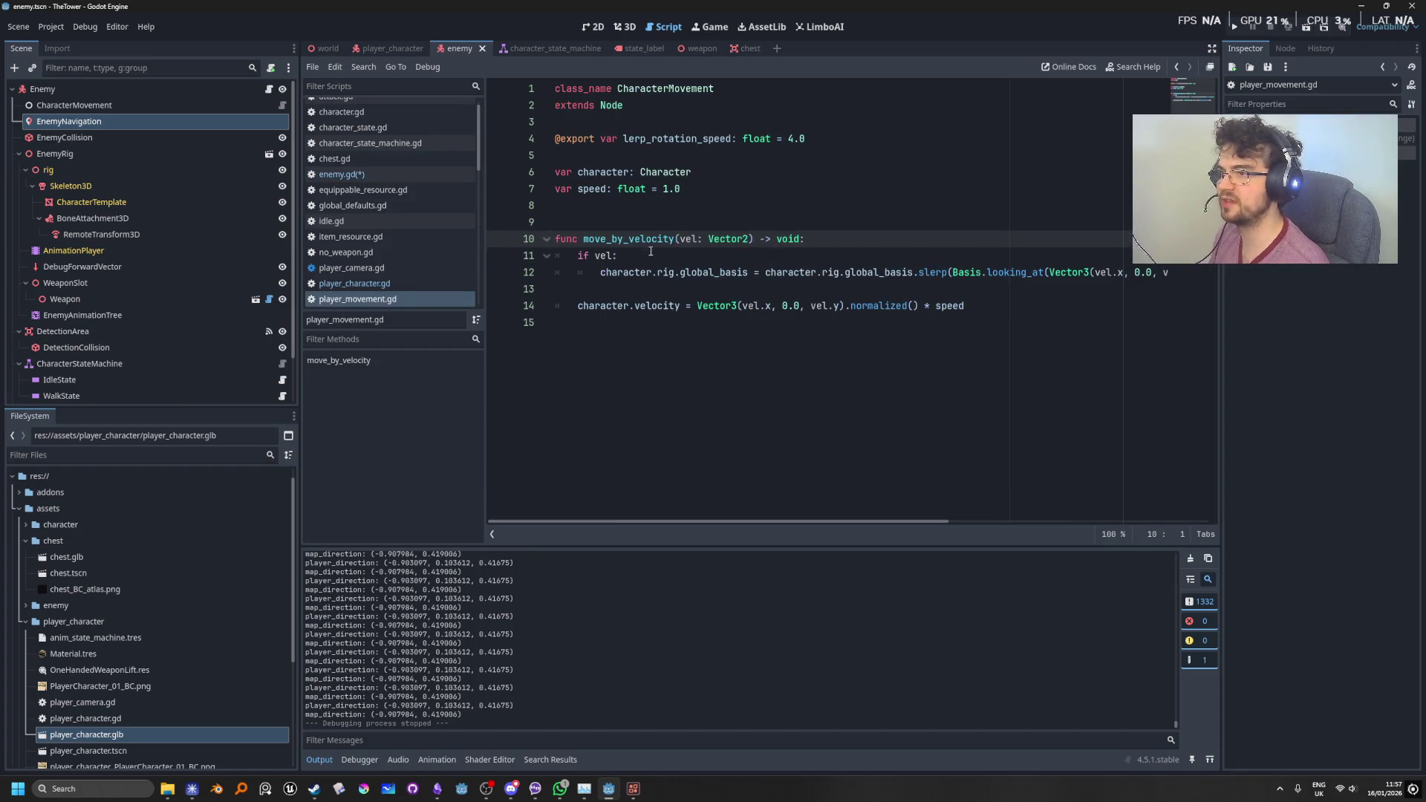
left_click(1011, 309)
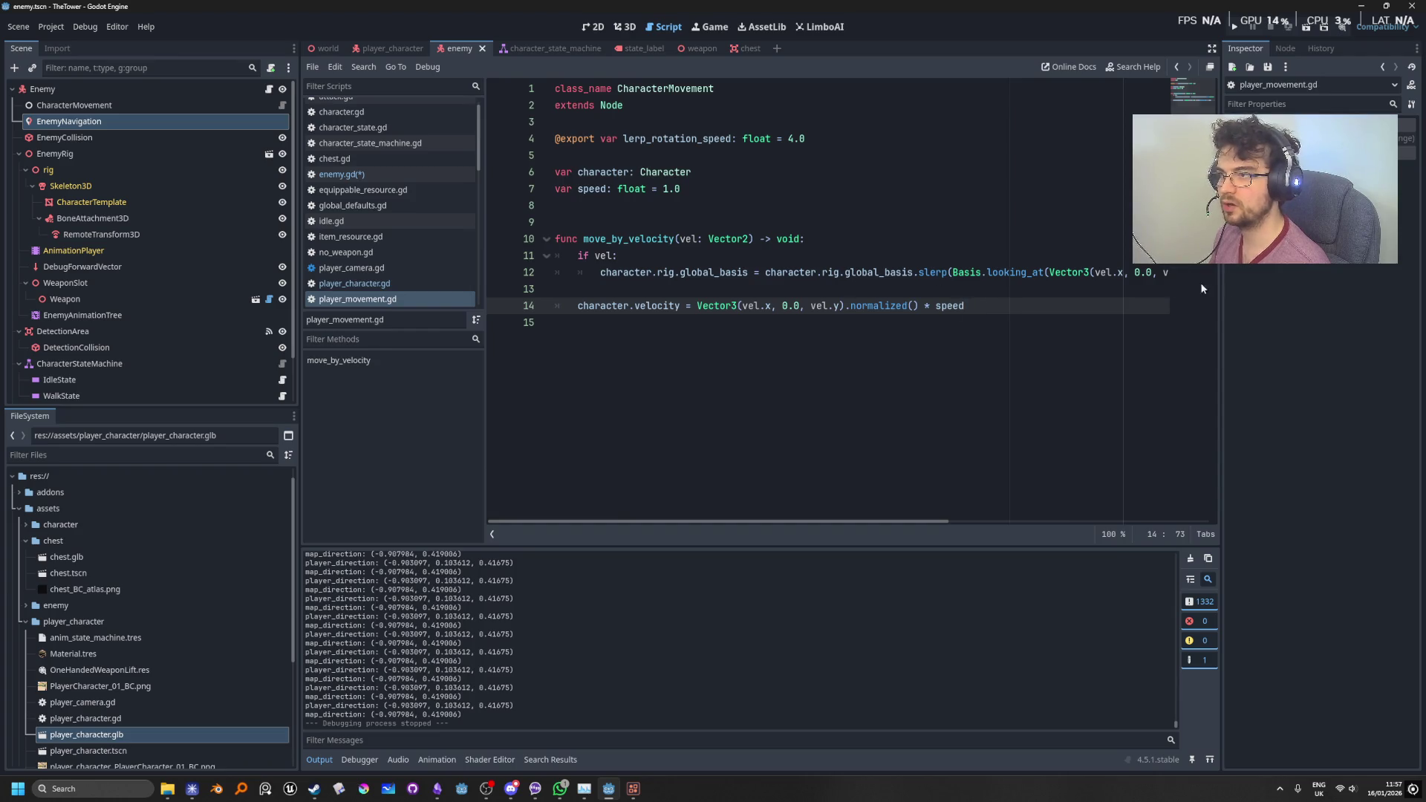
mouse_move(1222, 265)
left_mouse_down()
mouse_move(1189, 265)
mouse_move(1300, 265)
mouse_move(1261, 264)
left_mouse_up()
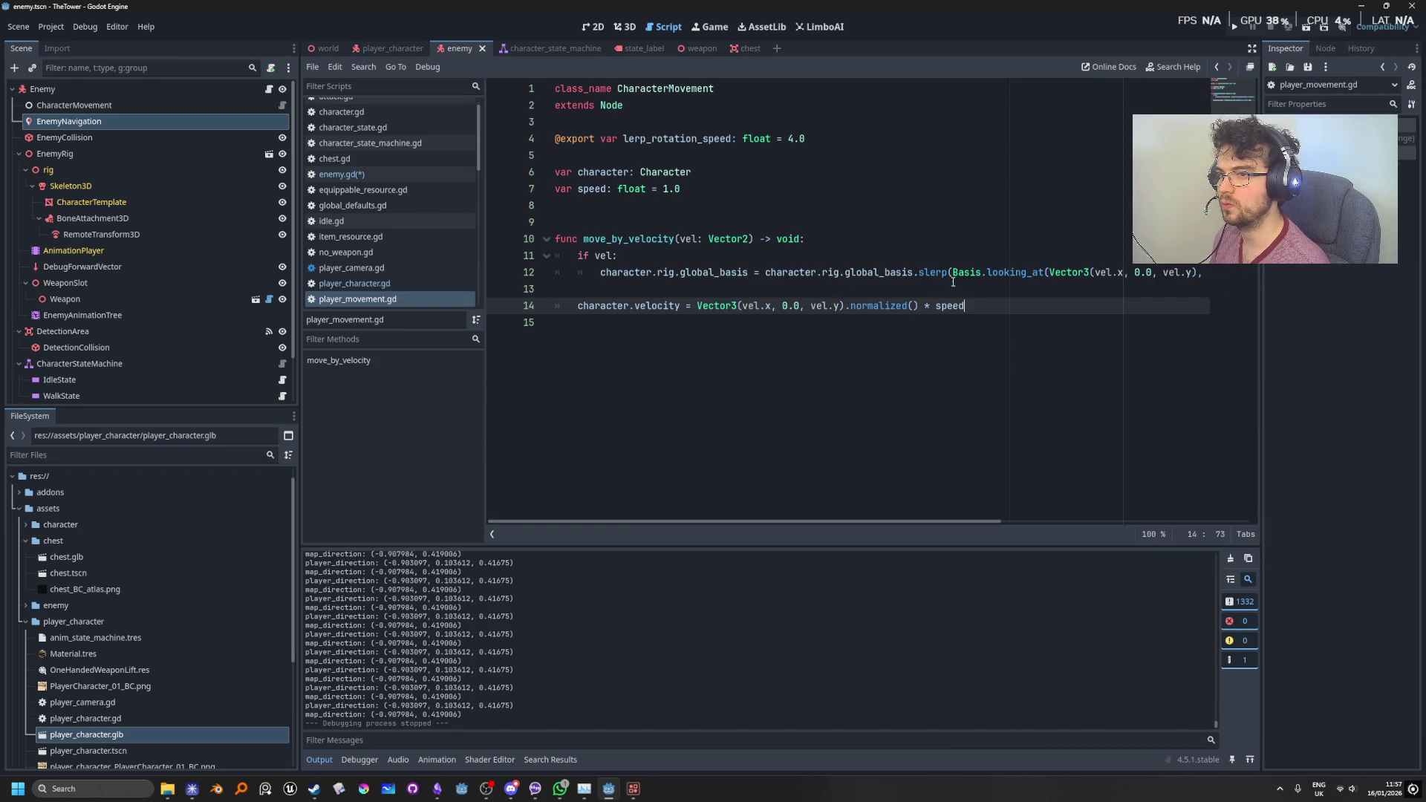
mouse_move(886, 518)
left_mouse_down()
mouse_move(1176, 529)
mouse_move(663, 523)
left_mouse_up()
left_click(792, 158)
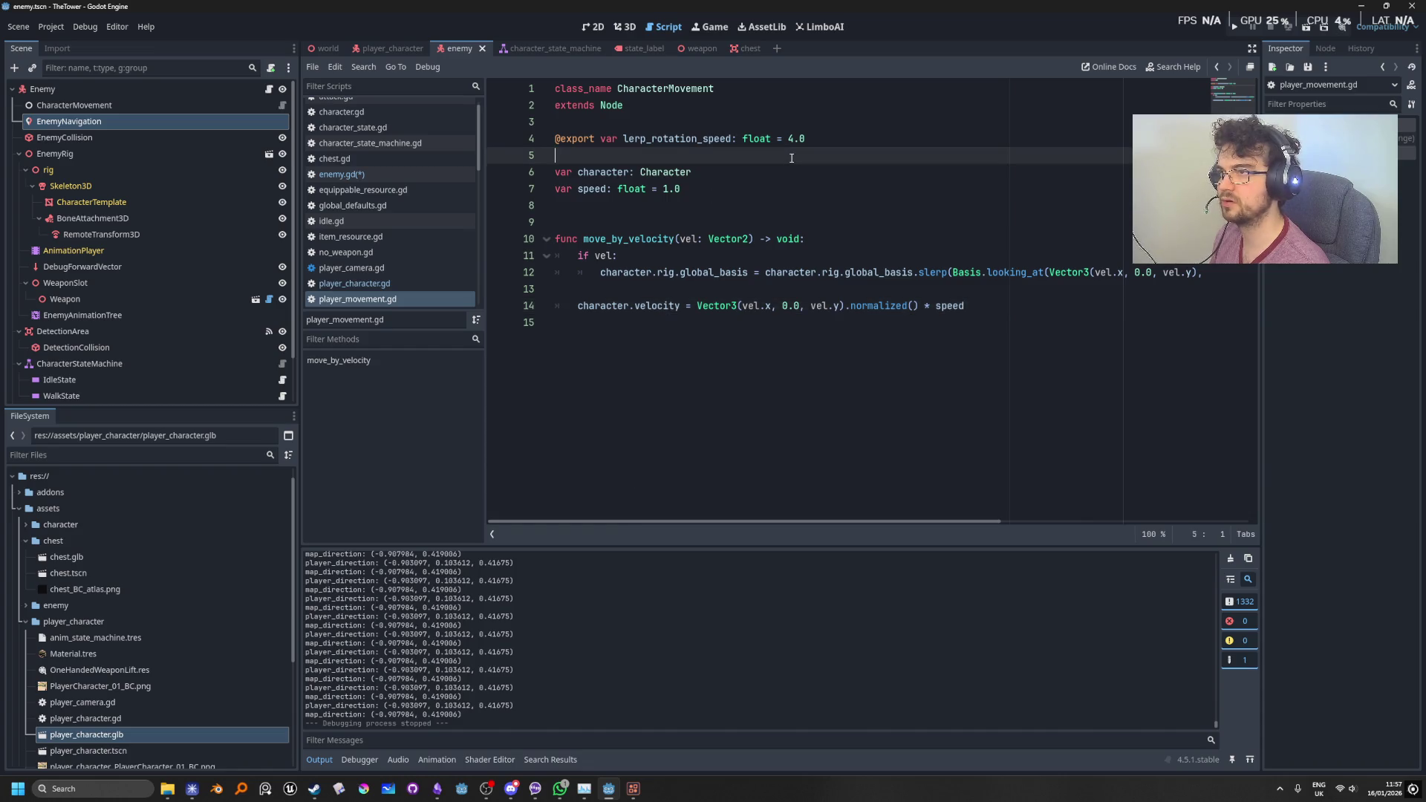
left_click(412, 174)
left_click(914, 326)
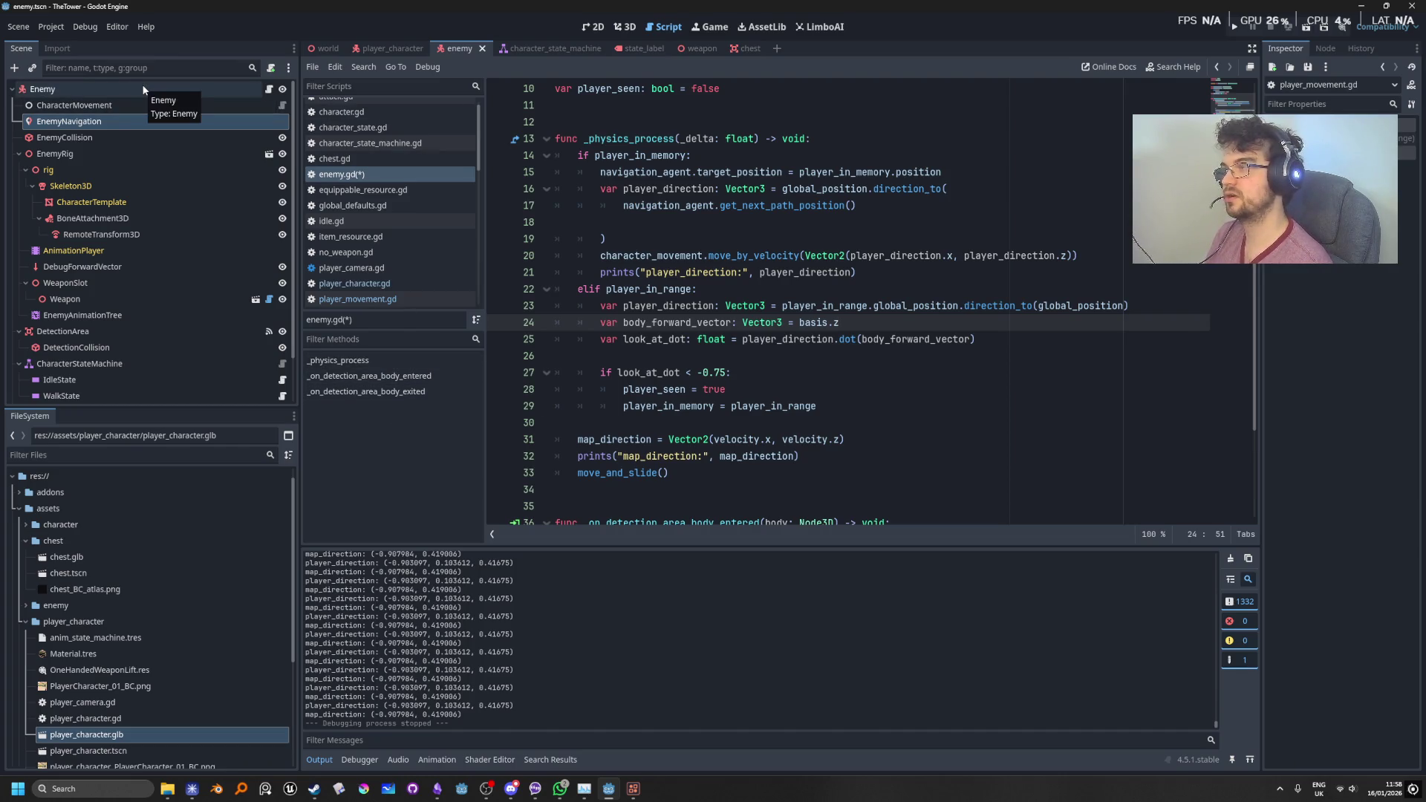
left_click(324, 49)
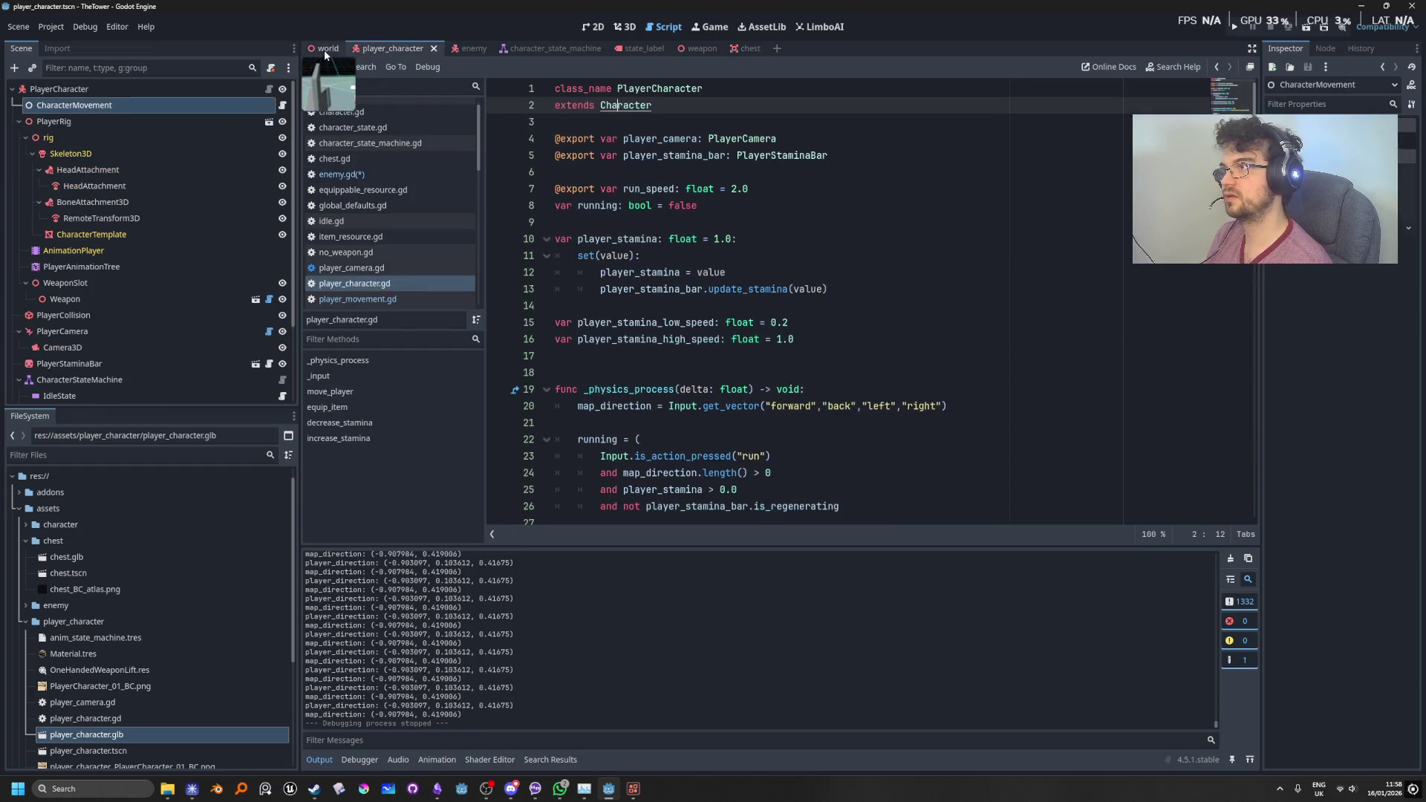
Step: Show the world scene in 3D, re-bake the navigation mesh, and run the game
left_click(623, 27)
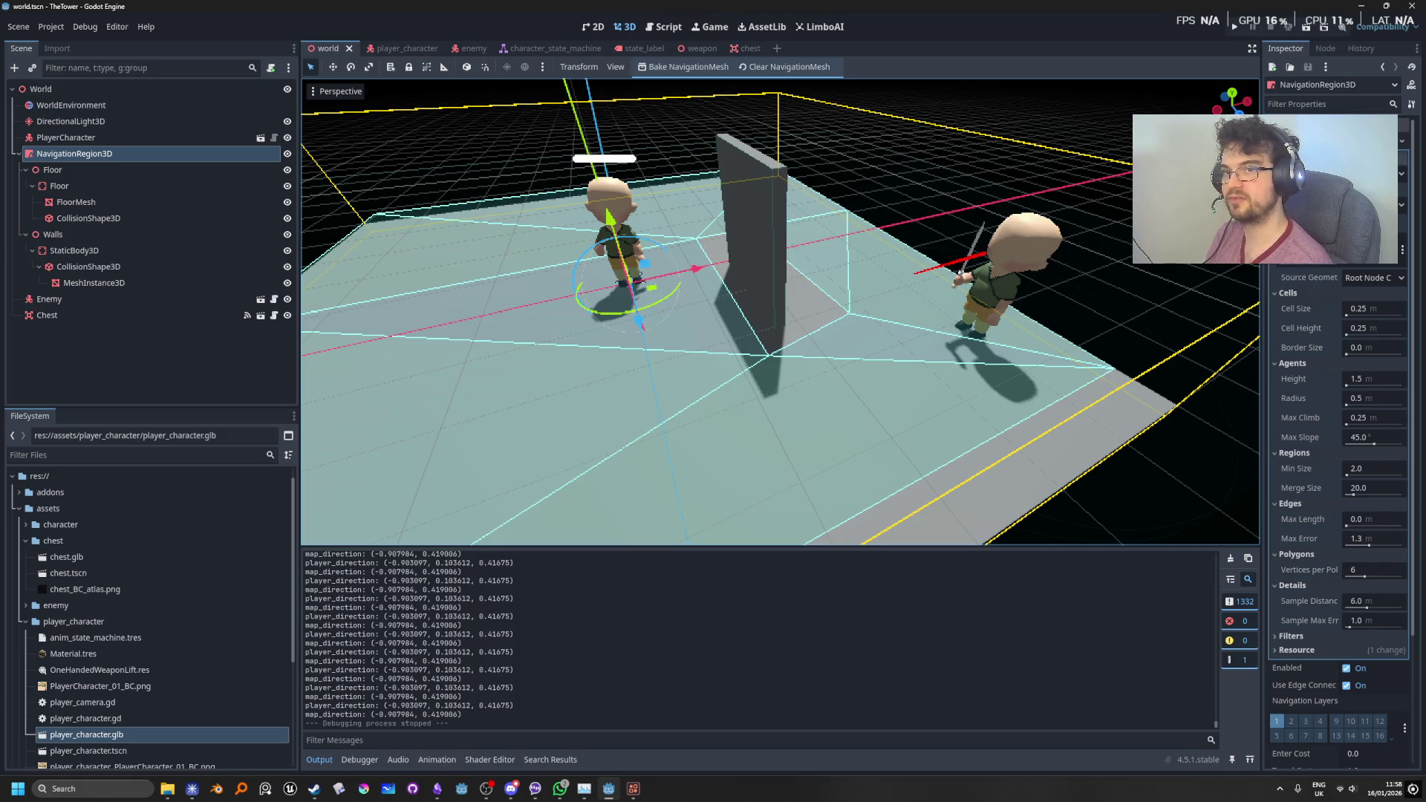
left_click(685, 66)
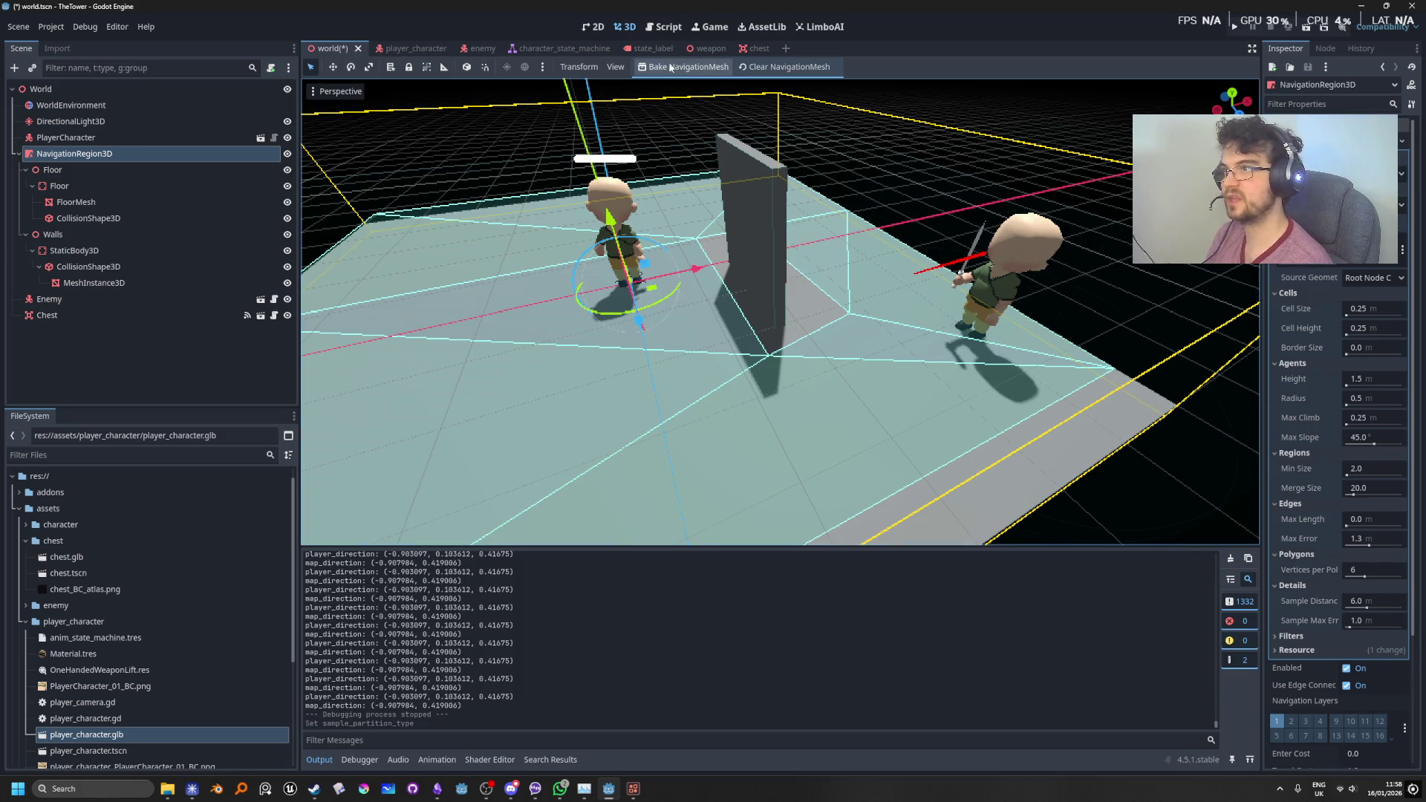
key("F5")
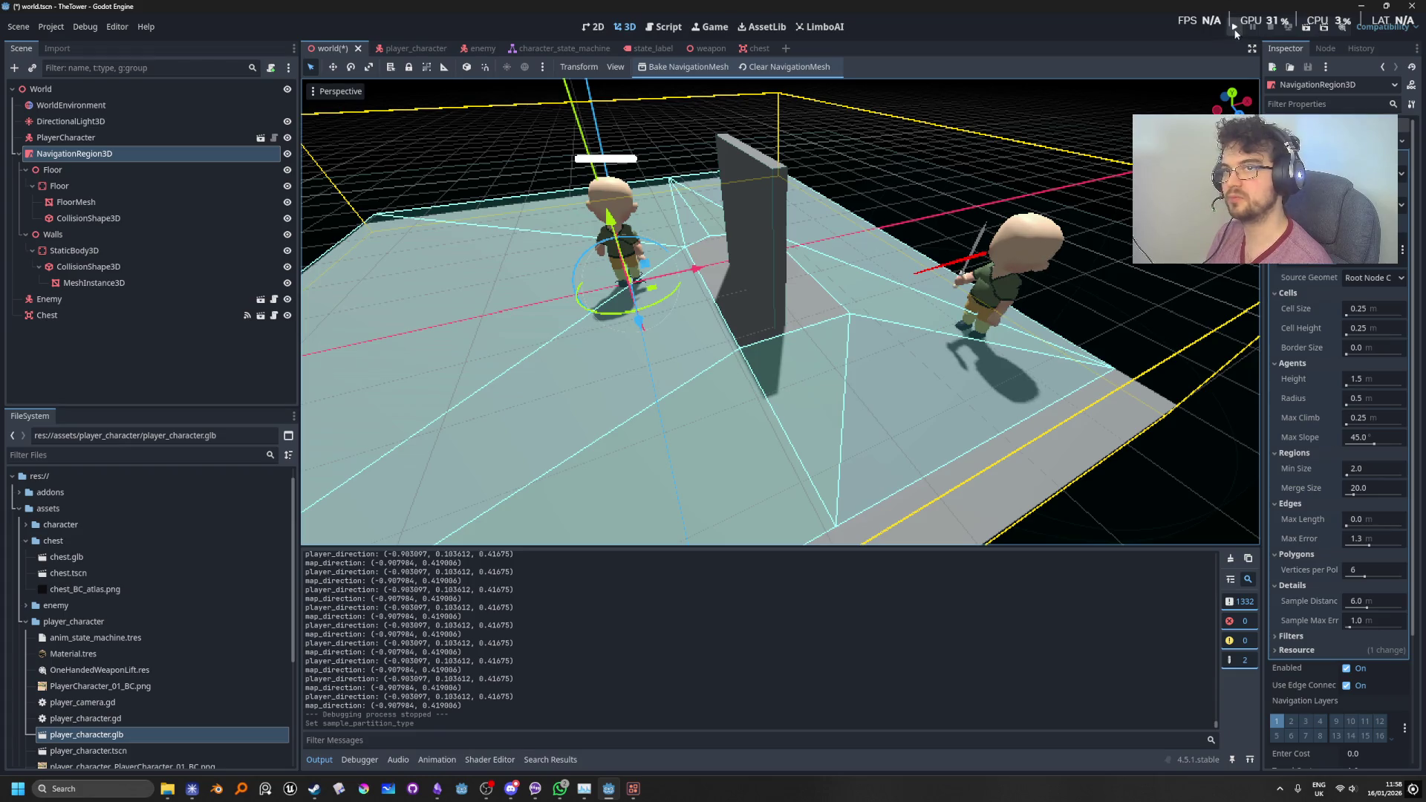
Step: Walk the player to test the chase, stop with F8, and reopen the Enemy's script
key("w")
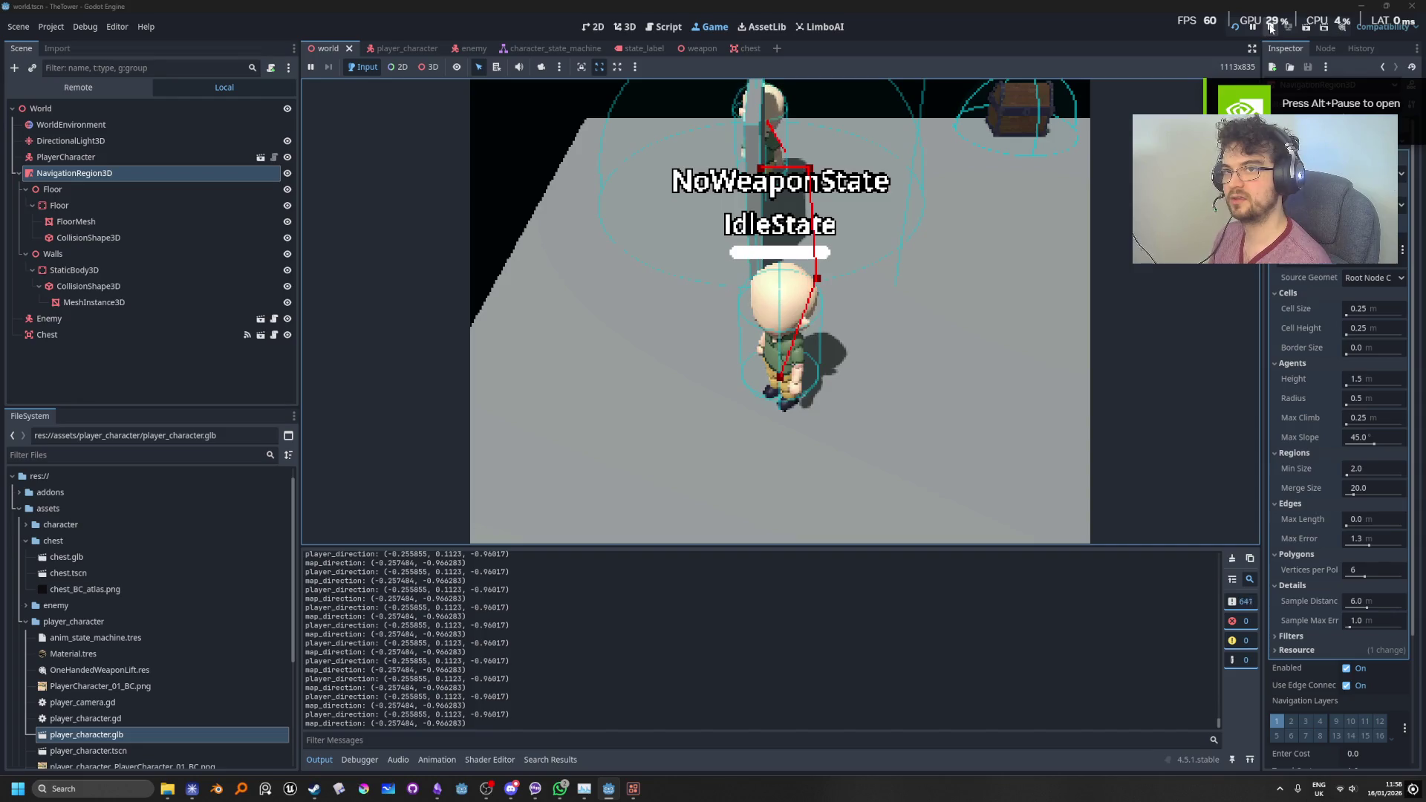
key("F8")
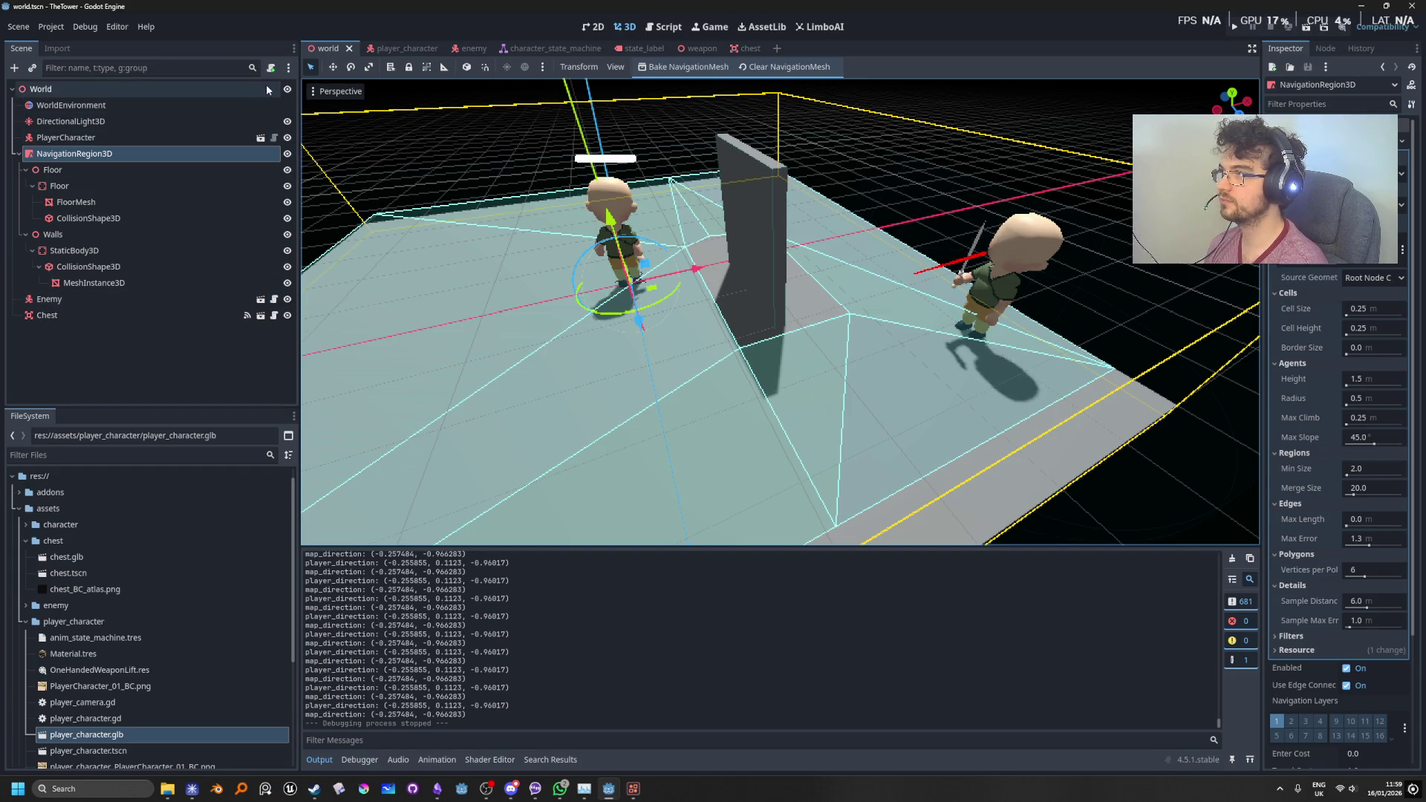
left_click(275, 301)
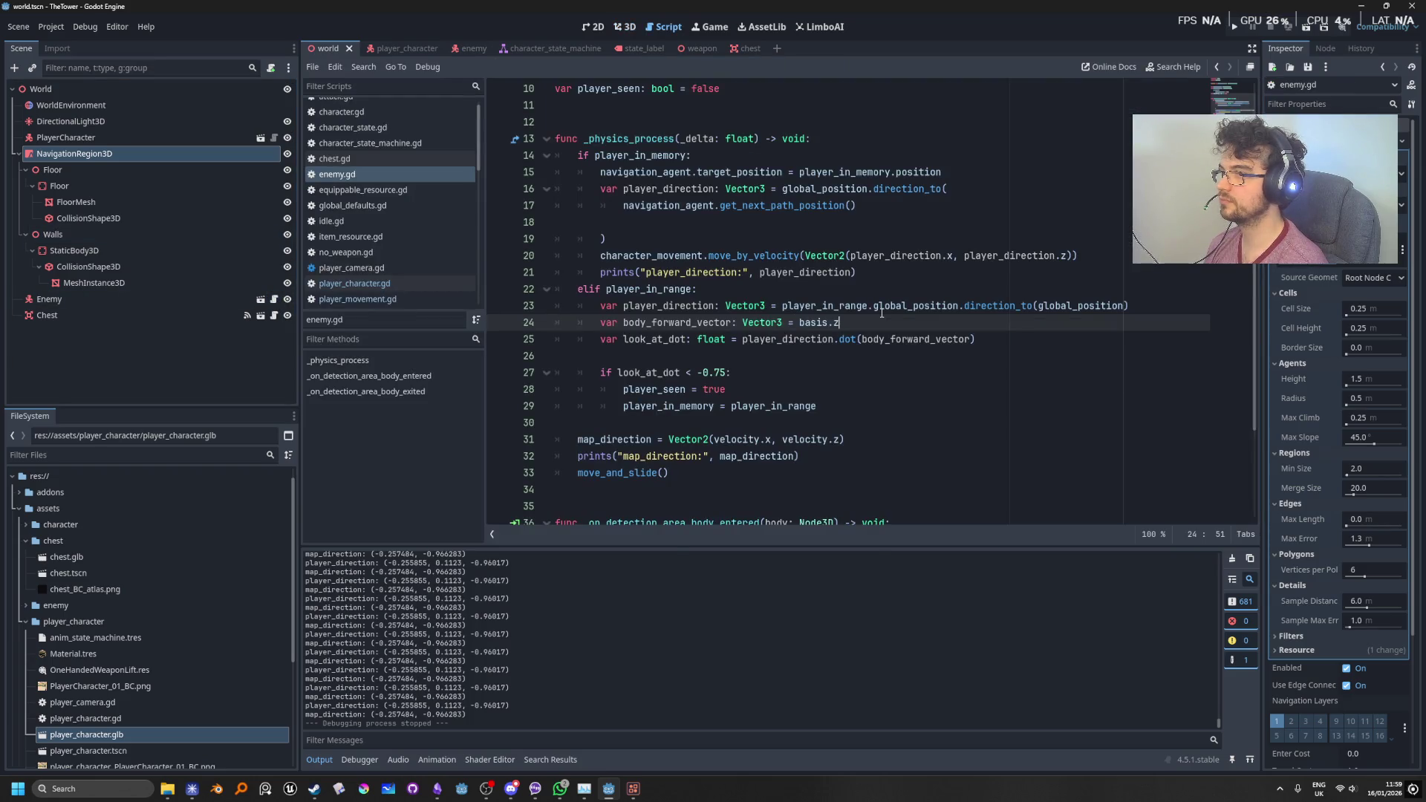
scroll(876, 439, "up", 3)
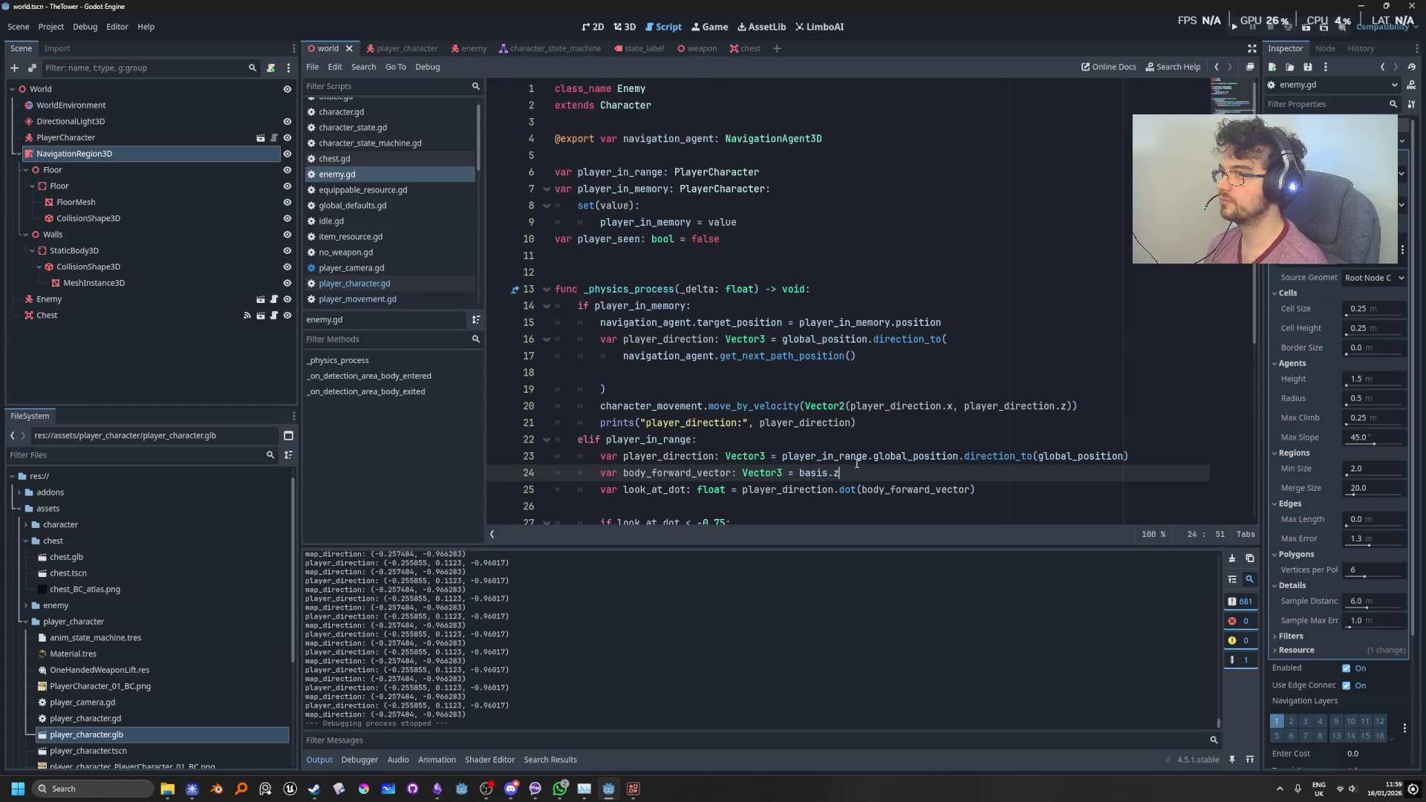
scroll(856, 464, "down", 1)
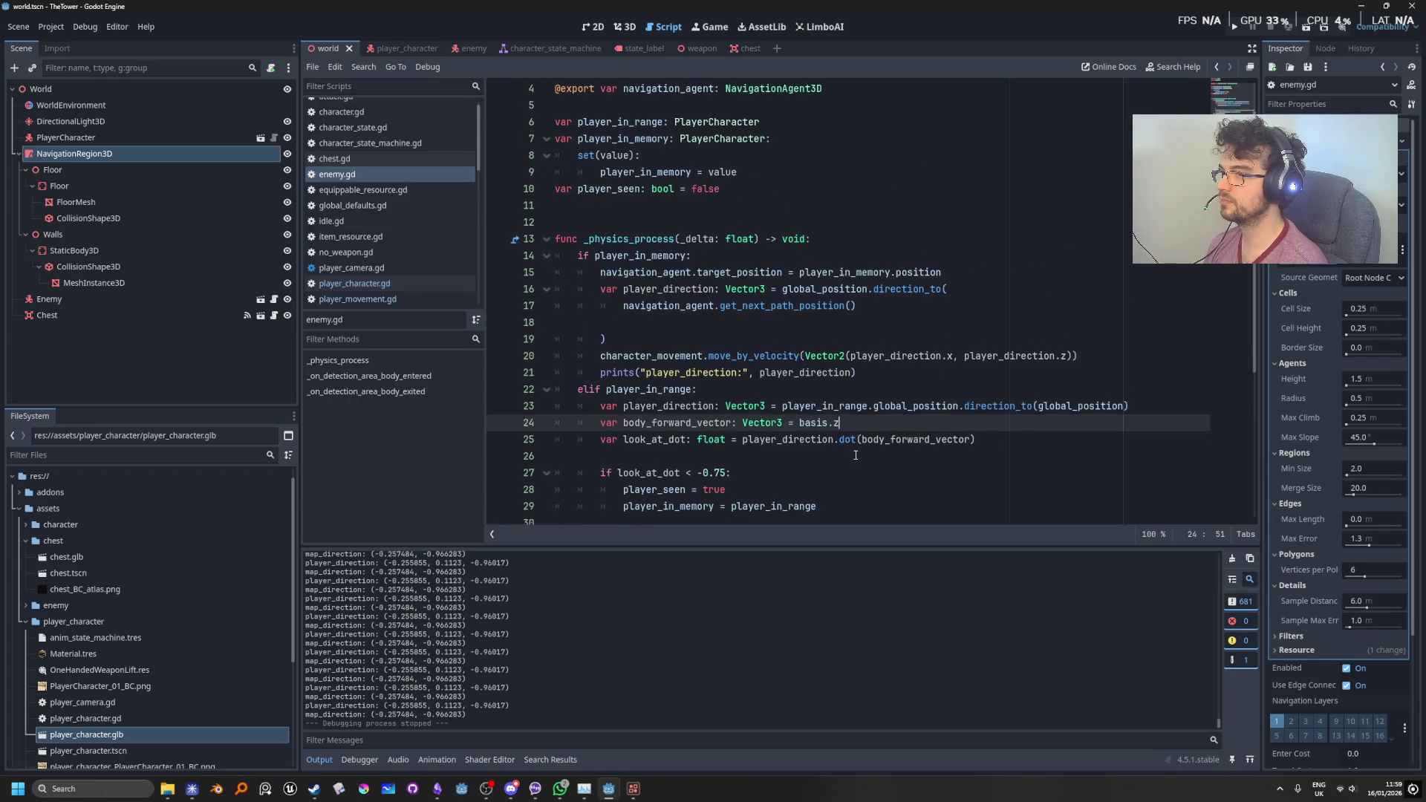
scroll(856, 459, "down", 2)
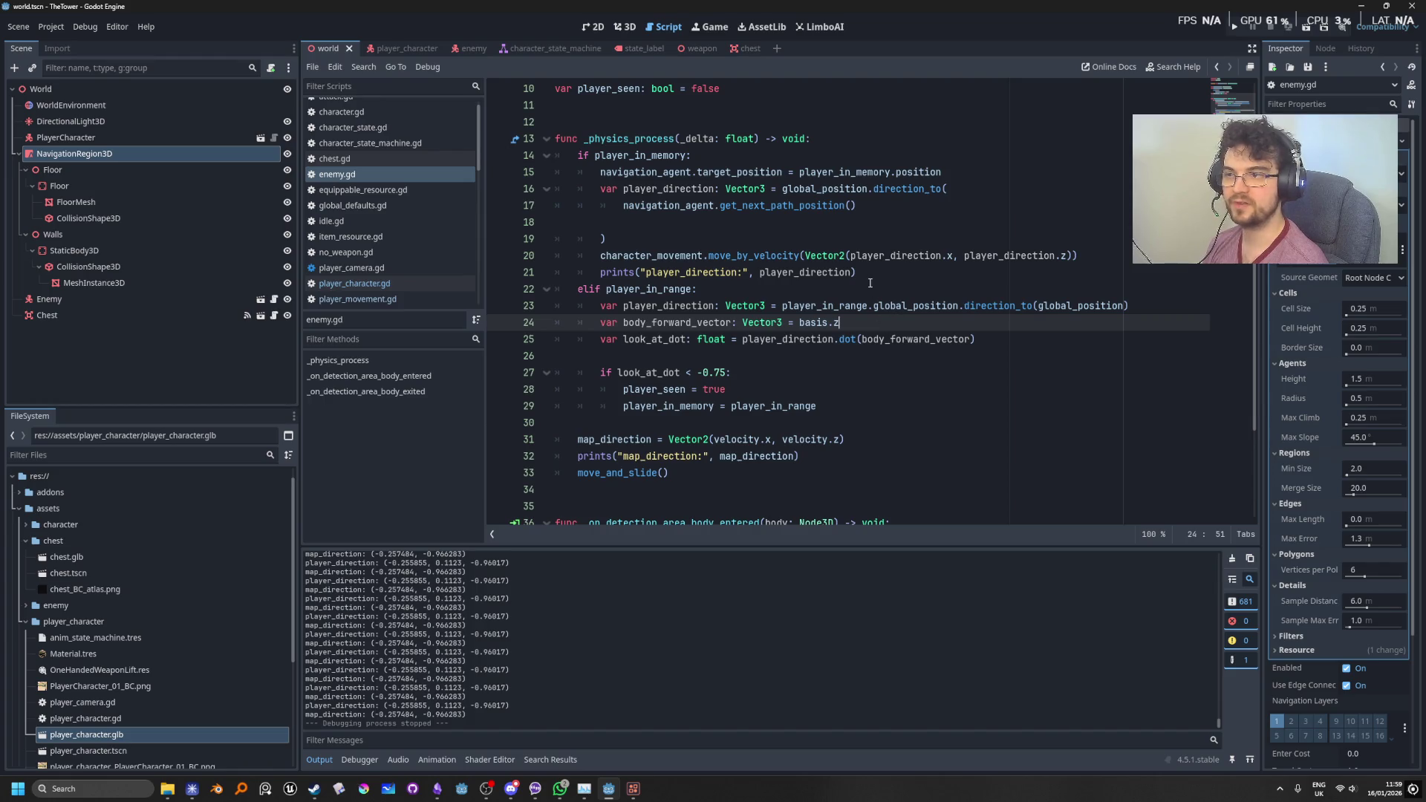
key("Up")
key("Up")
key("Up")
left_click(875, 272)
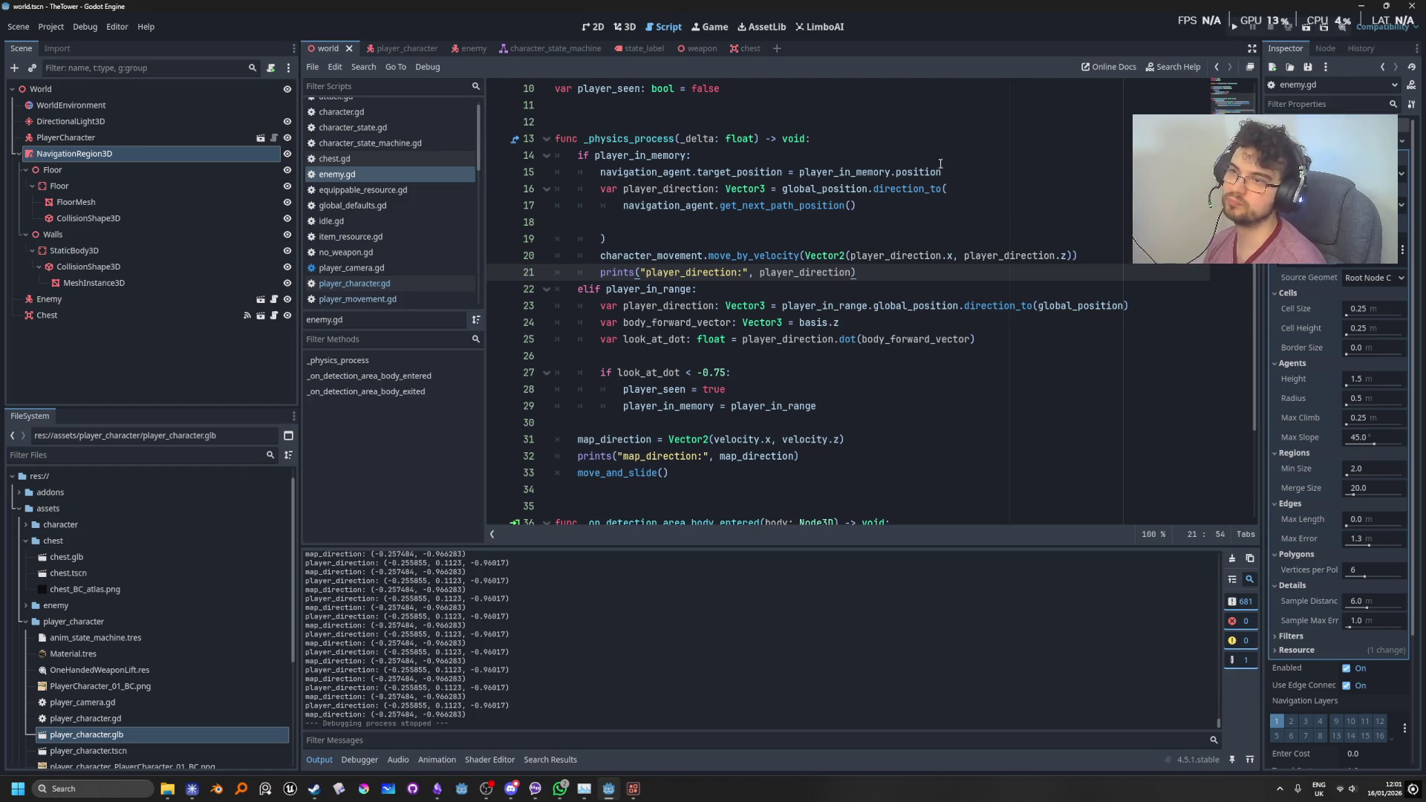
Step: Change line 15 to player_in_memory.global_position via autocomplete and launch the game
left_click(894, 172)
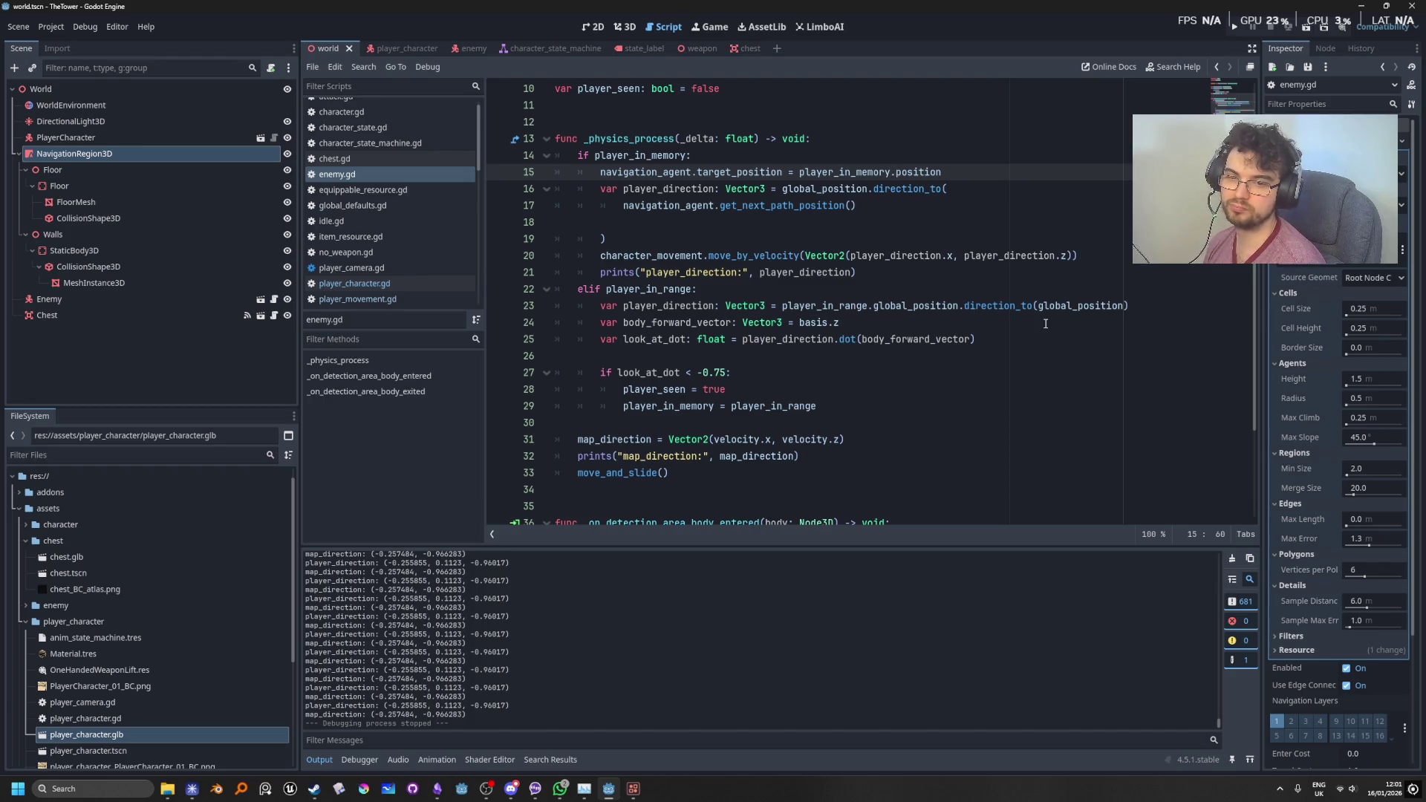
mouse_move(1039, 314)
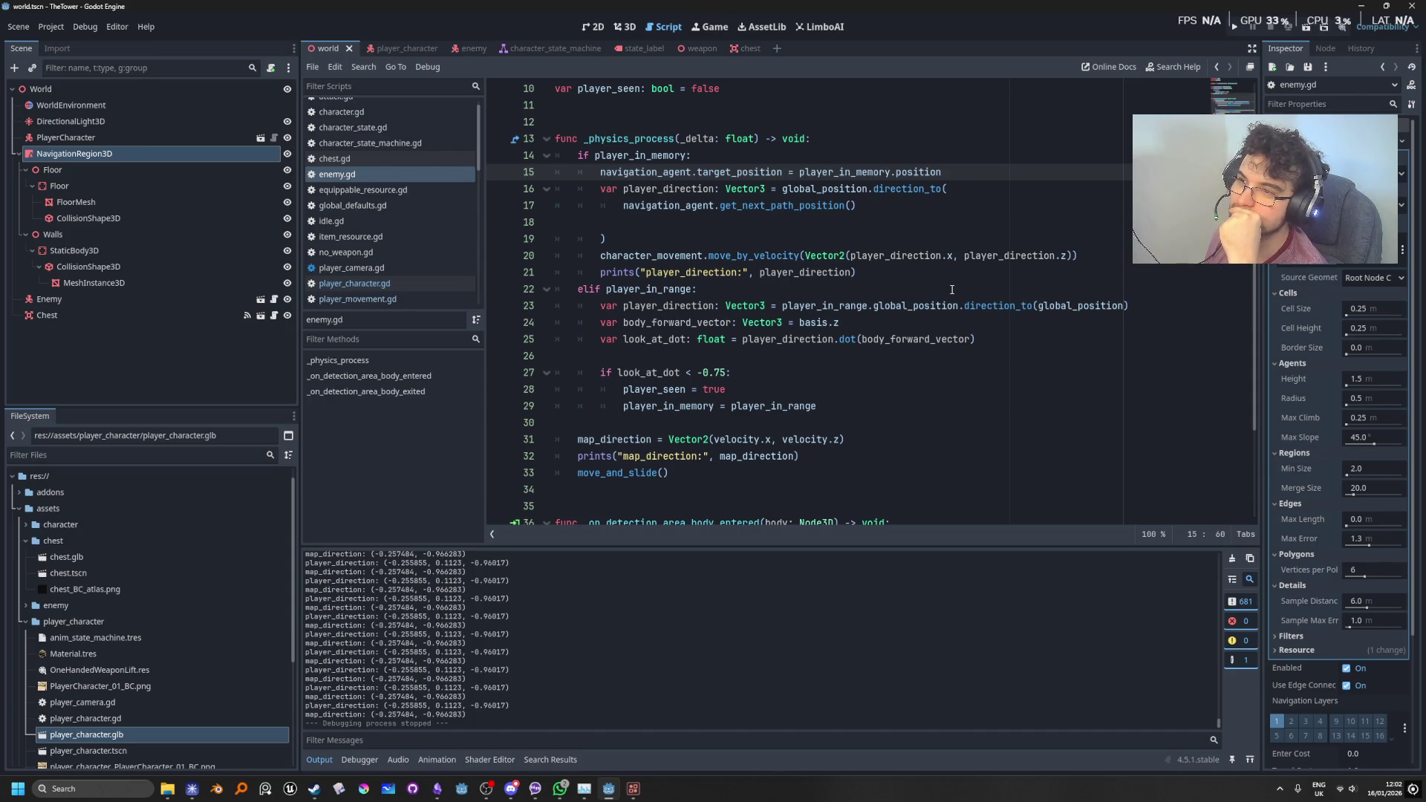
key("Right")
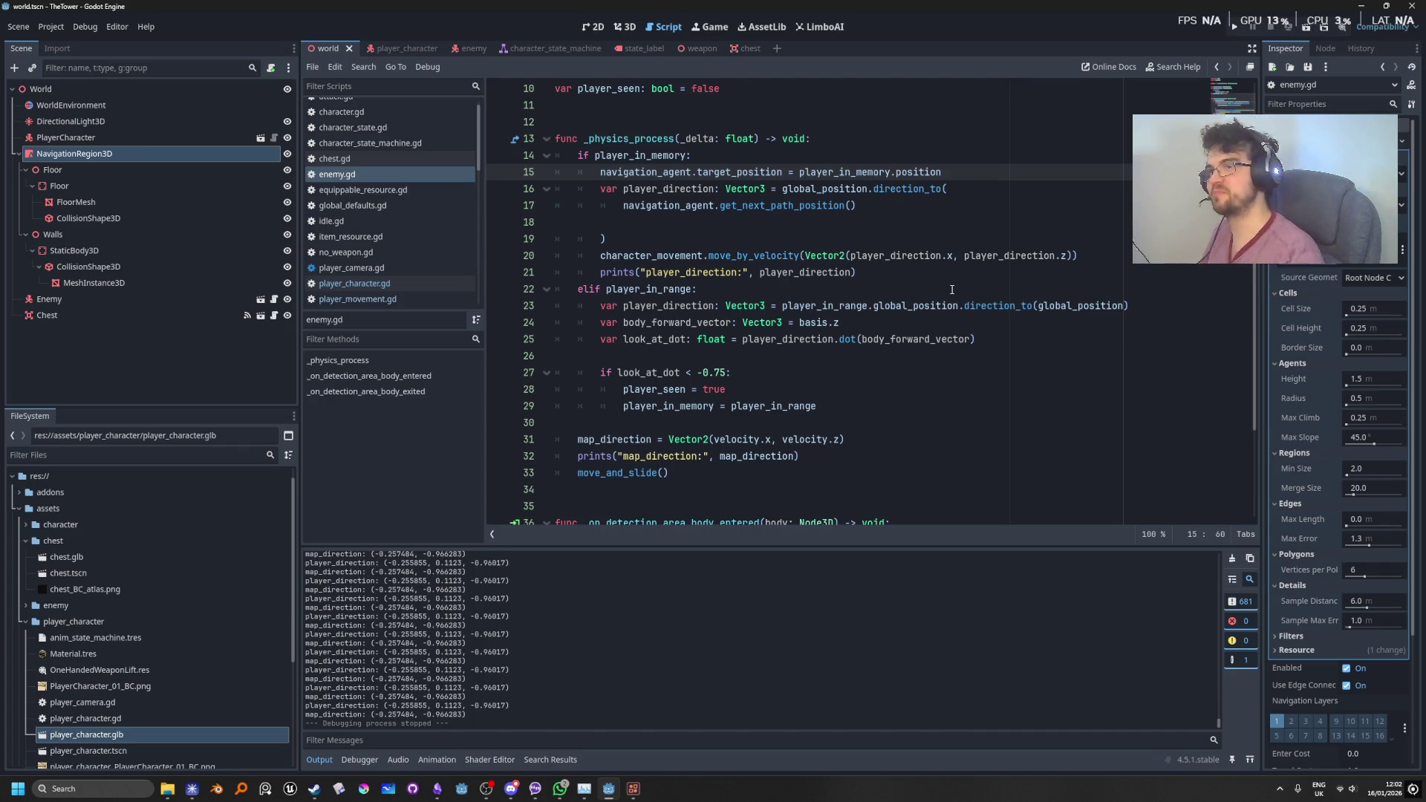
type("glo")
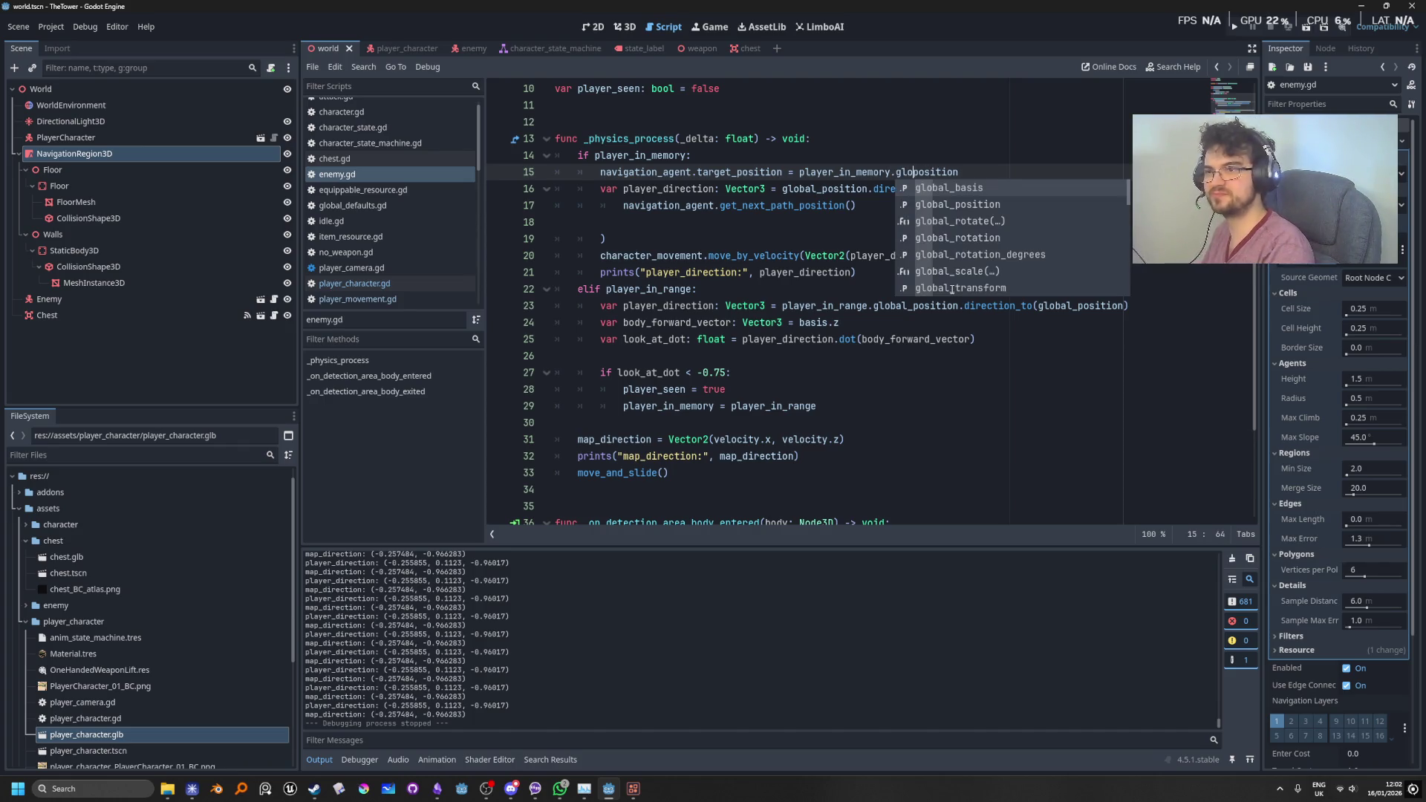
key("Down")
key("Tab")
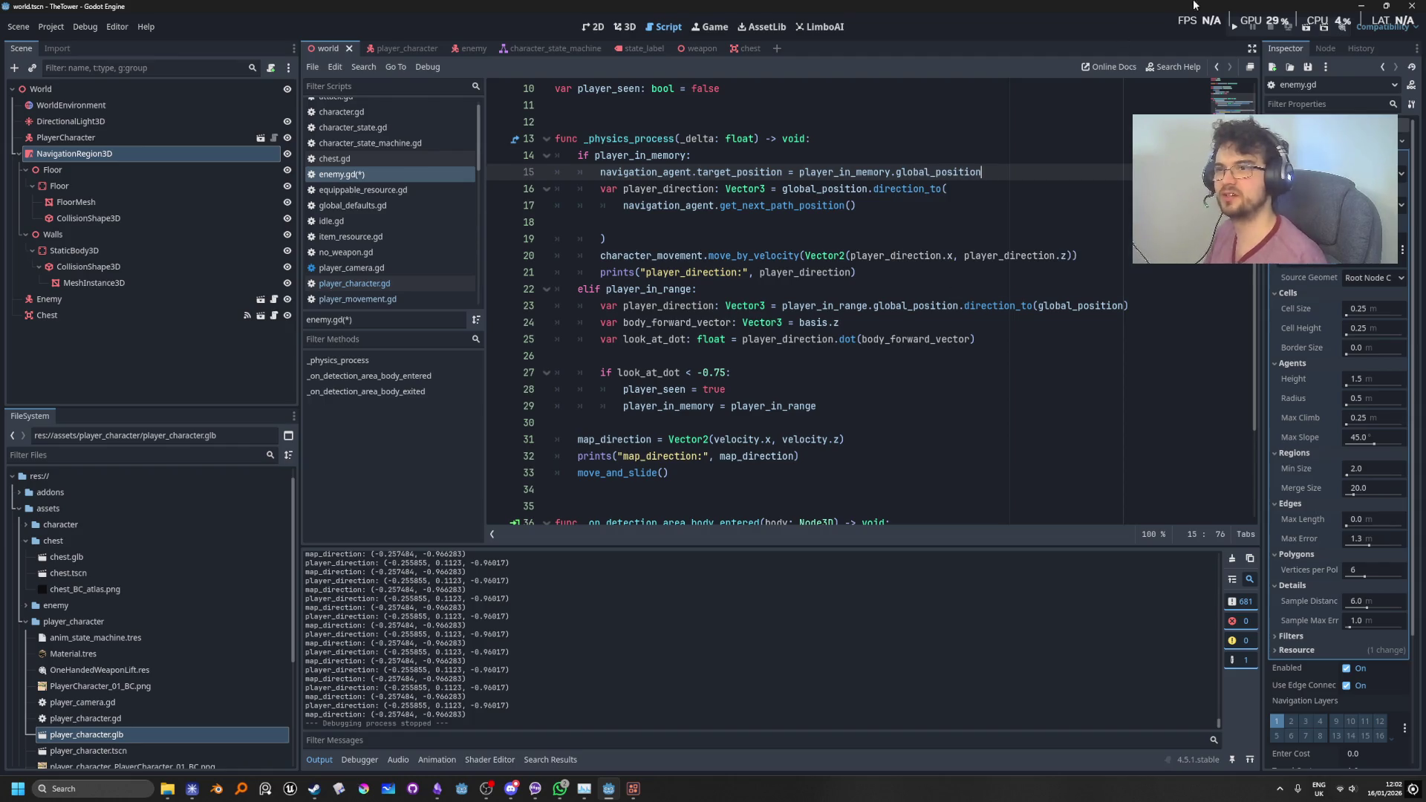
left_click(1239, 26)
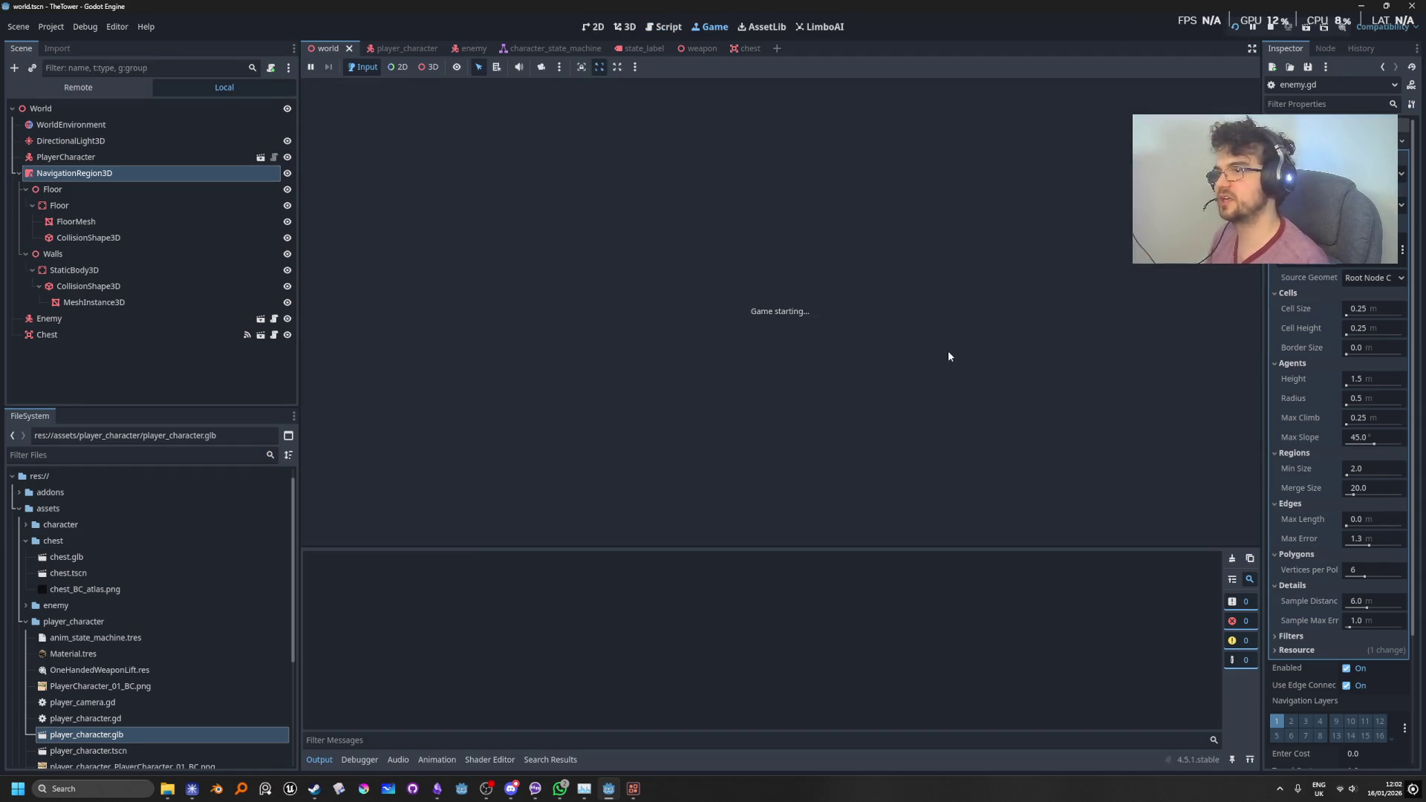
Step: Run the player around the wall to lure the enemy, then stop the game
key("a")
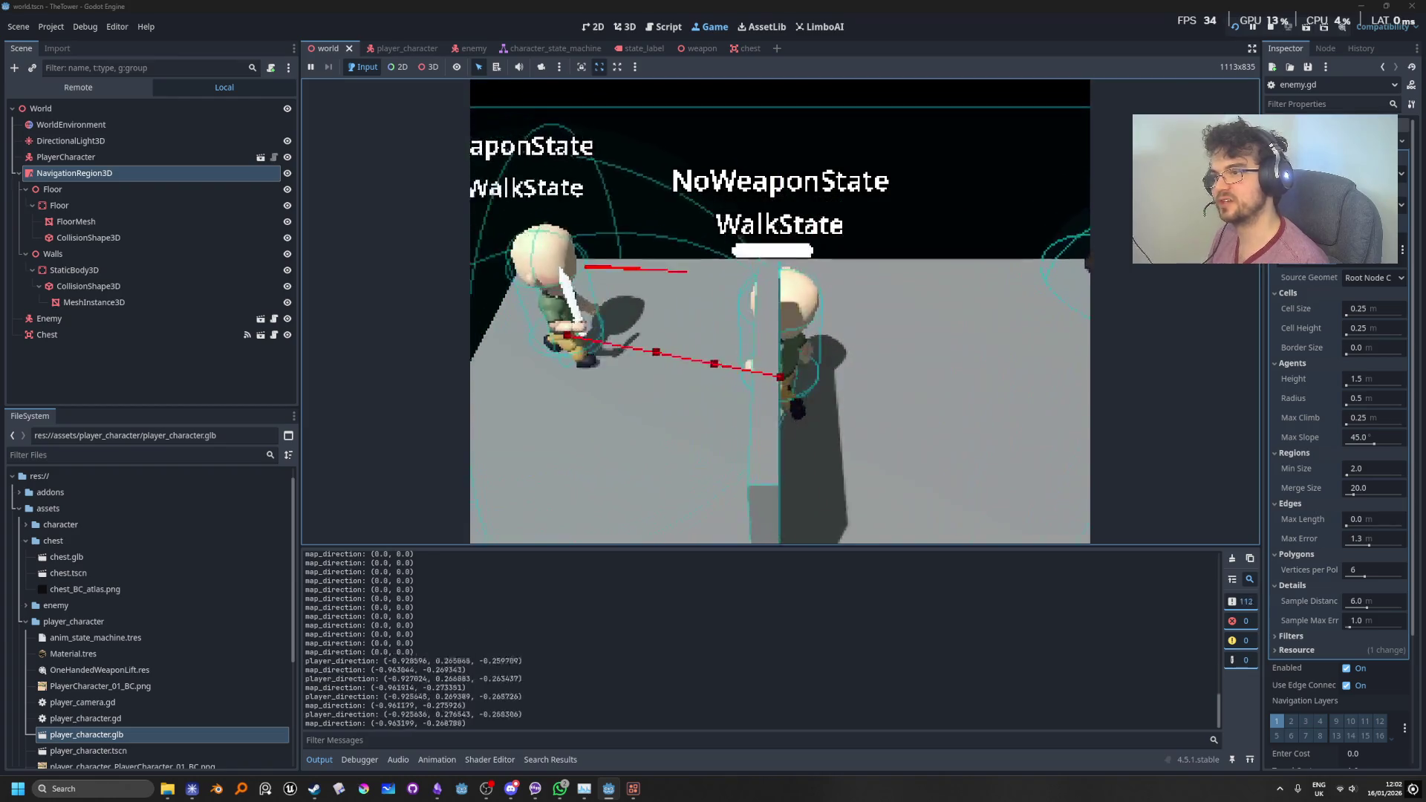
key("a")
key("w")
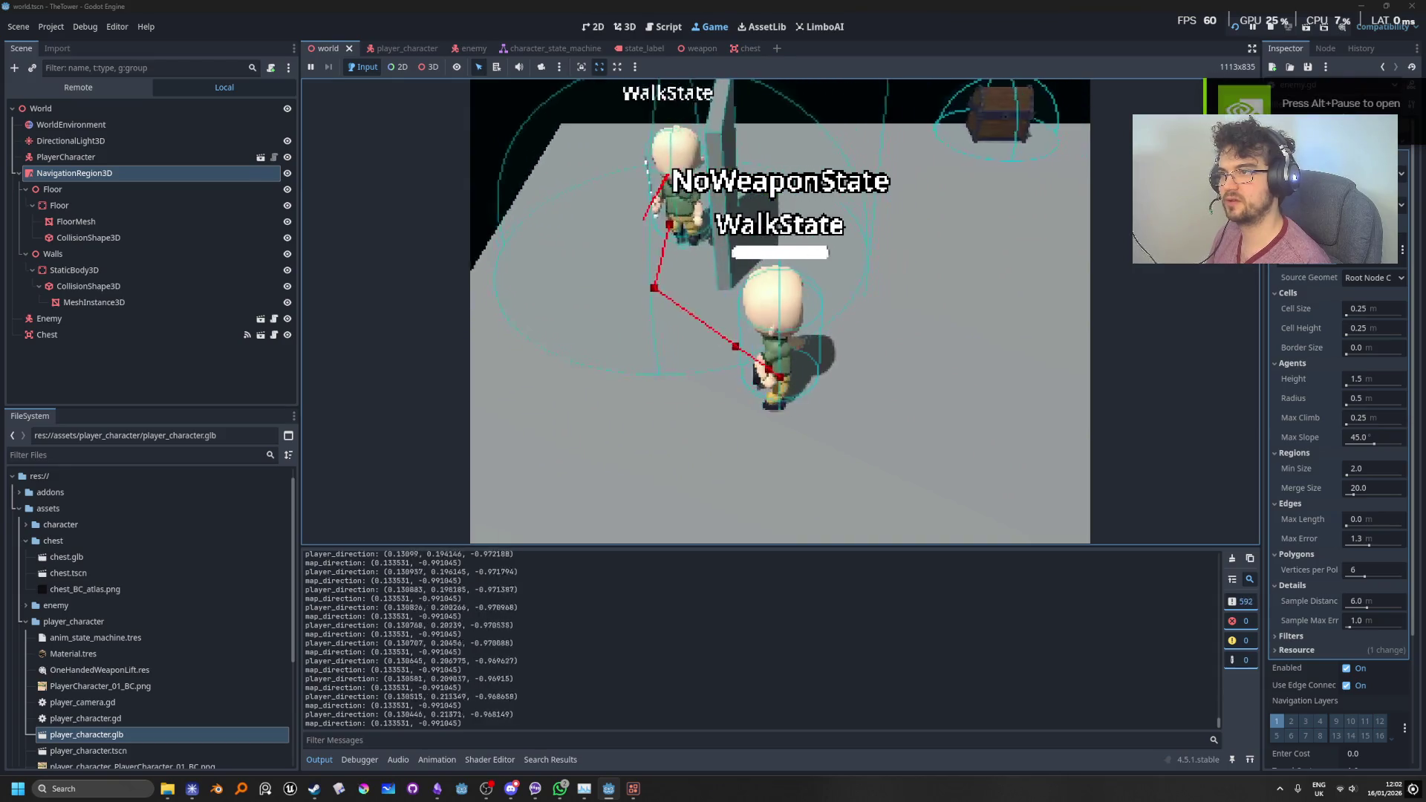
key("shift")
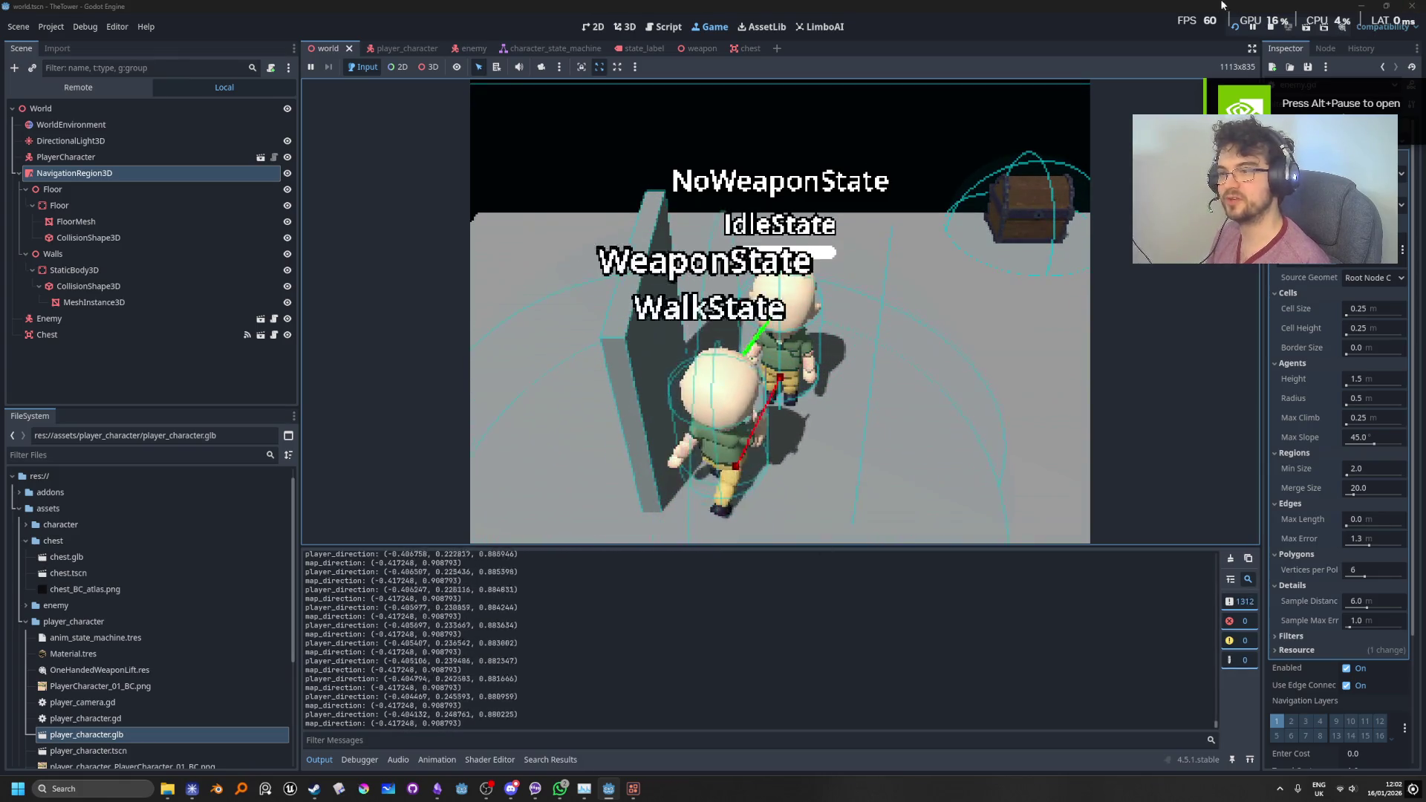
left_click(1270, 29)
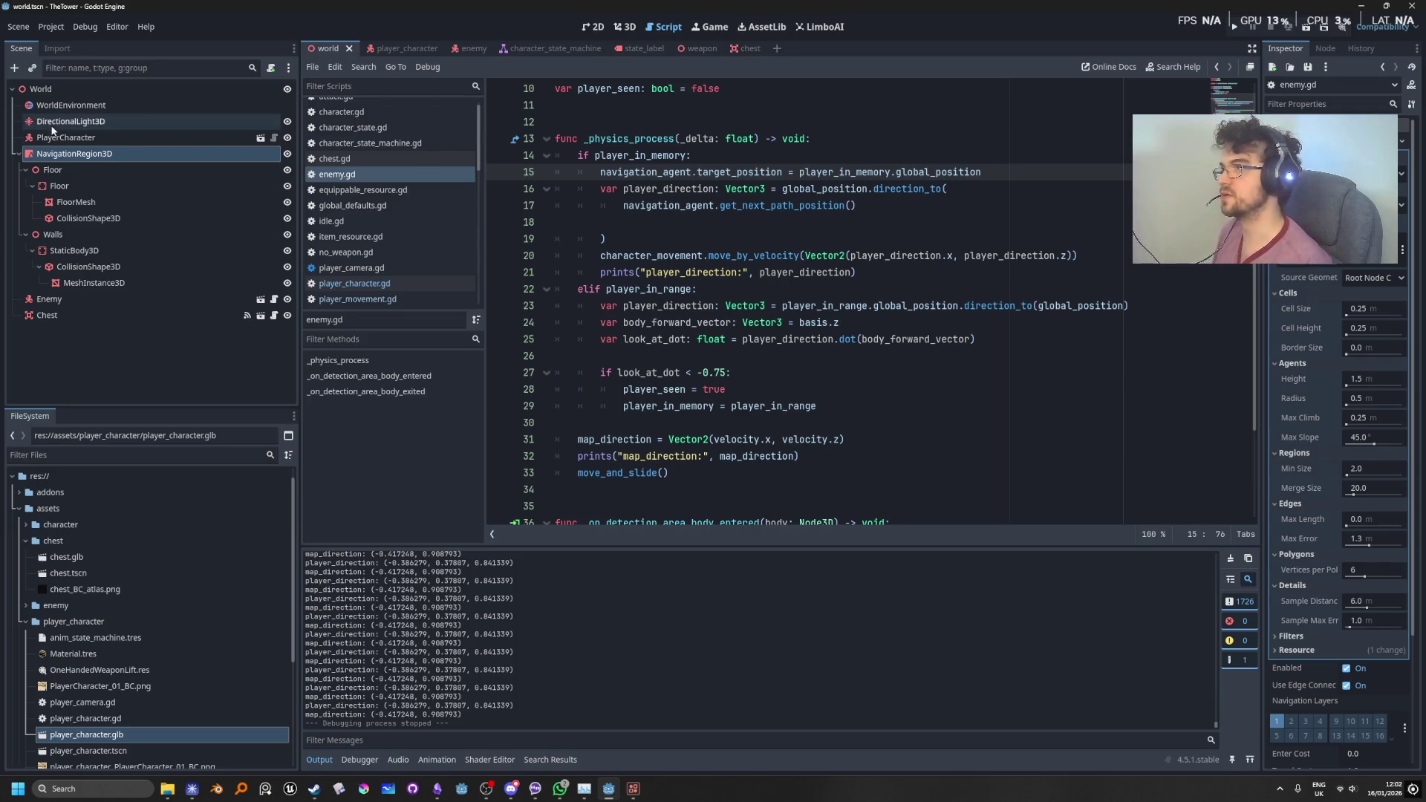
left_click(122, 94)
Step: Open the Enemy scene from the World scene's Enemy node
left_click(630, 28)
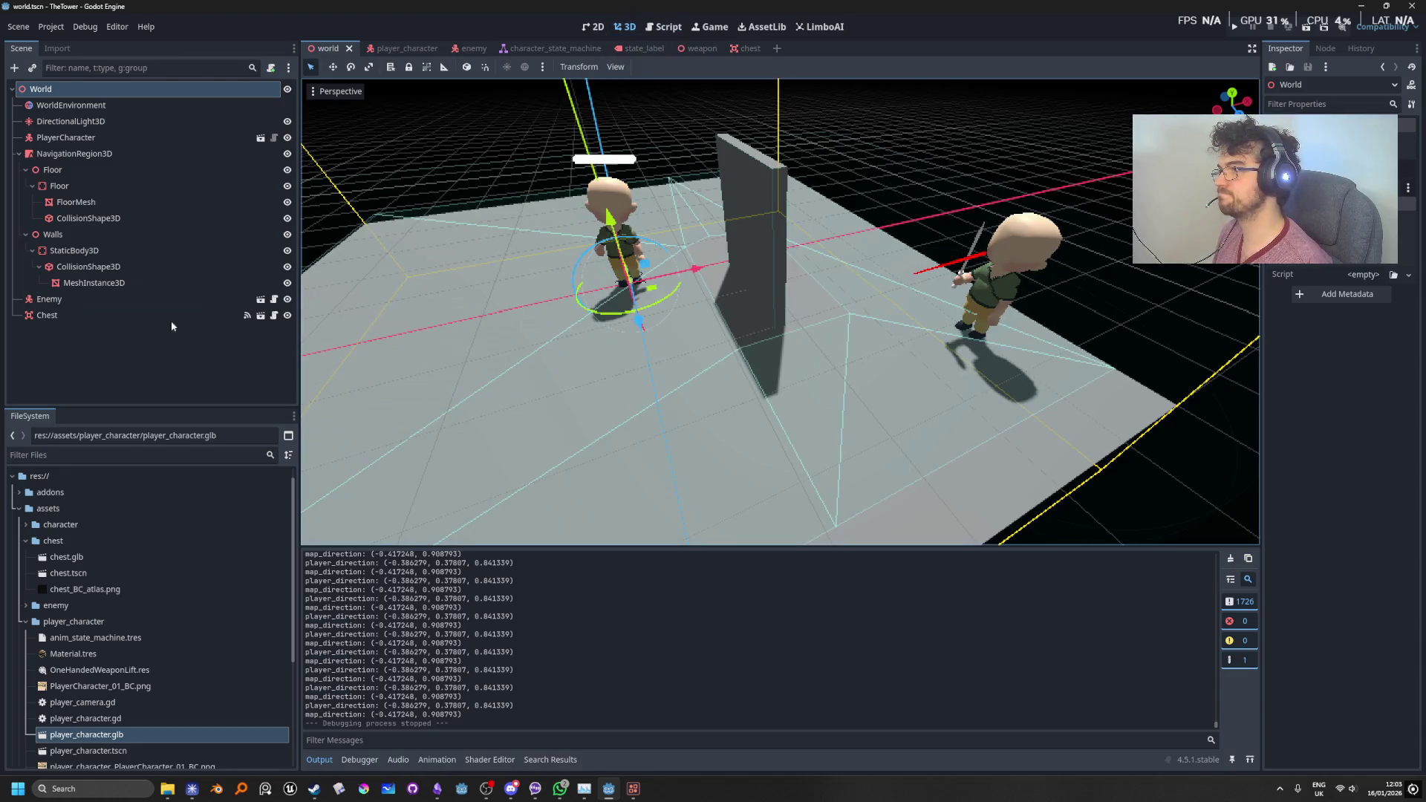
left_click(159, 302)
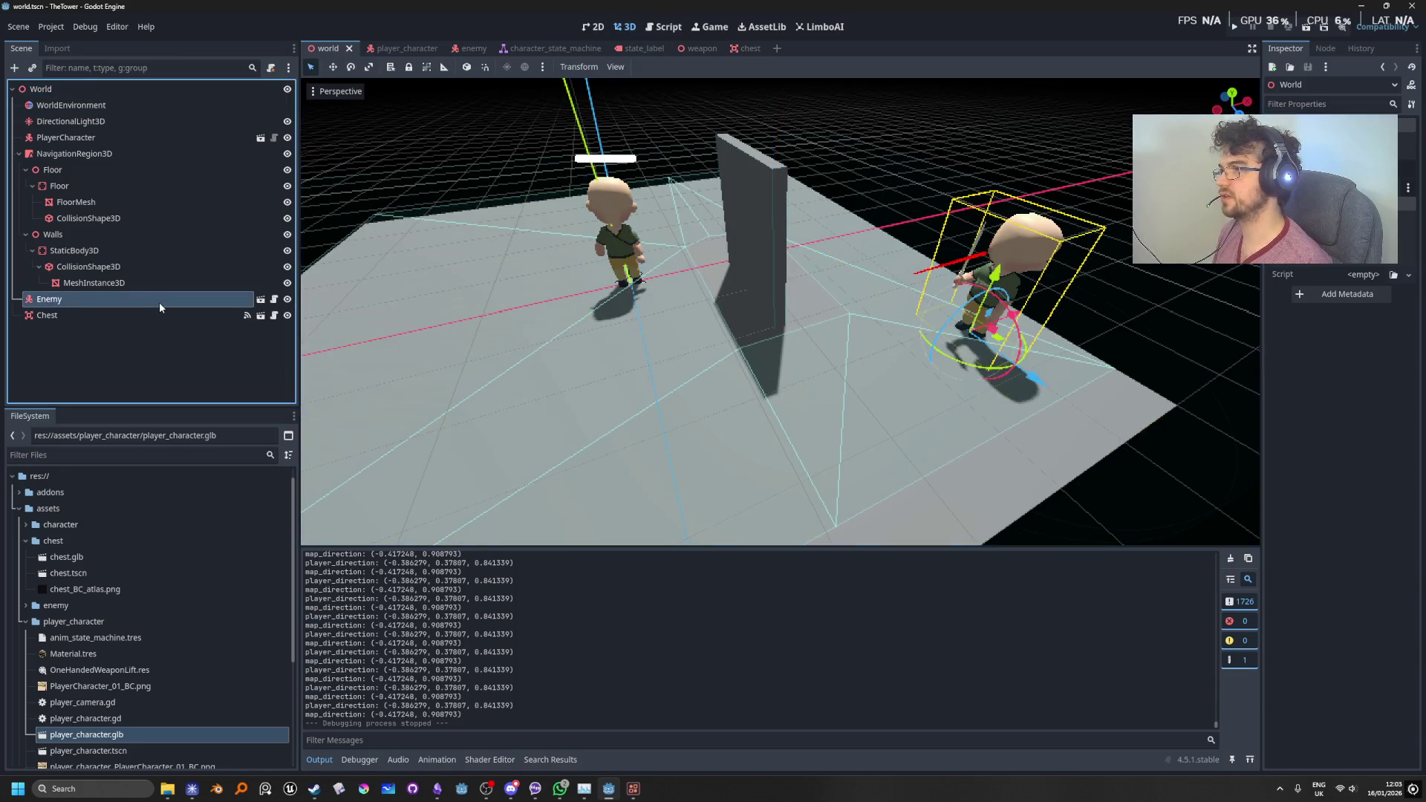
left_click(260, 299)
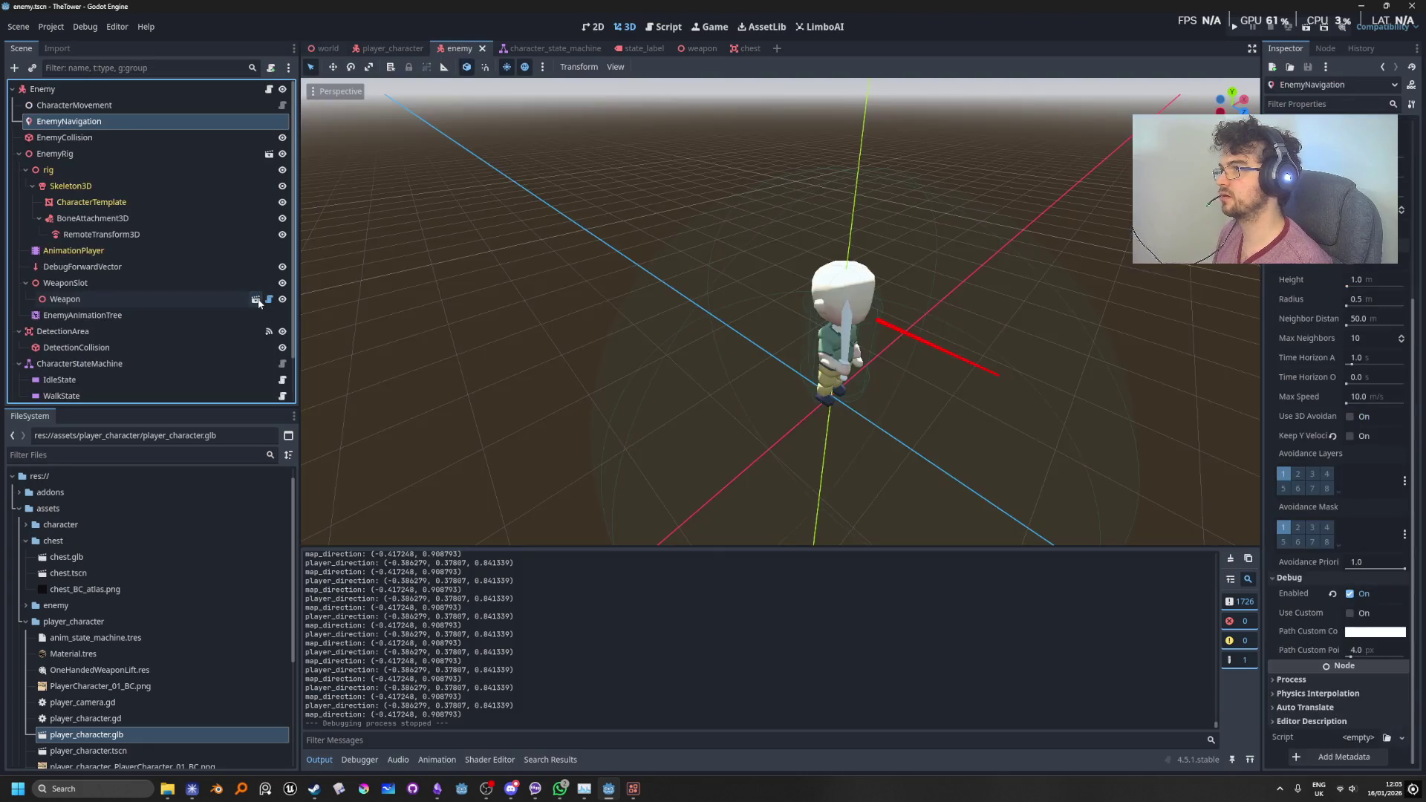
Step: Narrow the EnemyCollision capsule radius to about 0.225 in the 3D viewport
left_click(144, 137)
left_click_drag(688, 364, 654, 342)
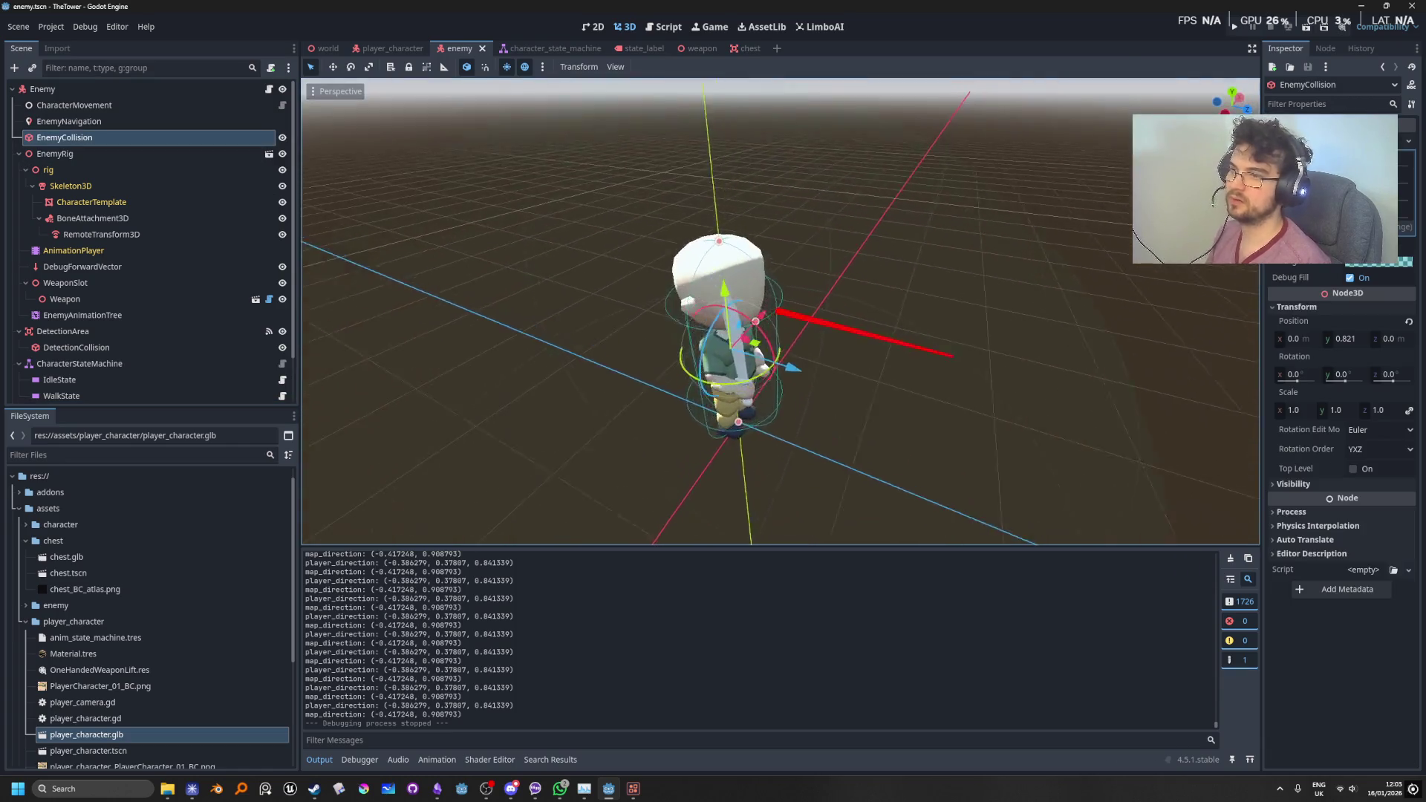
scroll(989, 320, "up", 4)
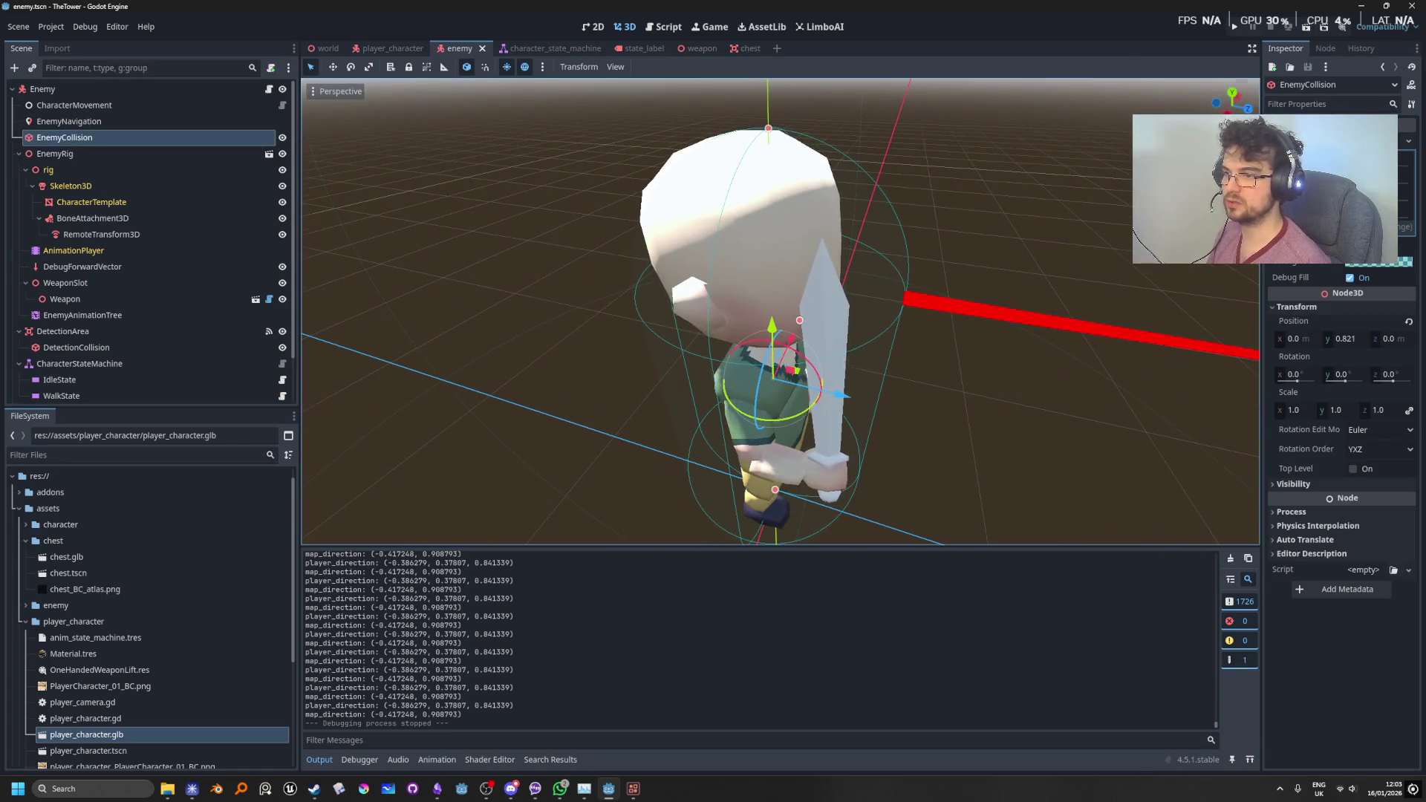
left_click_drag(854, 297, 955, 294)
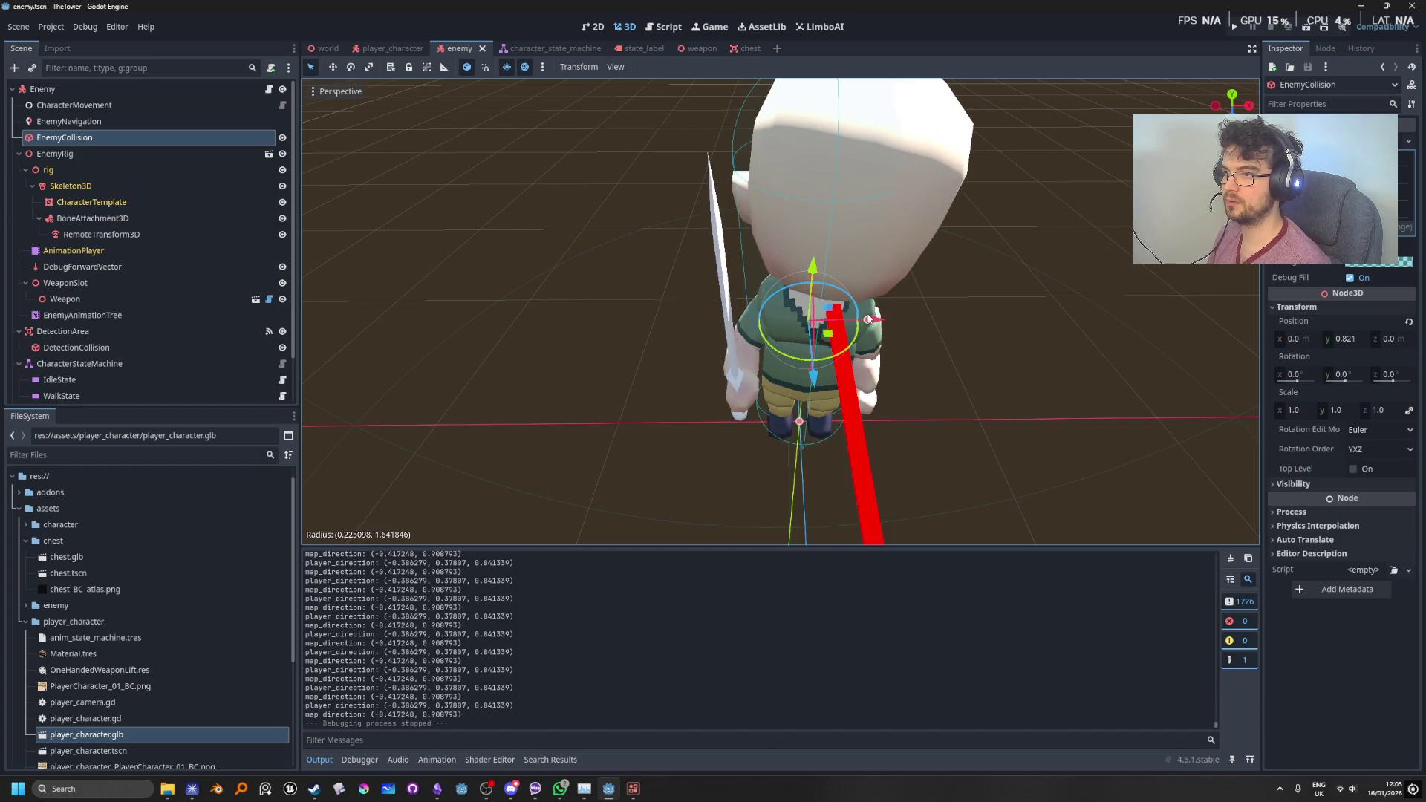
left_click_drag(868, 319, 868, 320)
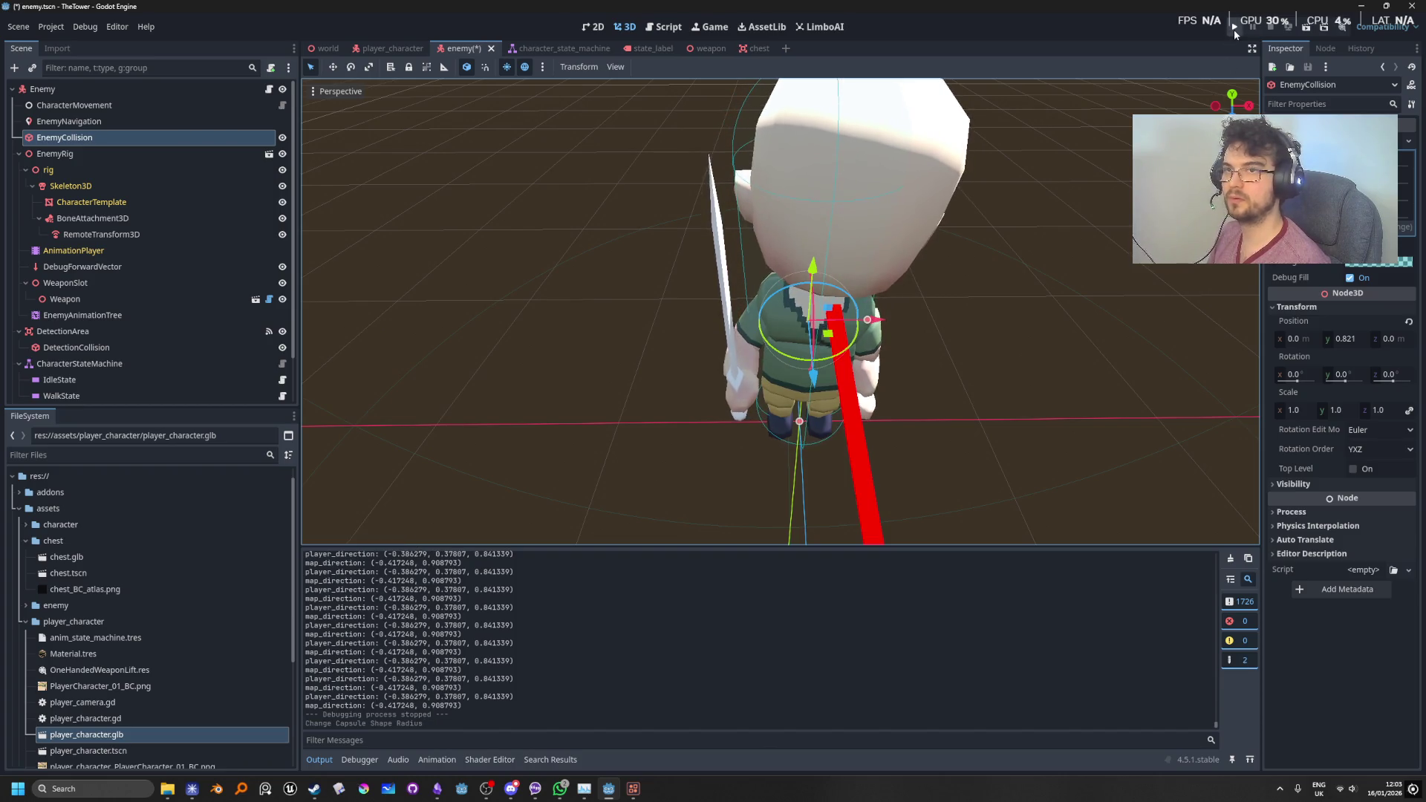
Step: Save and rerun the game, leading the player past the wall and toward the enemy
left_click(1235, 27)
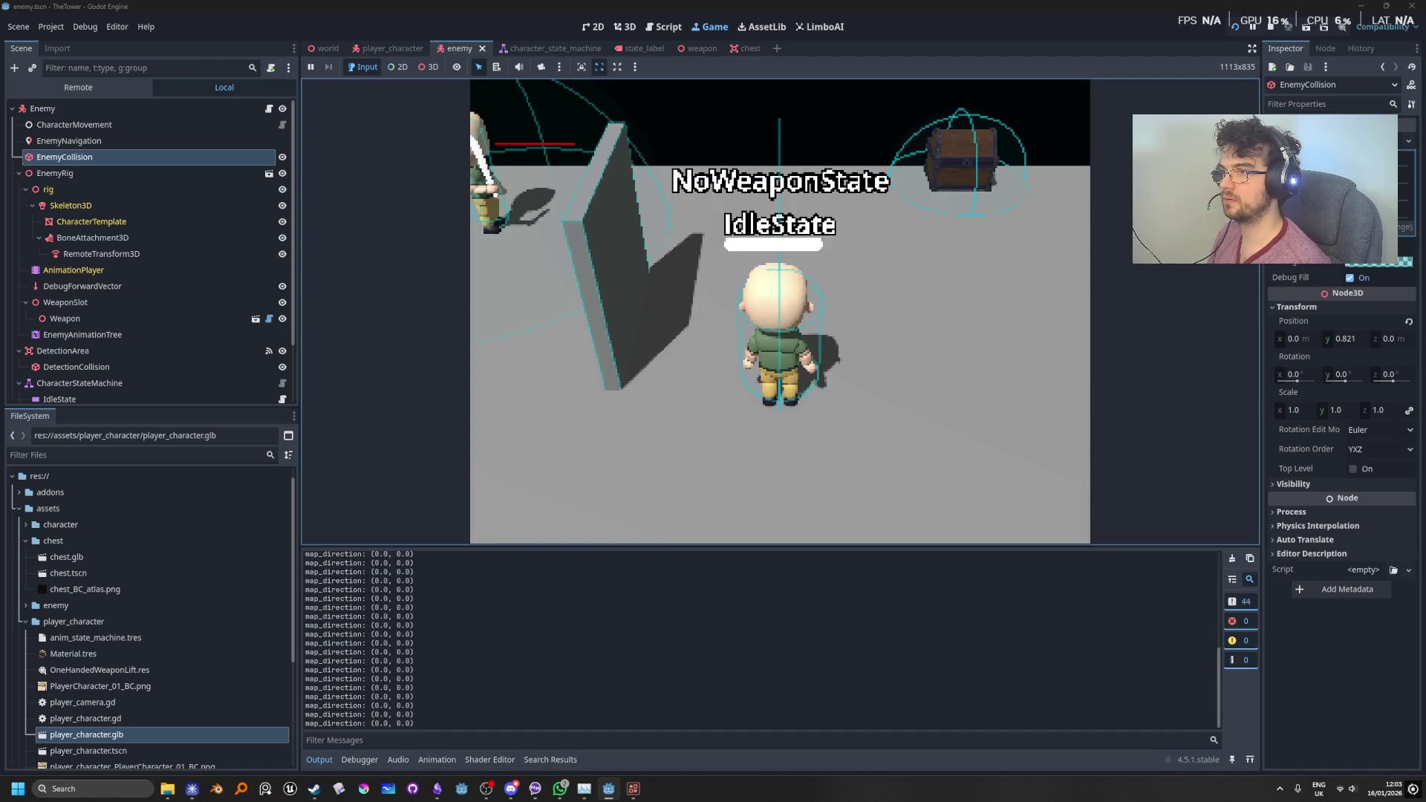
key("s")
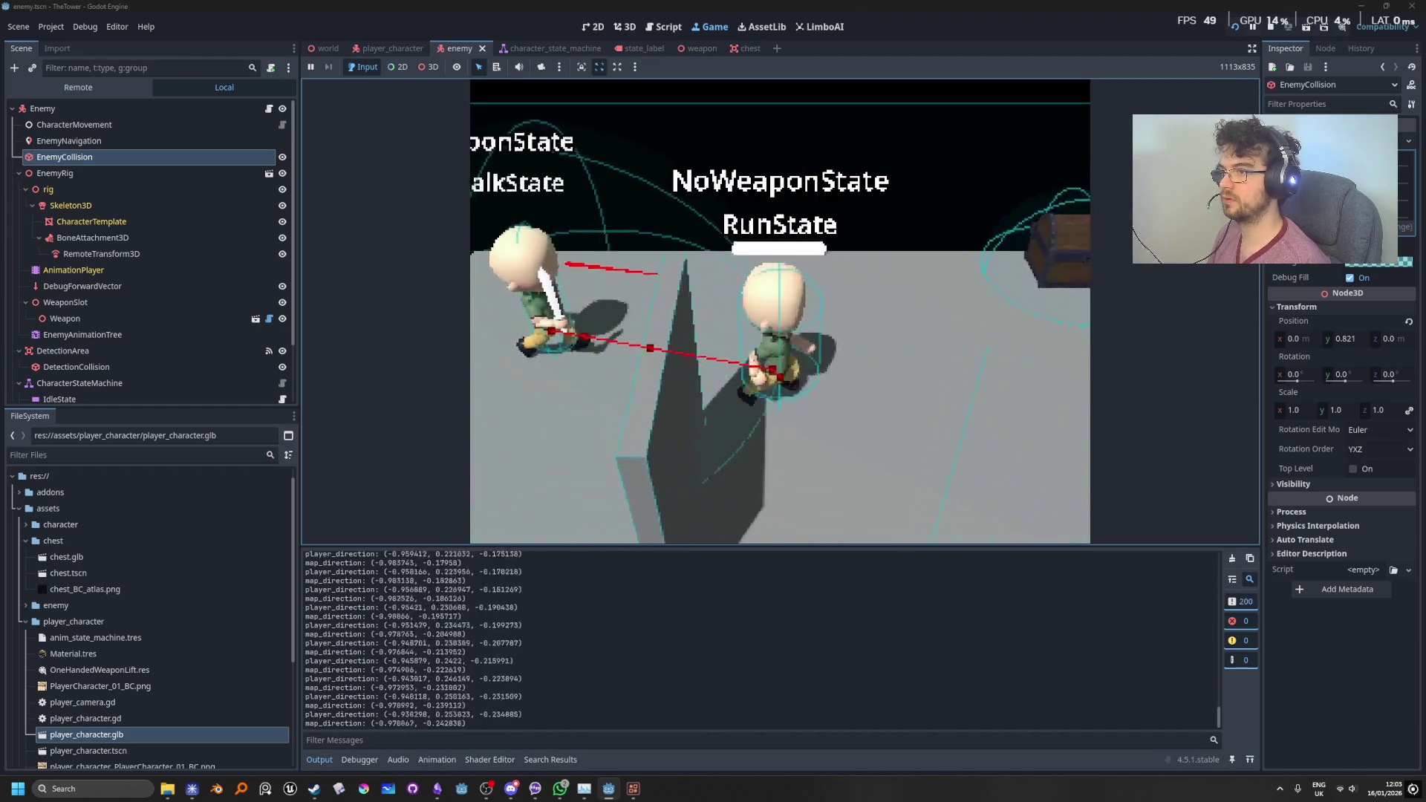
key("w")
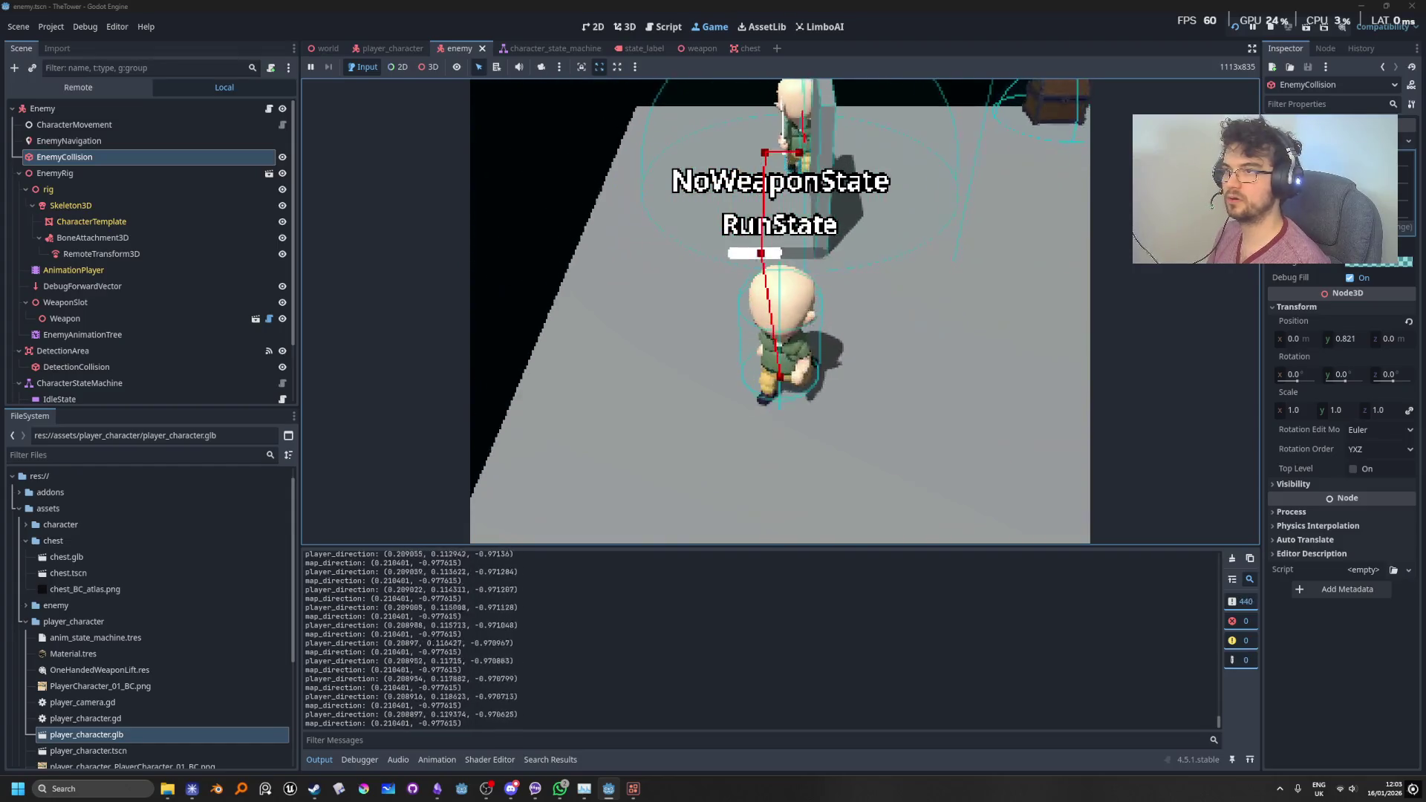
key("a")
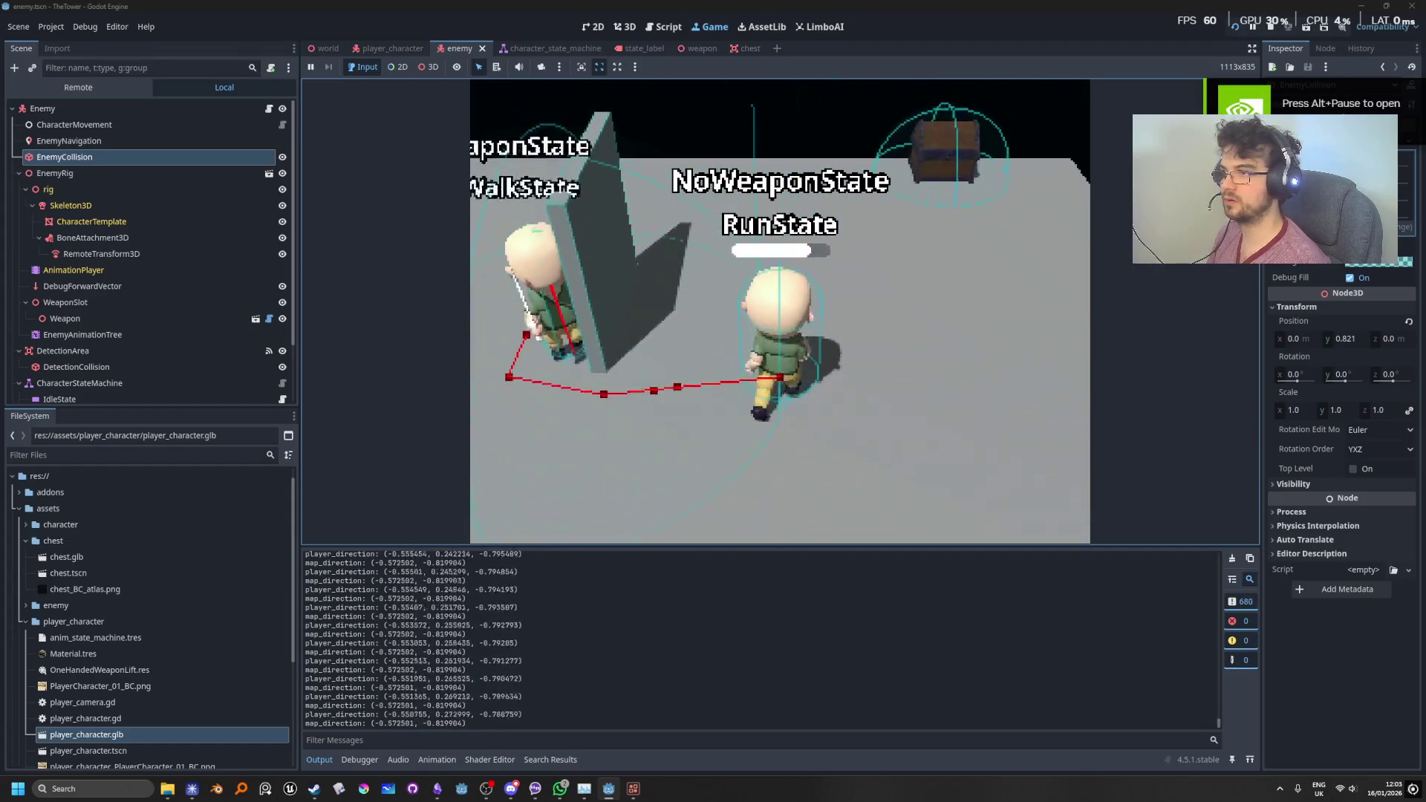
key("s")
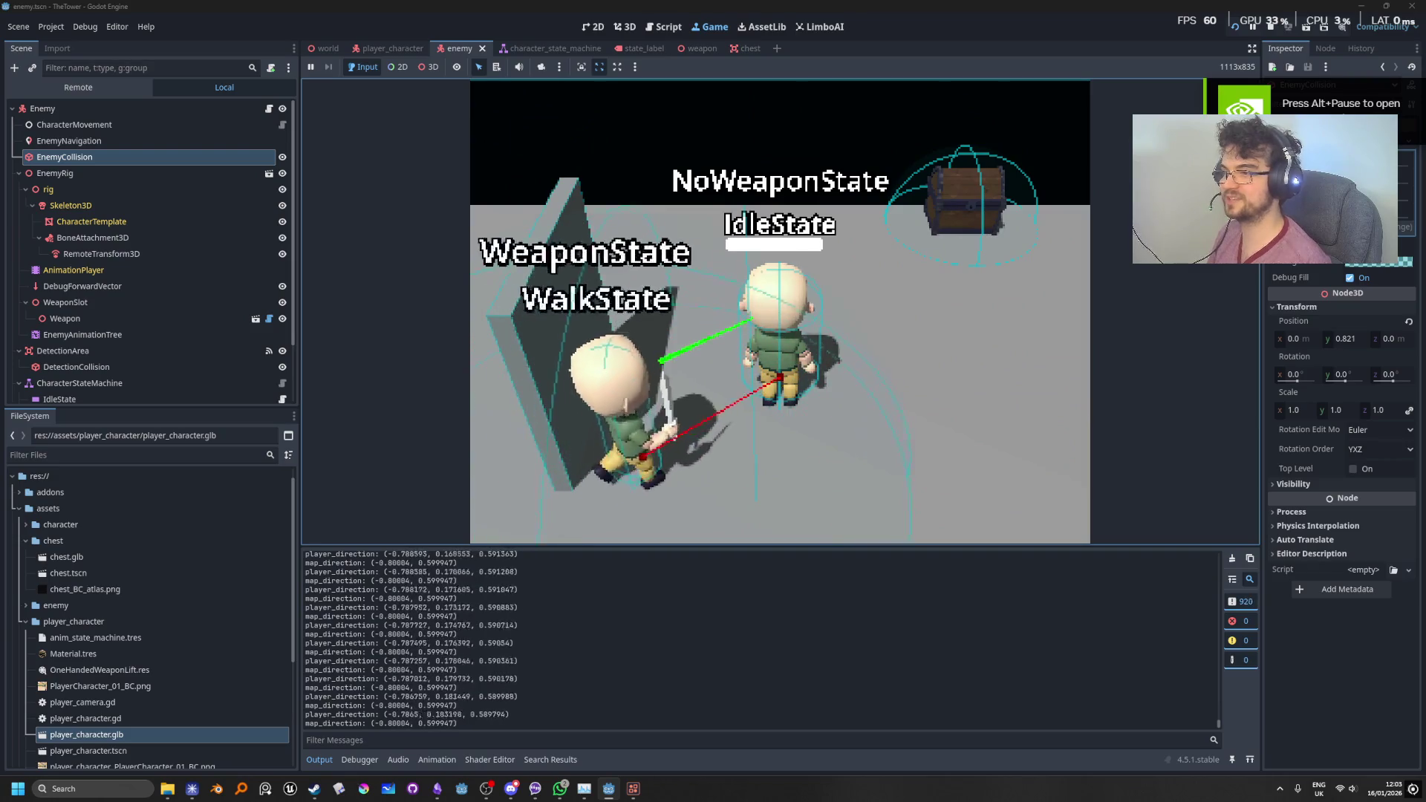
key("w")
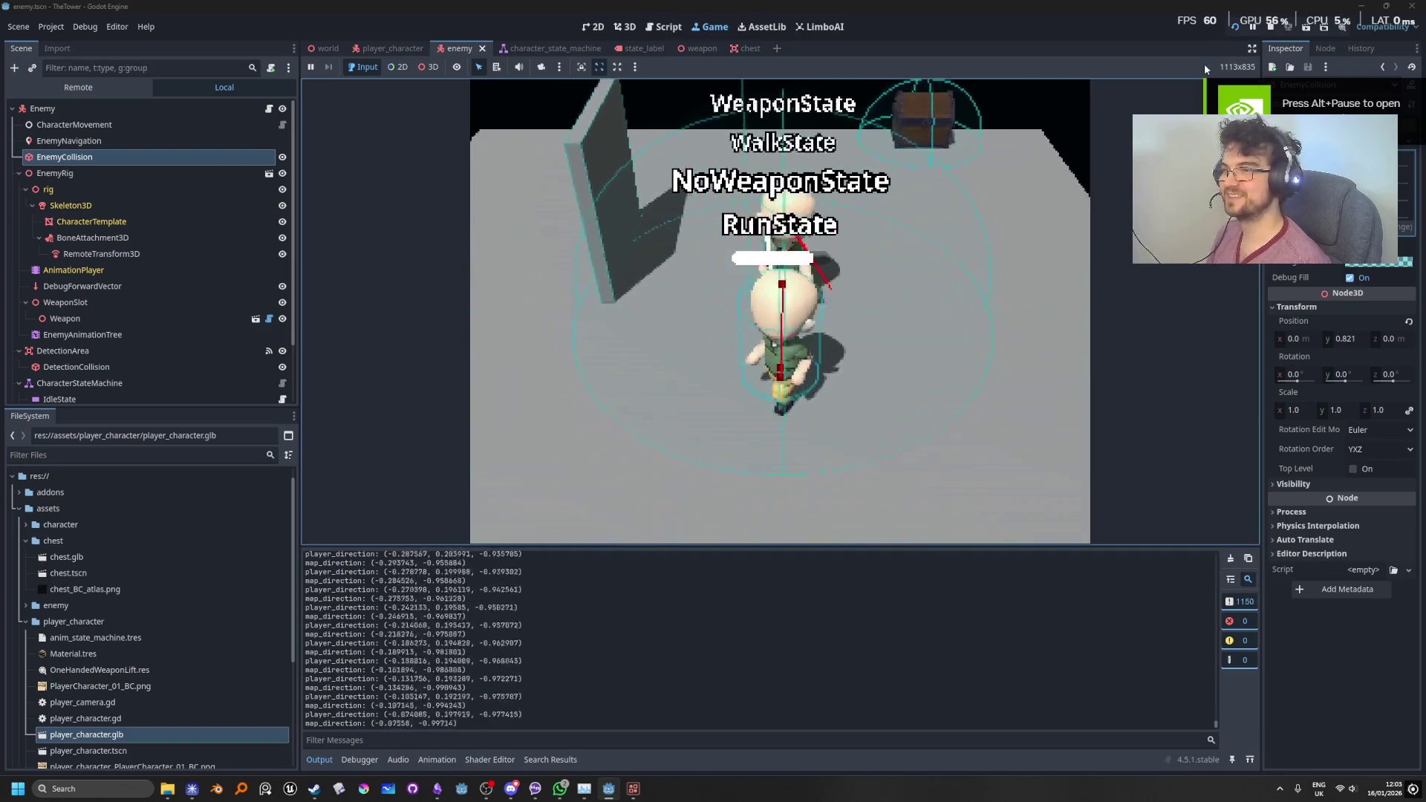
Step: Circle the player around the enemy and the wall, then stop the game with F8
key("d")
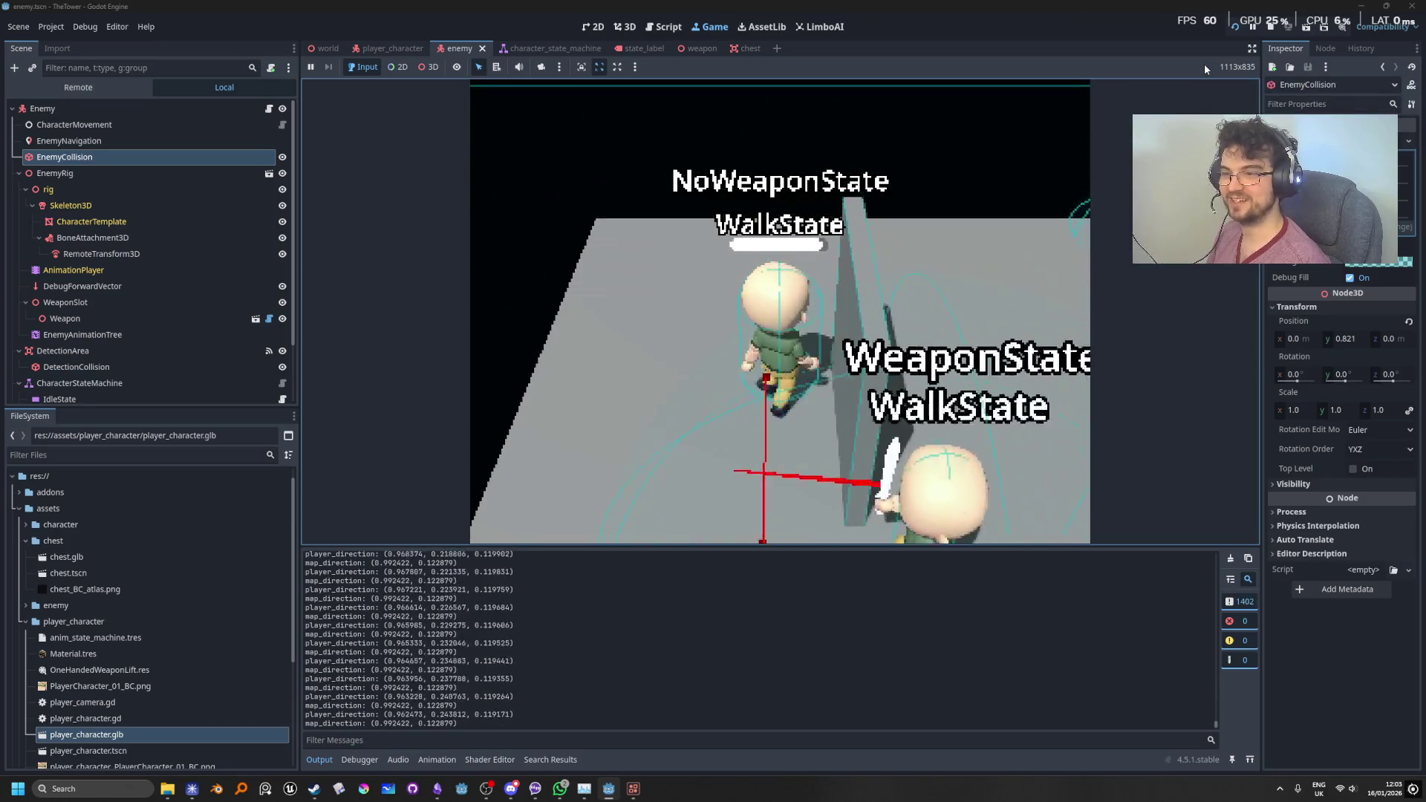
key("s")
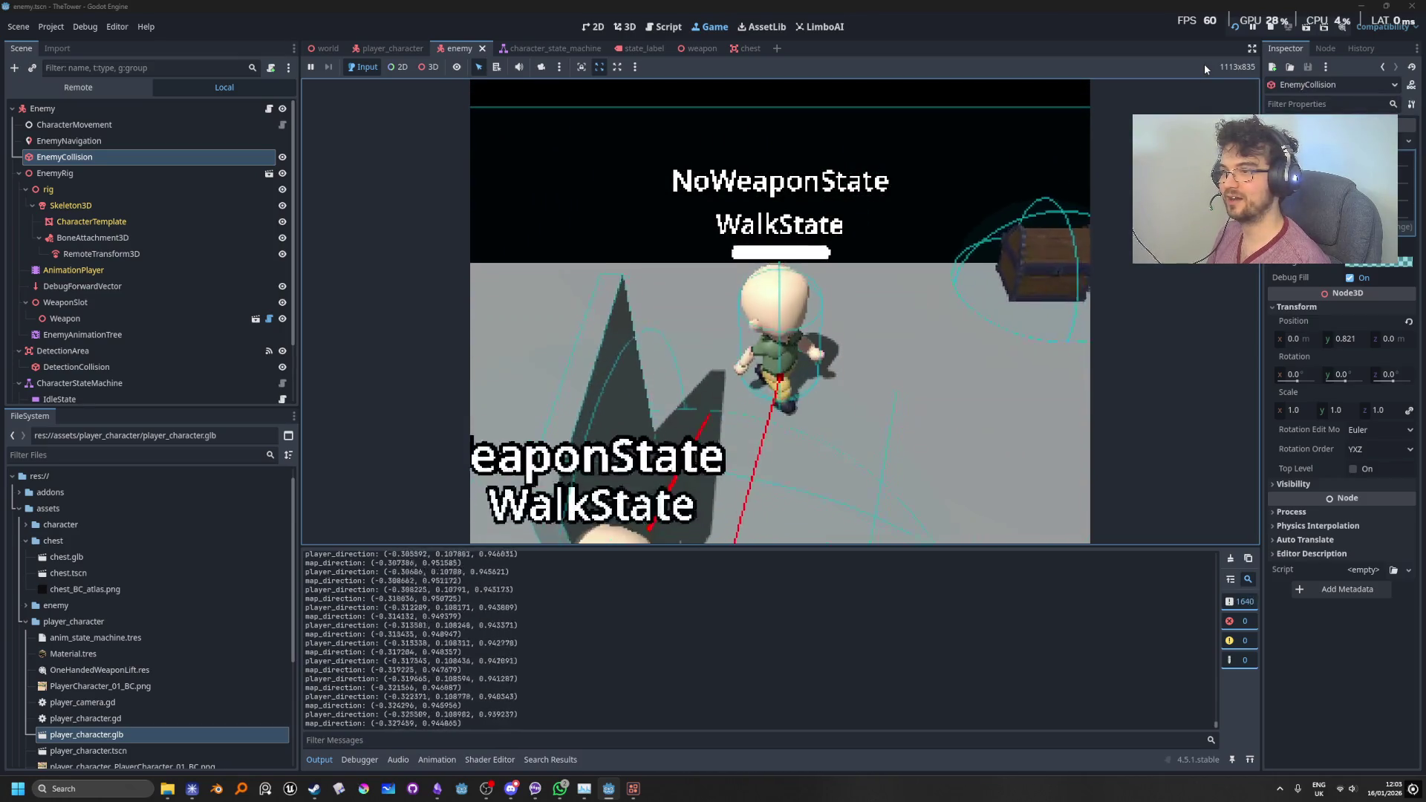
key("d")
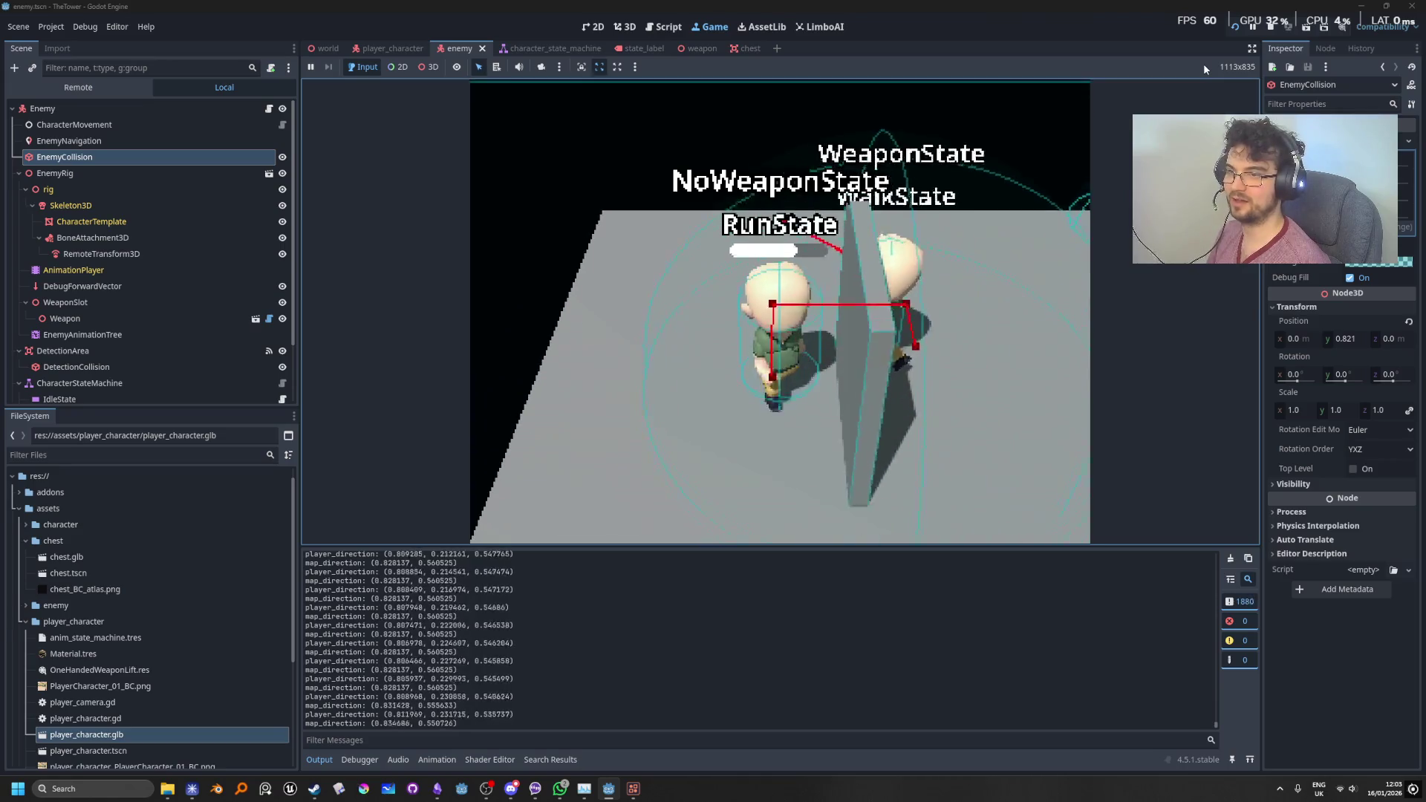
key("a")
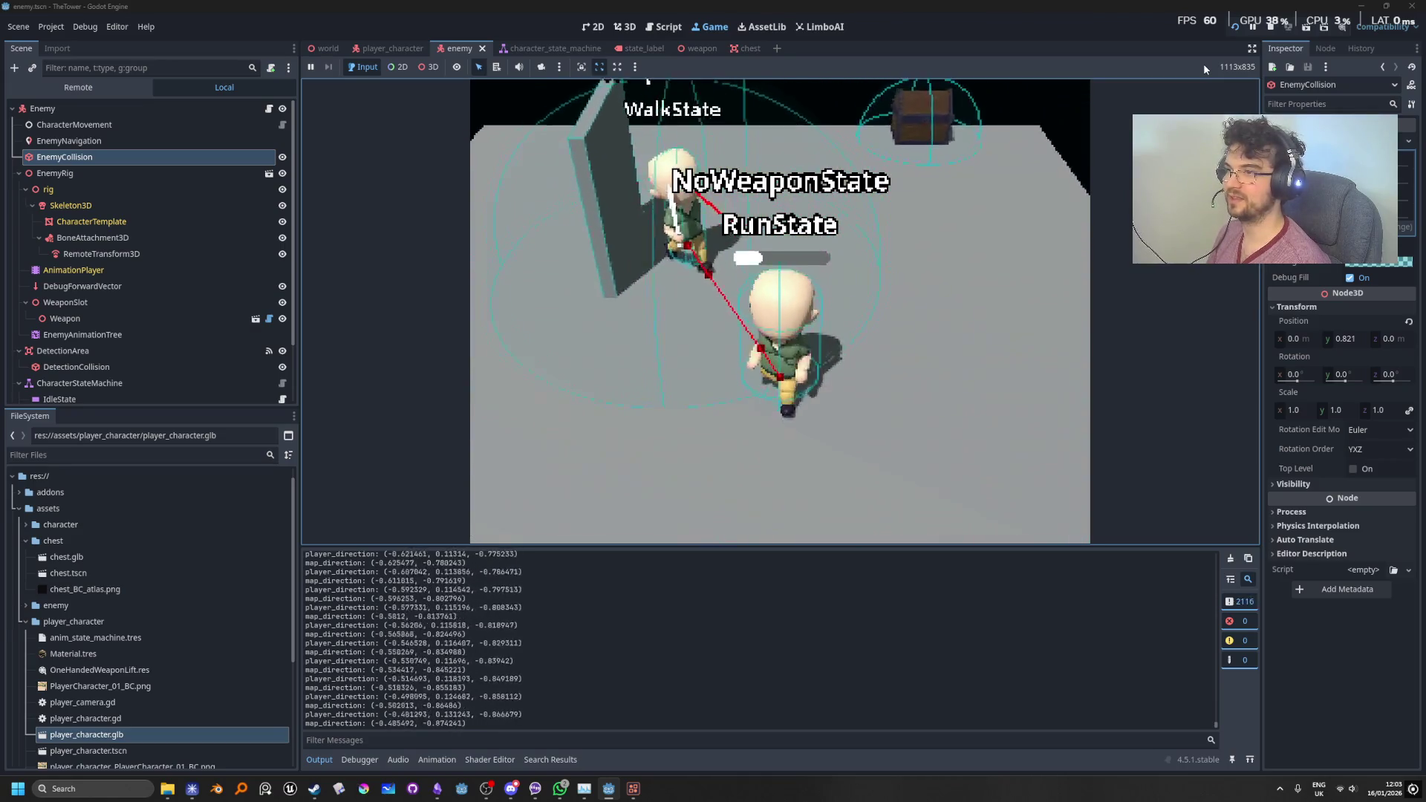
key("s")
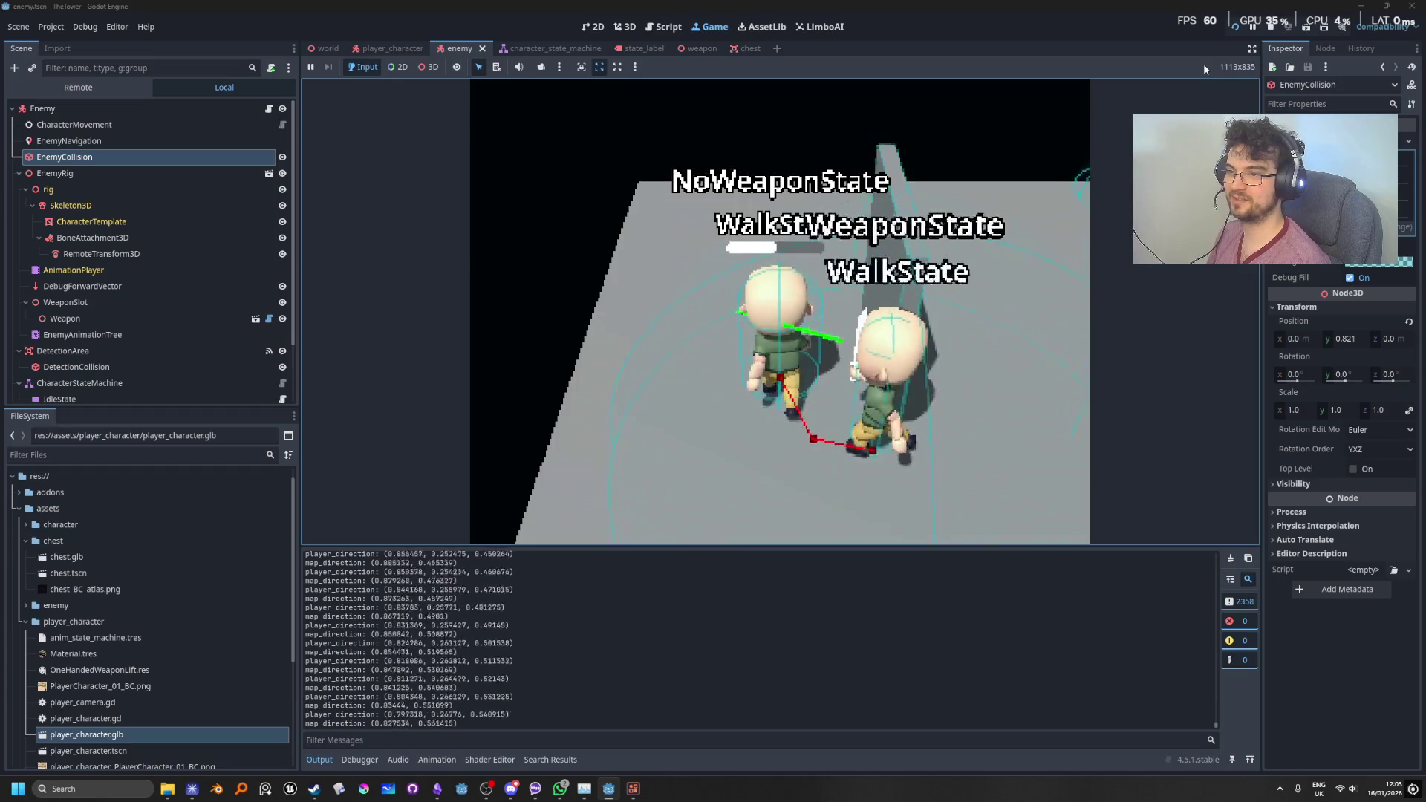
key("w")
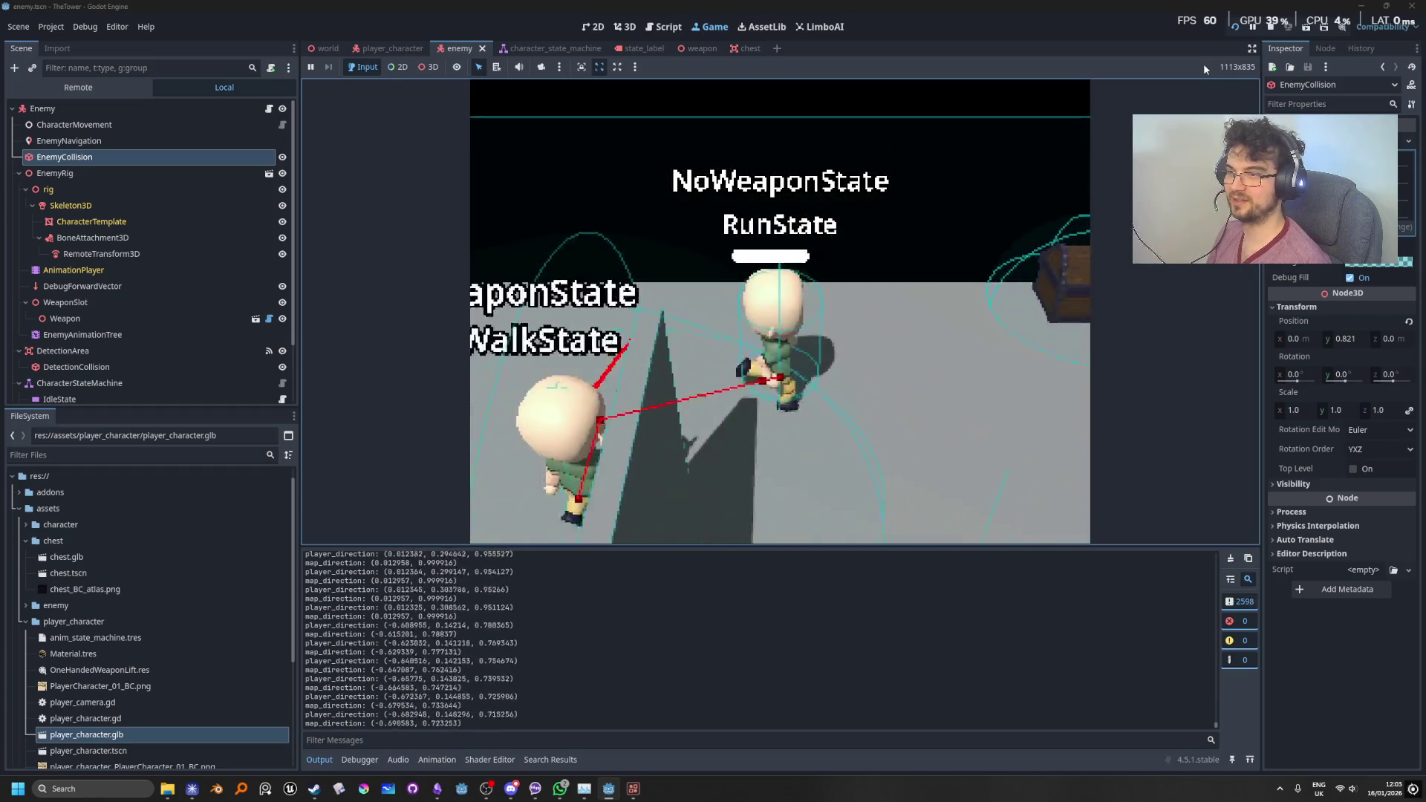
key("w")
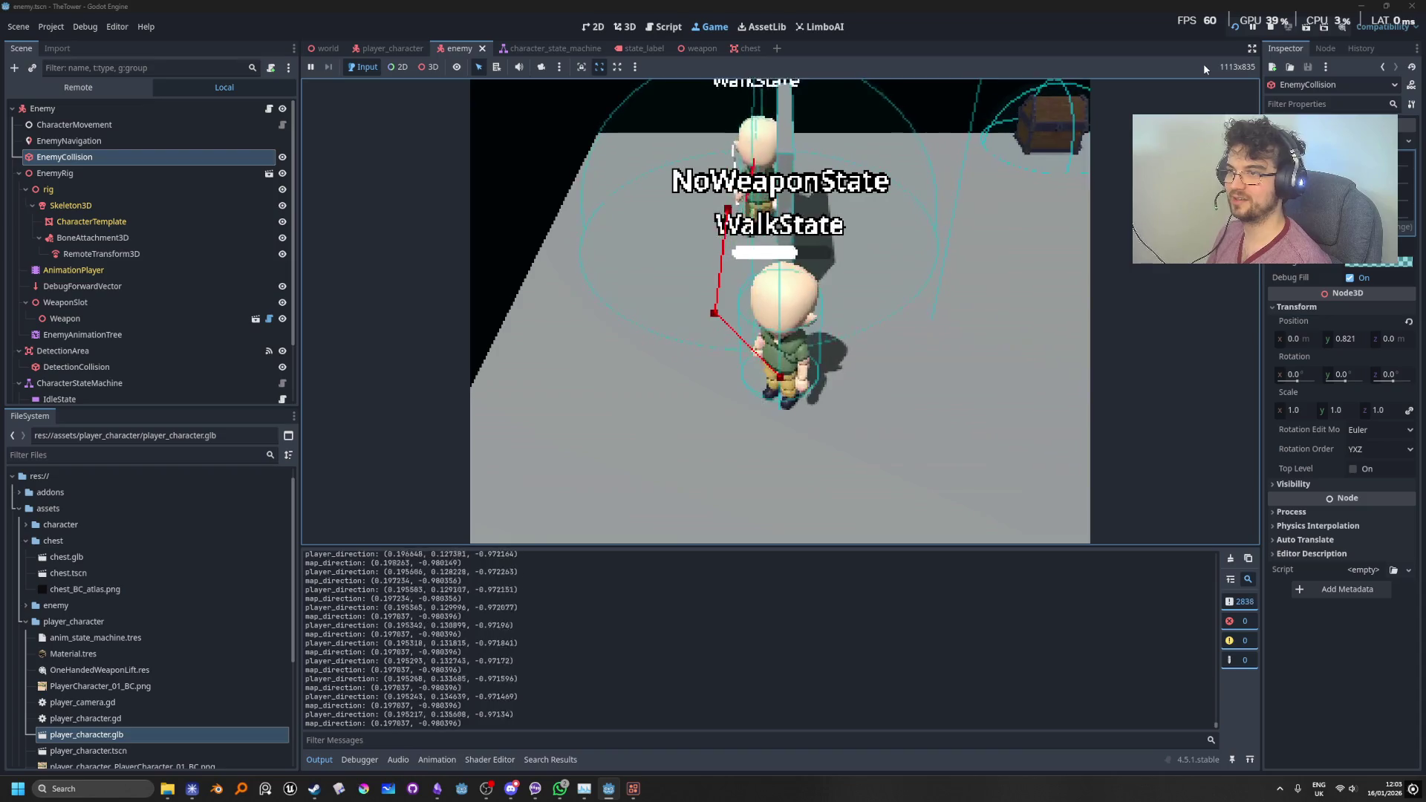
key("a")
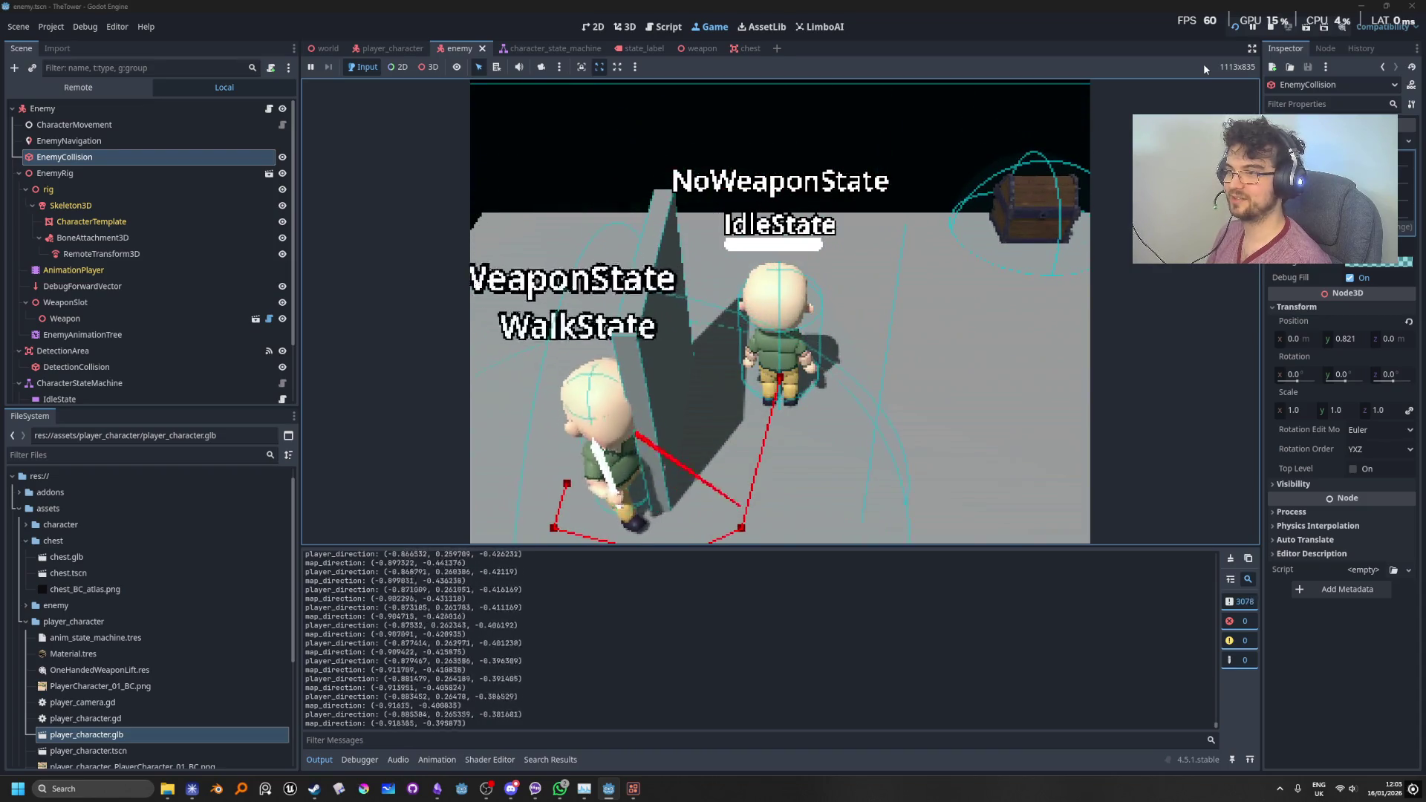
key("F8")
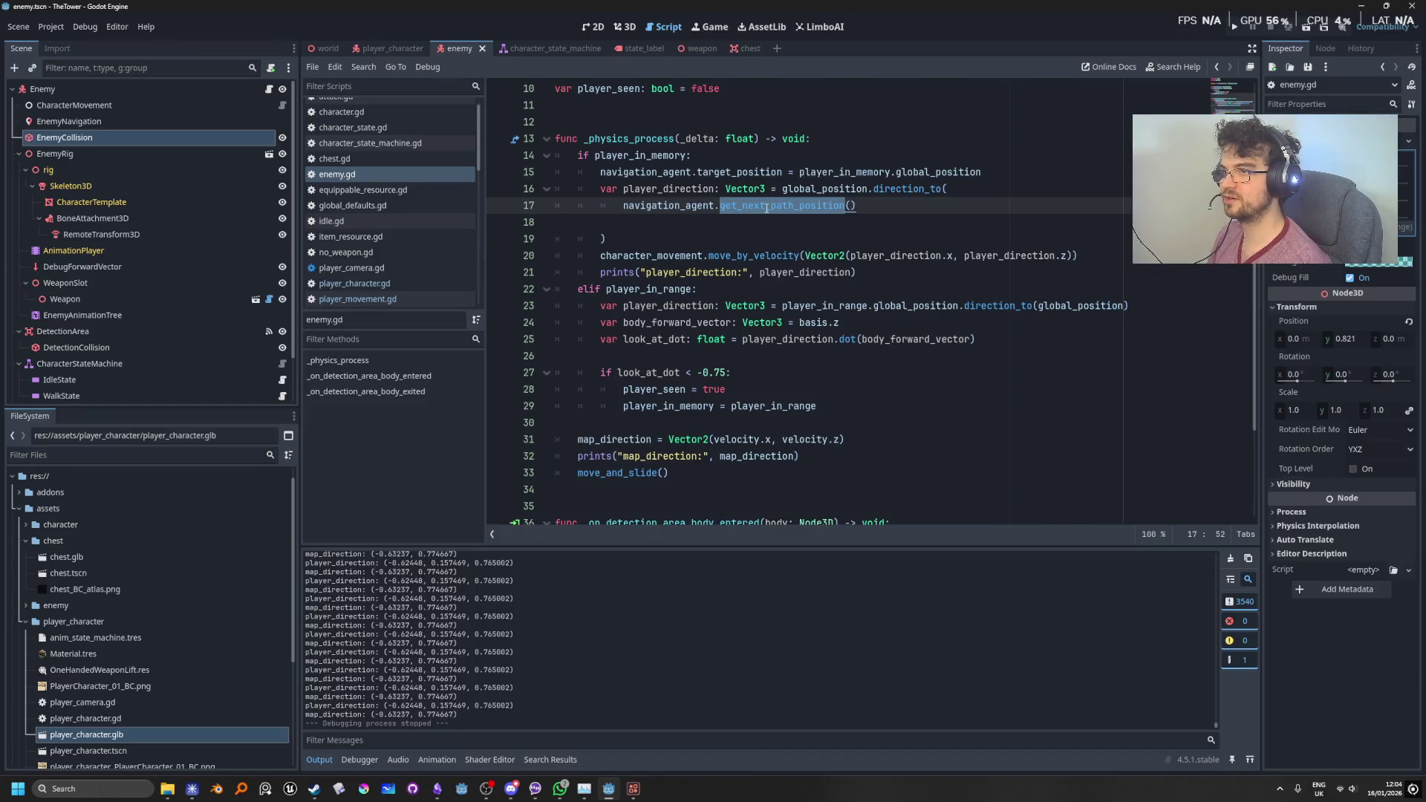
mouse_move(766, 208)
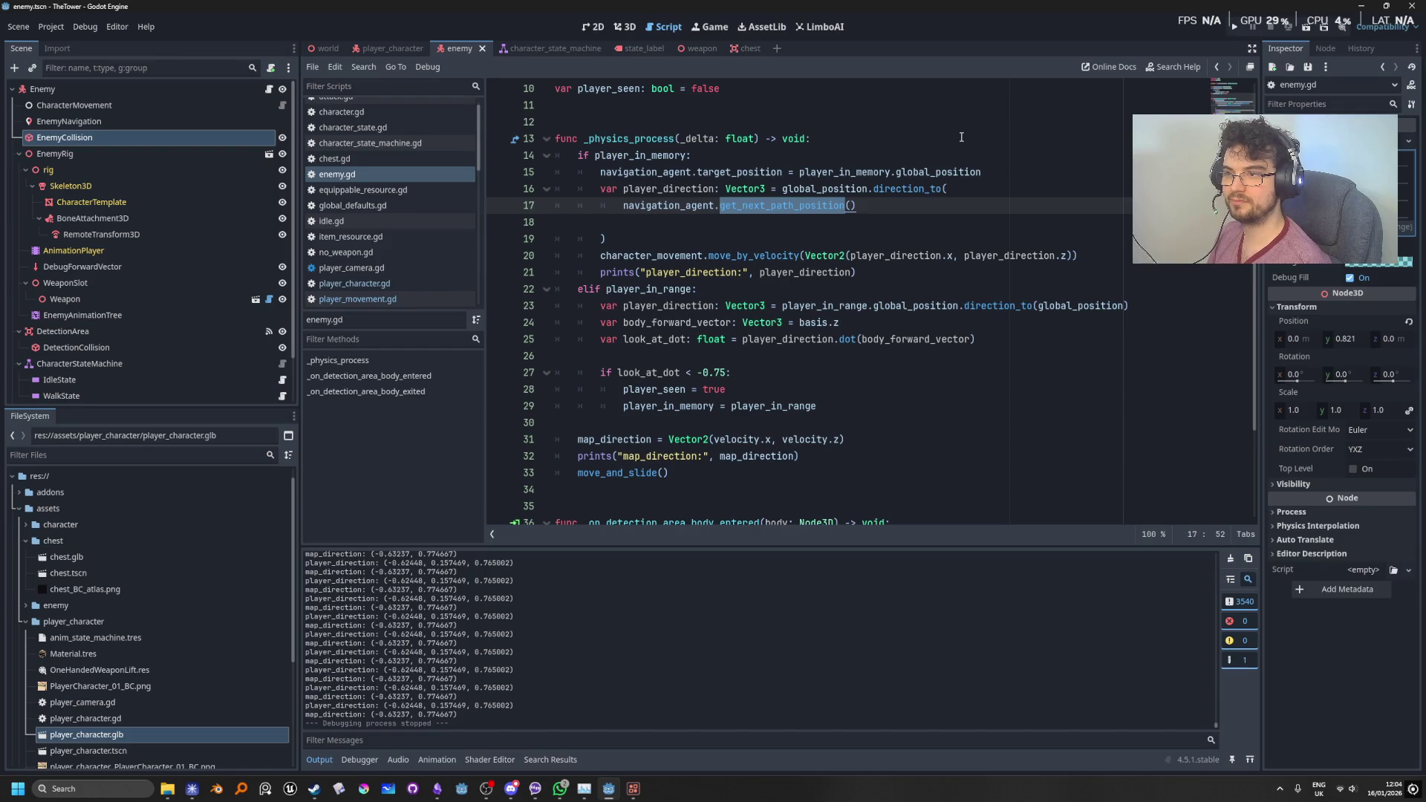
left_click(952, 222)
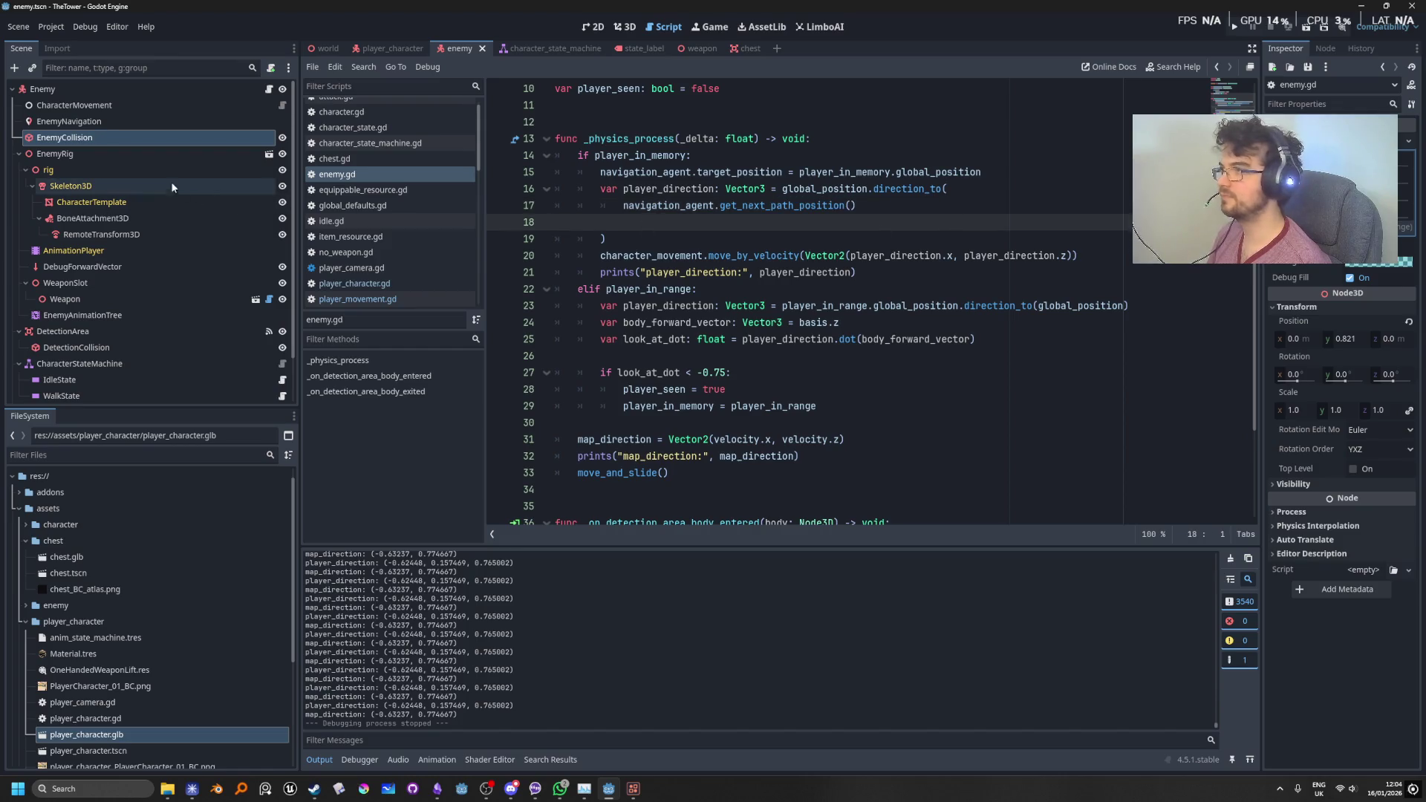
Step: Change EnemyNavigation's Path Postprocessing from Corridorfunnel, then save and run with F5
left_click(200, 122)
scroll(1349, 425, "up", 4)
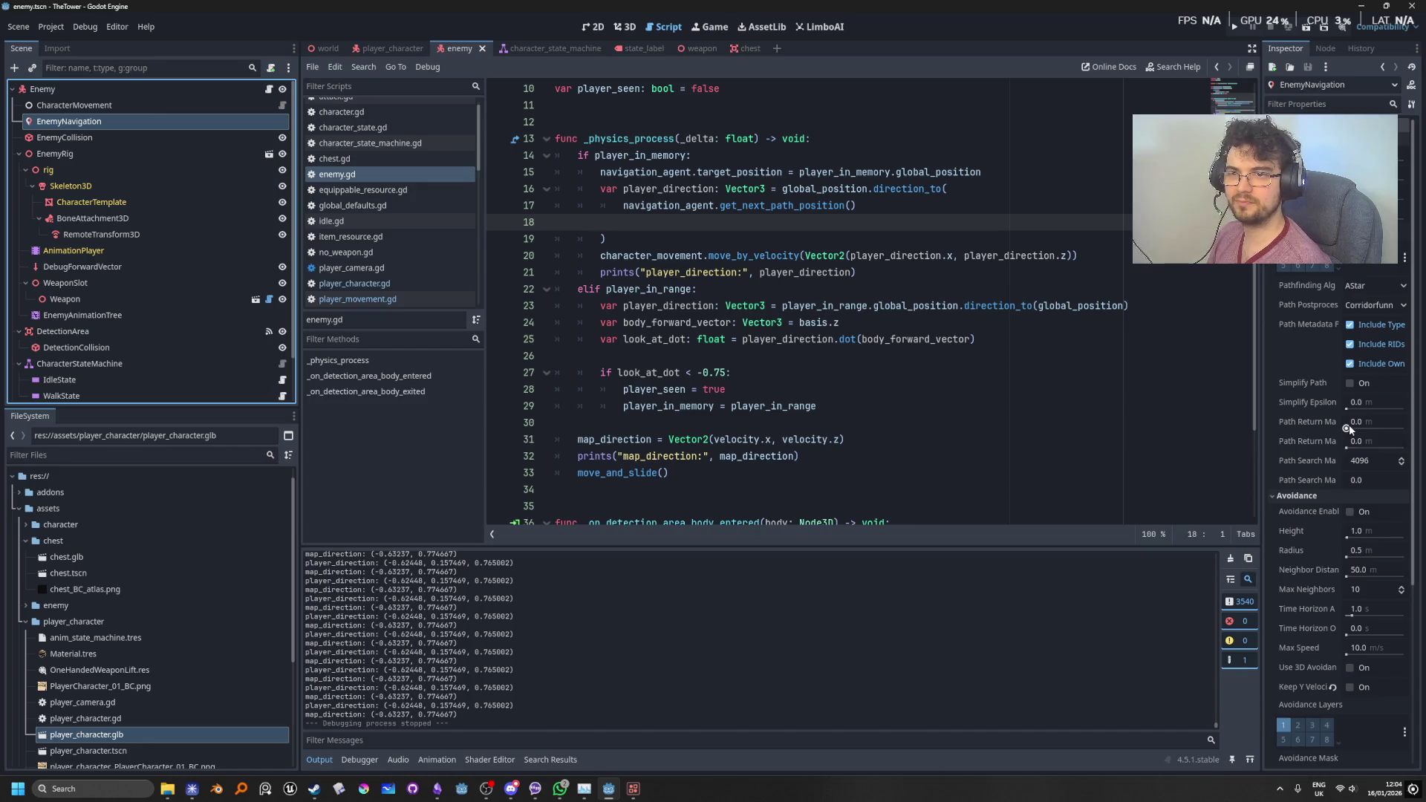
scroll(1349, 425, "down", 1)
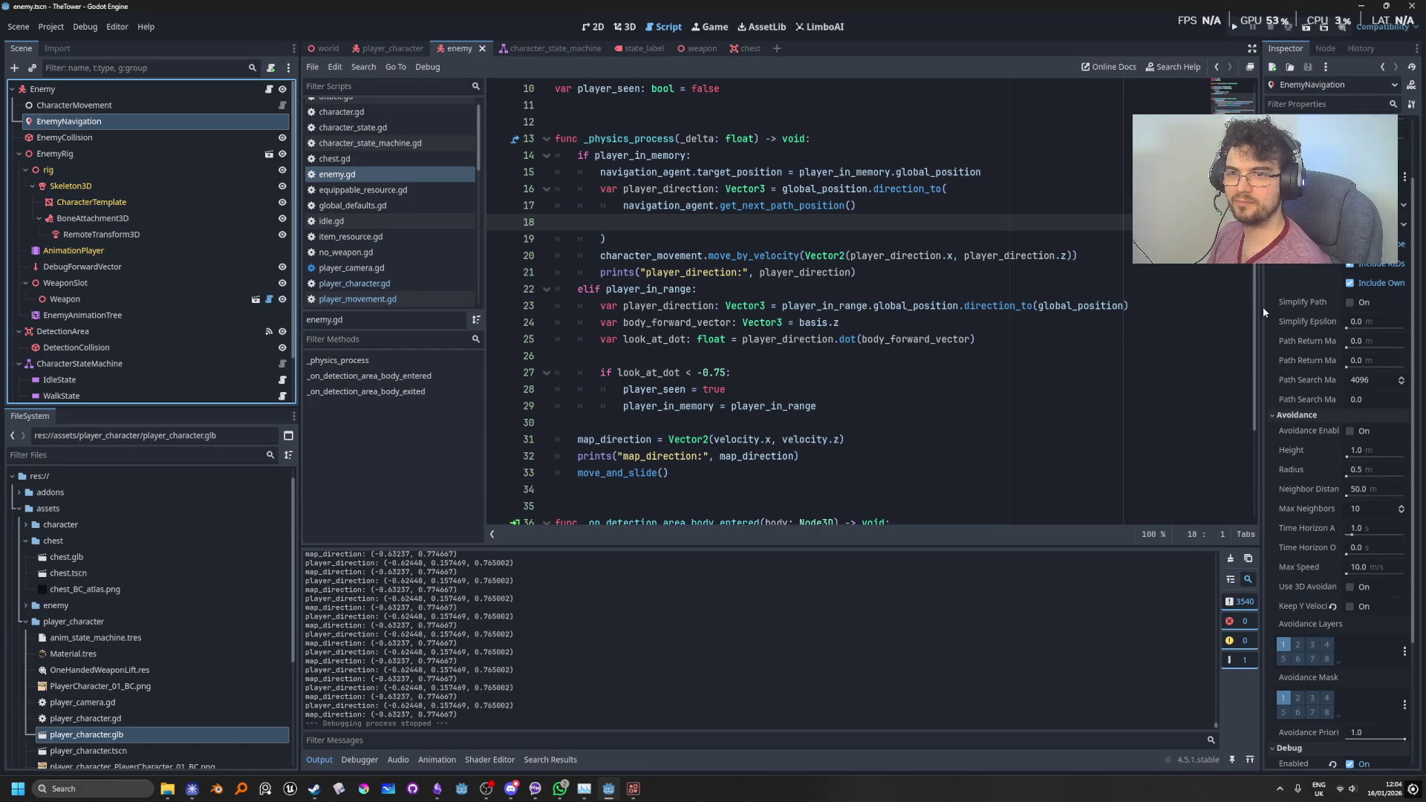
left_click_drag(1256, 307, 1172, 299)
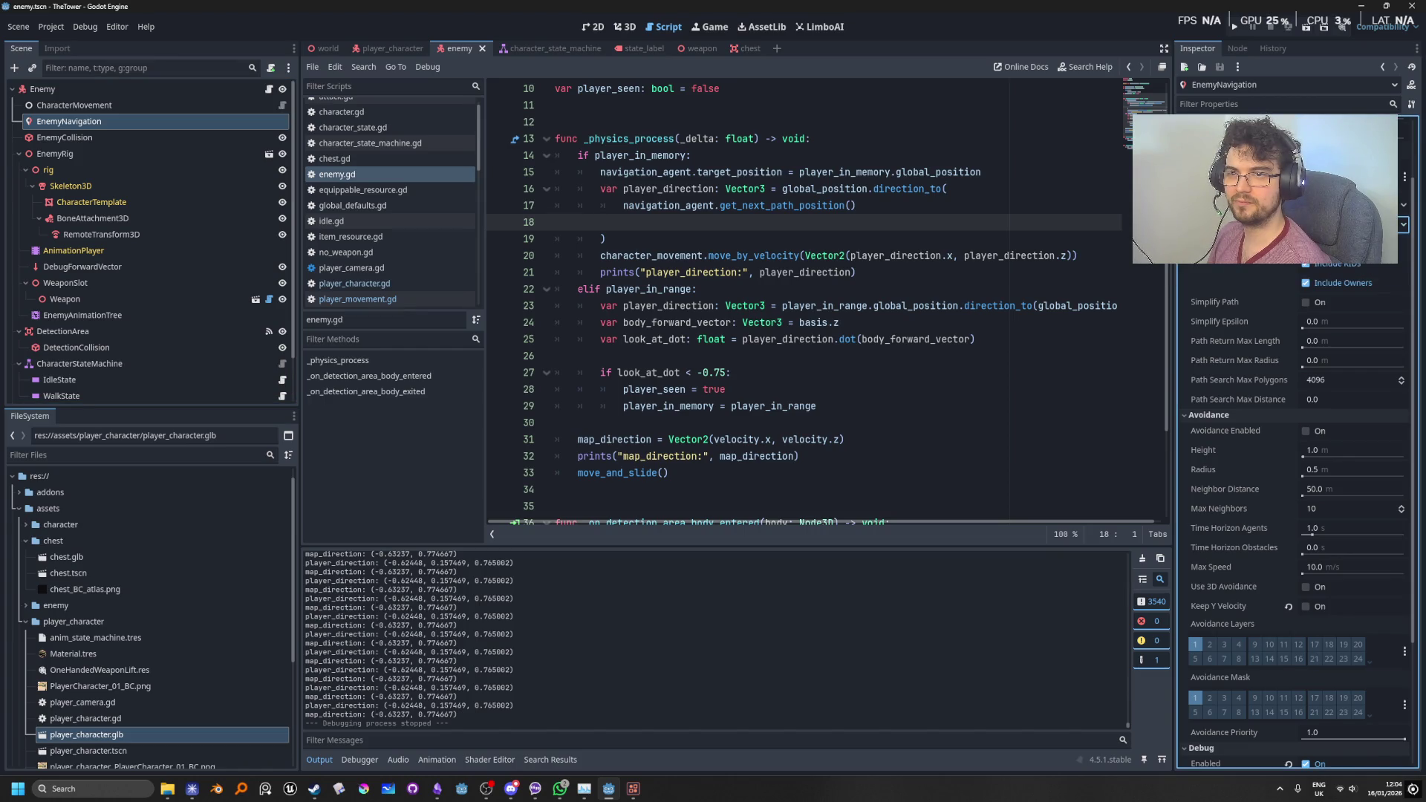
left_click(1305, 276)
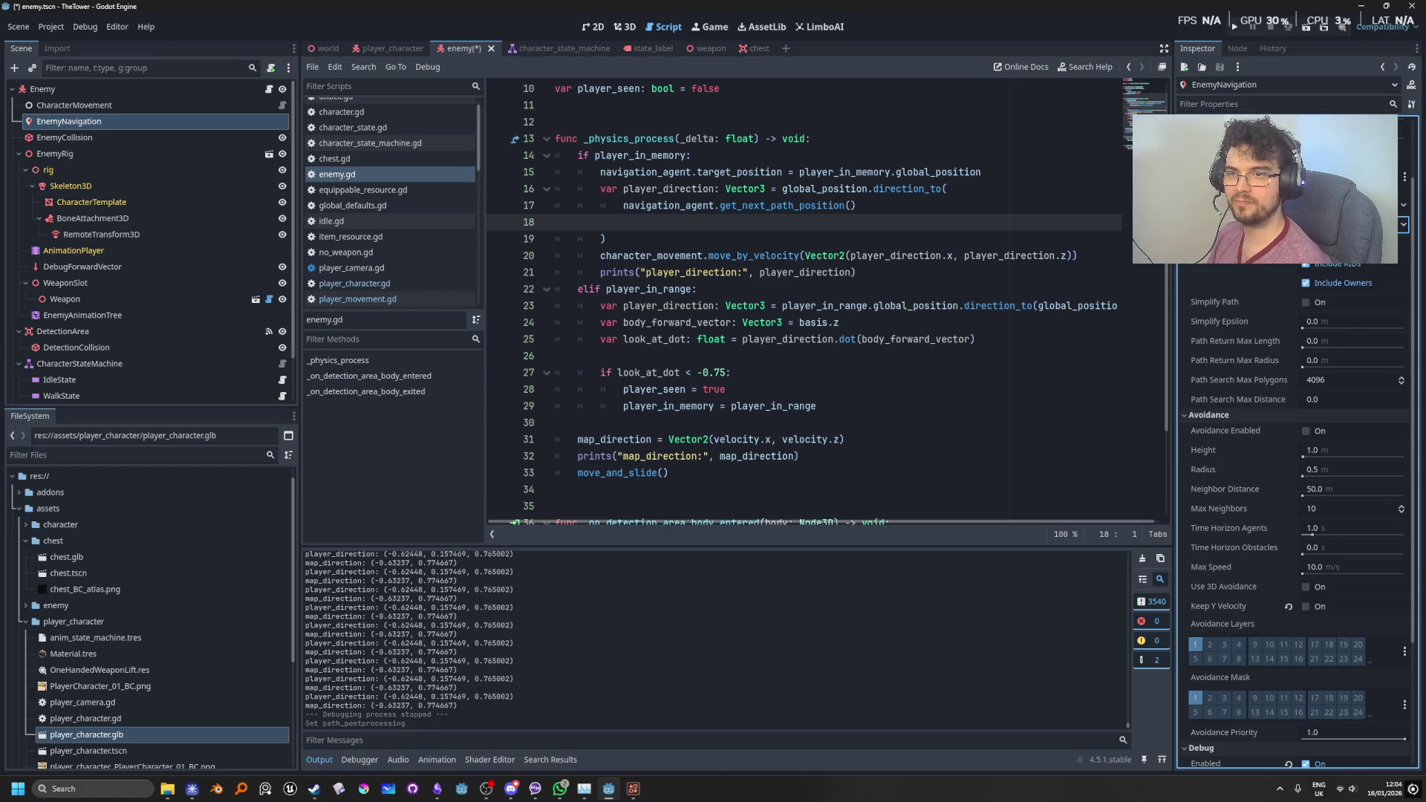
key("F5")
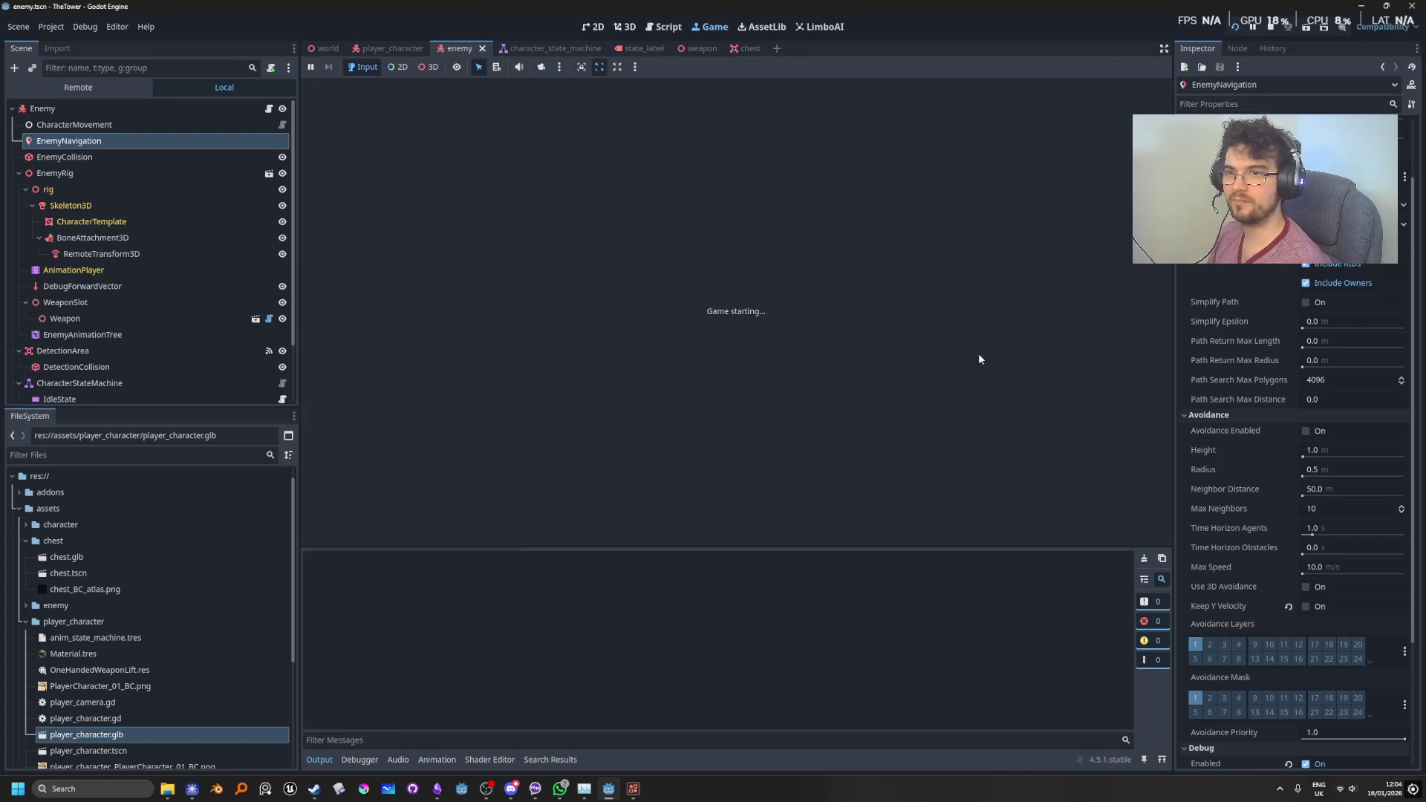
Step: Walk the player toward the chest and back past the wall while the enemy follows
key("w")
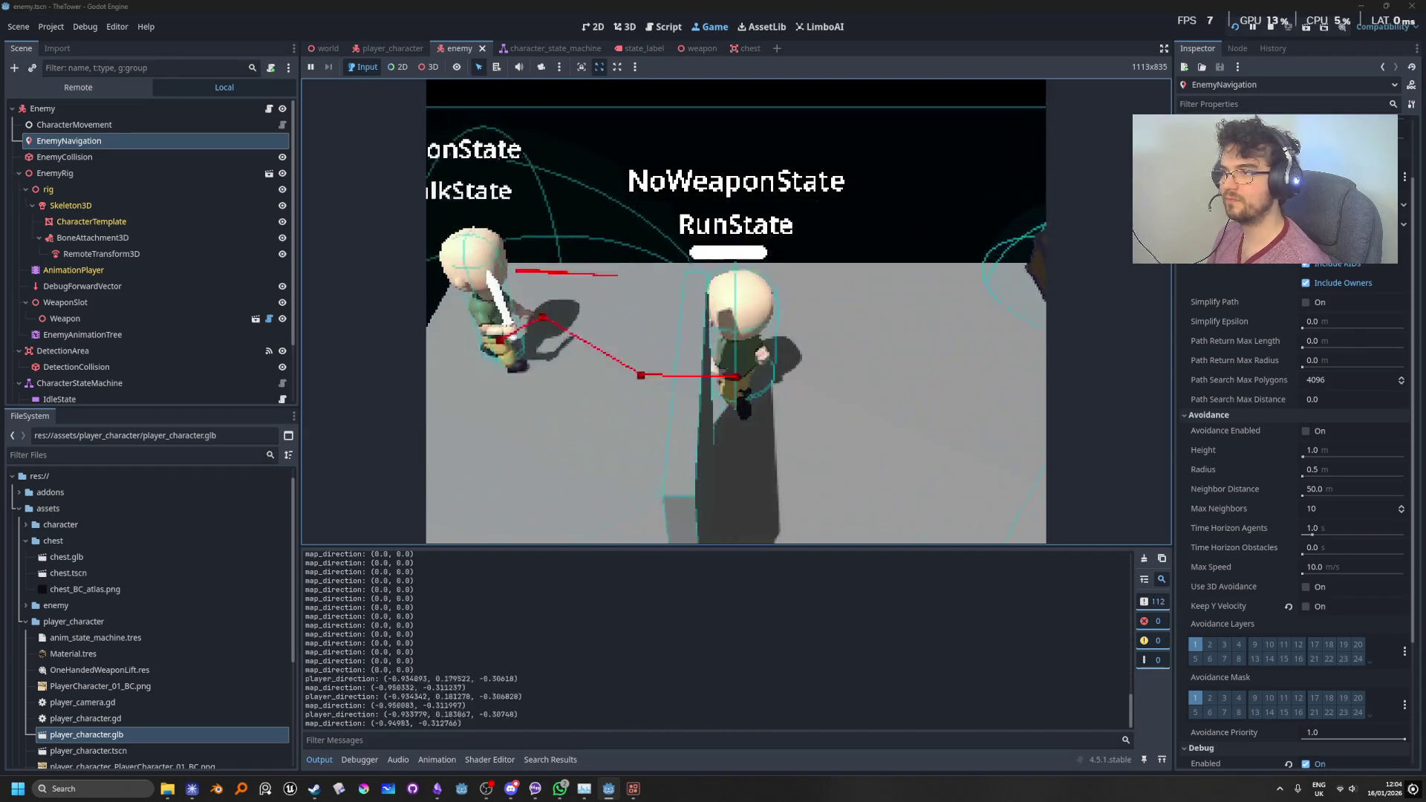
key("a")
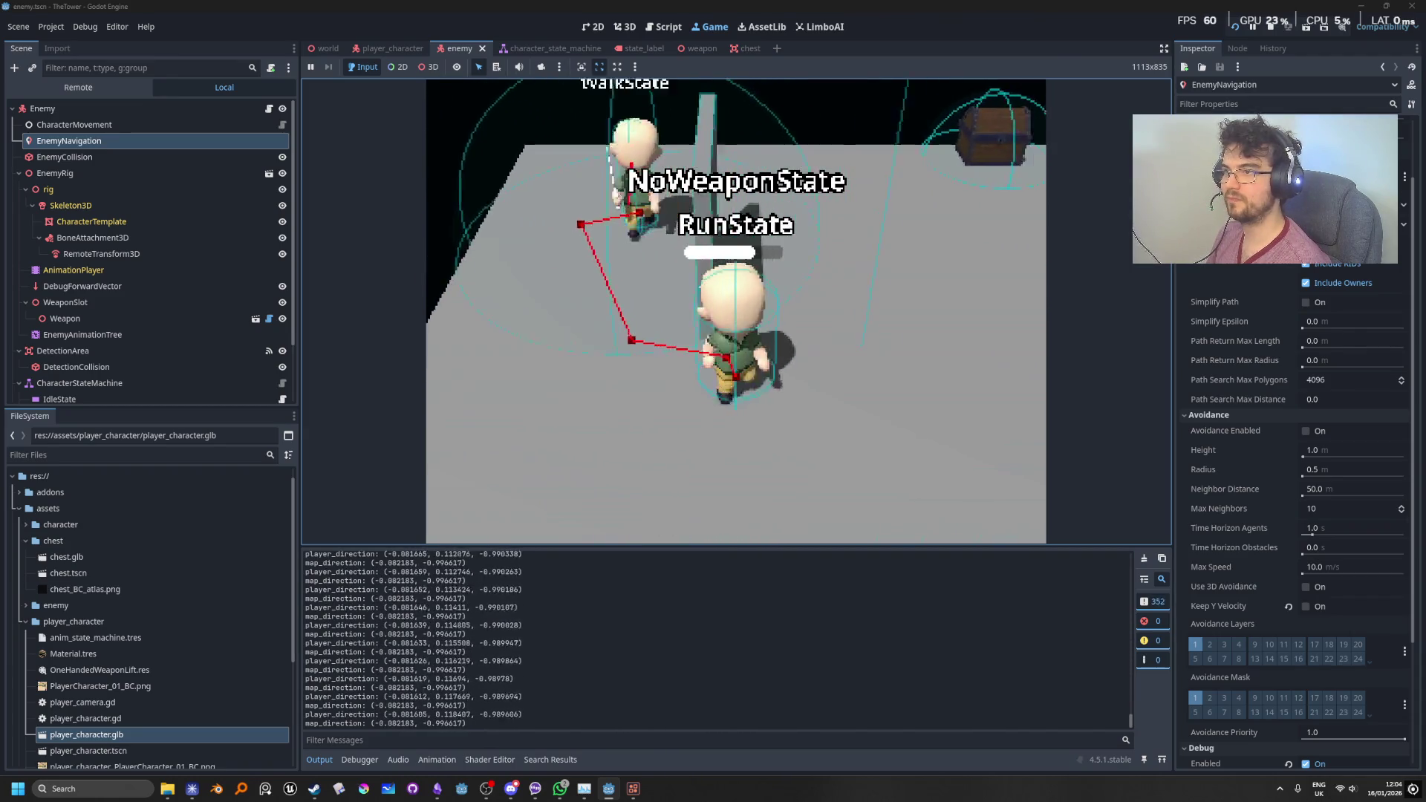
key("w")
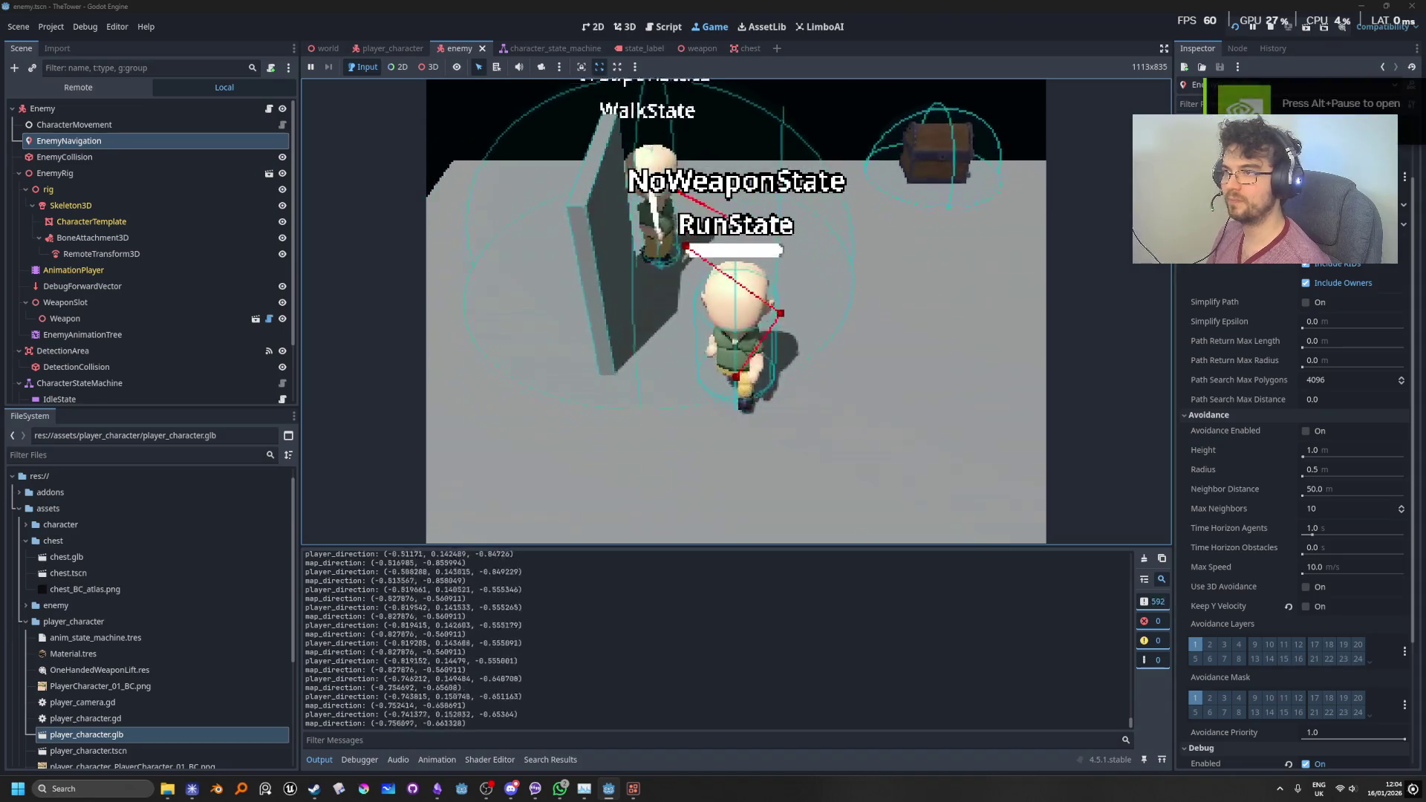
key("s")
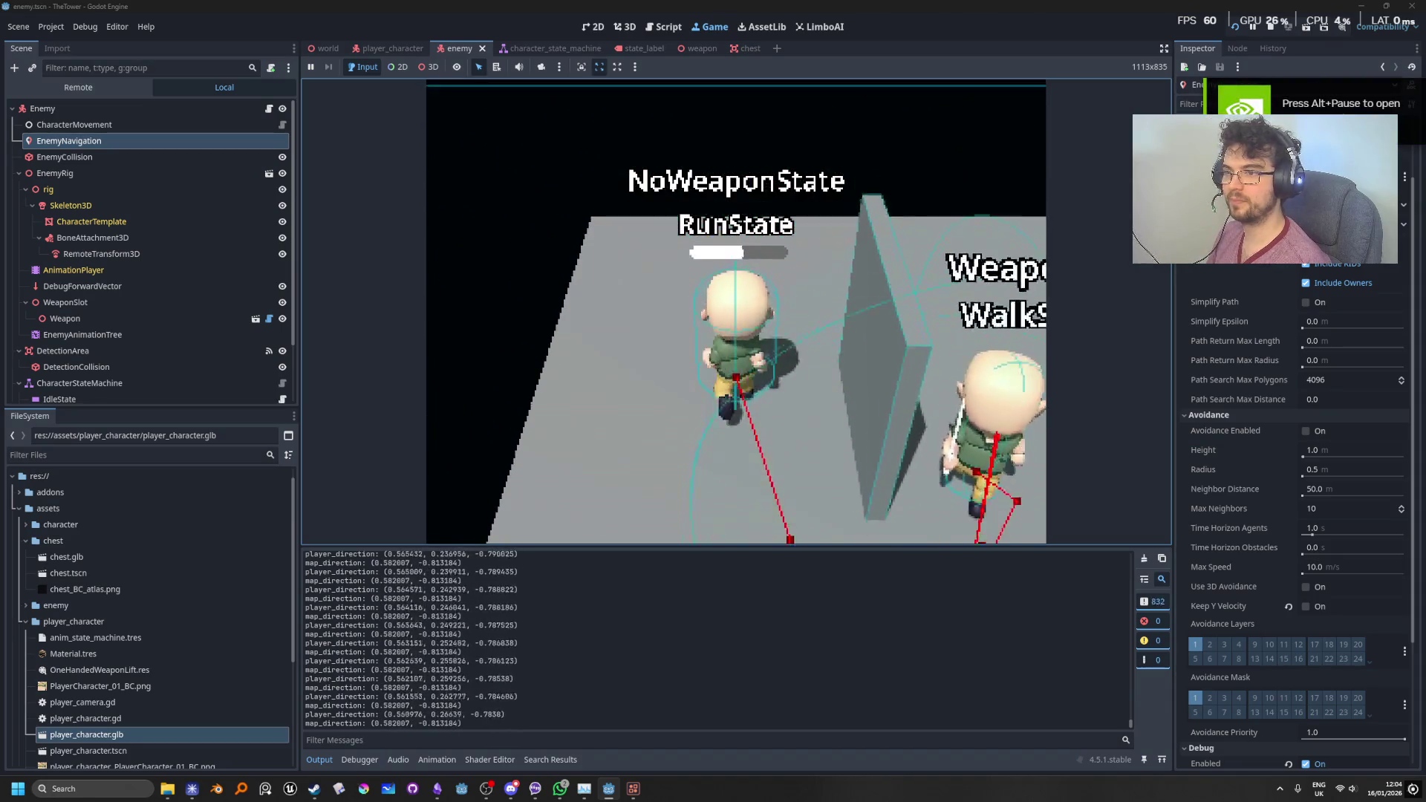
key("d")
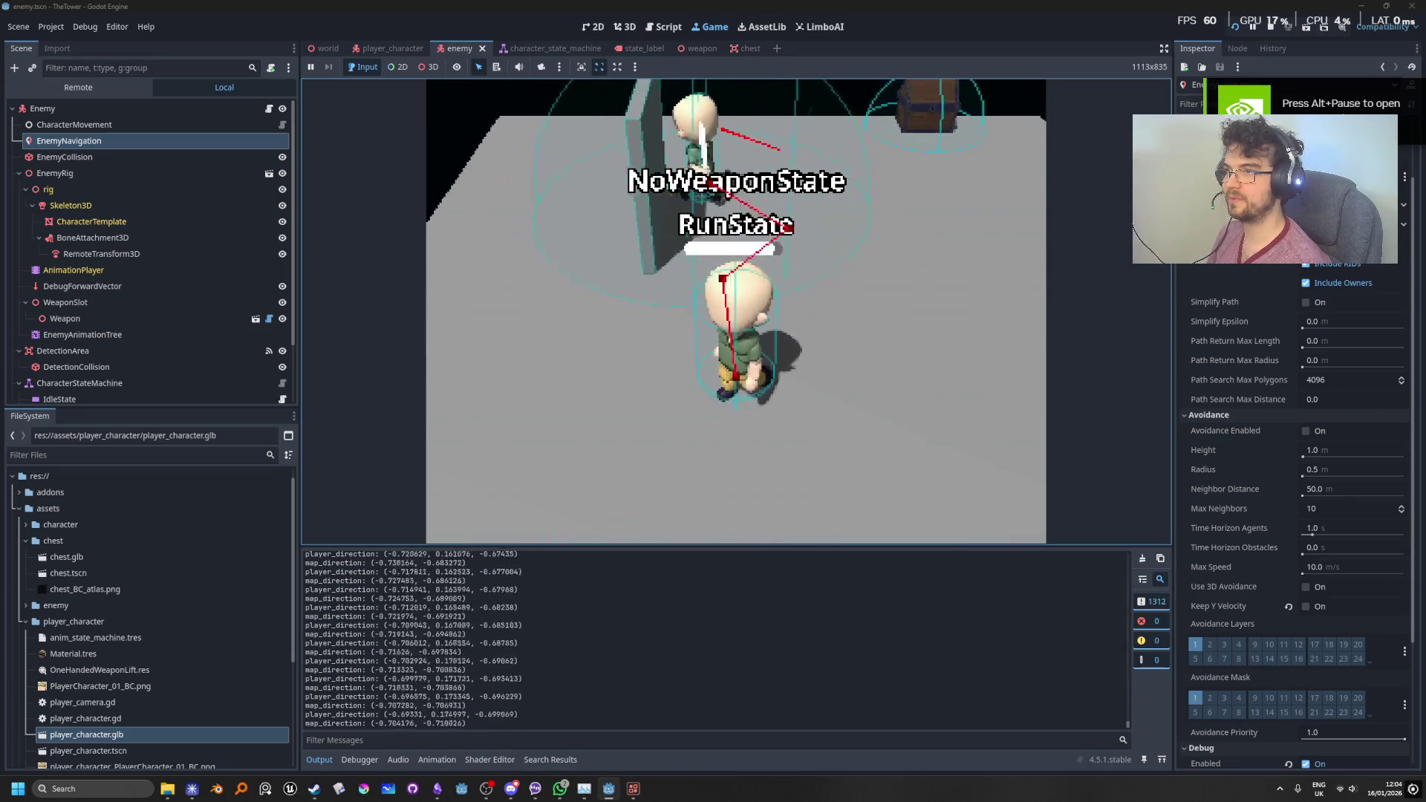
key("w")
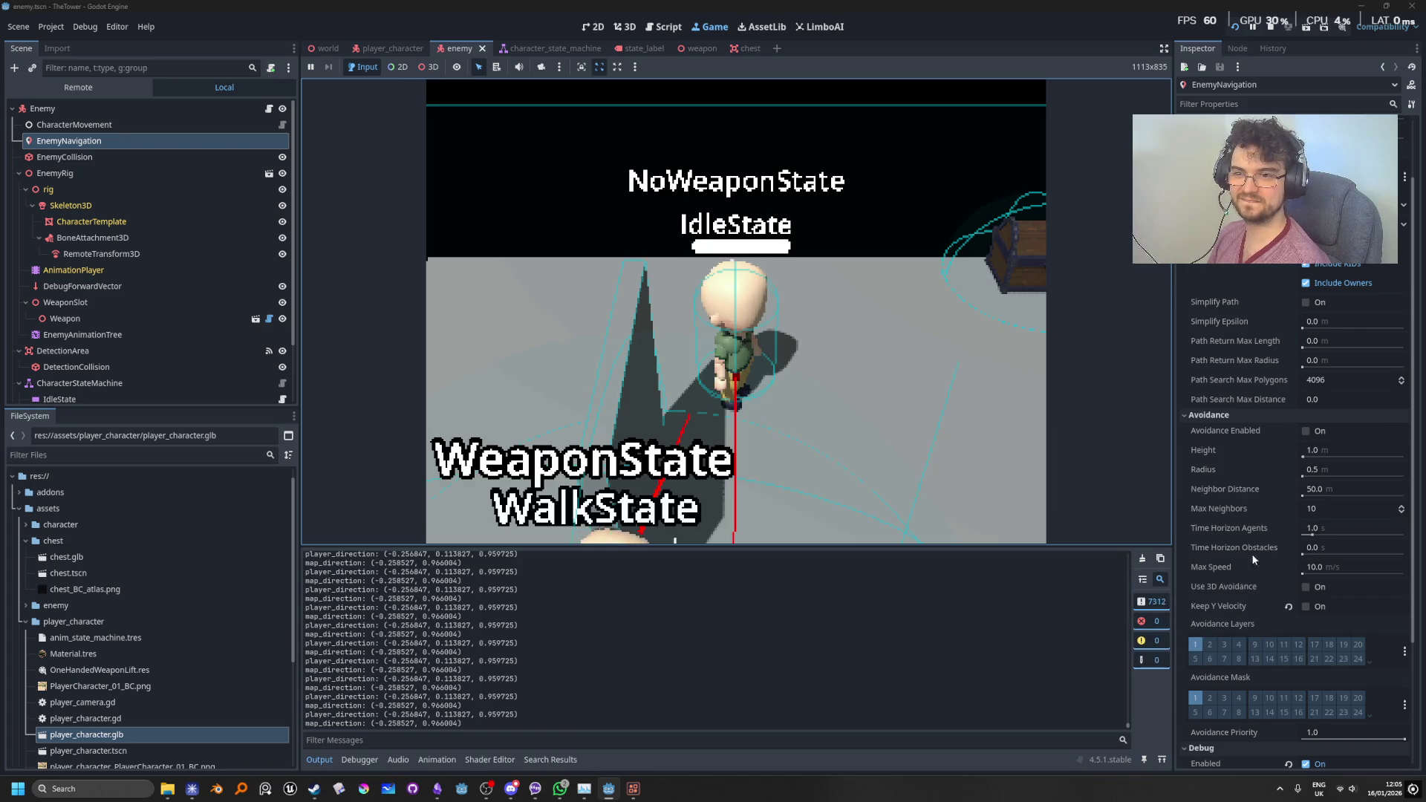
Step: Toggle EnemyNavigation's Avoidance Enabled on and off, then check Simplify Path
left_click(1309, 431)
left_click(1306, 431)
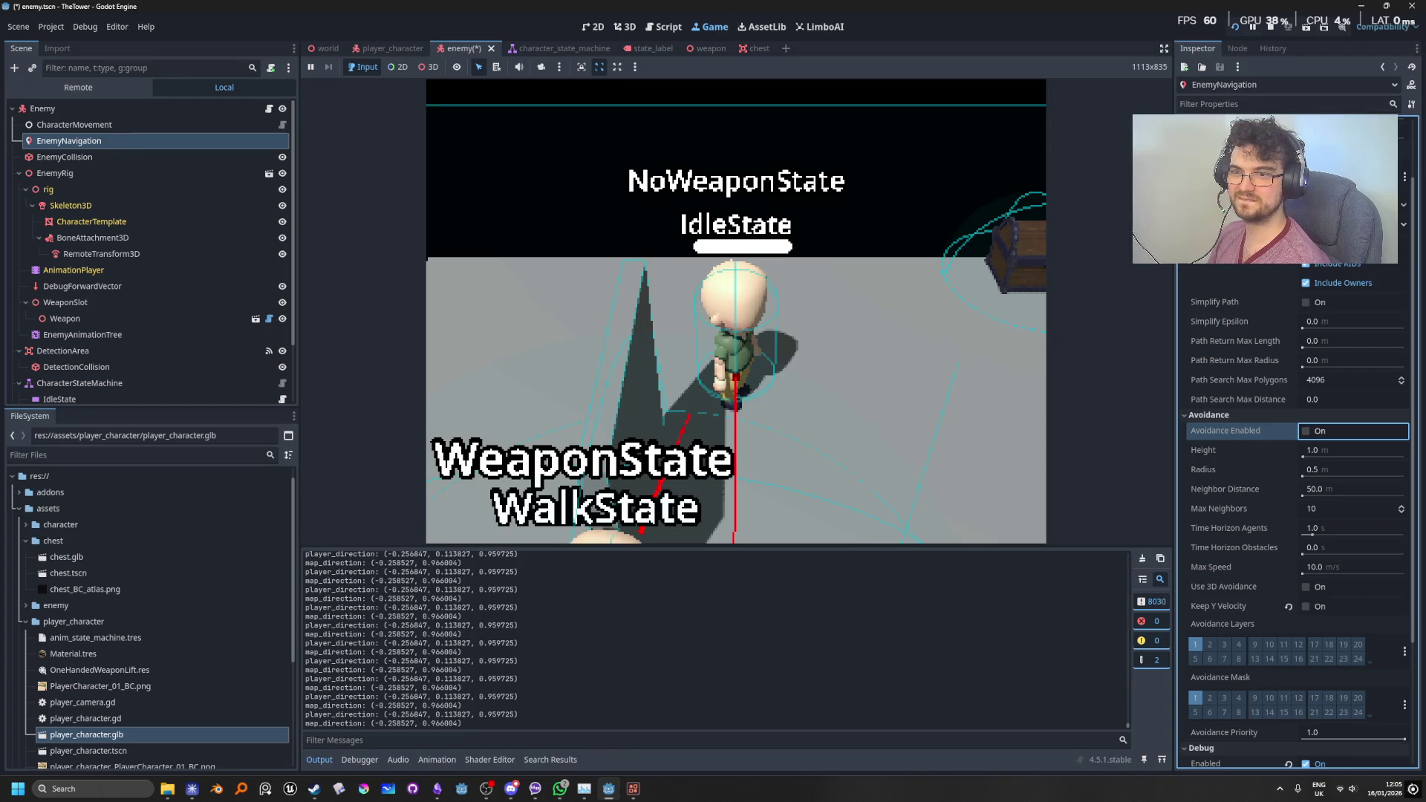
left_click(1306, 303)
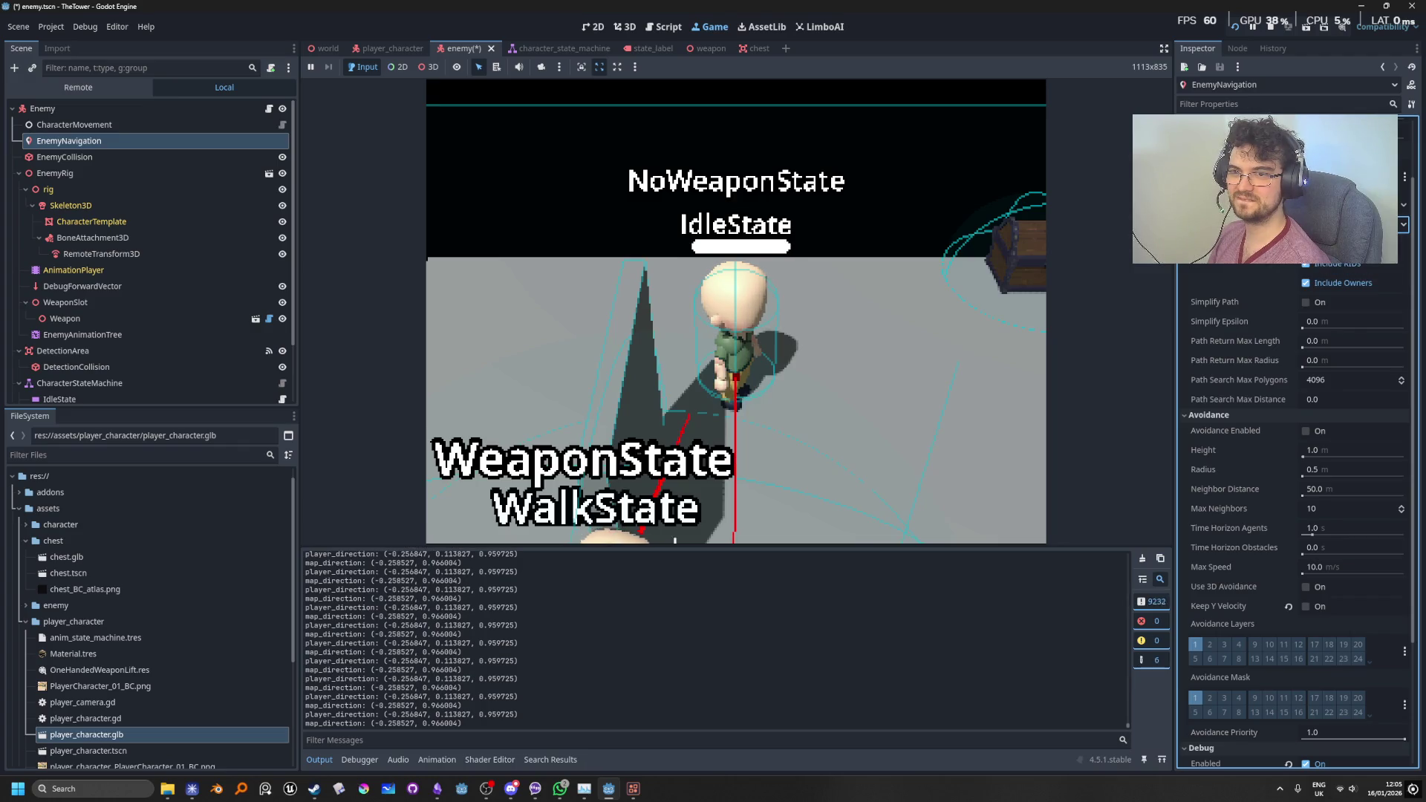
Step: Steer the player around the wall with WASD as the enemy chases, then re-enable Simplify Path
key("Escape")
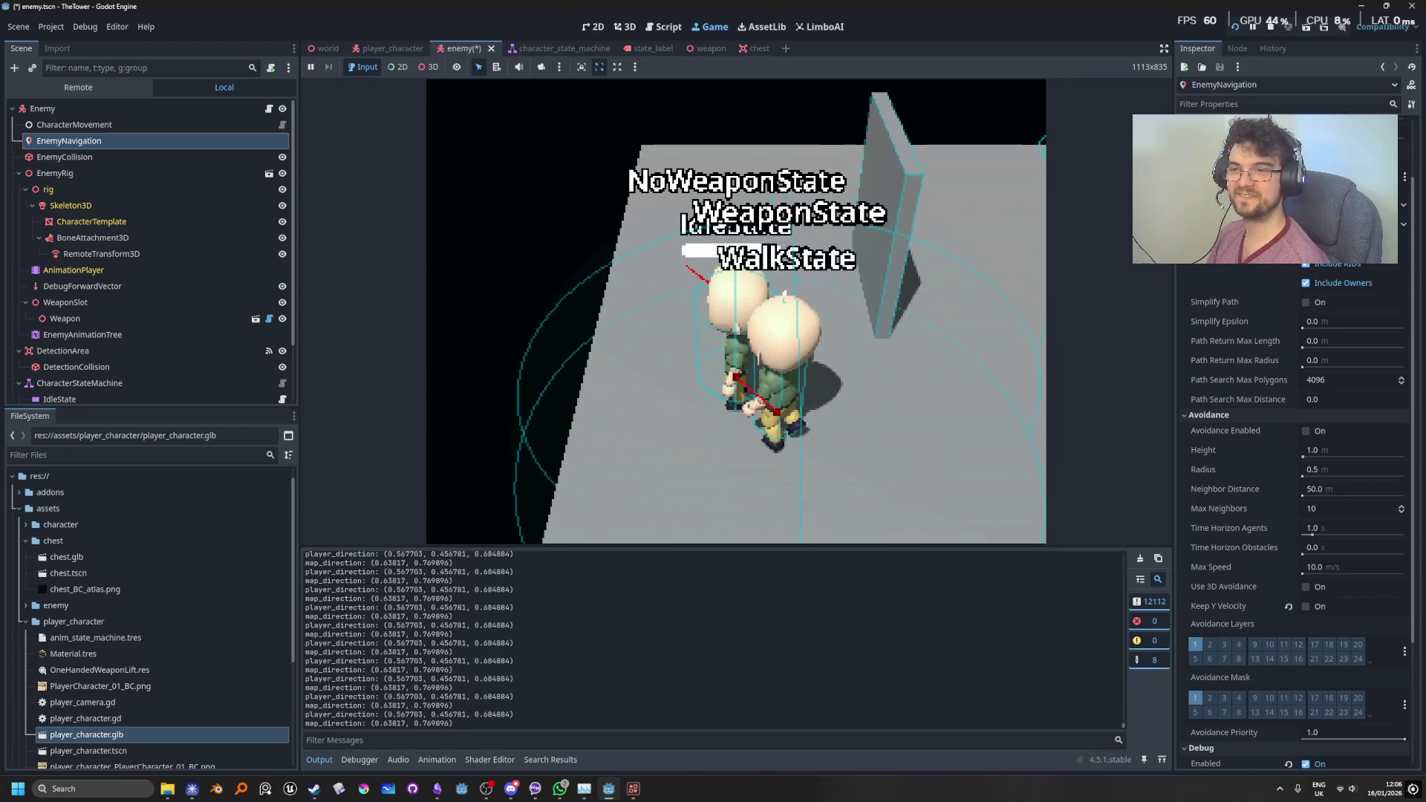
key("d")
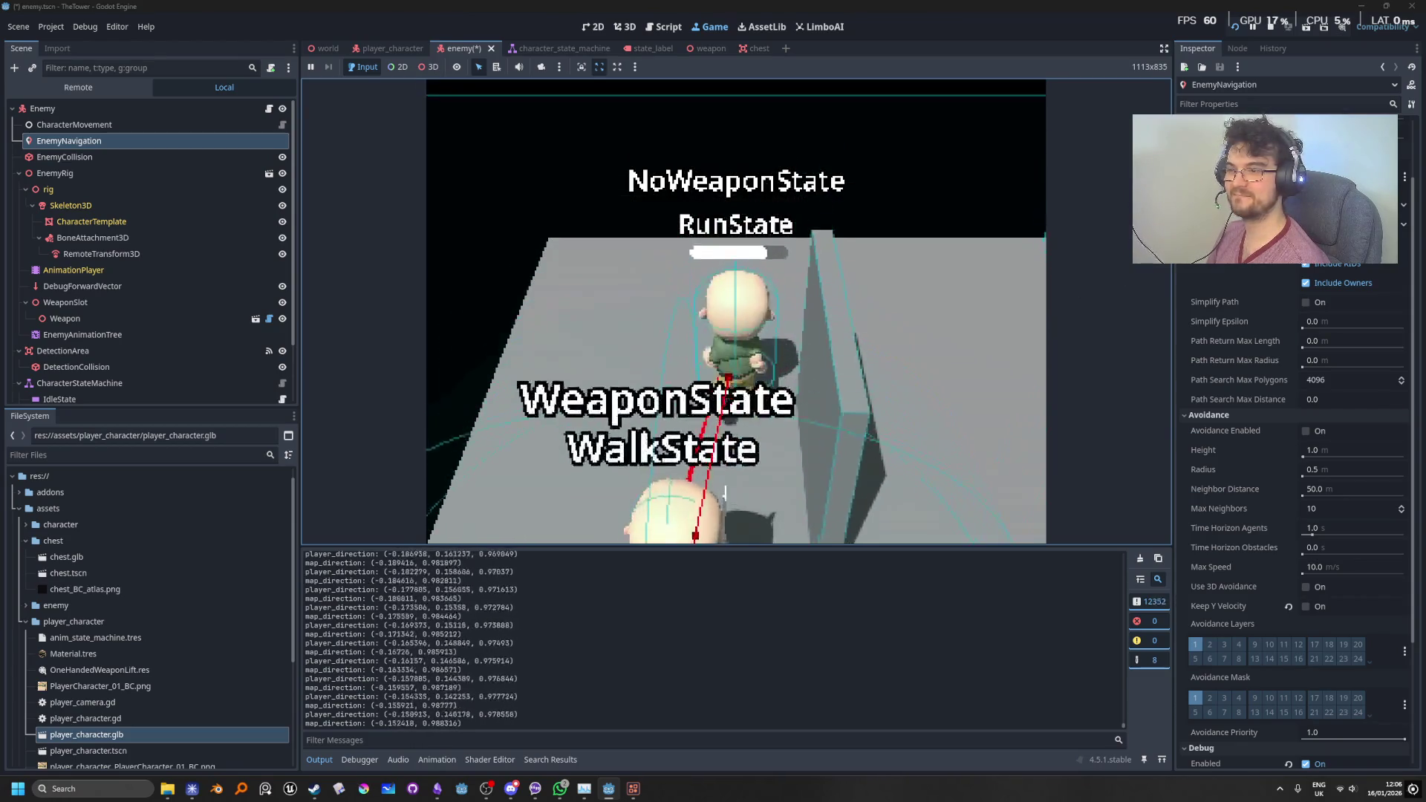
key("s")
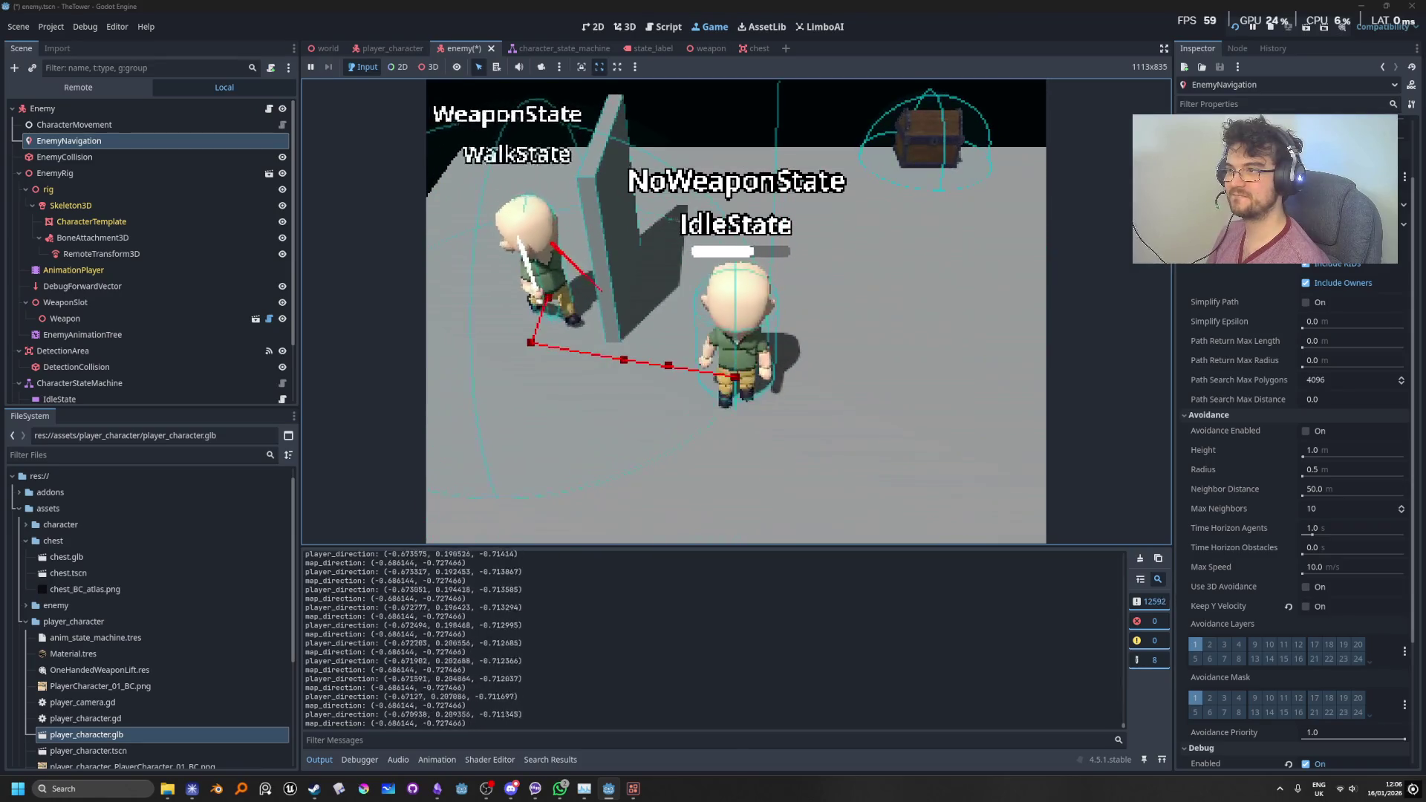
key("w")
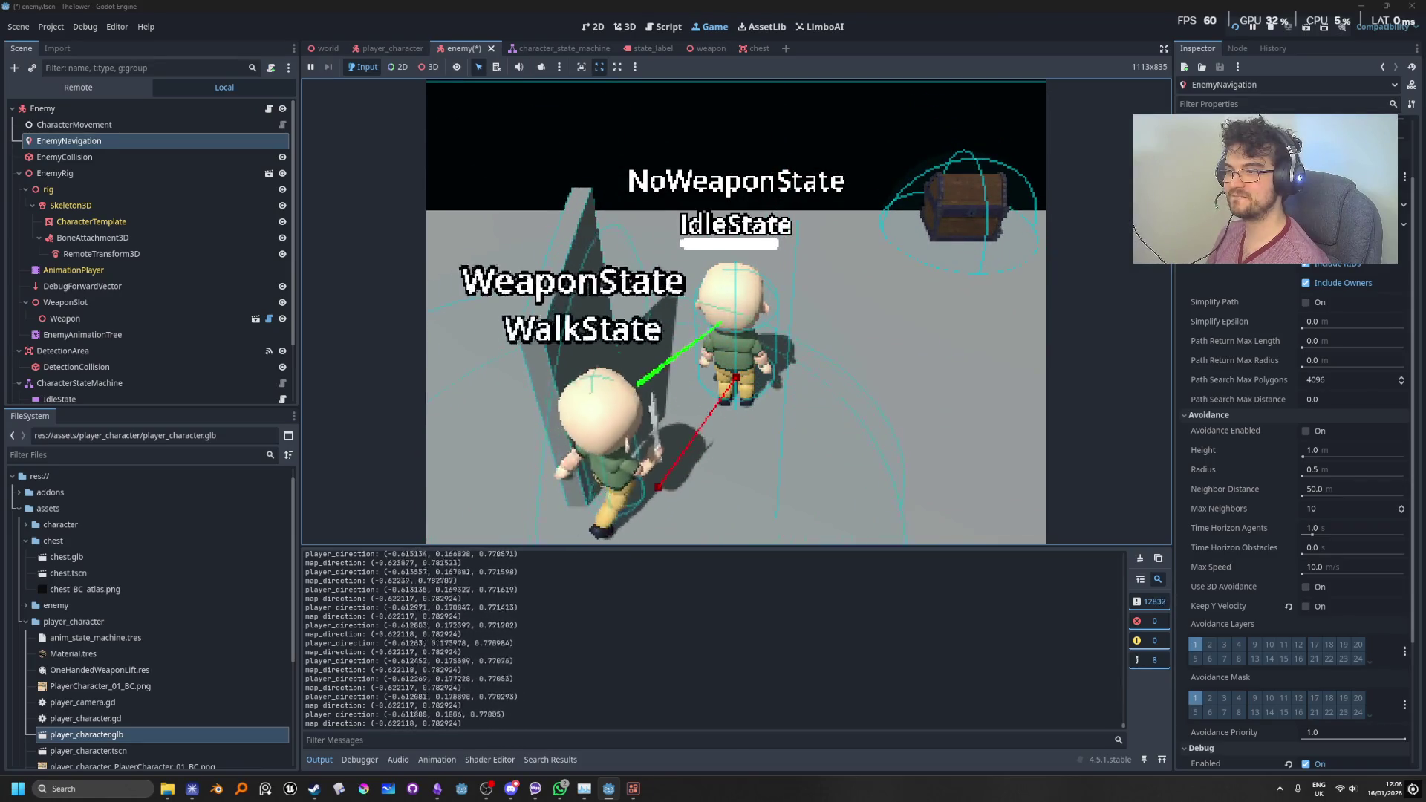
key("s")
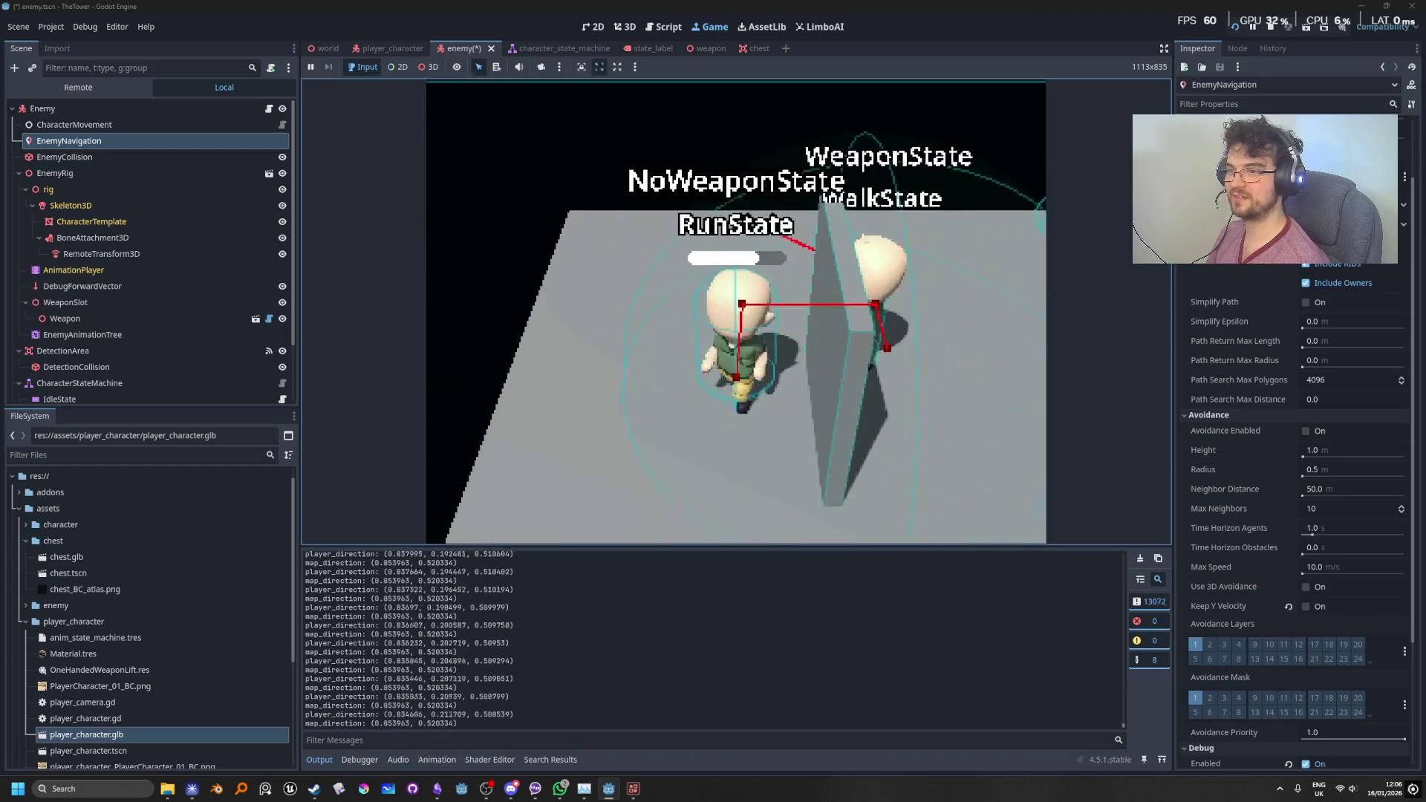
key("s")
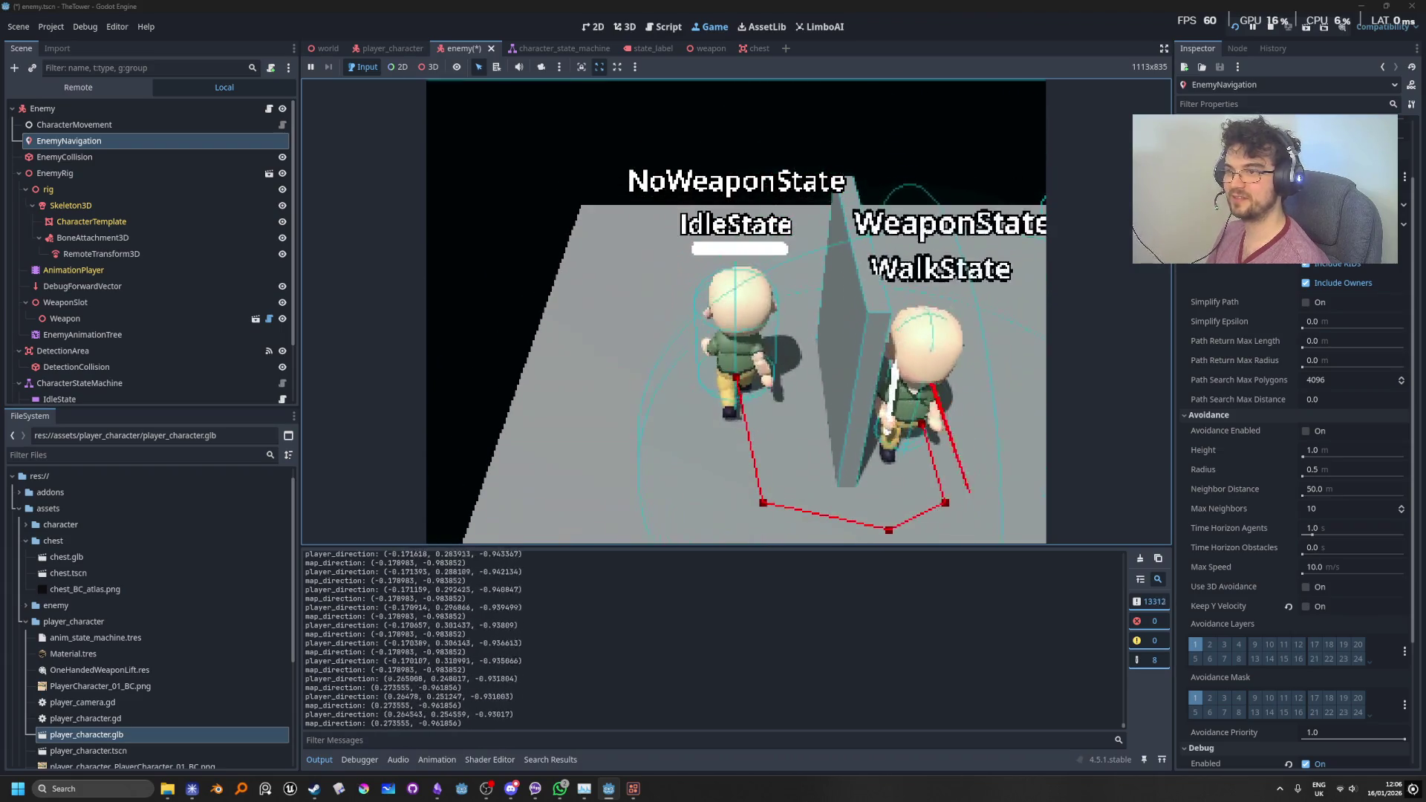
key("w")
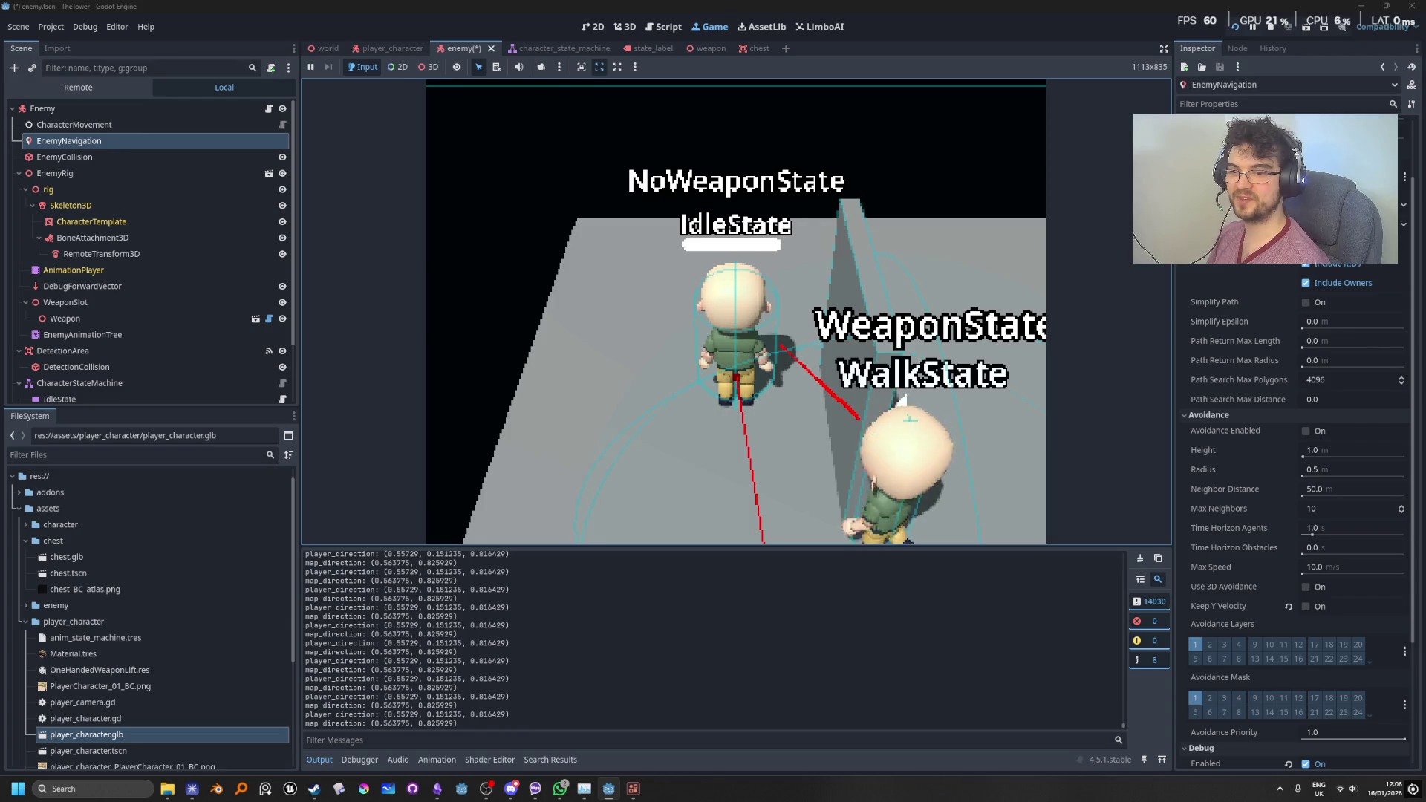
left_click(1306, 302)
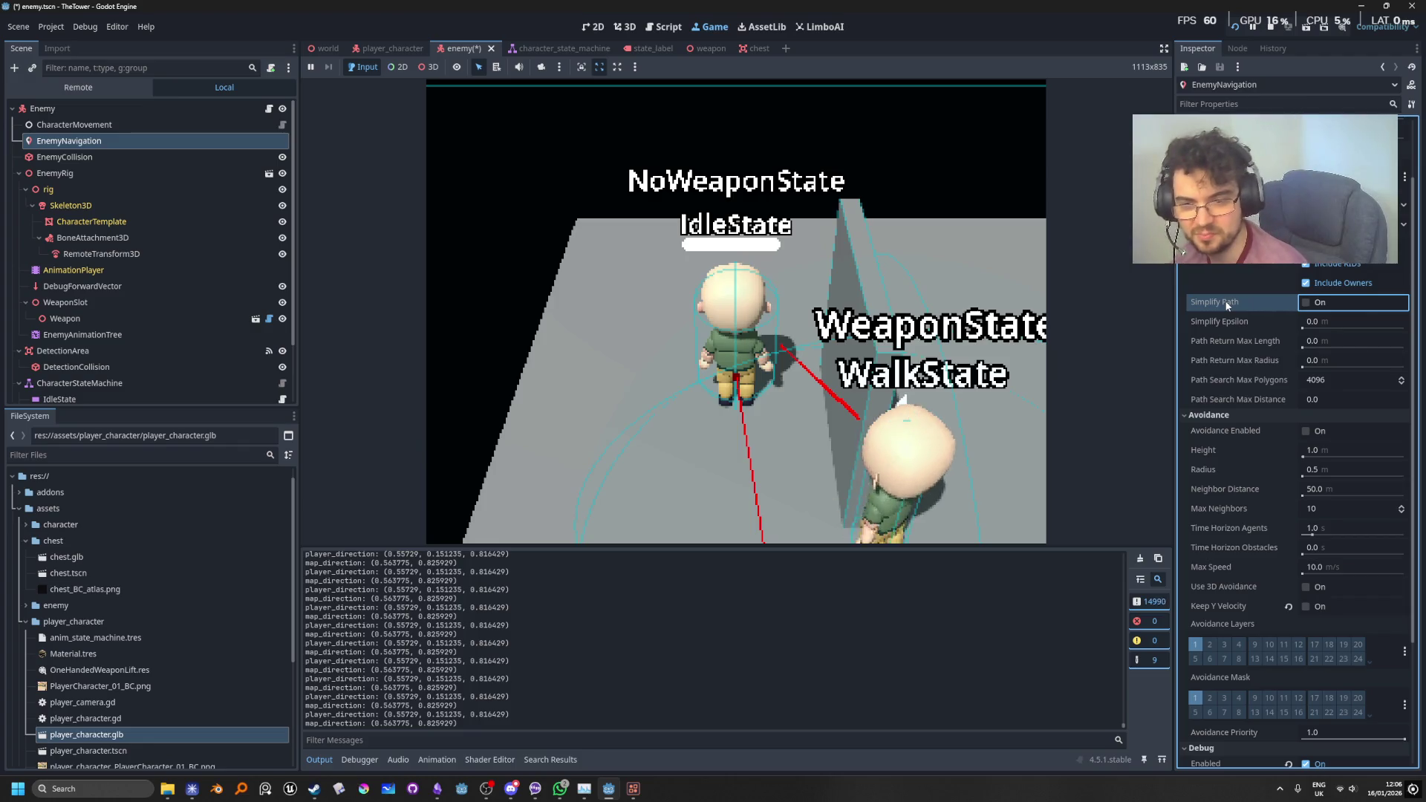
Step: Stop the game, relaunch it, run the player forward briefly, then stop it again
mouse_move(1226, 305)
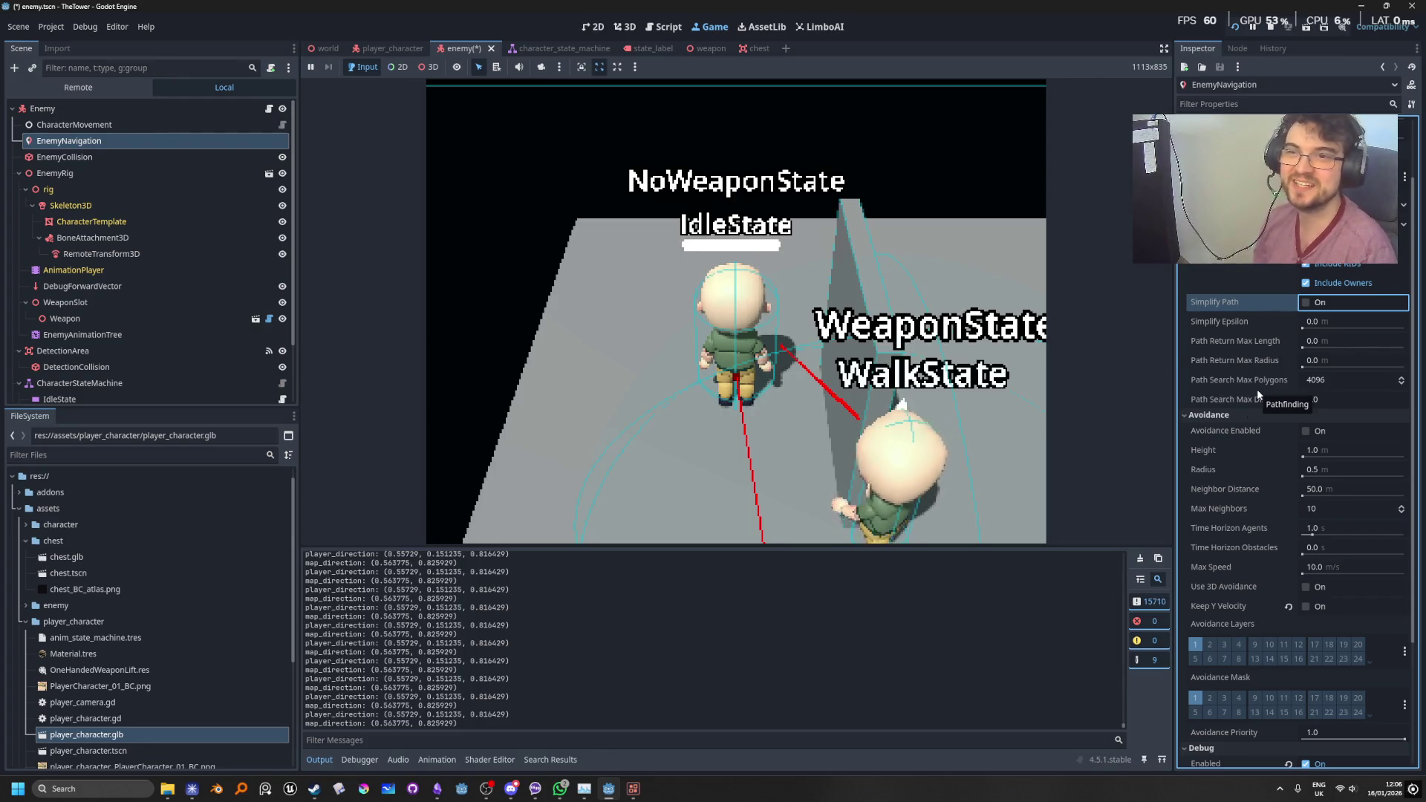
scroll(1257, 389, "up", 2)
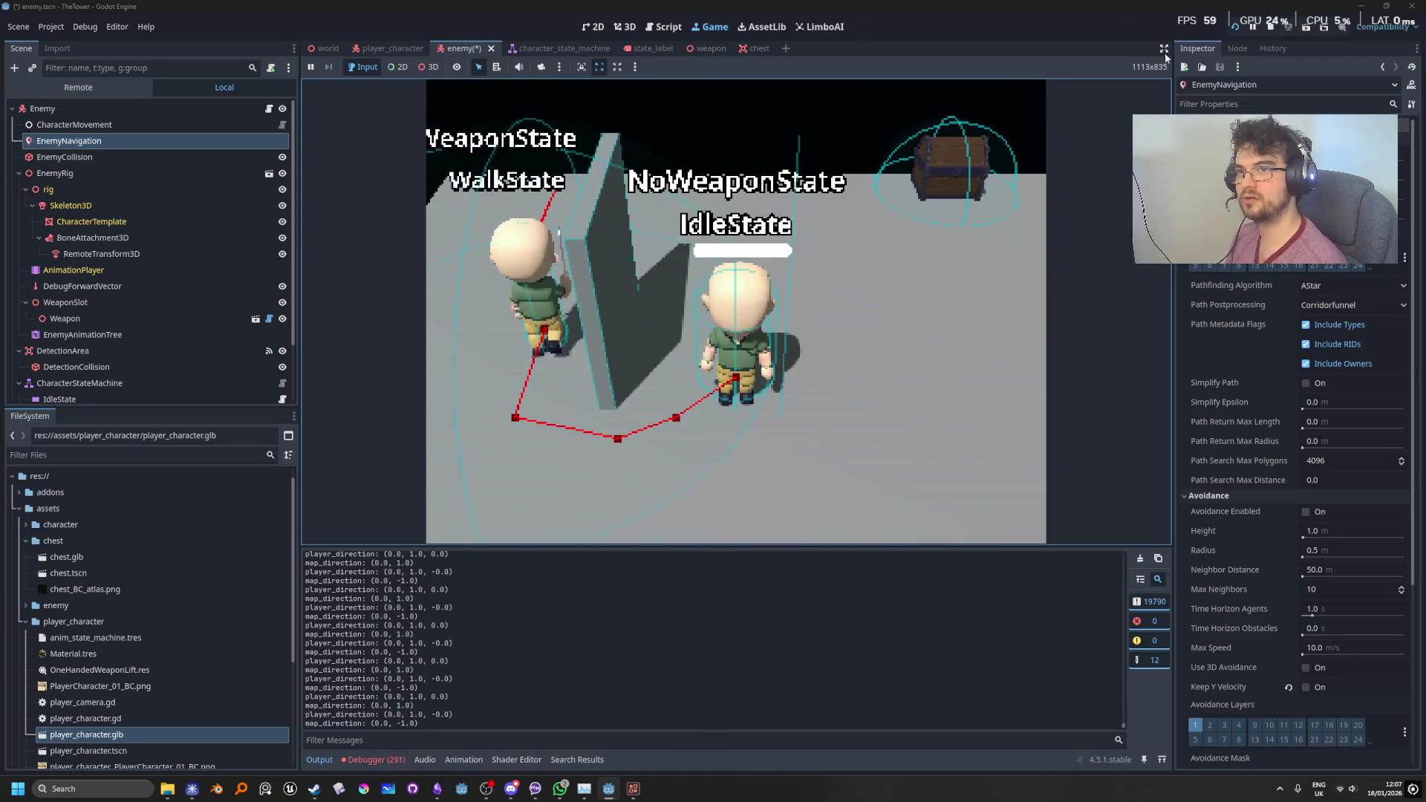
key("F8")
left_click(1233, 28)
key("w")
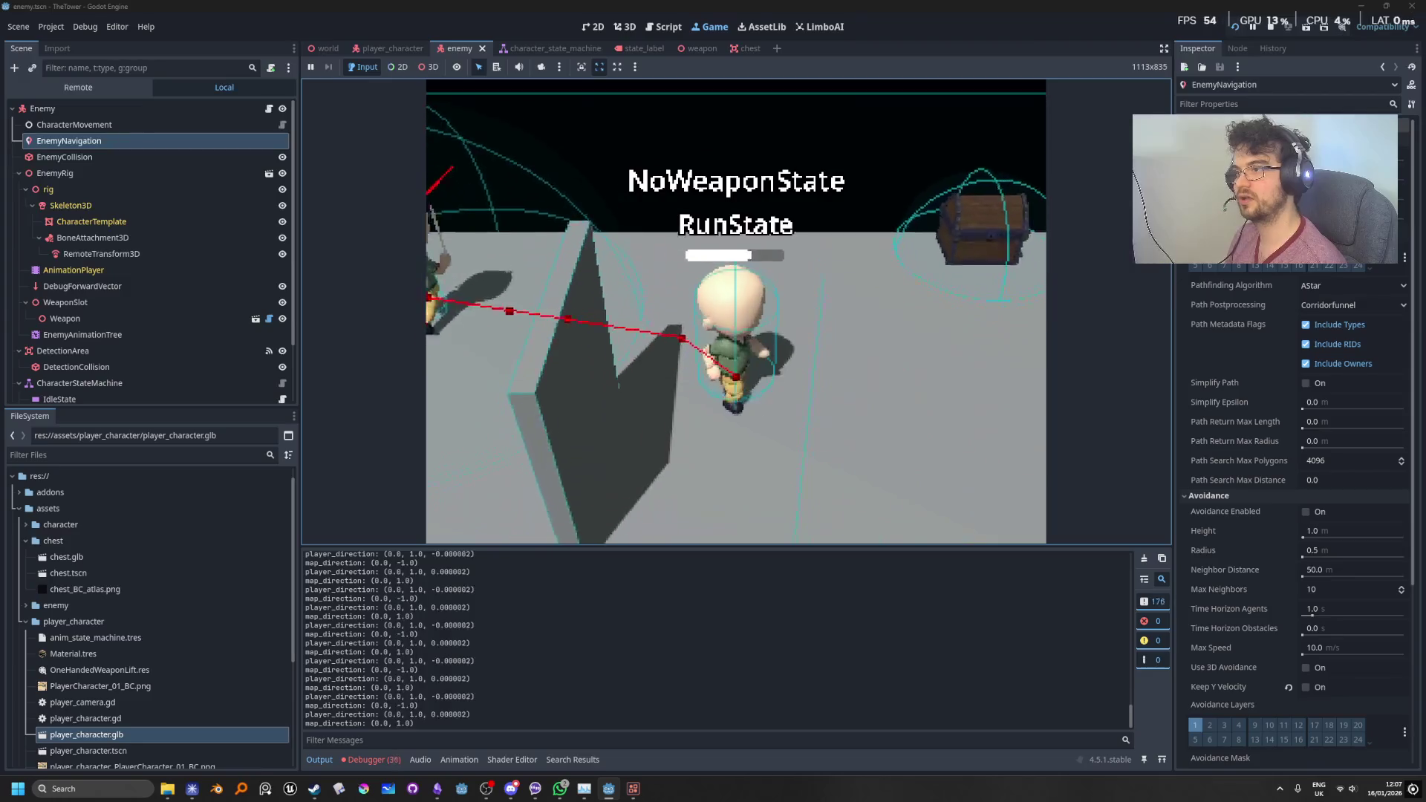
left_click(1268, 31)
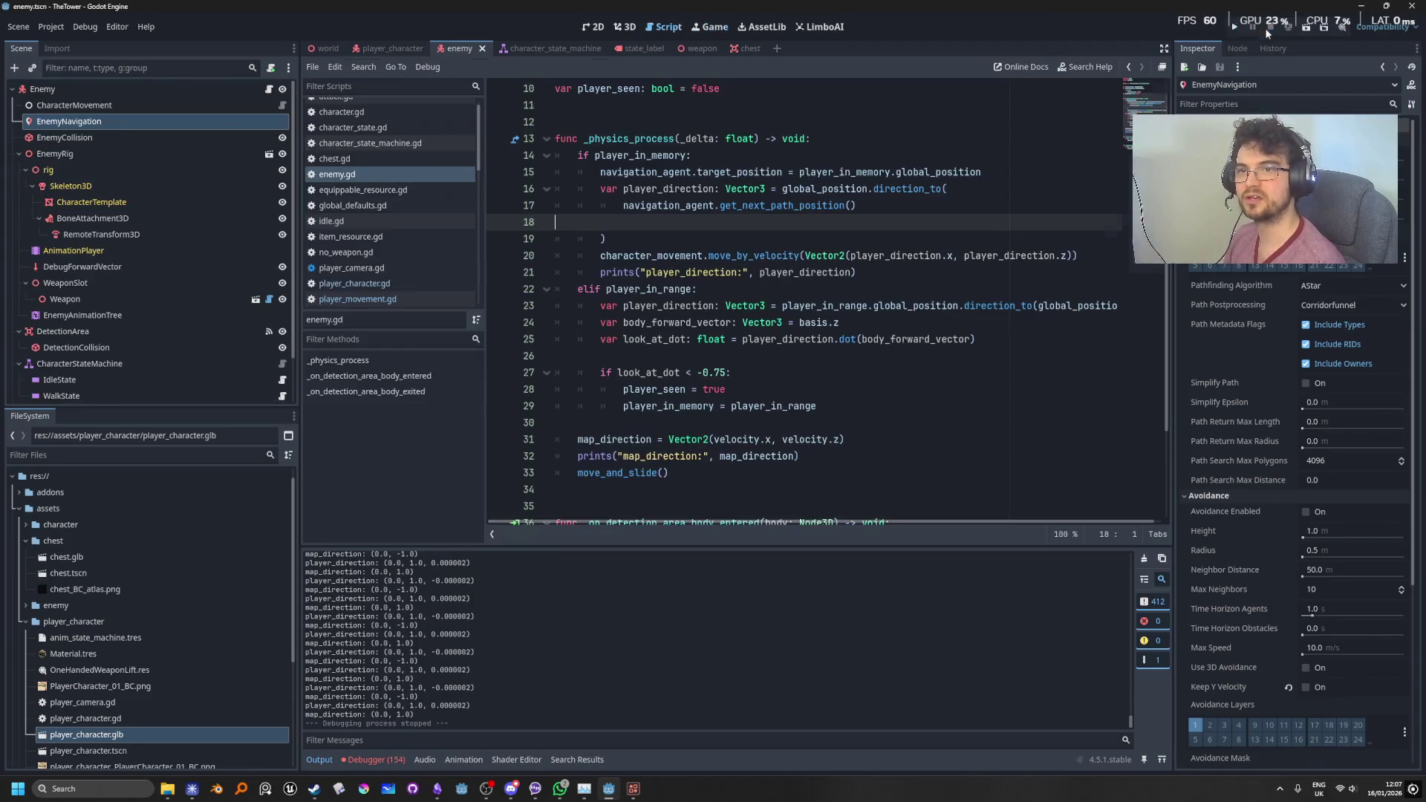
Step: Edit EnemyNavigation's Path Desired Distance, then run, stop and rerun the game
left_click(1404, 153)
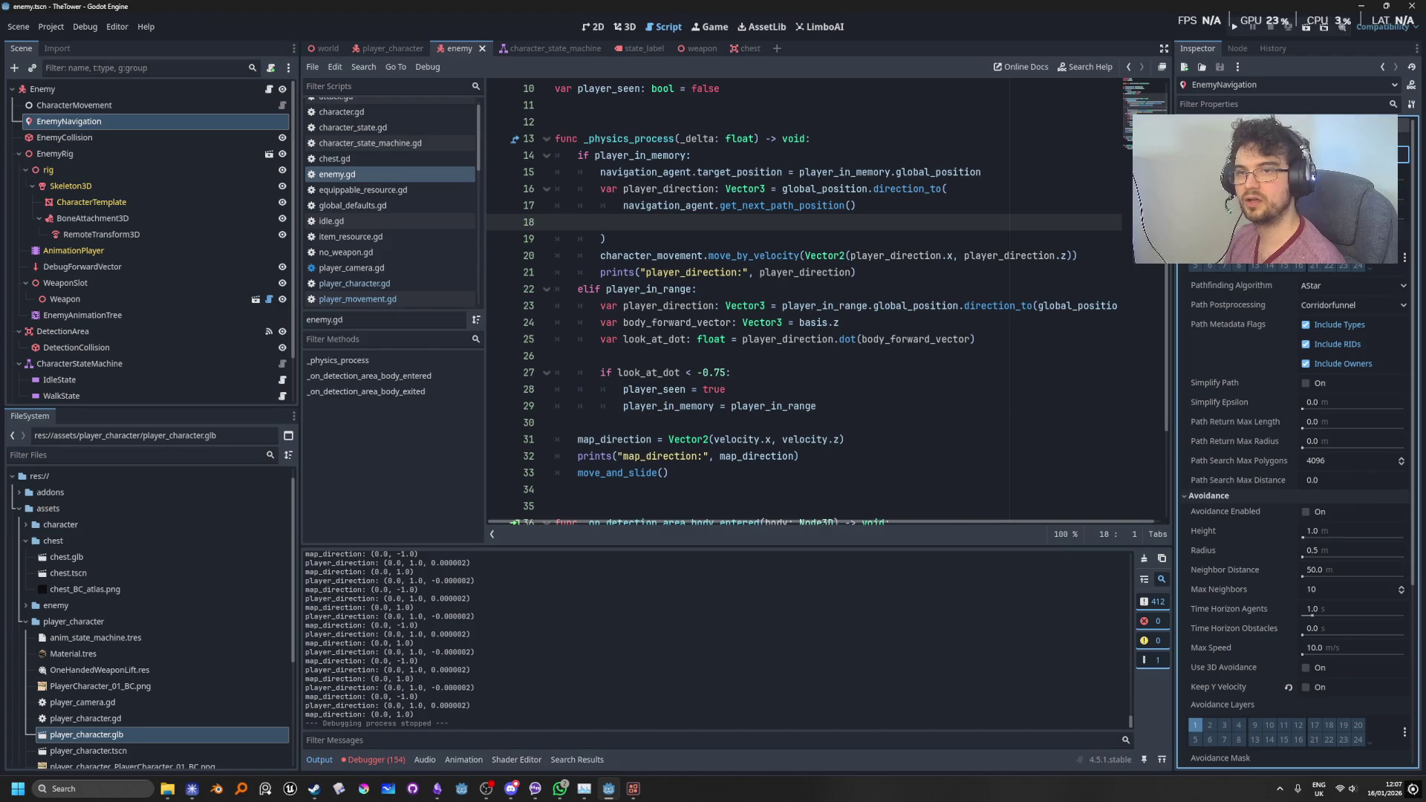
key("Return")
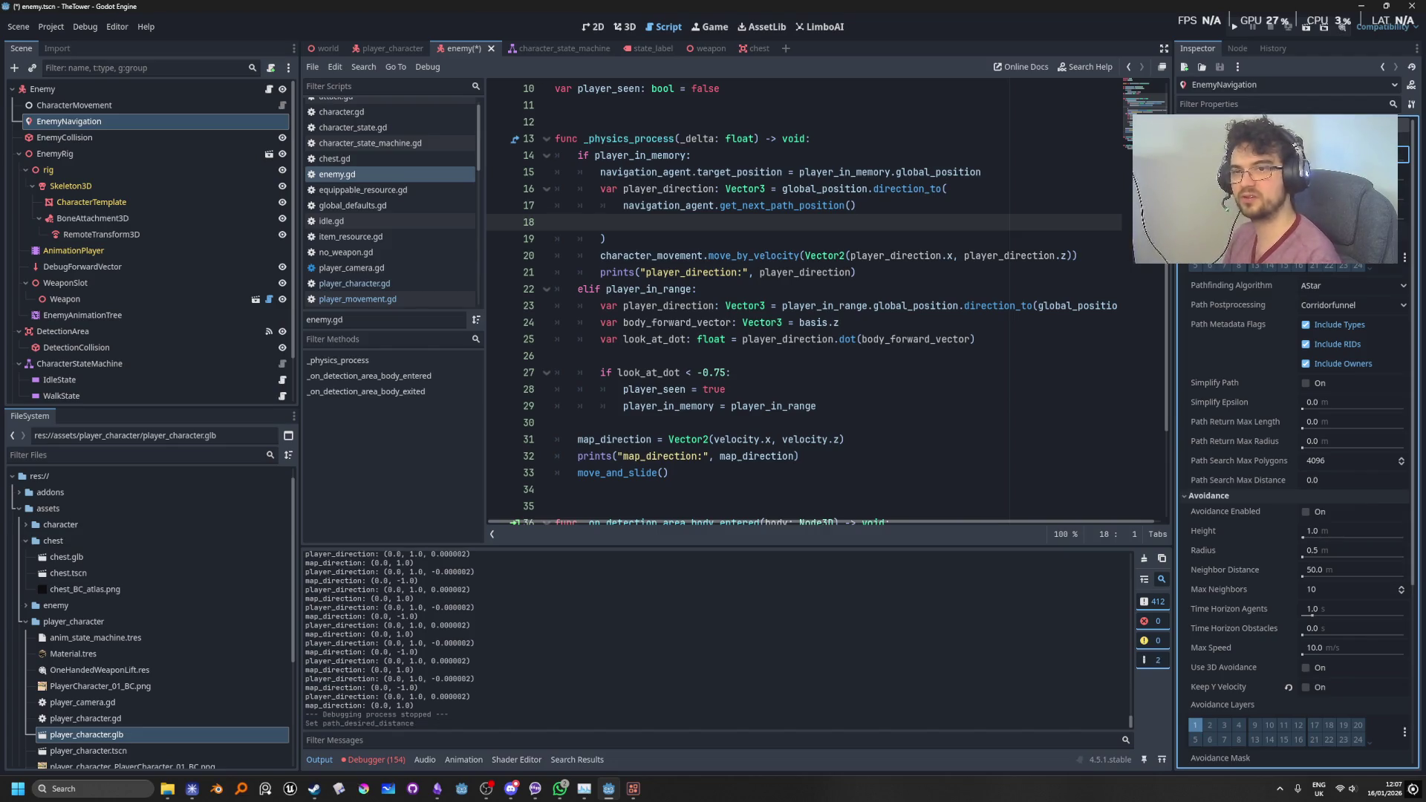
left_click(1235, 26)
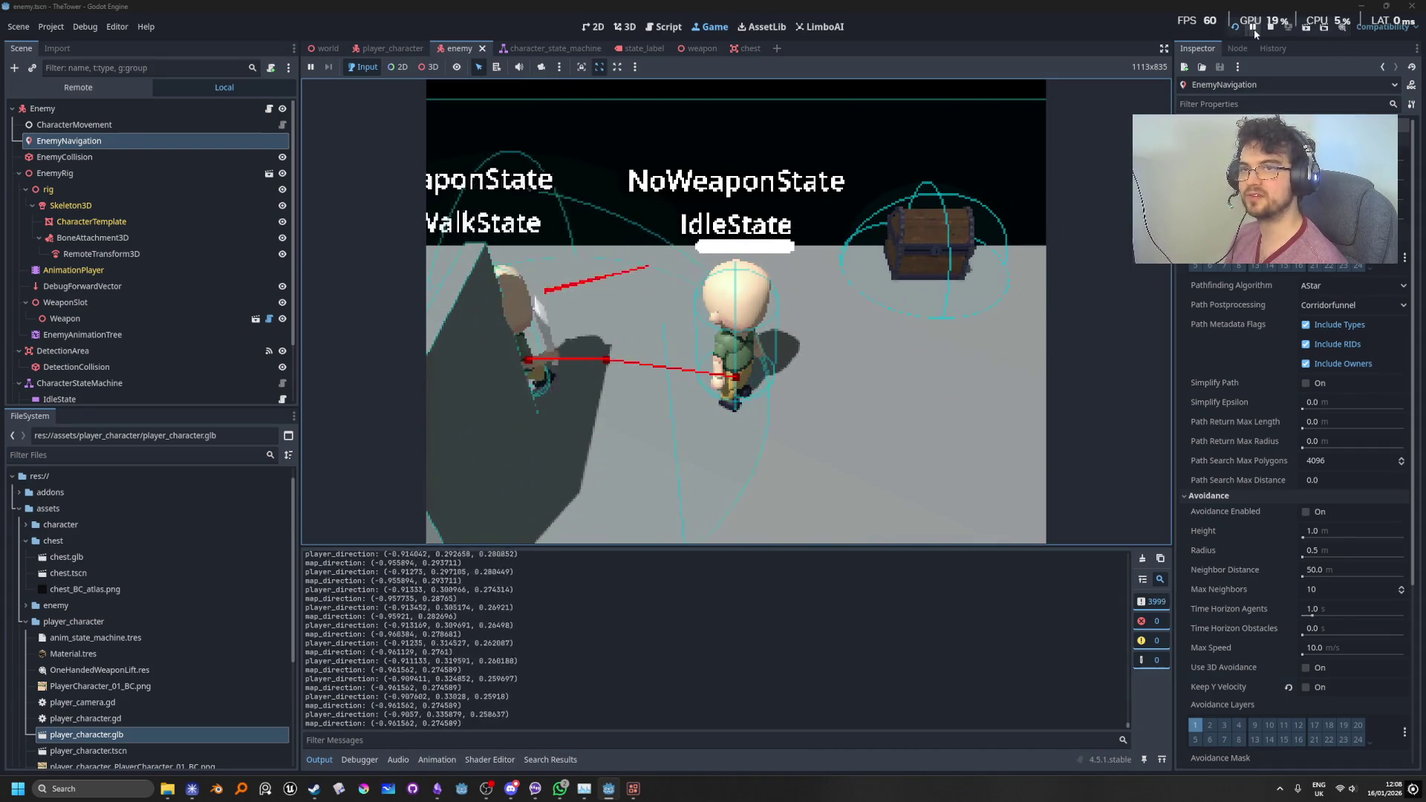
key("F8")
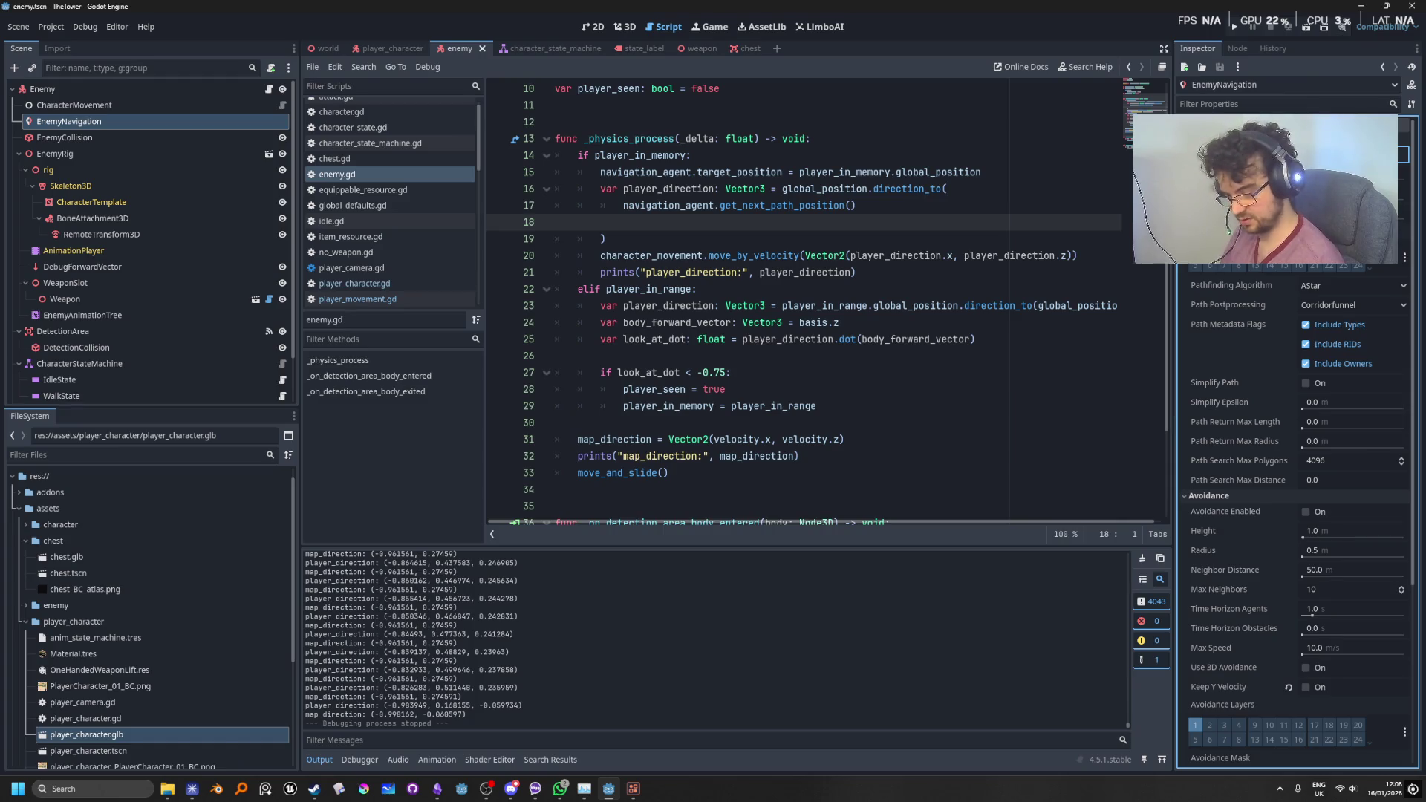
left_click(1240, 28)
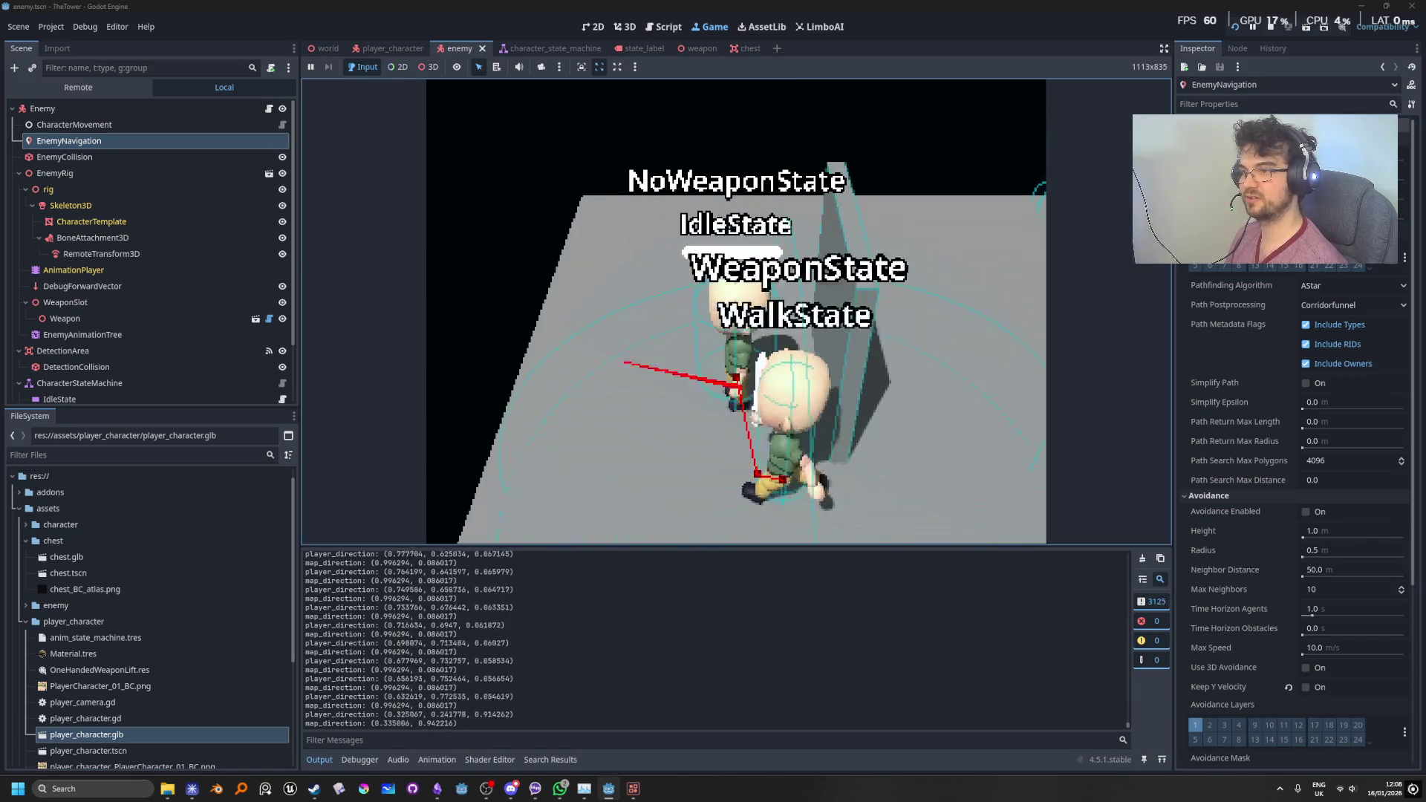
Step: Stop the game and return to enemy.gd's move_by_velocity code
left_click(1275, 29)
left_click(793, 215)
left_click(720, 263)
Step: Delete the player_direction and map_direction debug print lines from enemy.gd
left_click(892, 266)
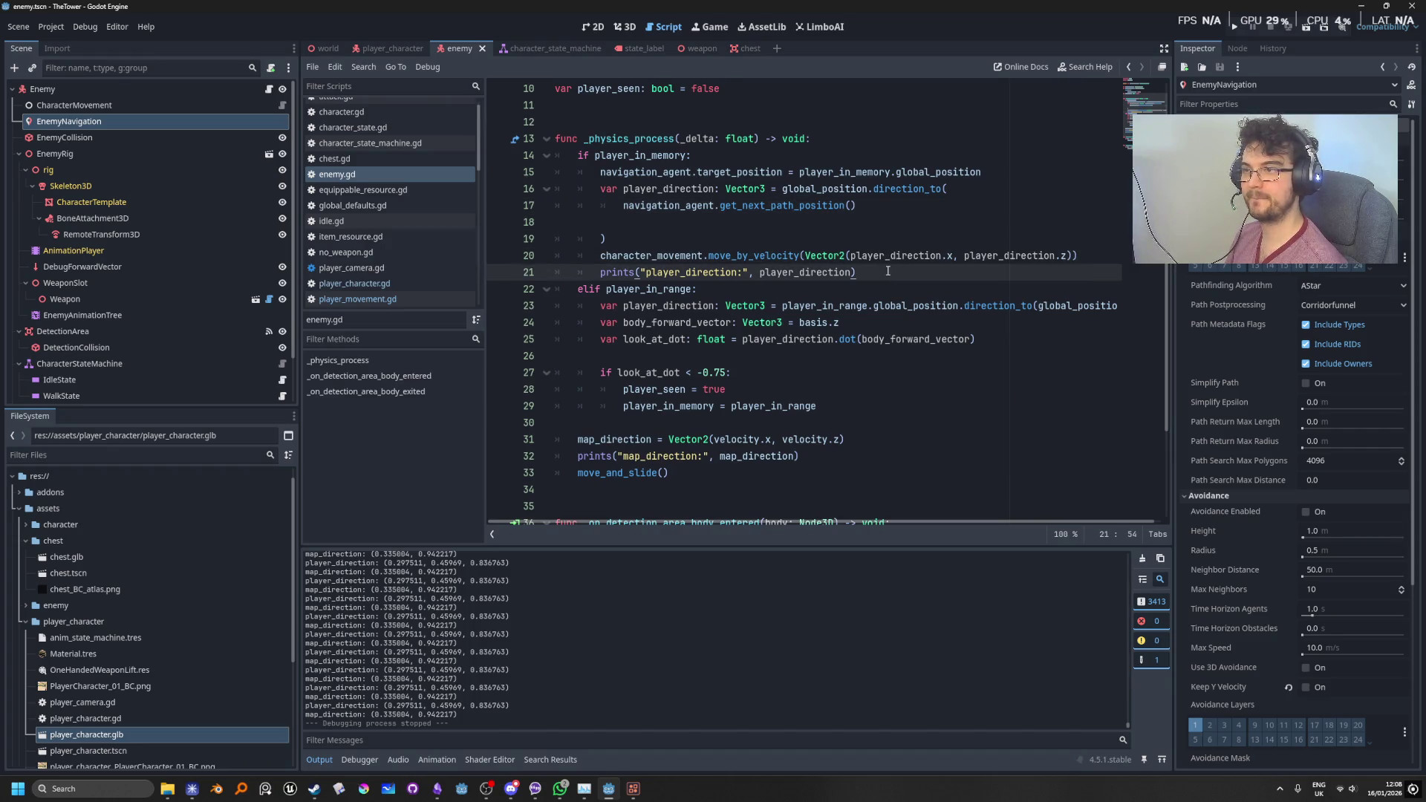
mouse_move(888, 272)
left_mouse_down()
mouse_move(565, 256)
mouse_move(439, 279)
left_mouse_up()
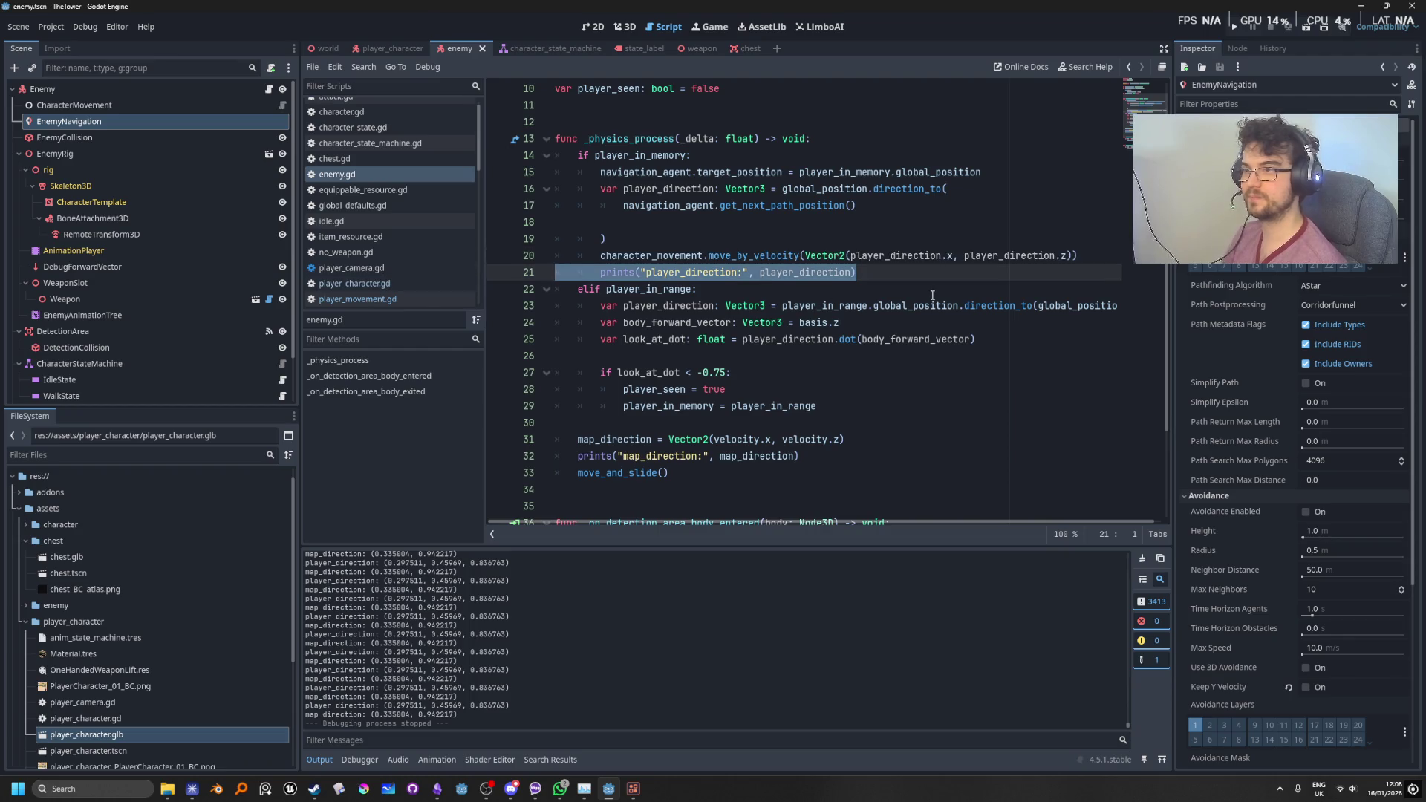
key("BackSpace")
key("BackSpace")
mouse_move(818, 439)
left_mouse_down()
mouse_move(653, 423)
mouse_move(520, 457)
mouse_move(340, 445)
left_mouse_up()
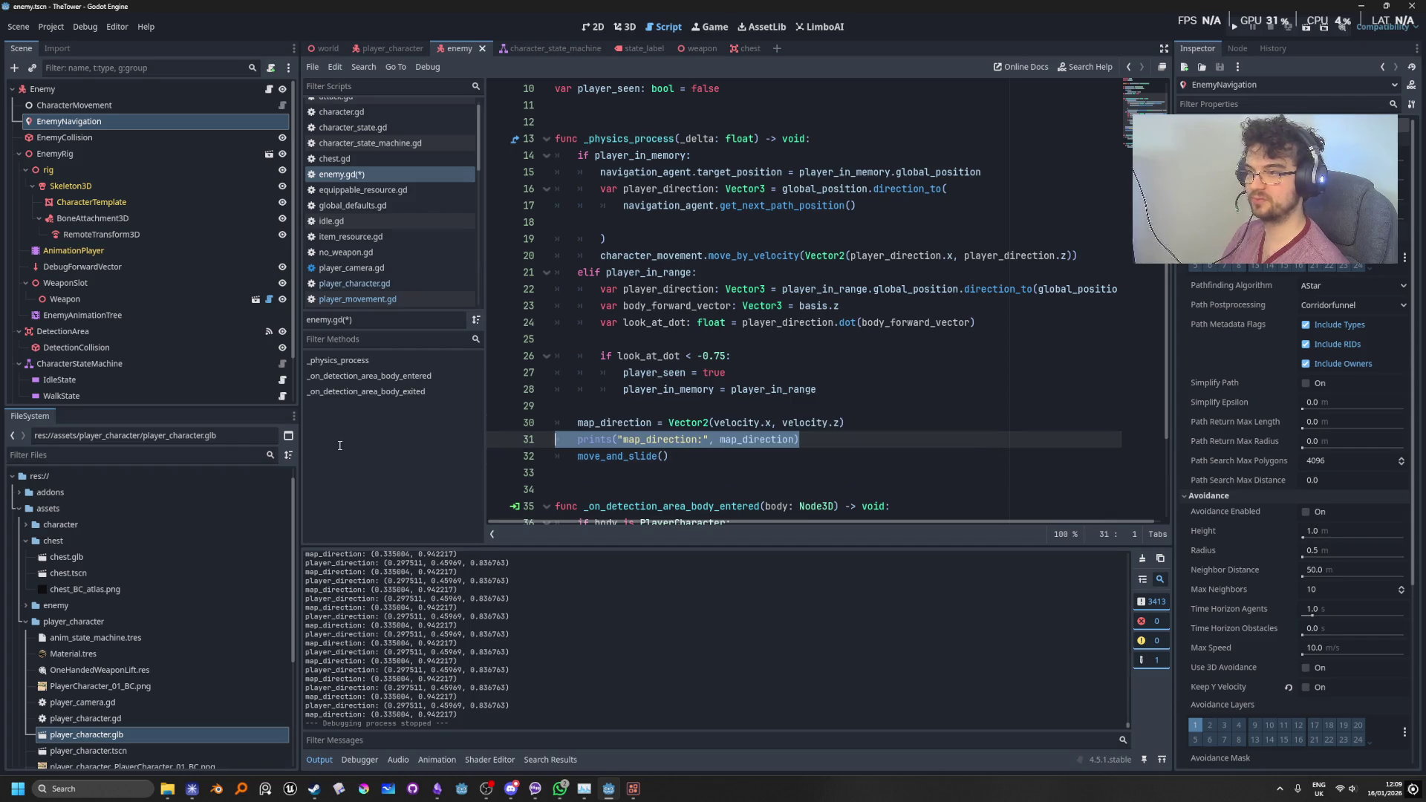
key("BackSpace")
key("BackSpace")
left_click(865, 323)
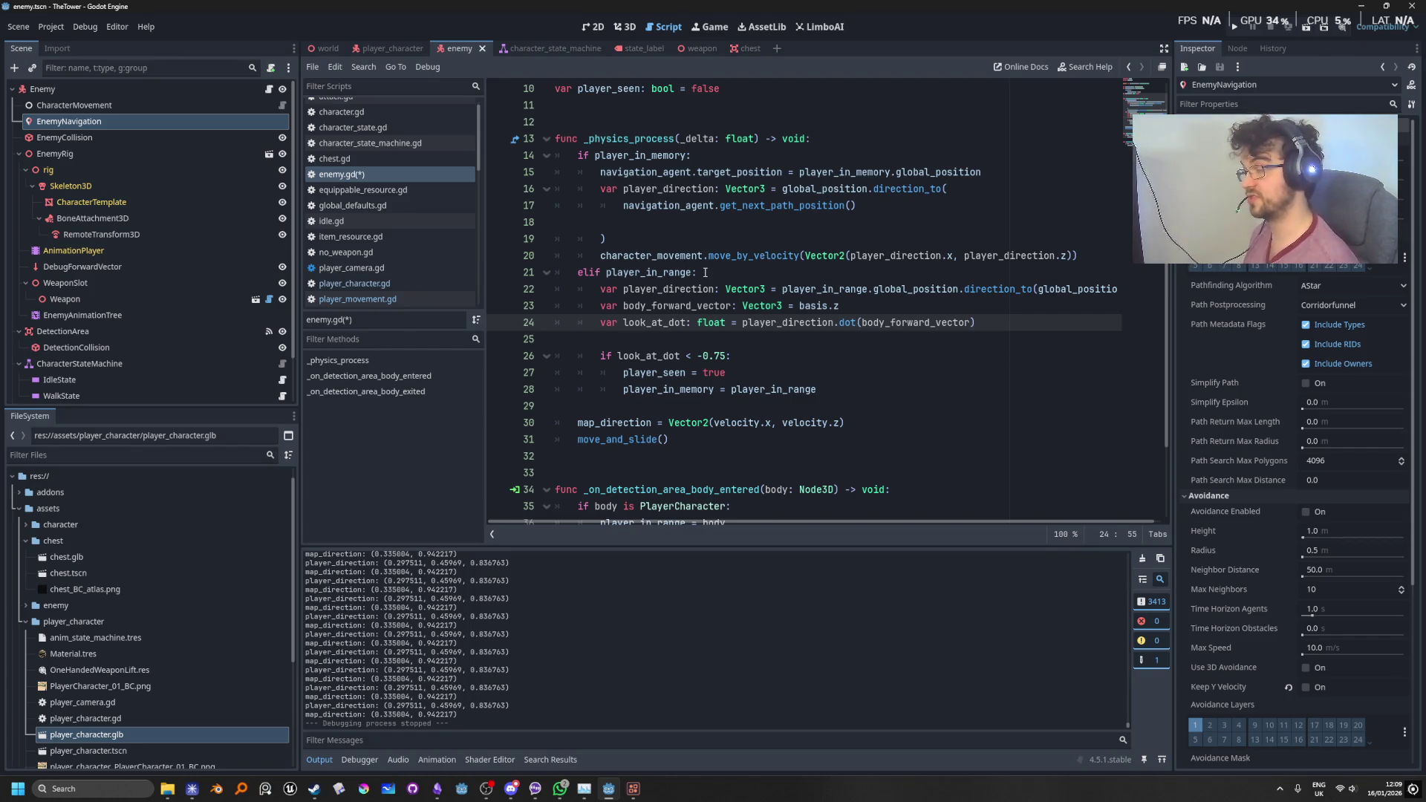
scroll(126, 326, "down", 2)
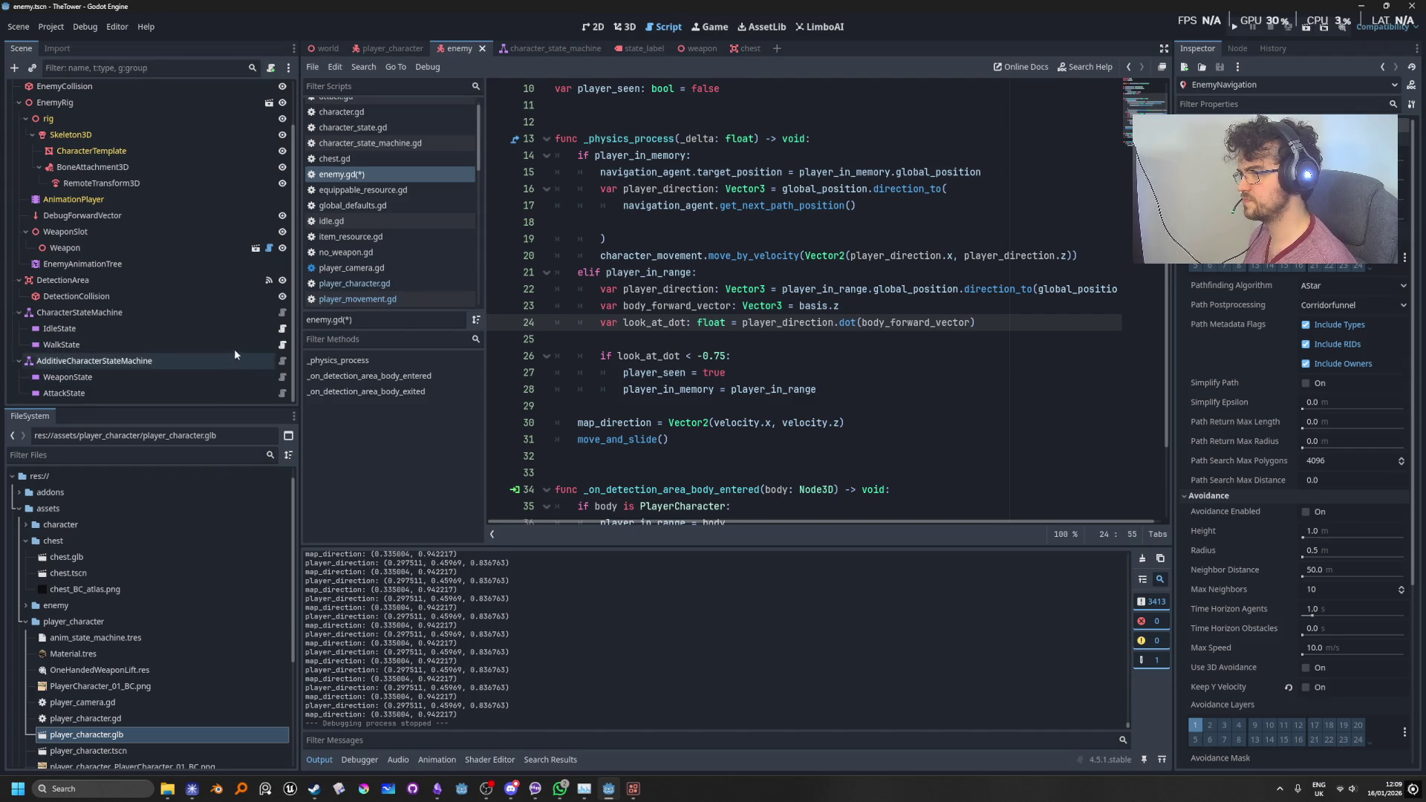
left_click(283, 345)
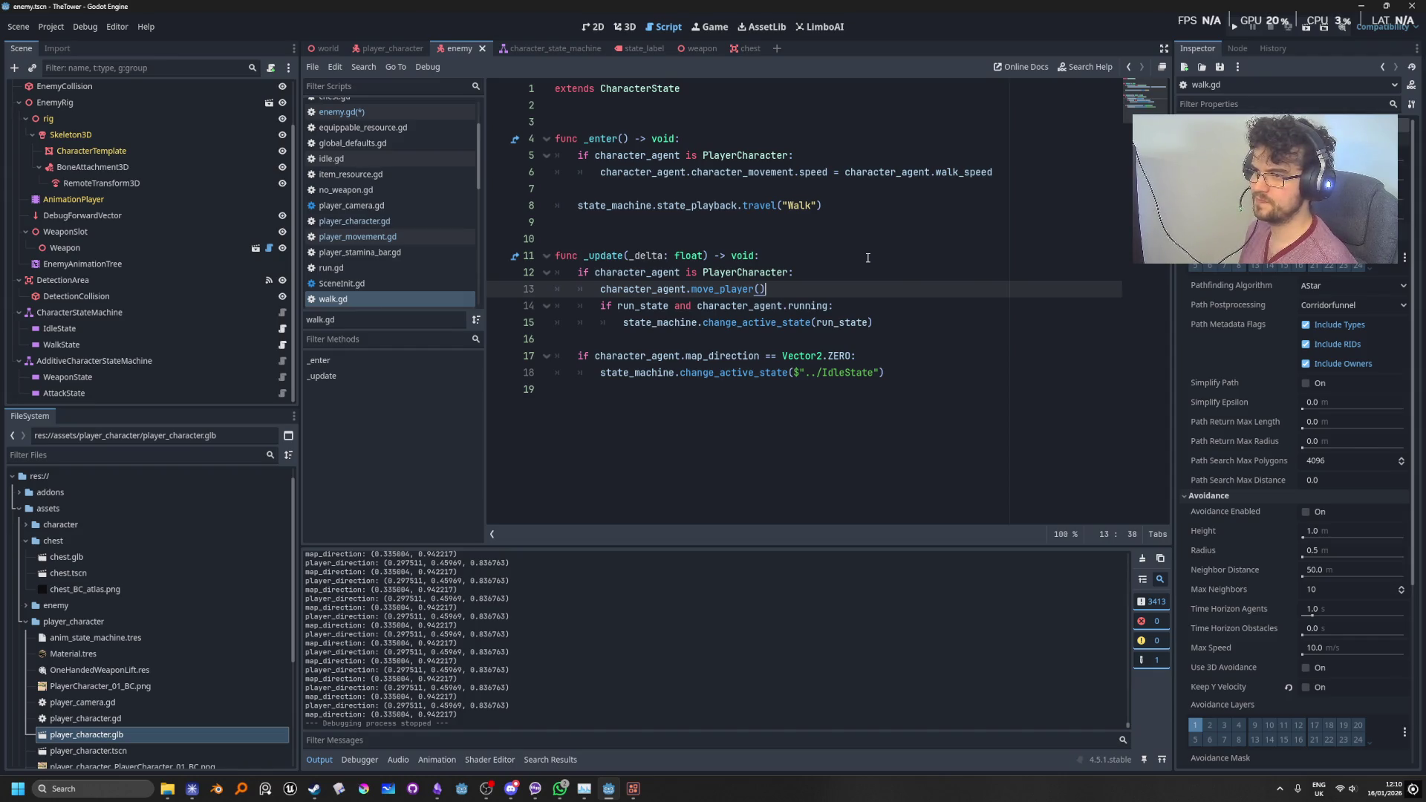
double_click(752, 355)
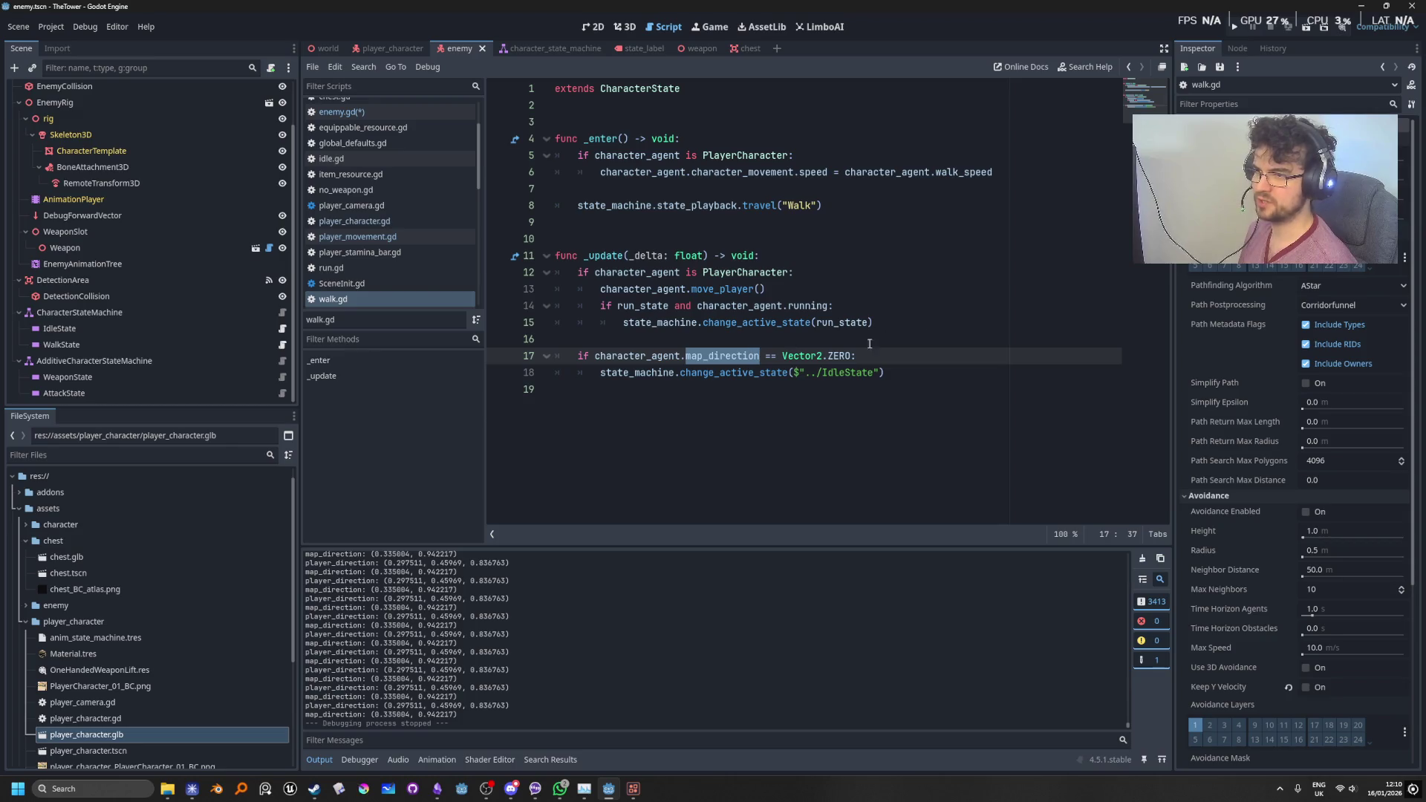
double_click(839, 357)
left_click(1001, 372)
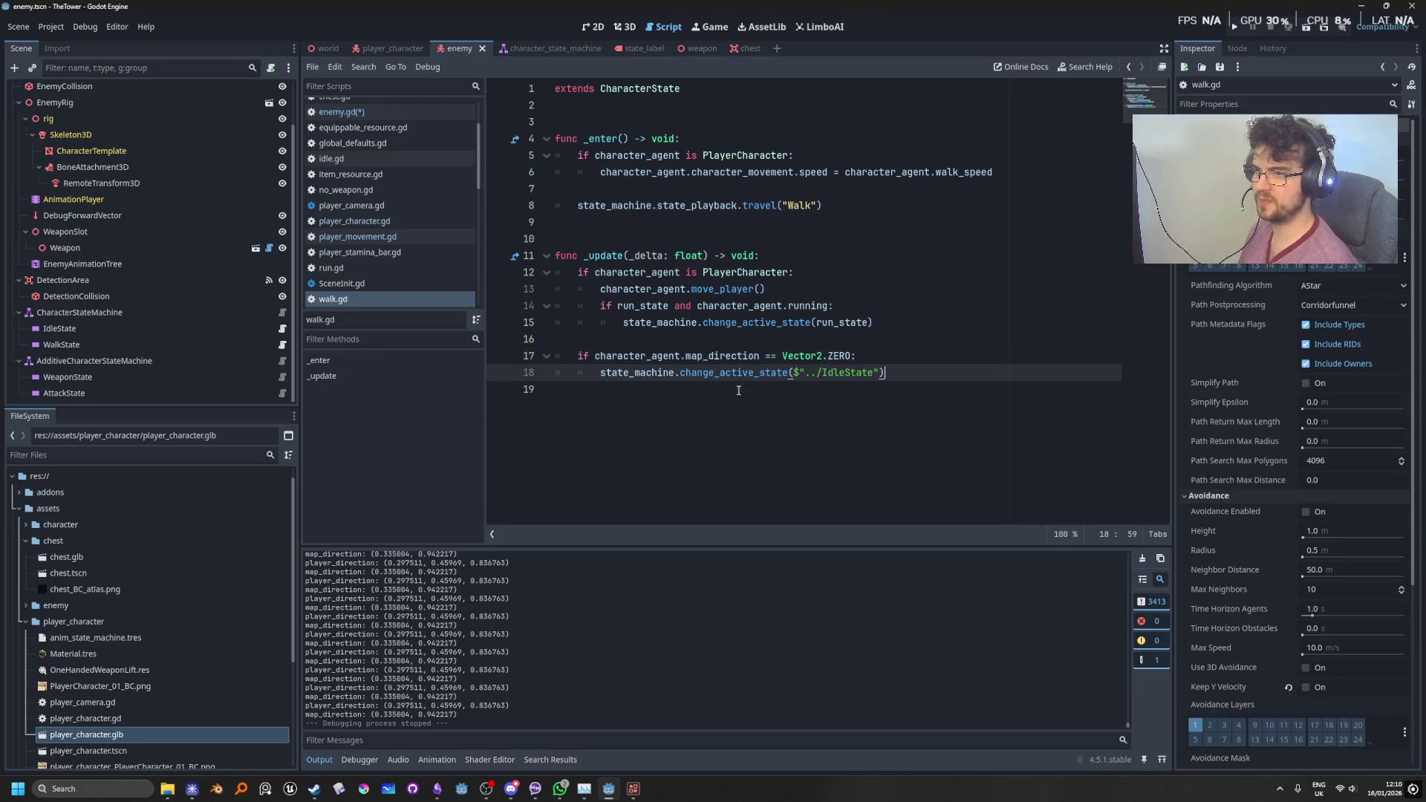
left_click(912, 358)
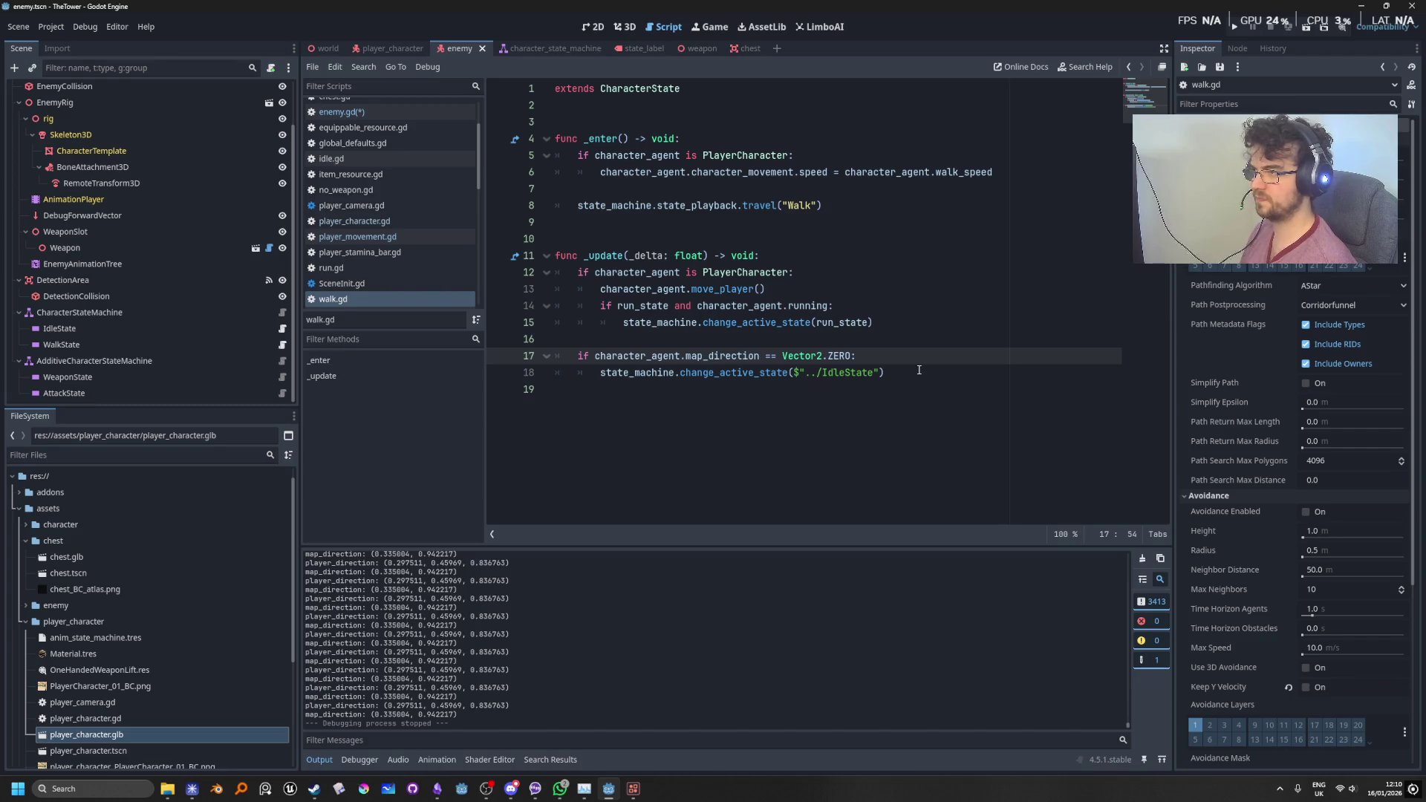
left_click(919, 366)
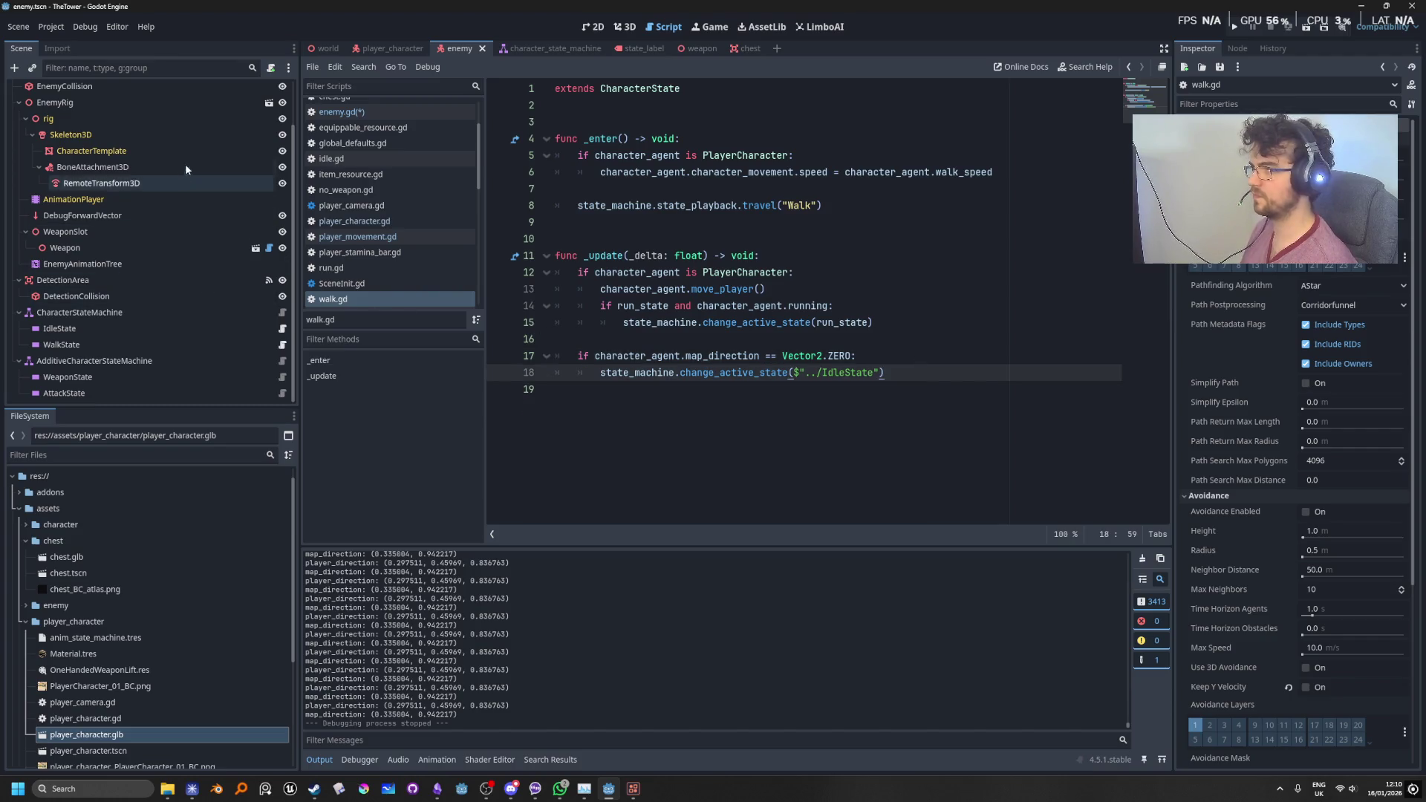
scroll(185, 164, "up", 2)
left_click(269, 89)
left_click(912, 307)
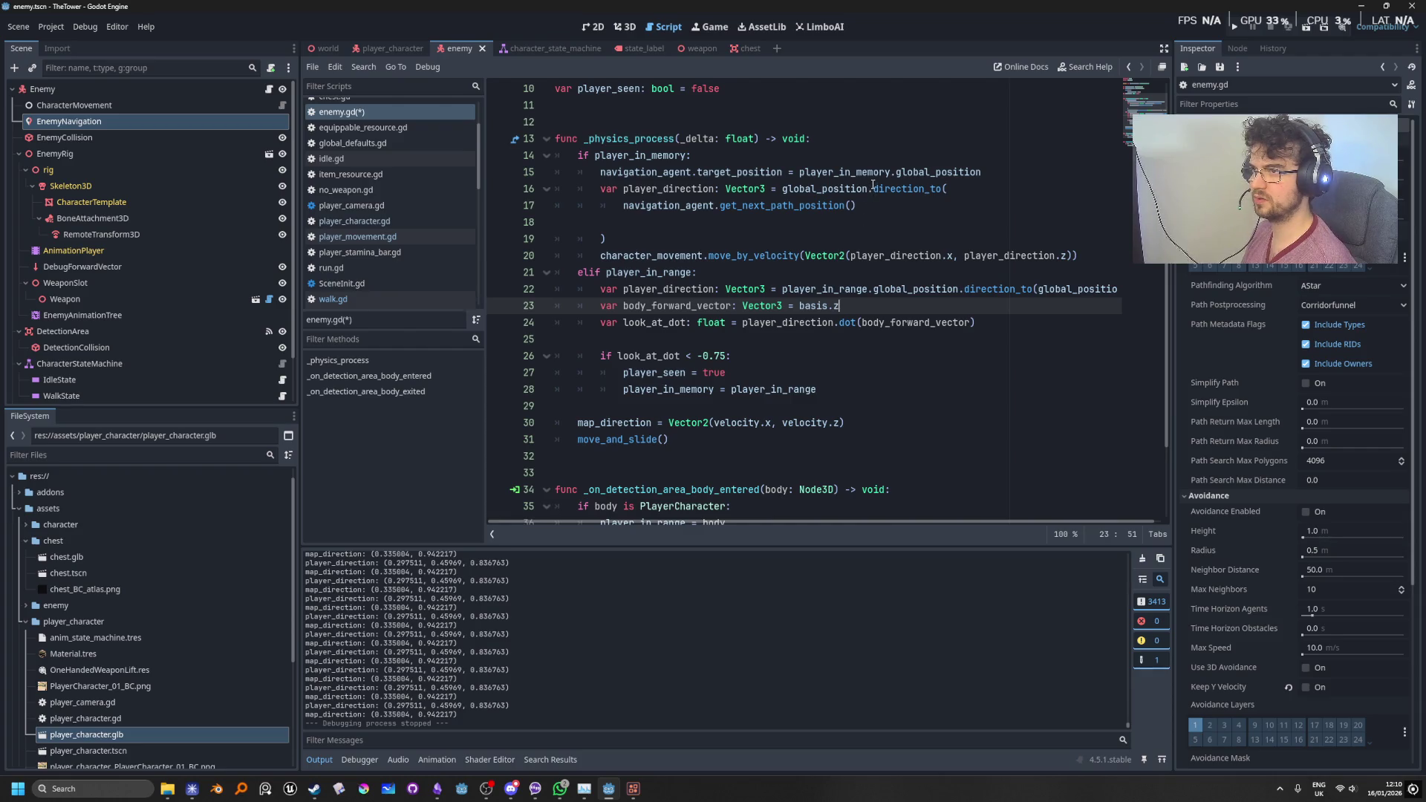
mouse_move(873, 185)
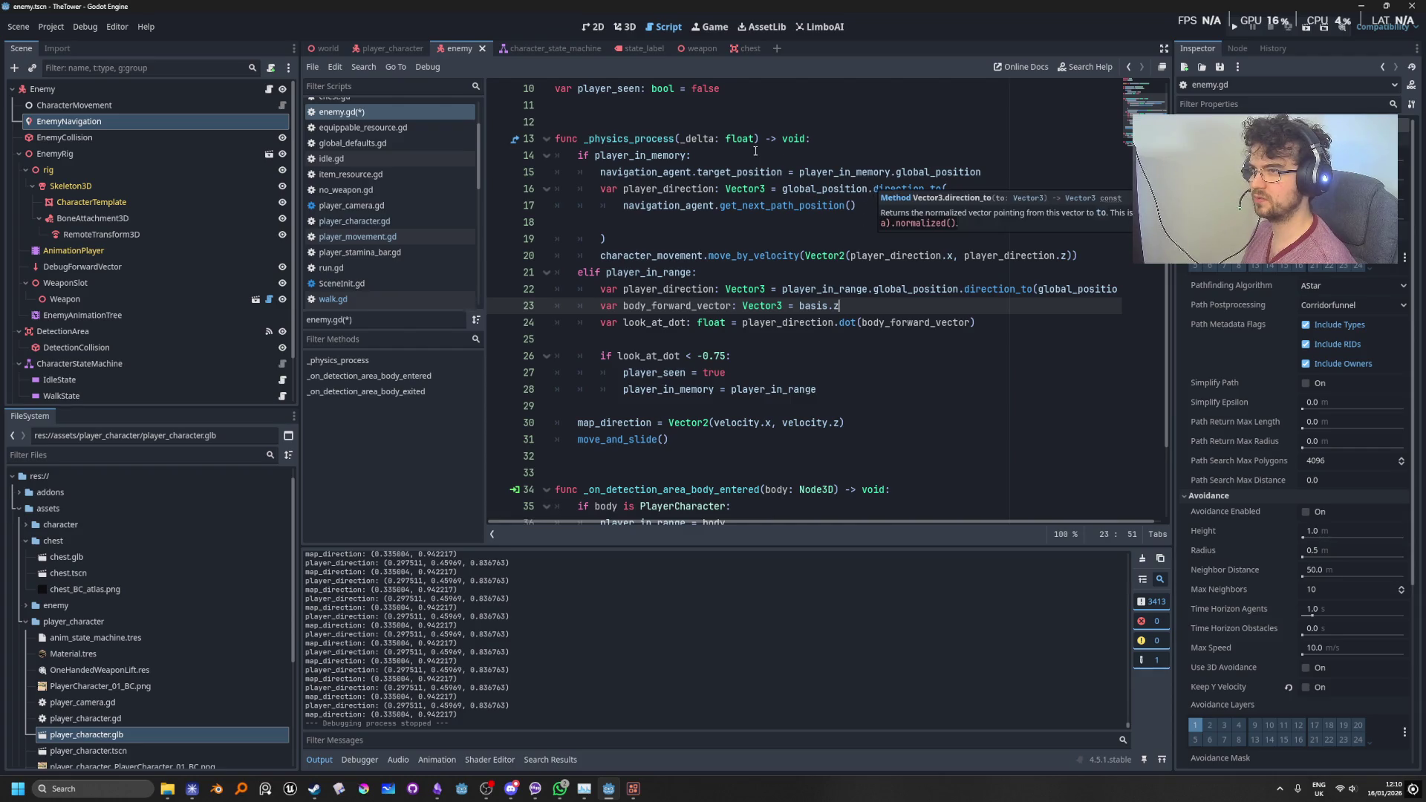
left_click(731, 158)
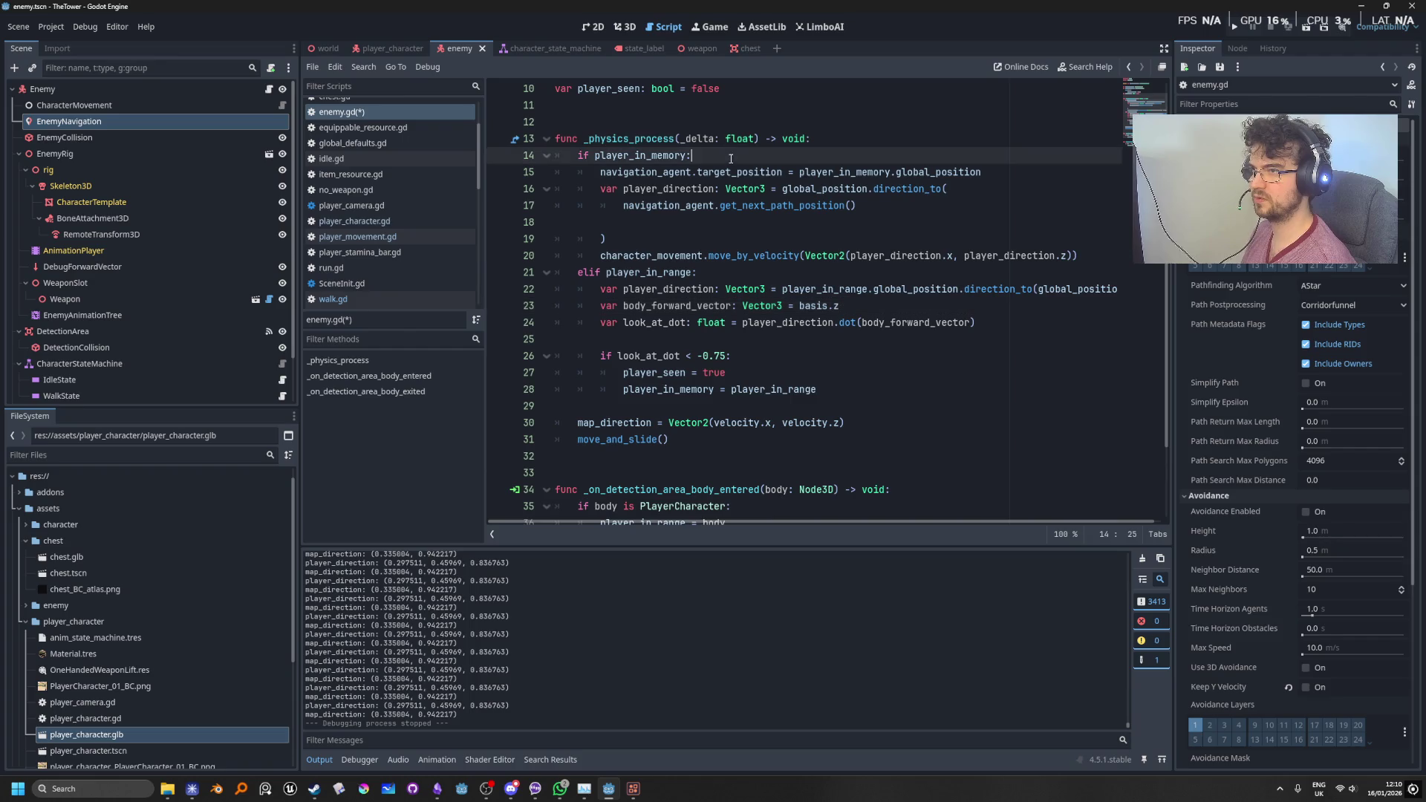
Step: Declare var player_reached: bool = false on a new line below player_seen
left_click(1004, 175)
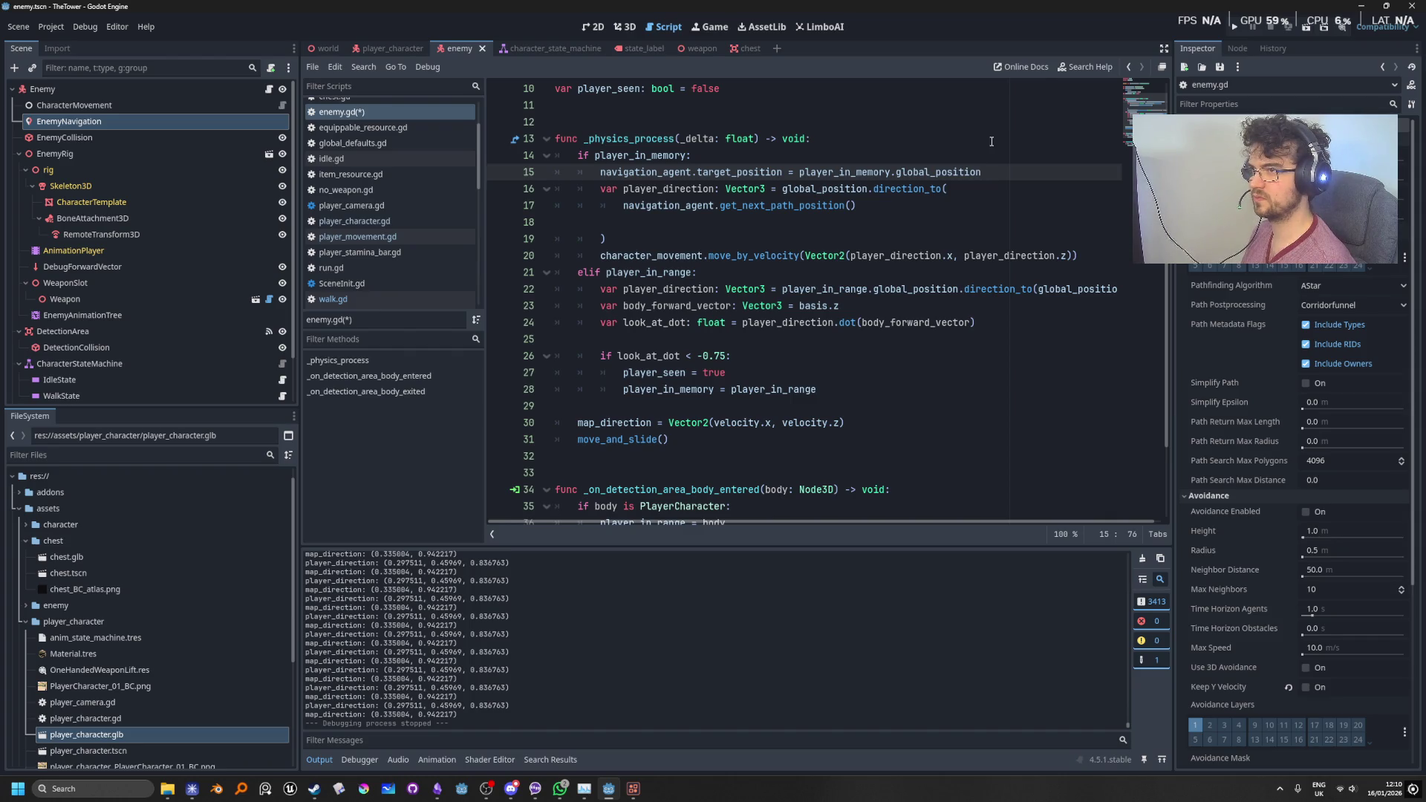
scroll(930, 457, "up", 3)
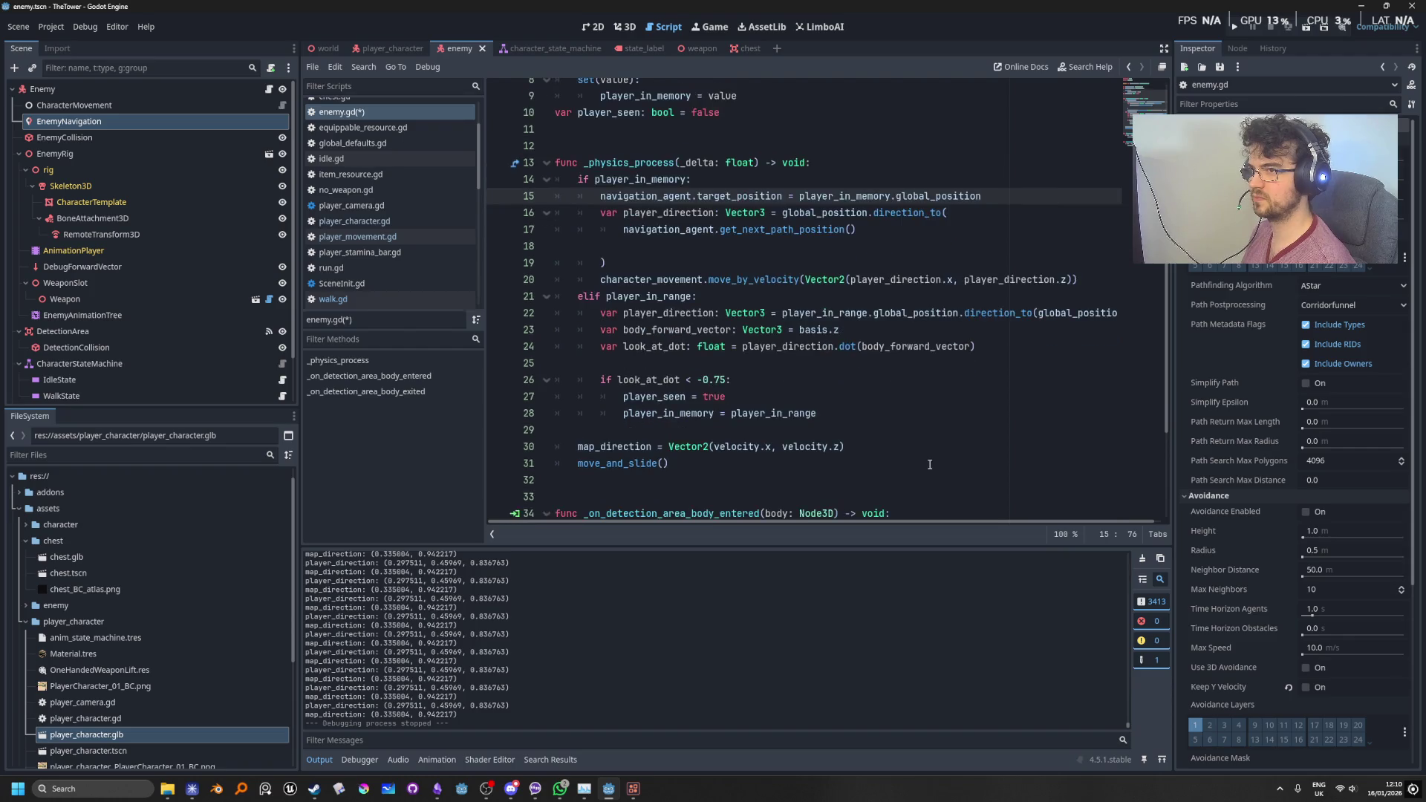
scroll(930, 446, "down", 1)
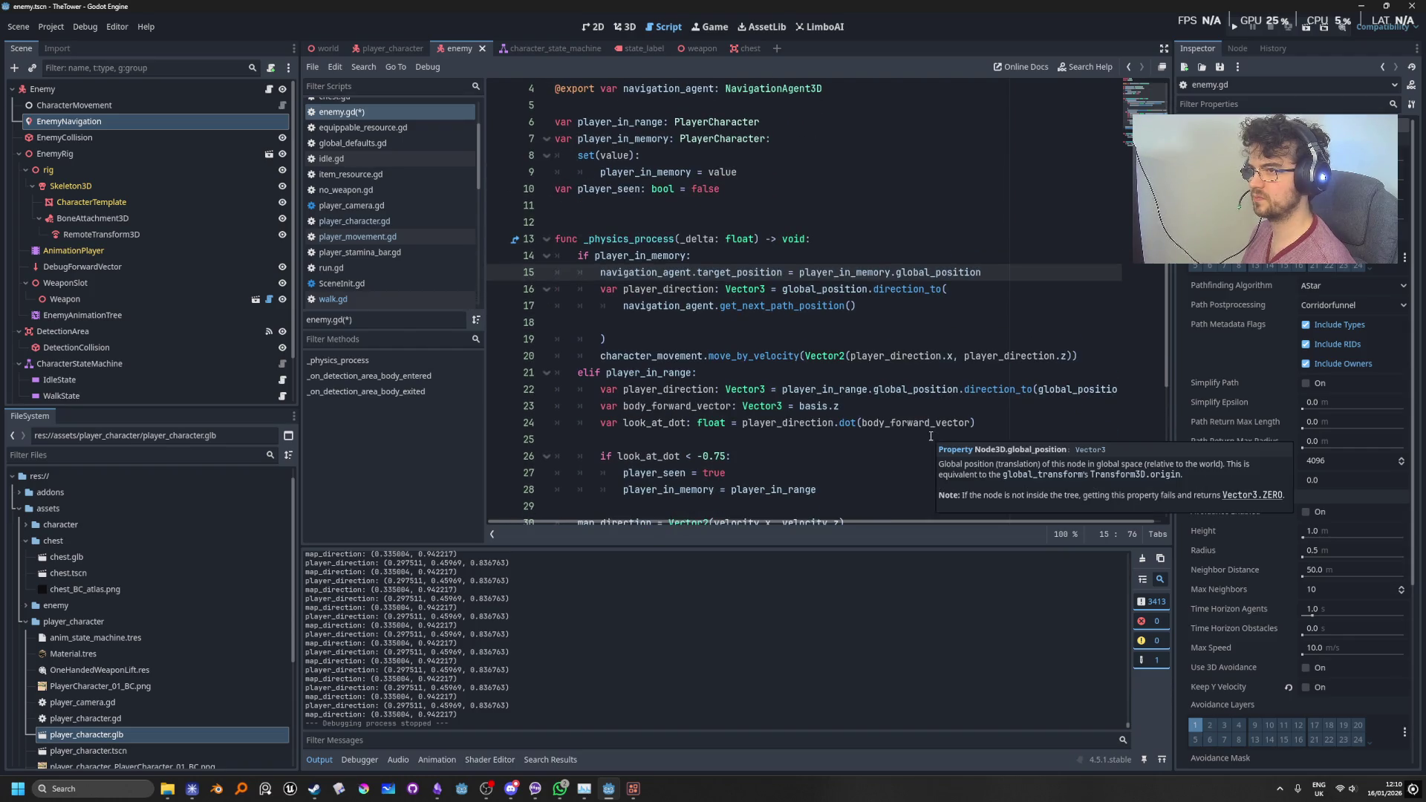
left_click(866, 189)
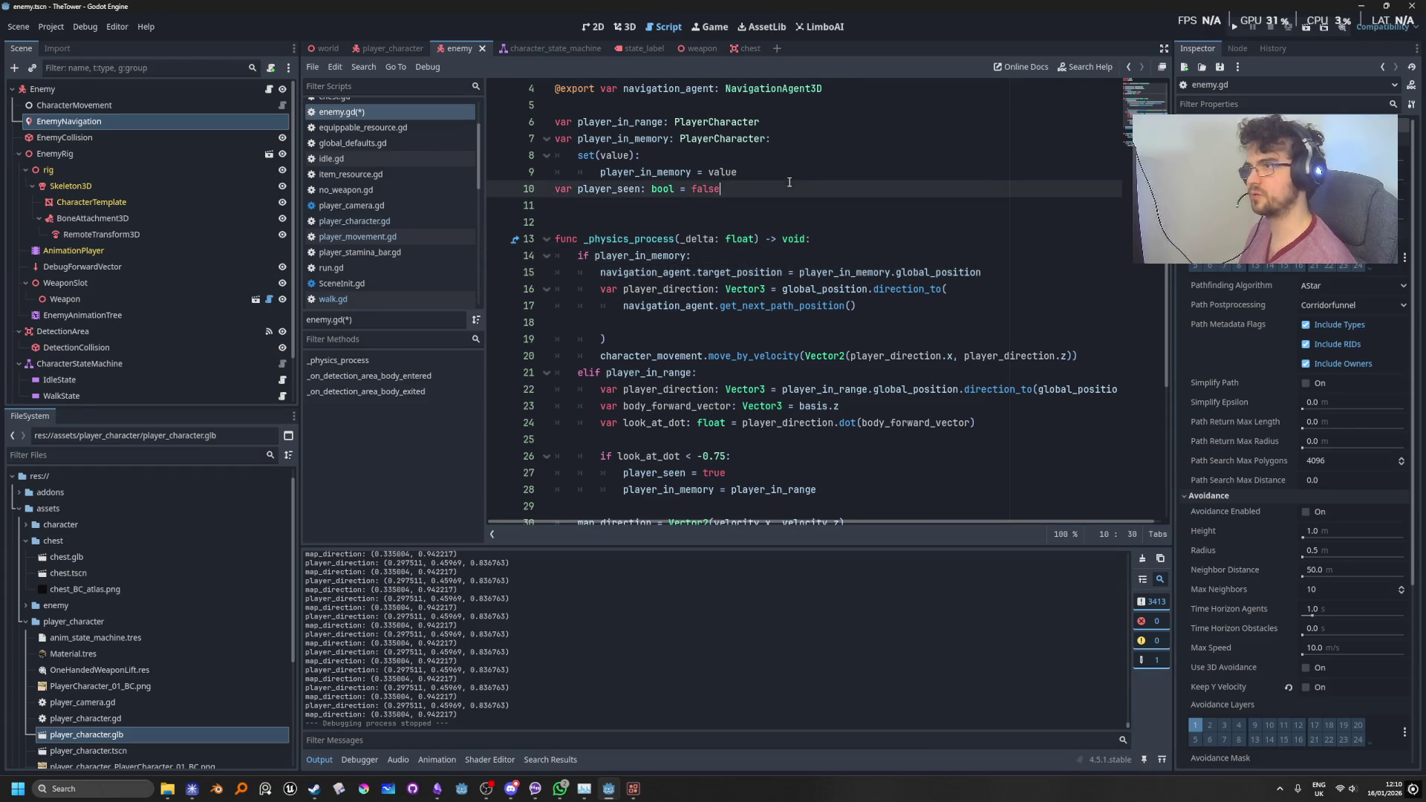
key("Return")
type("var player")
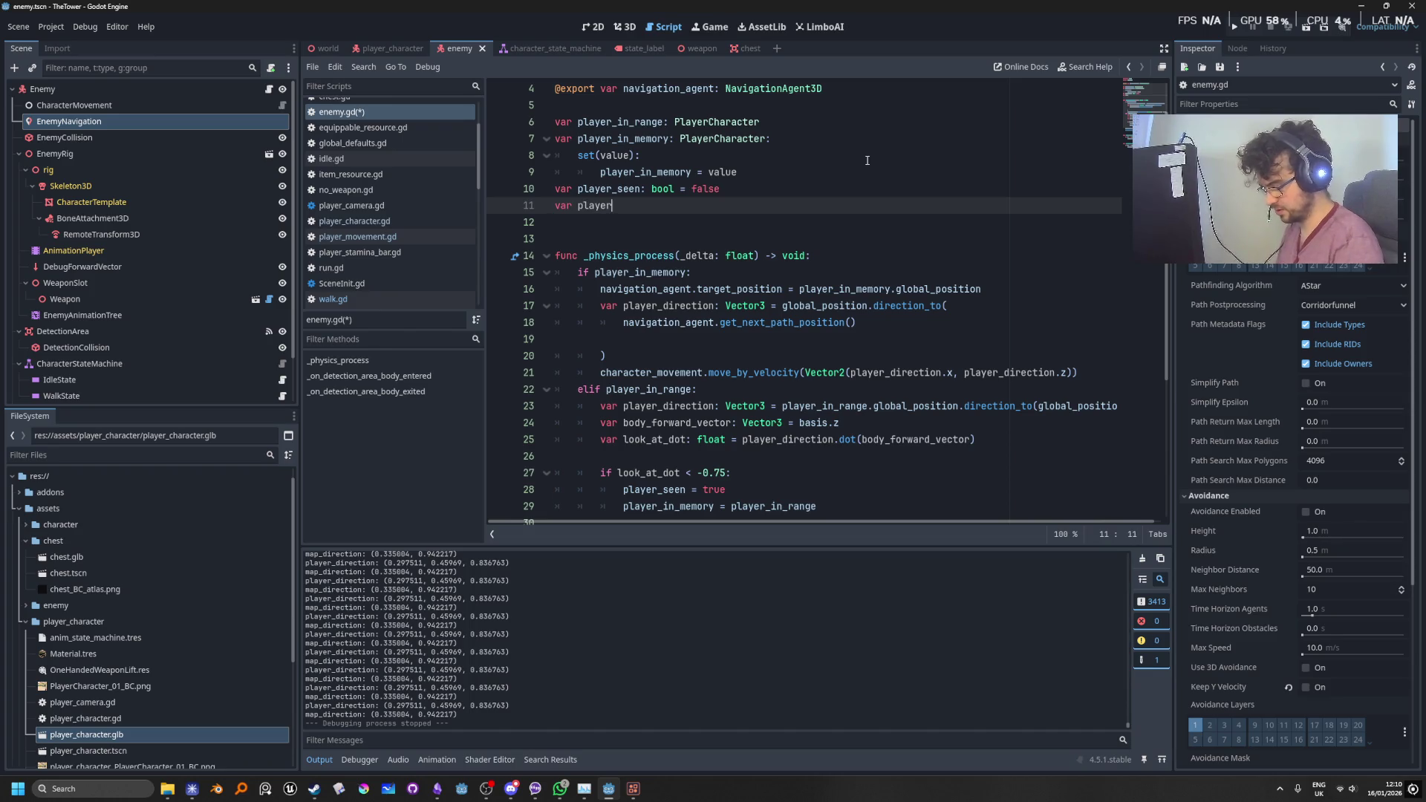
type("_reached:")
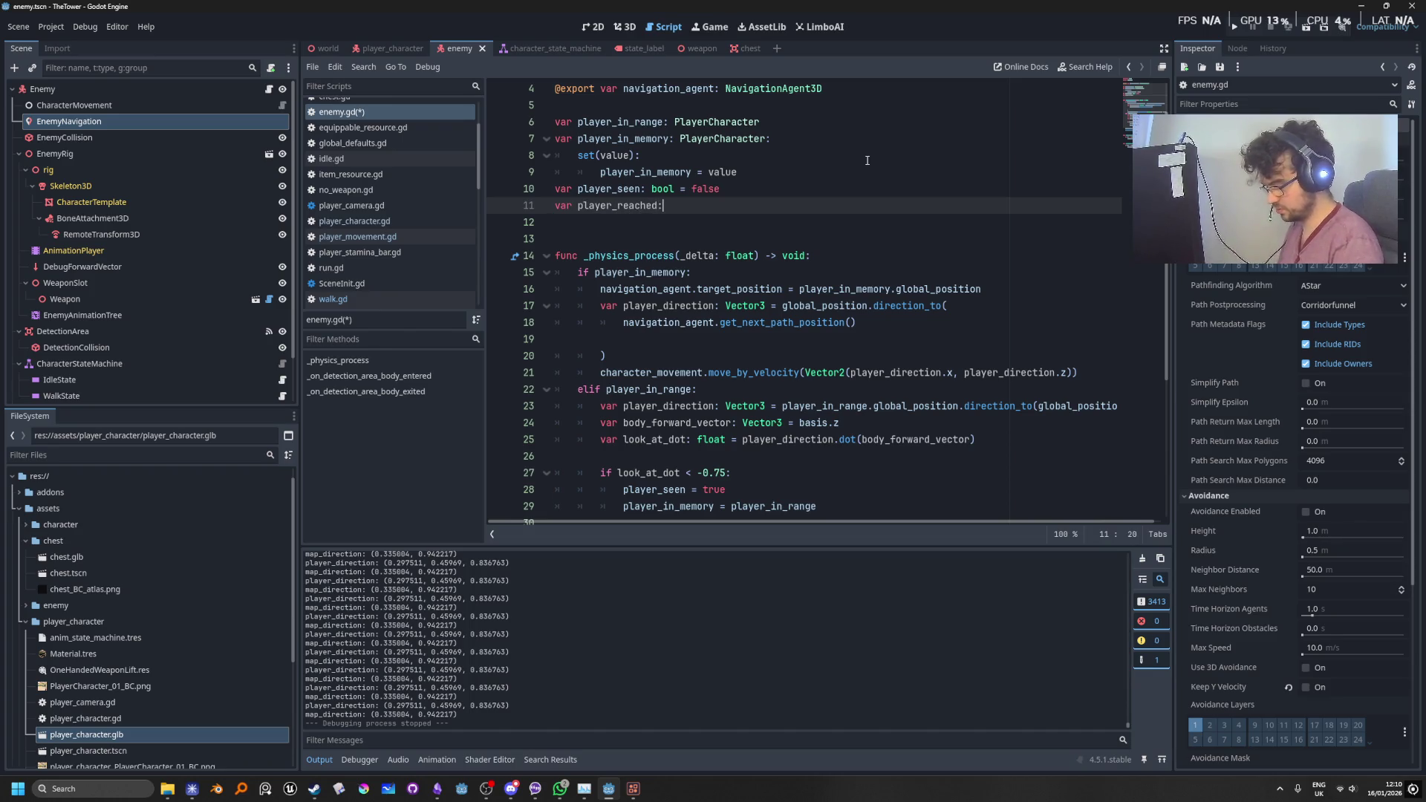
type(" bool = false")
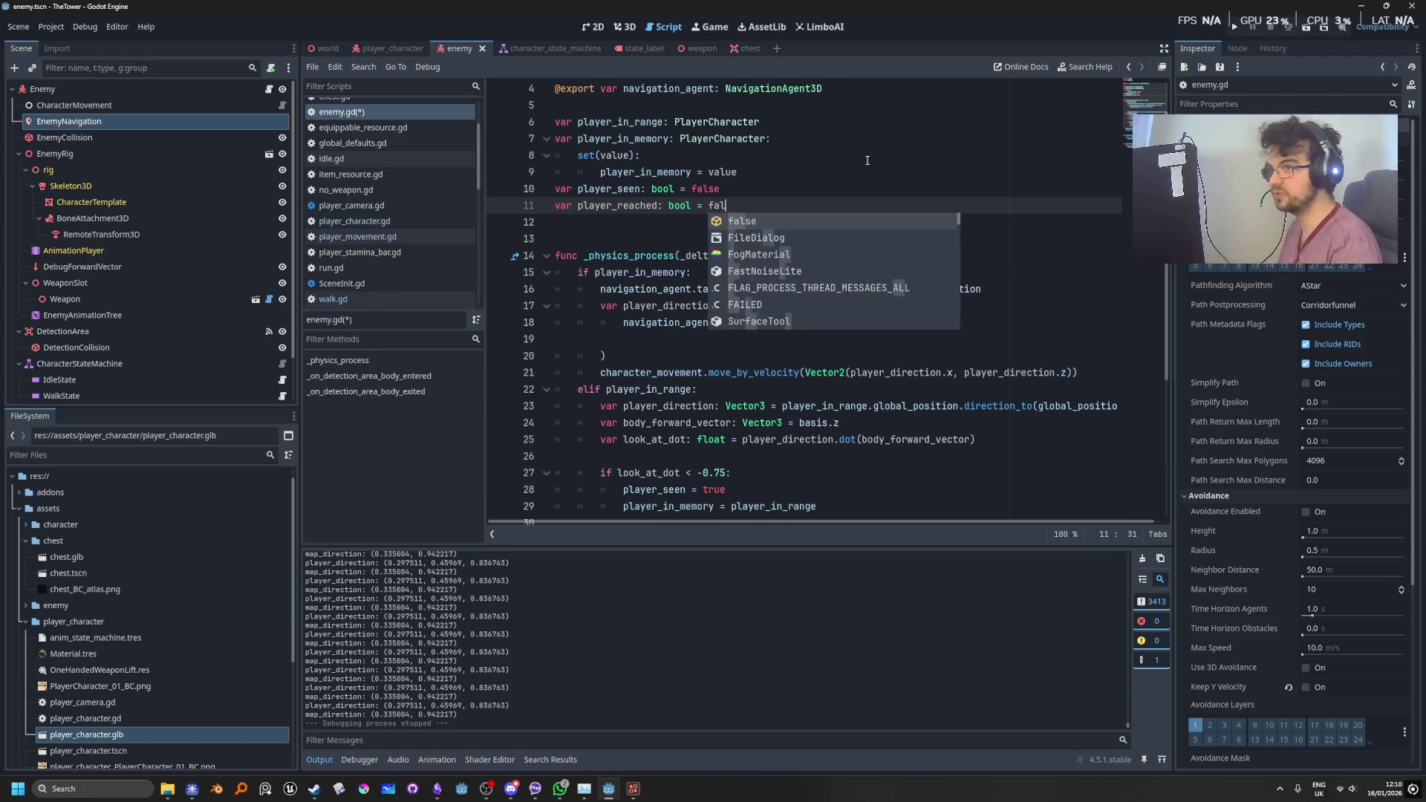
key("Escape")
double_click(617, 205)
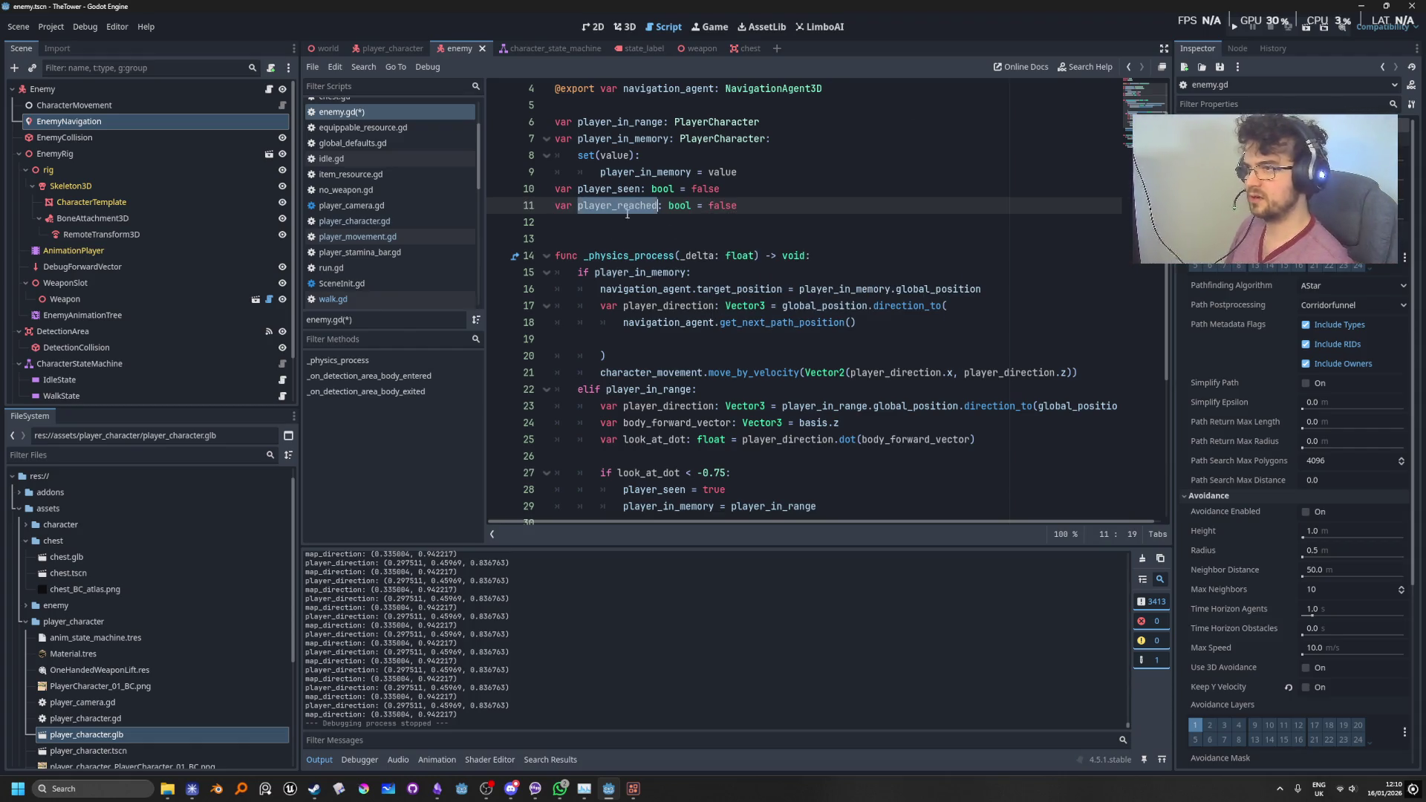
key("Down")
key("Down")
key("Down")
key("End")
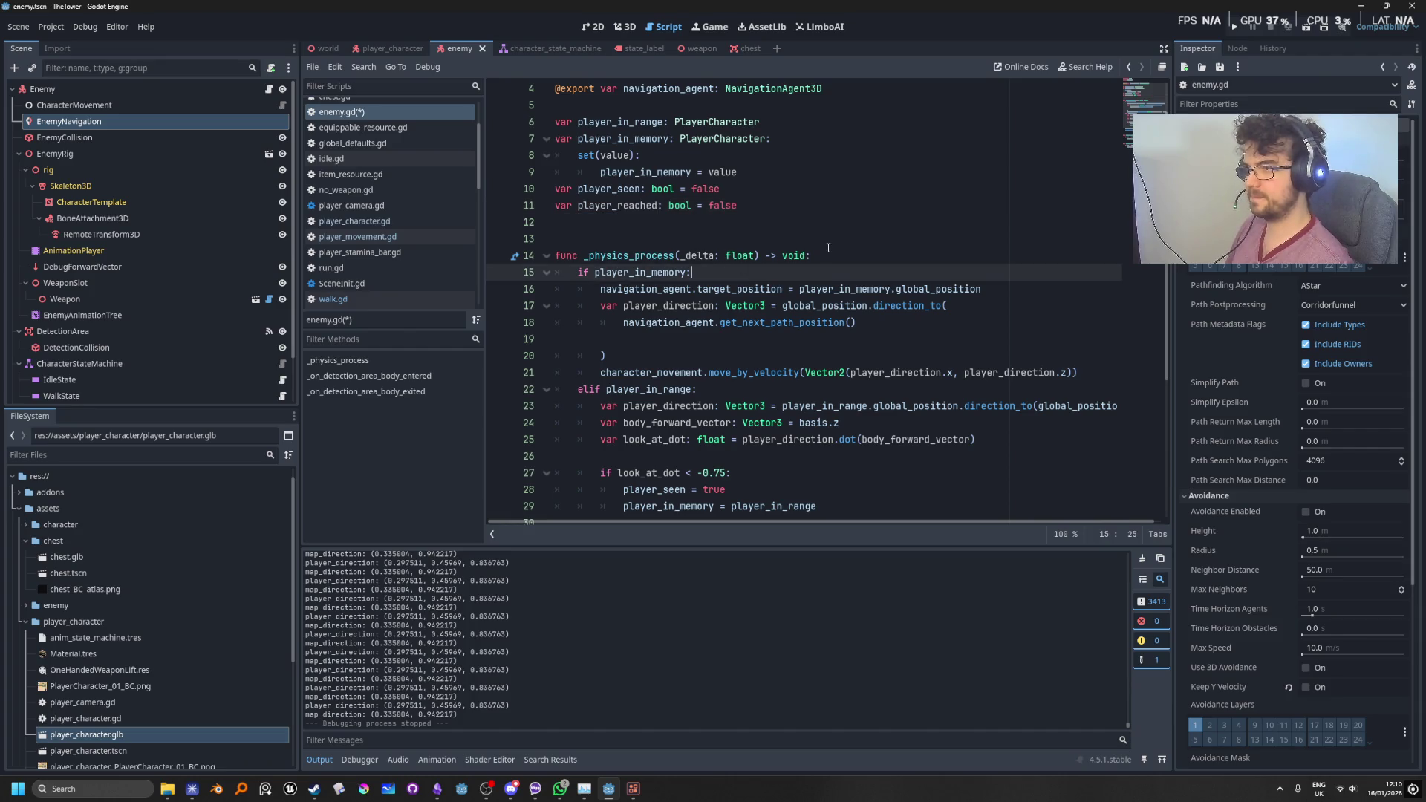
Step: Add an 'if player_reached:' check at the top of the player_in_memory block
key("Return")
key("Return")
key("Up")
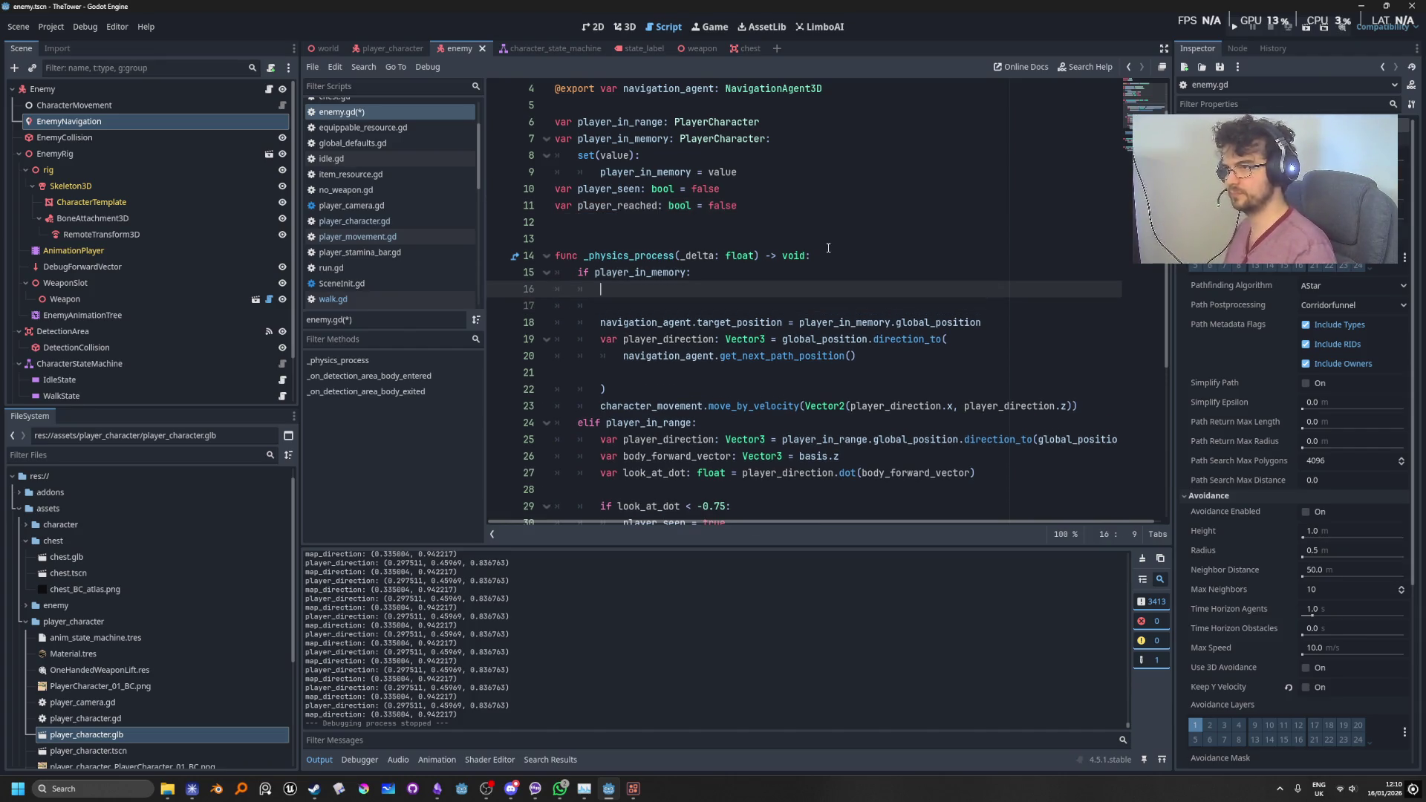
type("if player")
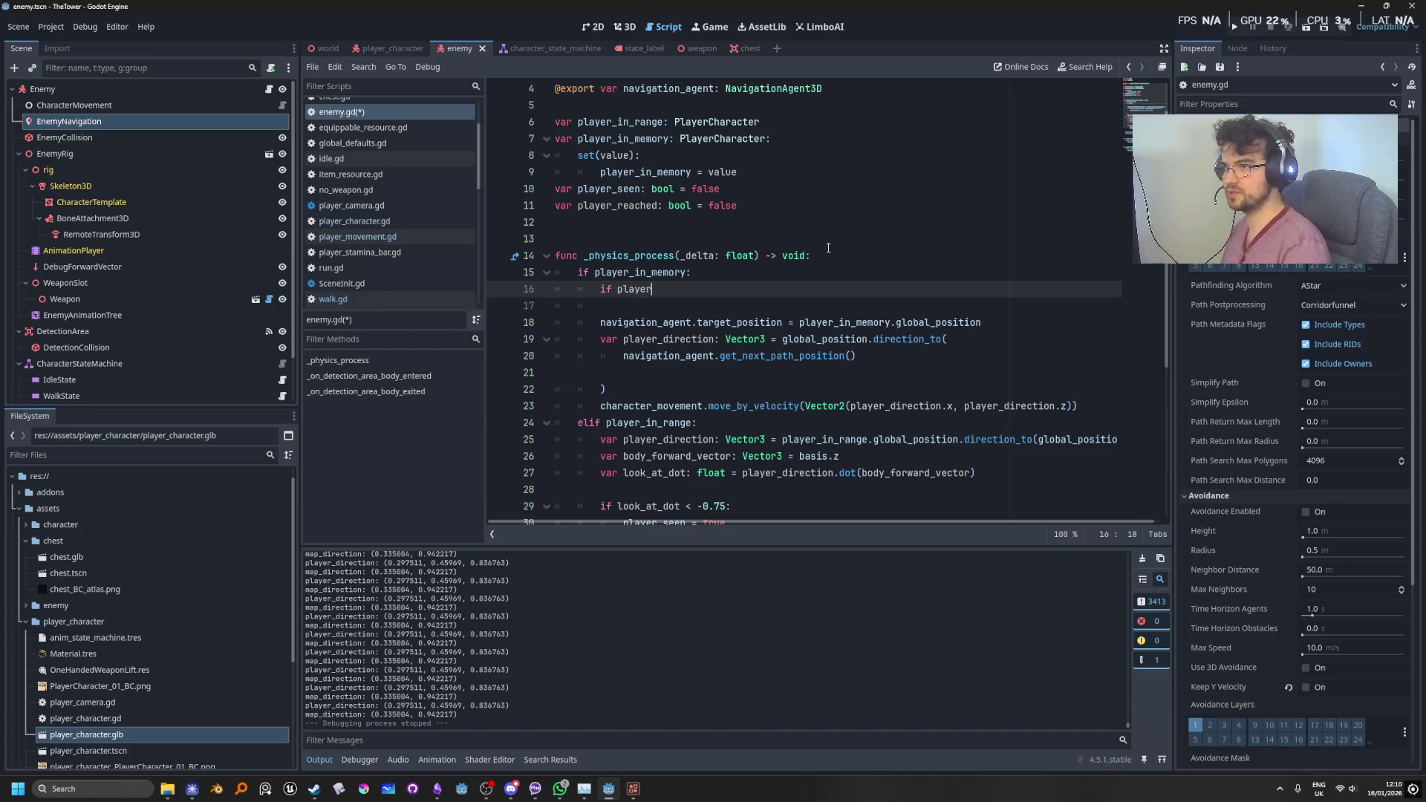
key("Down")
key("Down")
key("Down")
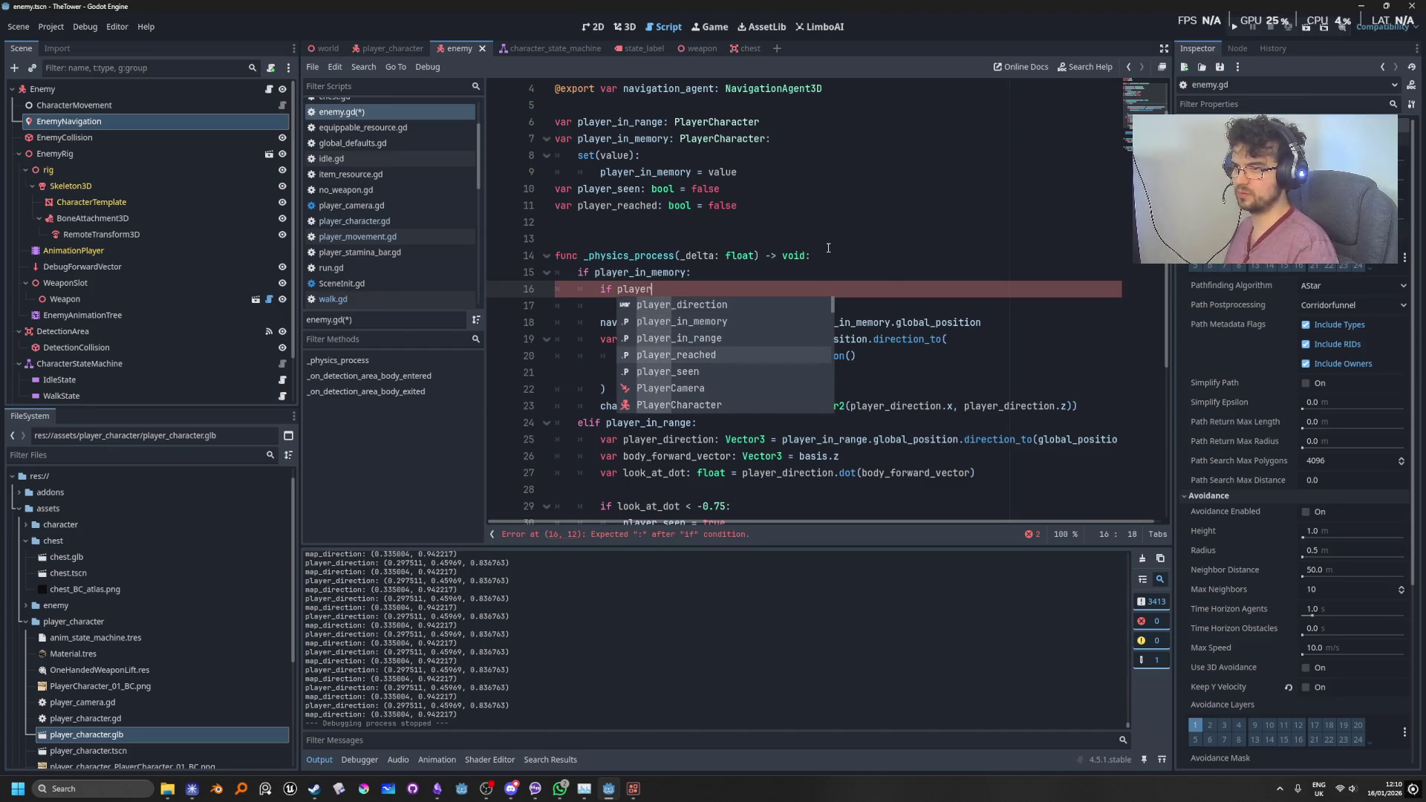
key("Return")
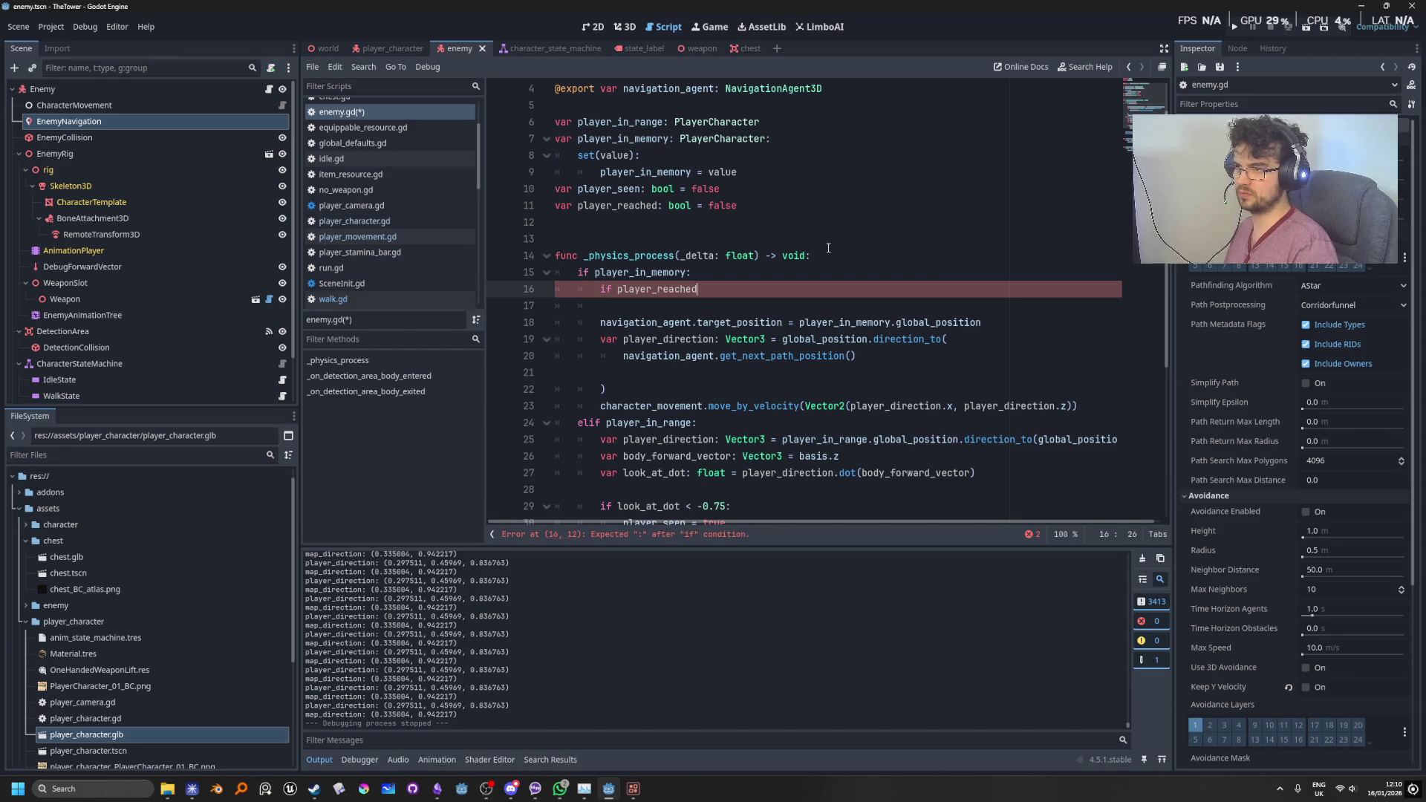
type(":")
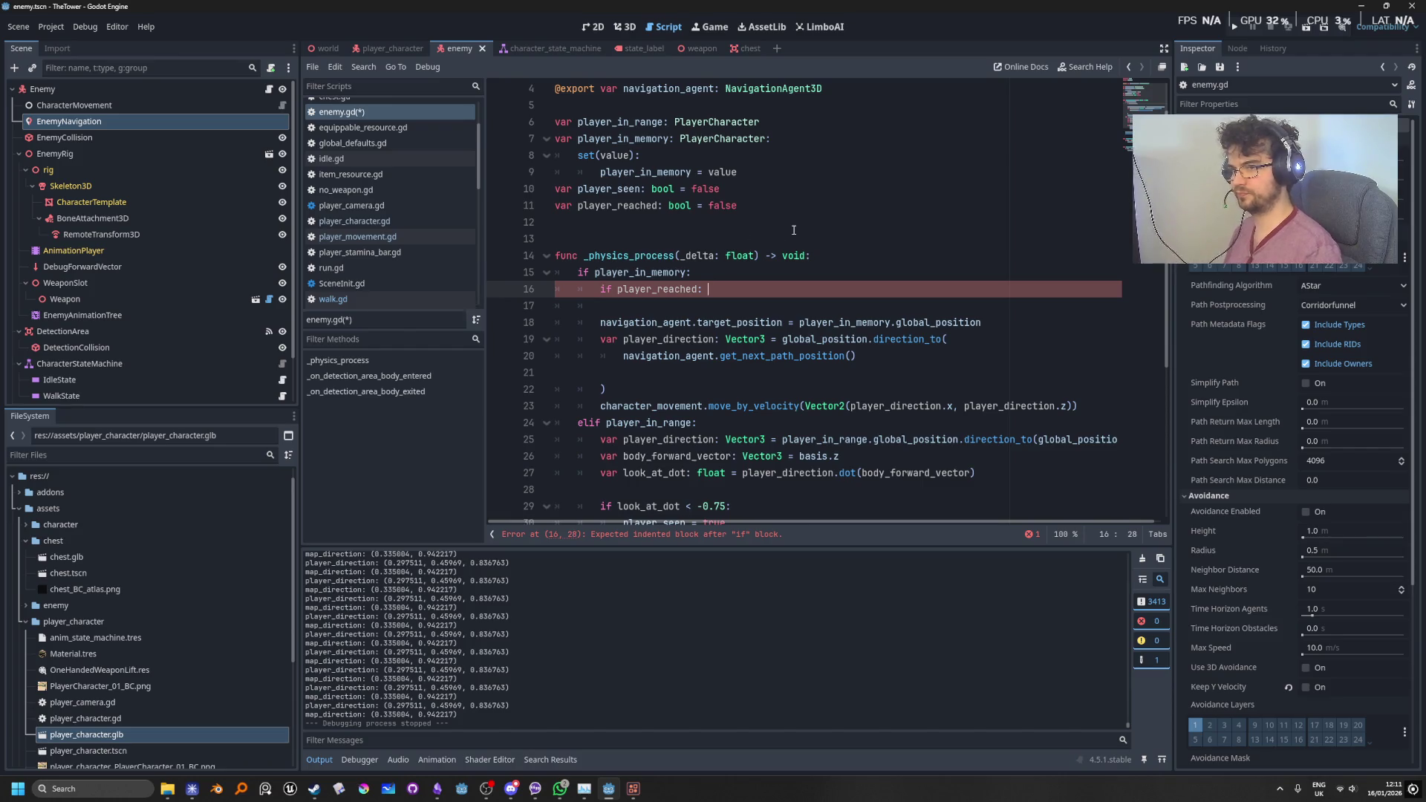
type("play")
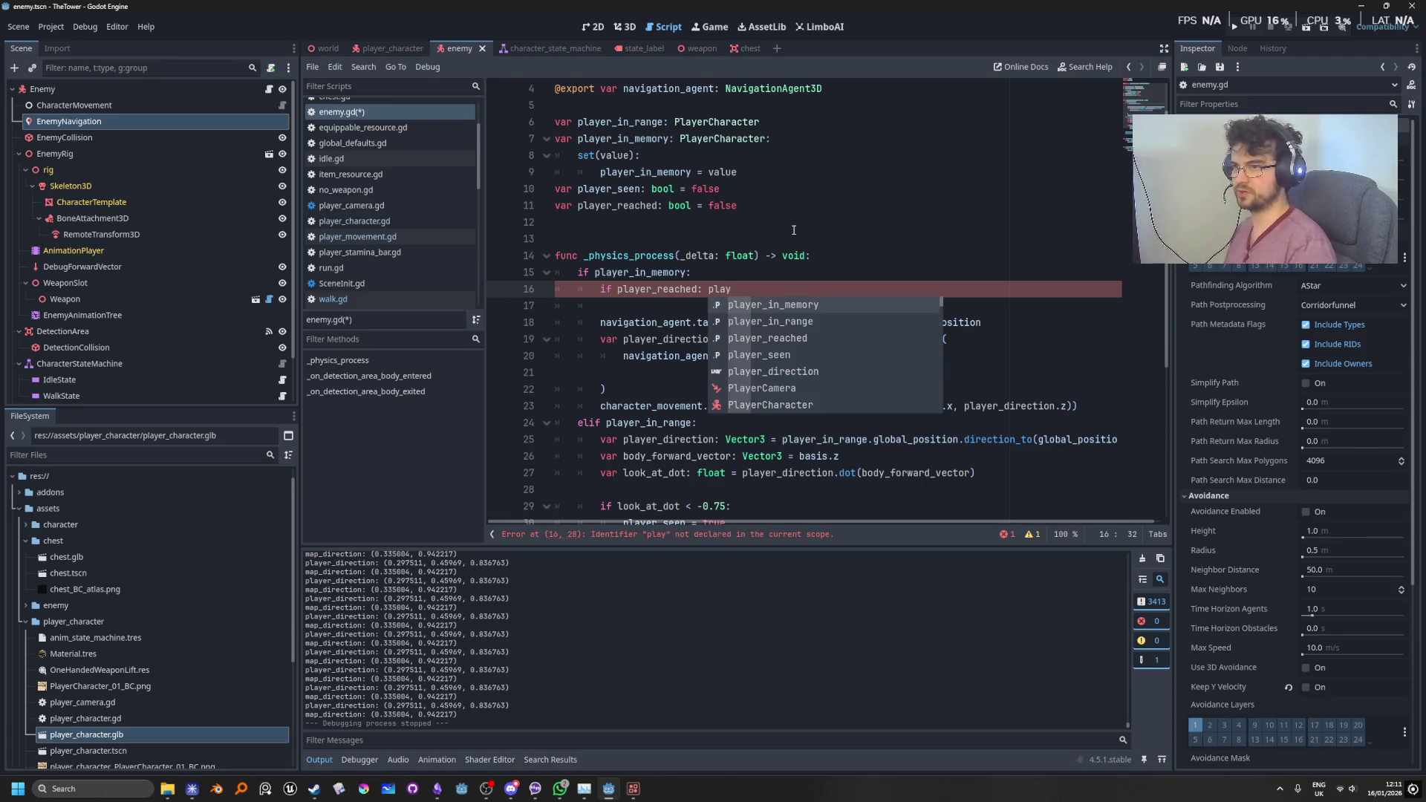
key("BackSpace")
key("BackSpace")
key("BackSpace")
Step: Under that check, set player_direction = Vector3.ZERO
key("Return")
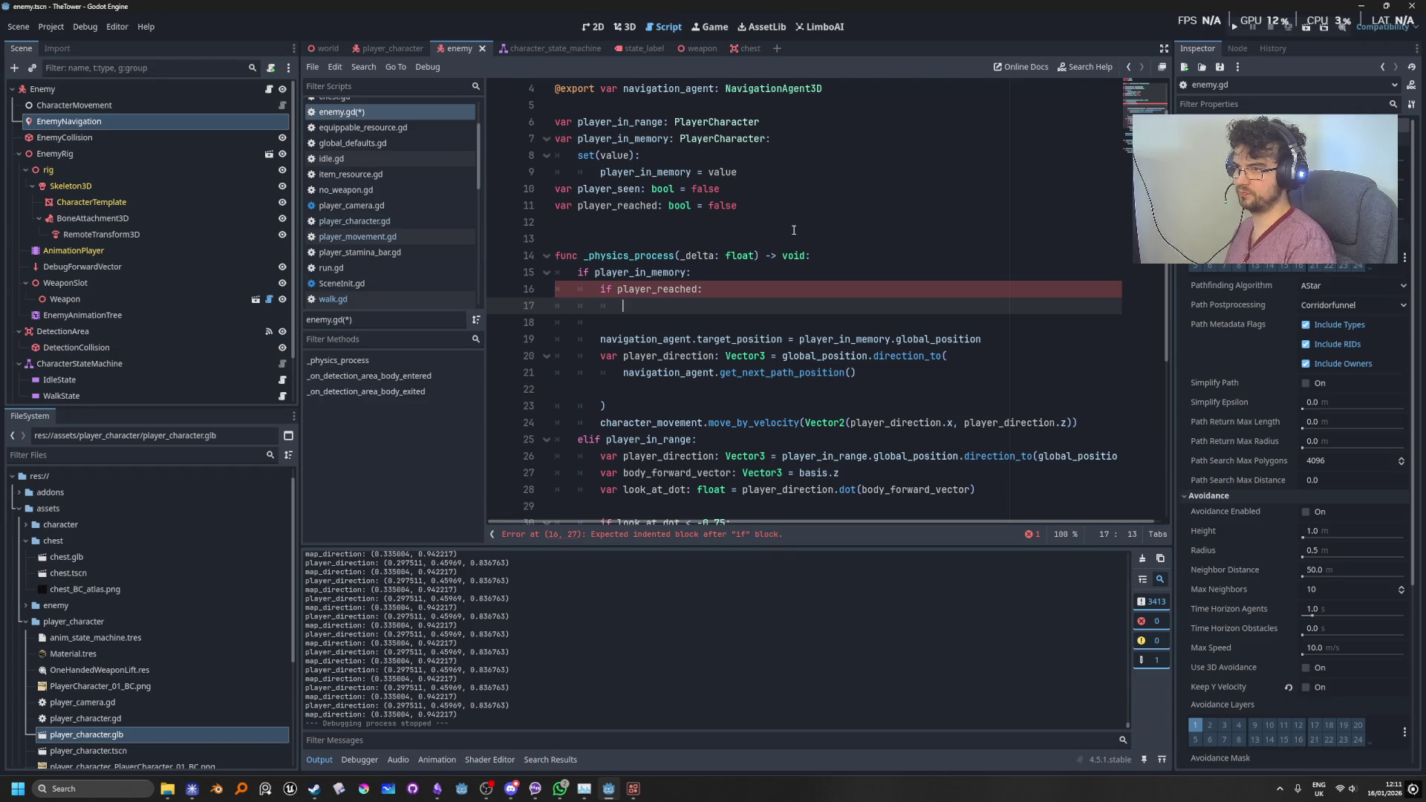
type("pl")
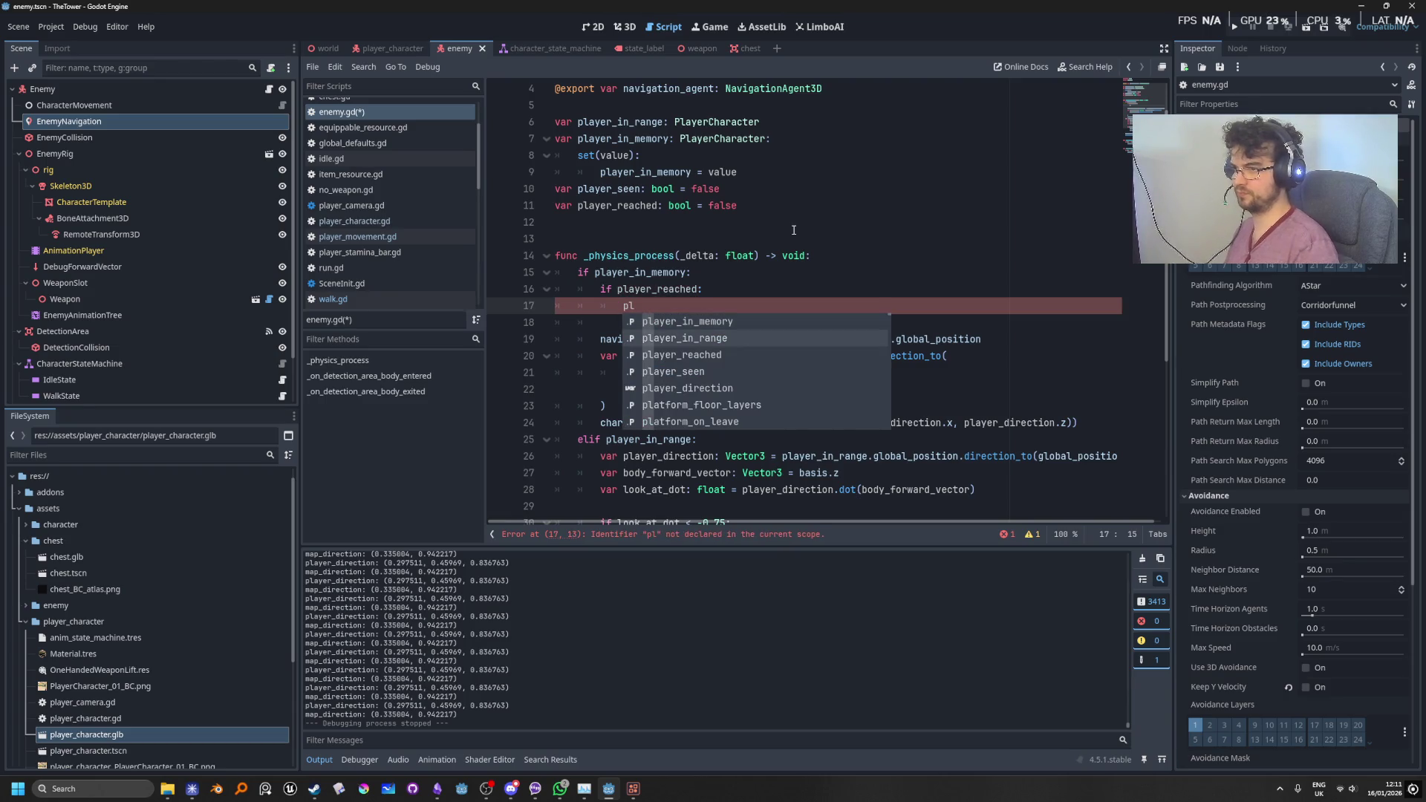
type("ayer_direction = ")
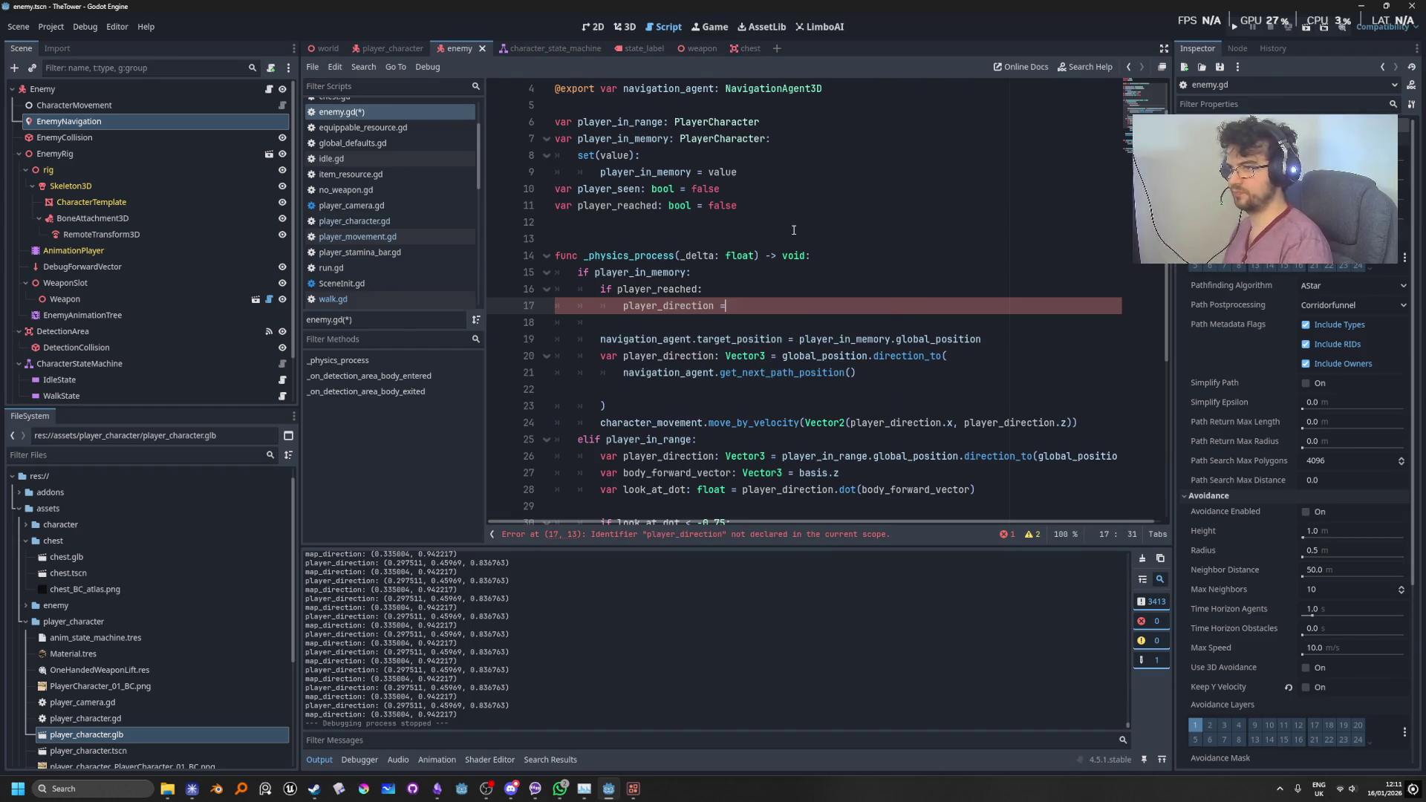
type("Vector2")
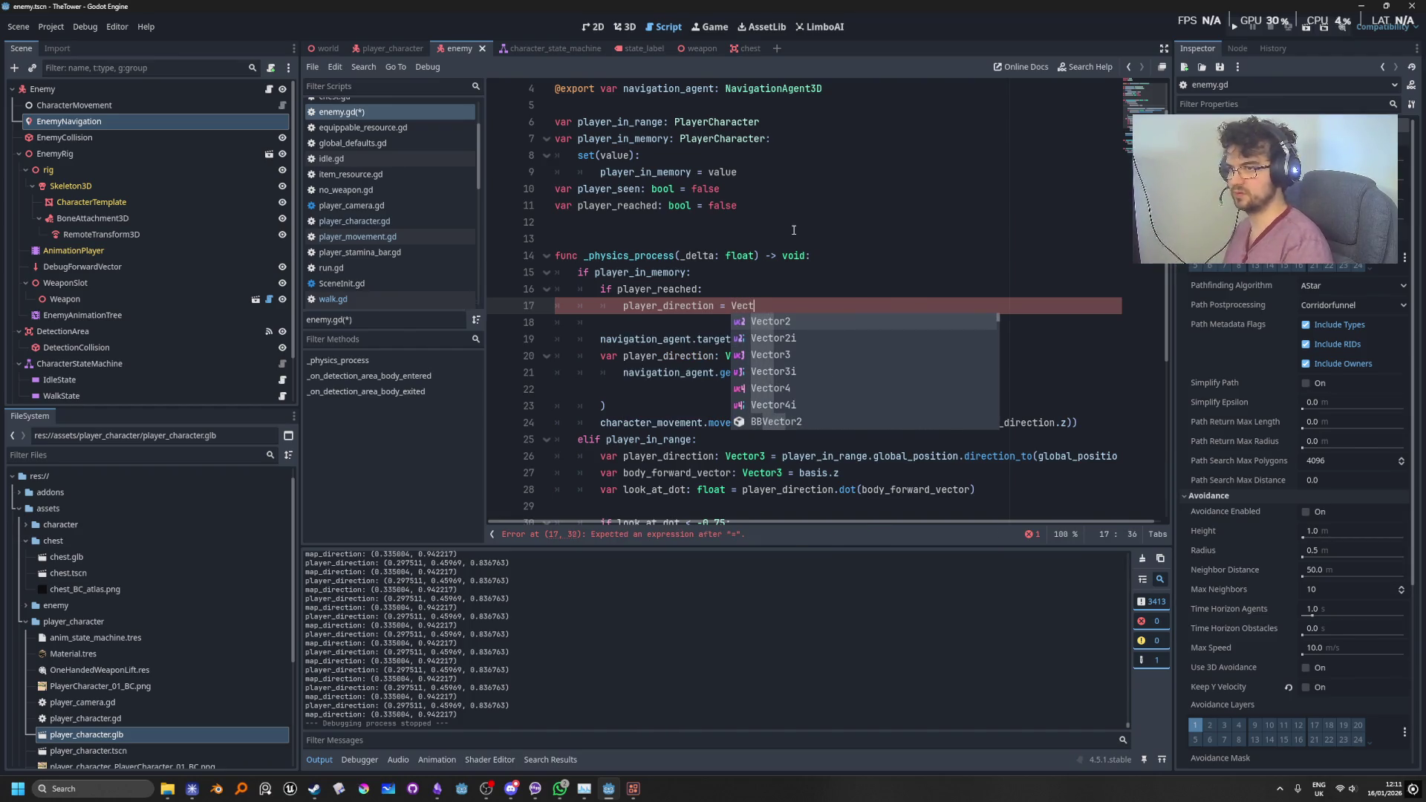
key("BackSpace")
type("3.")
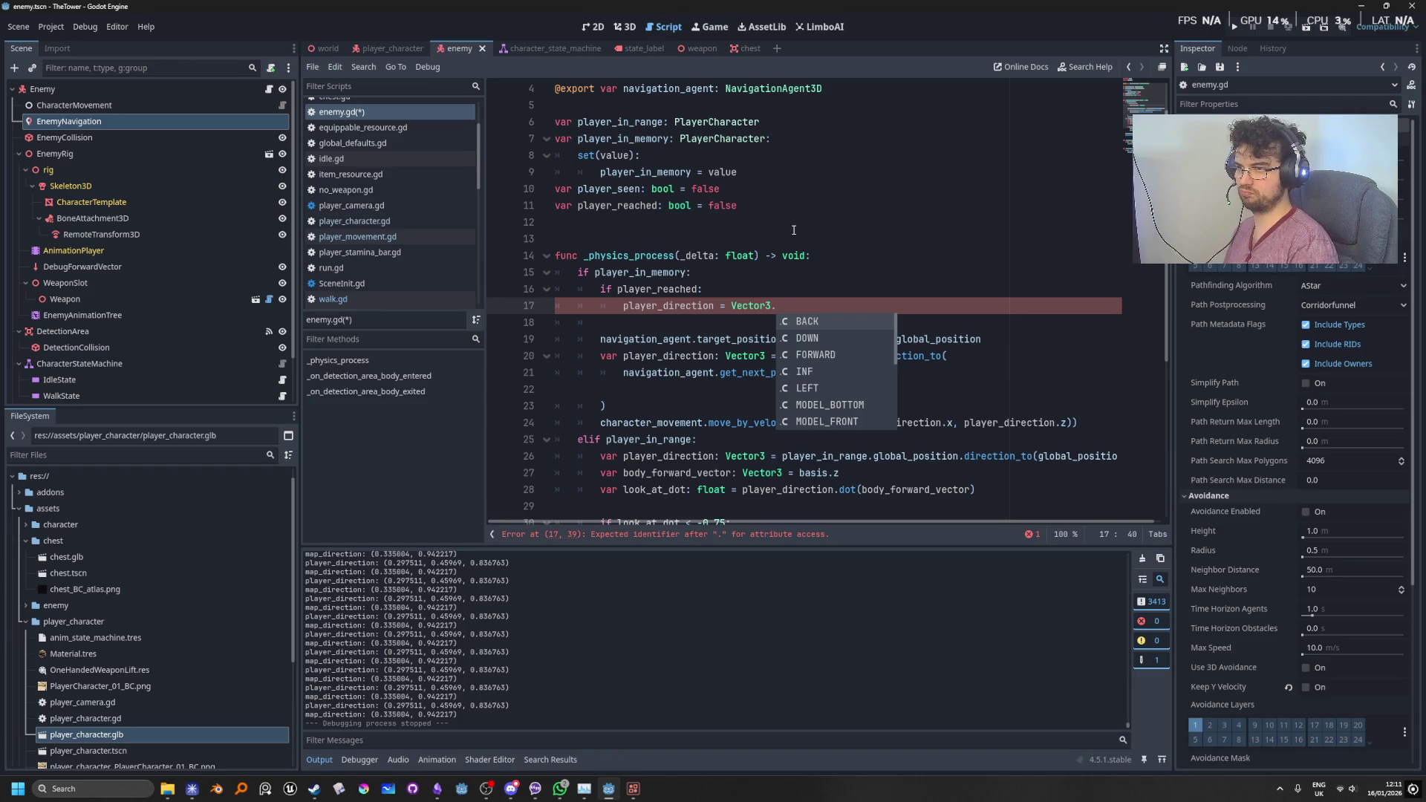
type("ZERO")
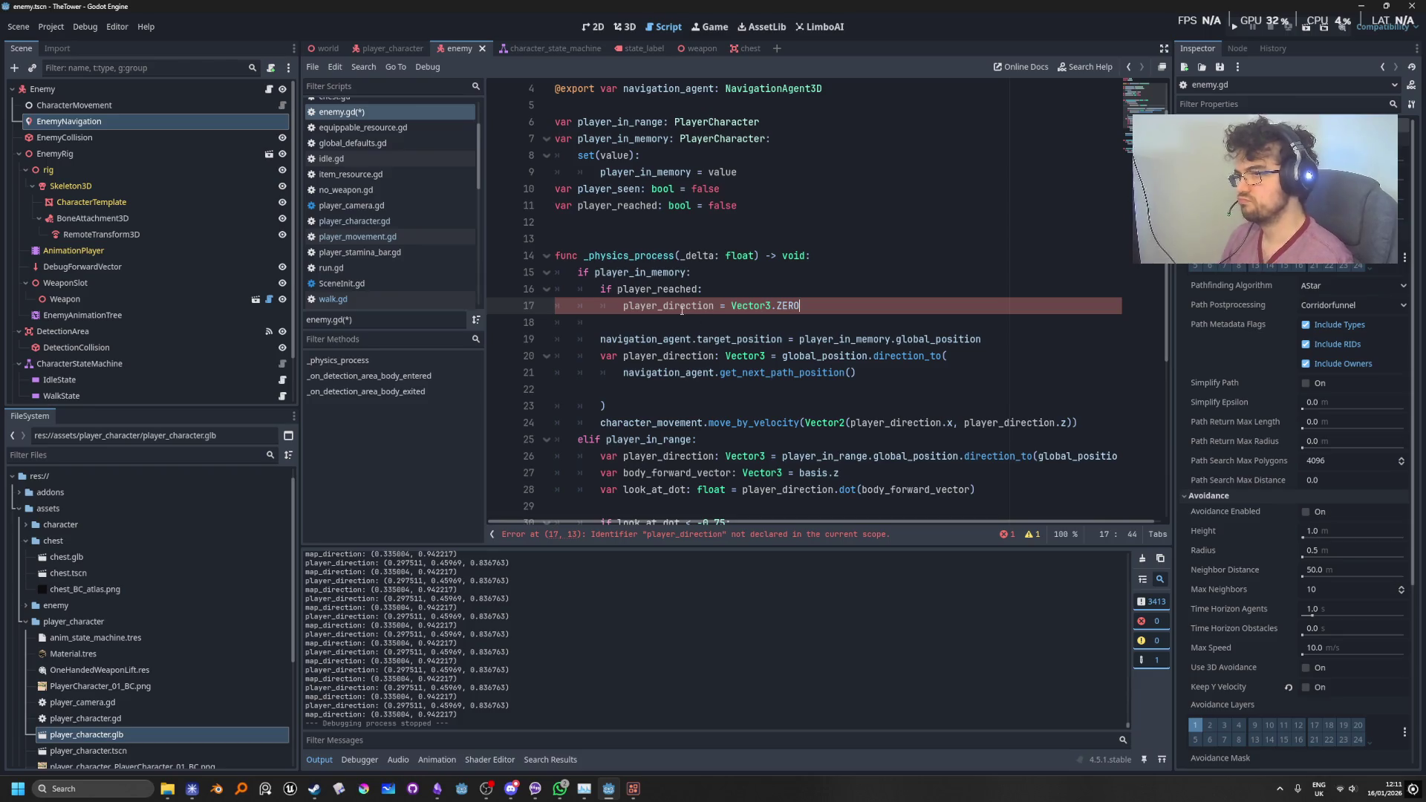
mouse_move(767, 356)
left_mouse_down()
mouse_move(588, 374)
mouse_move(600, 357)
left_mouse_up()
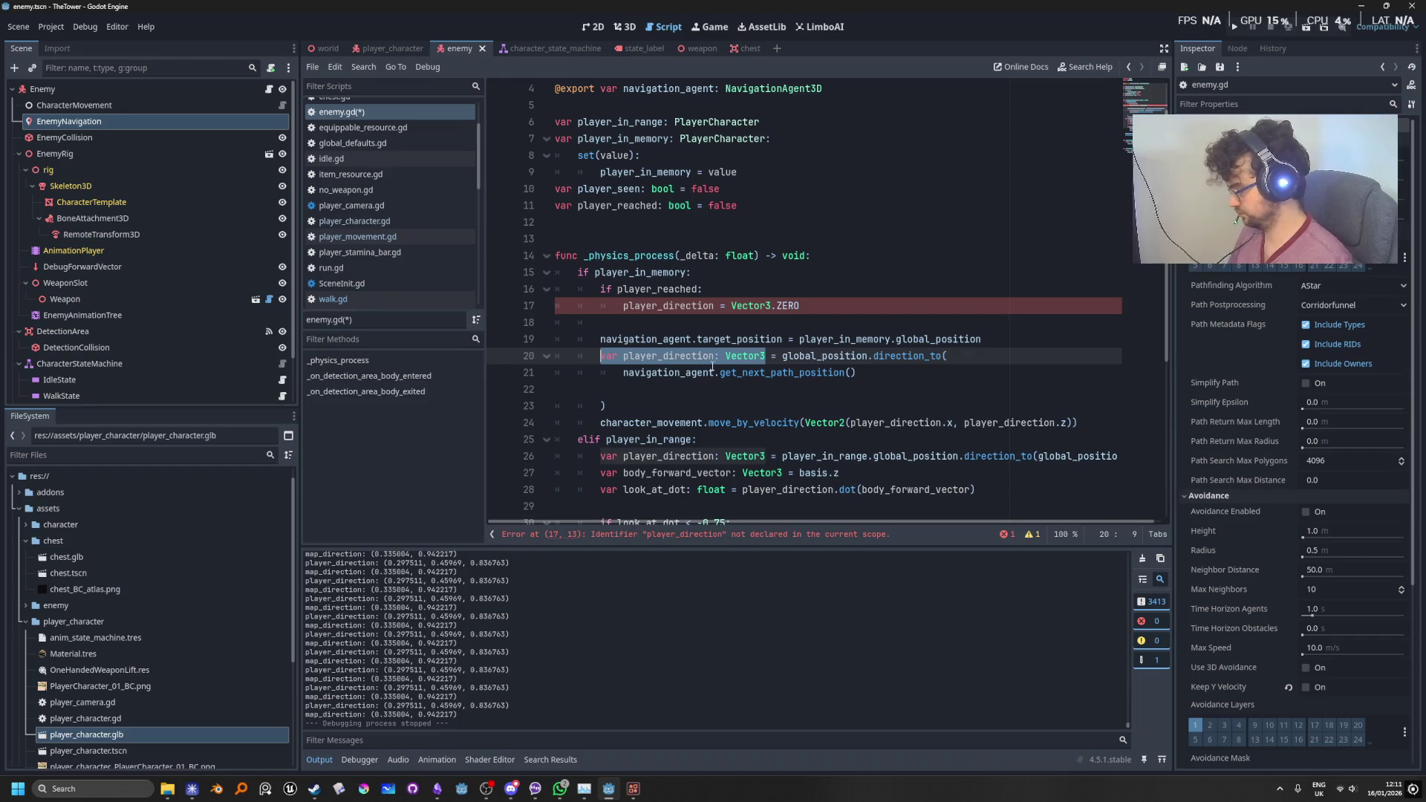
Step: Move the 'var player_direction: Vector3' declaration to just under 'if player_in_memory:'
key("ctrl+x")
left_click(733, 273)
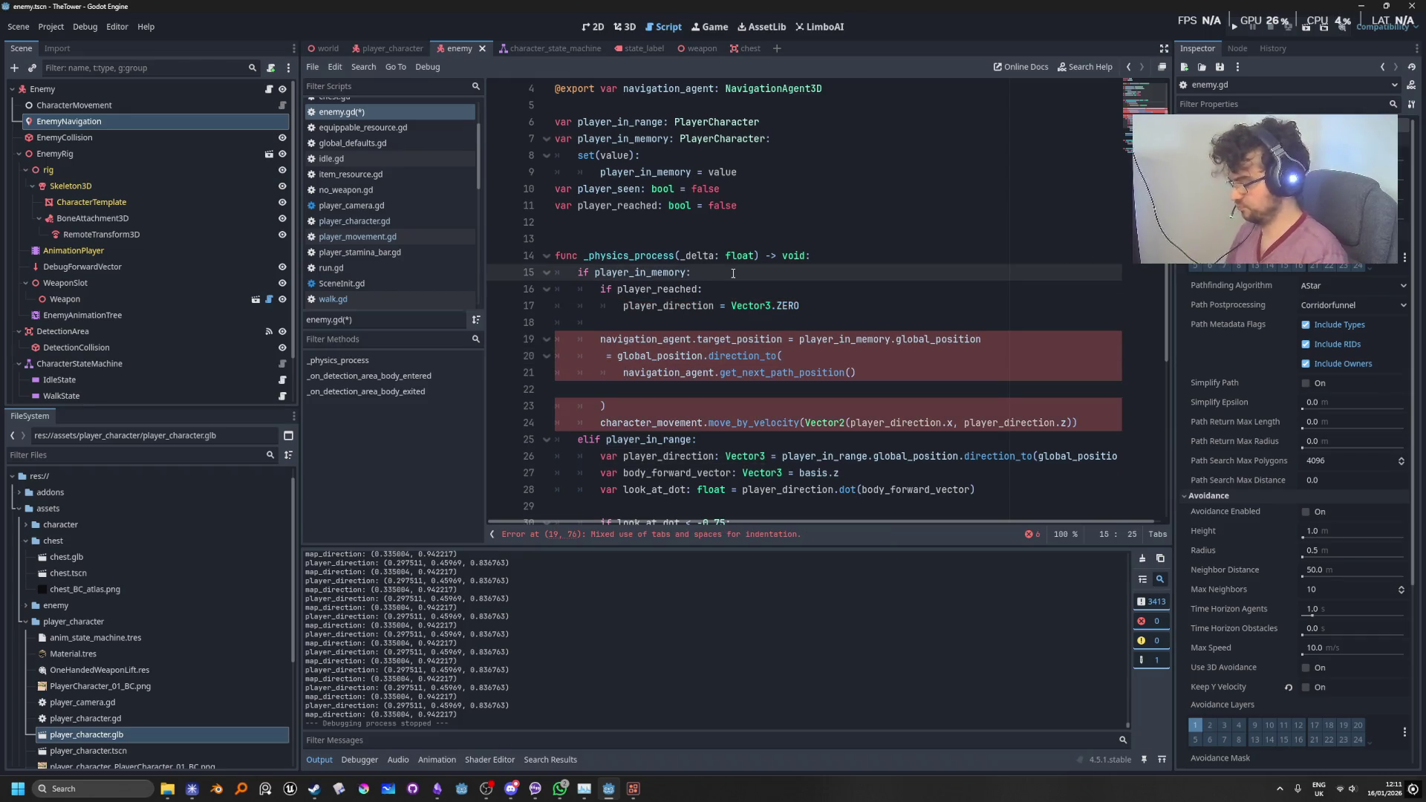
key("Return")
key("ctrl+v")
left_click(606, 373)
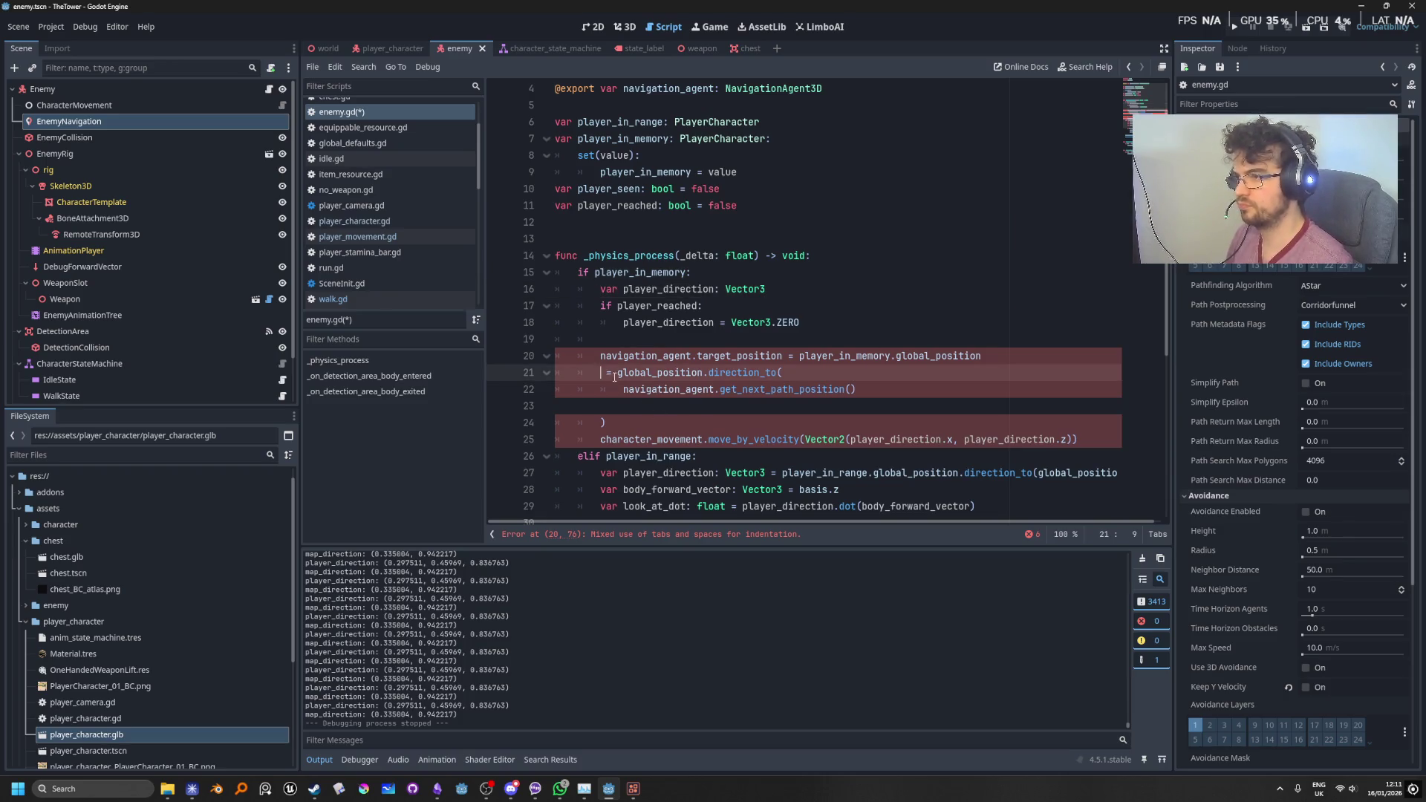
type("player")
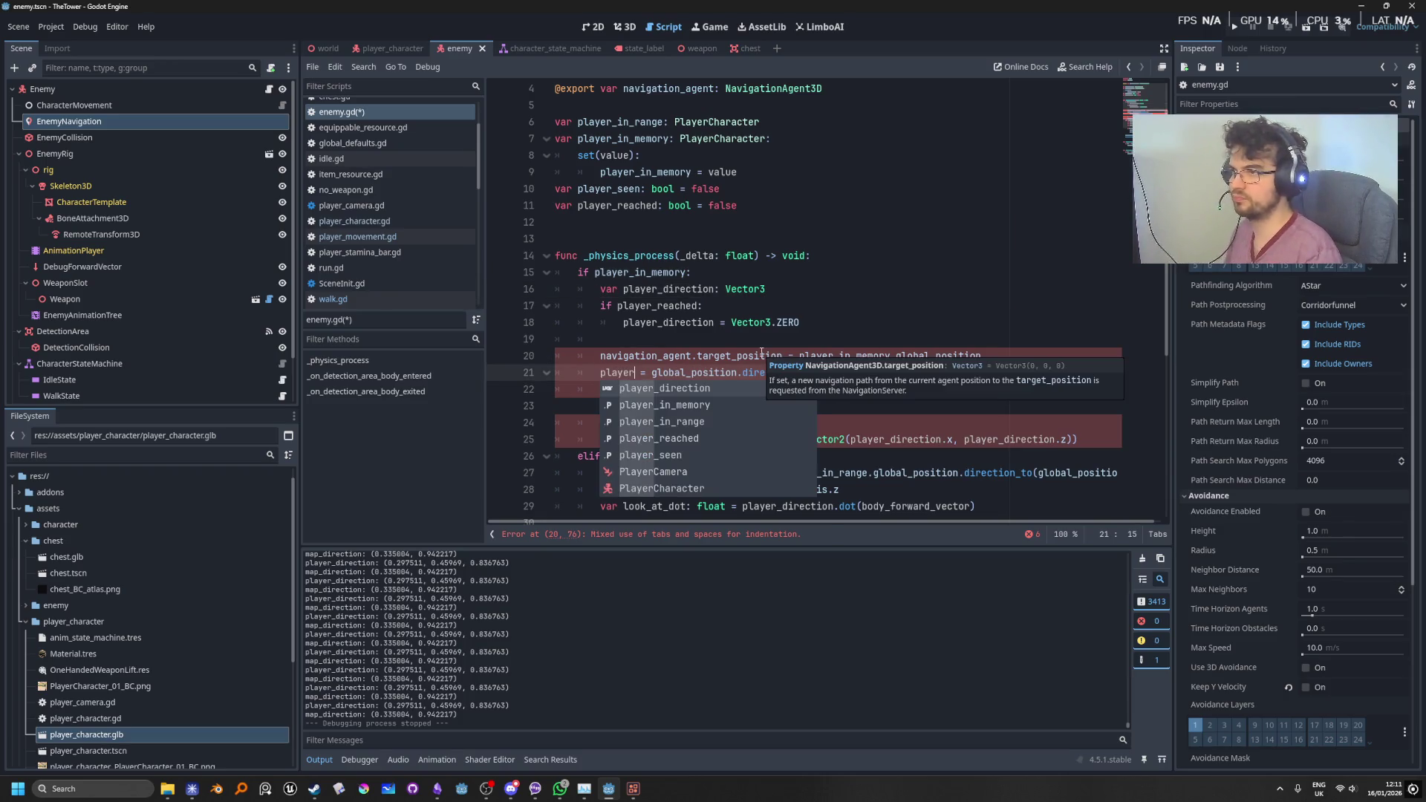
key("Return")
left_click(738, 356)
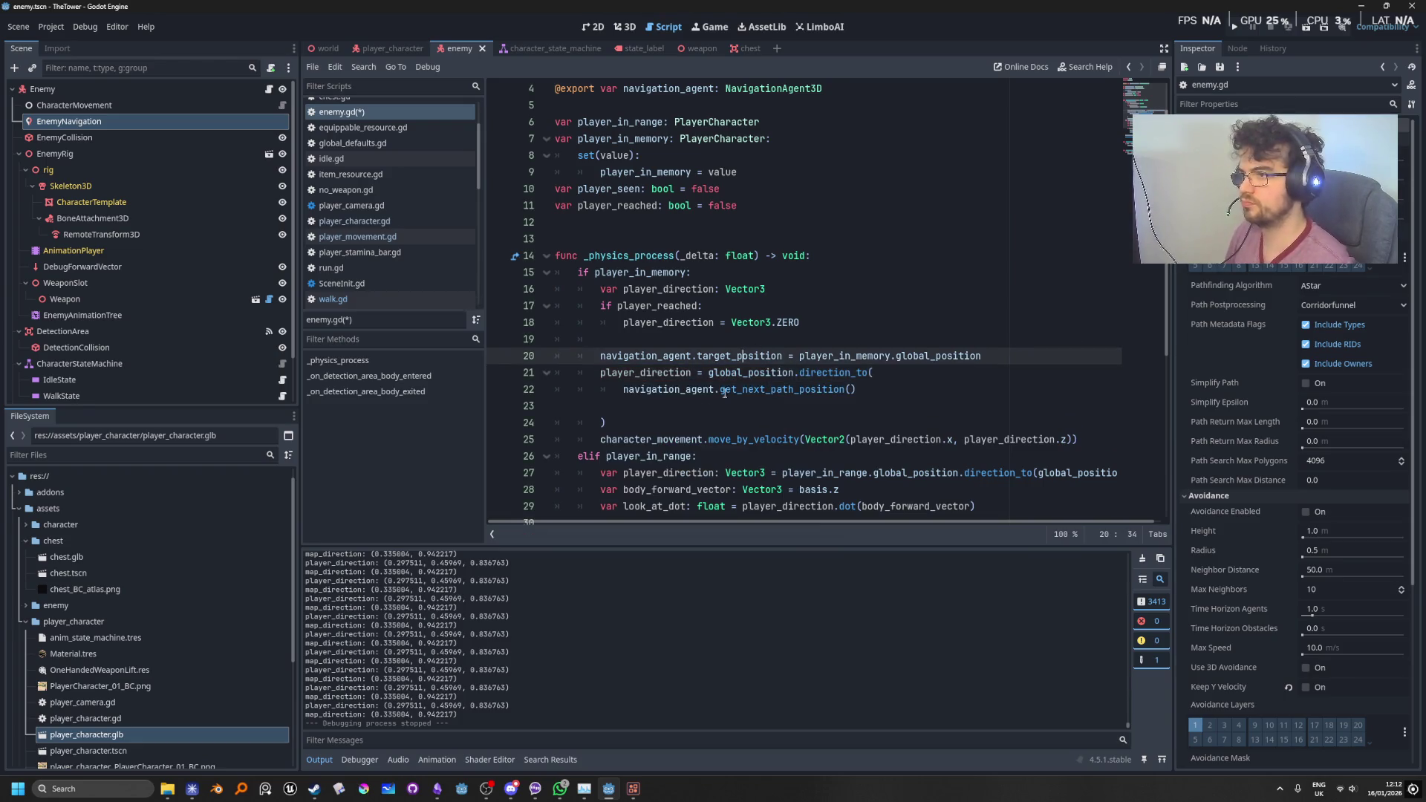
Step: Add a new branch after the ZERO line and indent the navigation chase lines beneath it
left_click(841, 319)
key("Return")
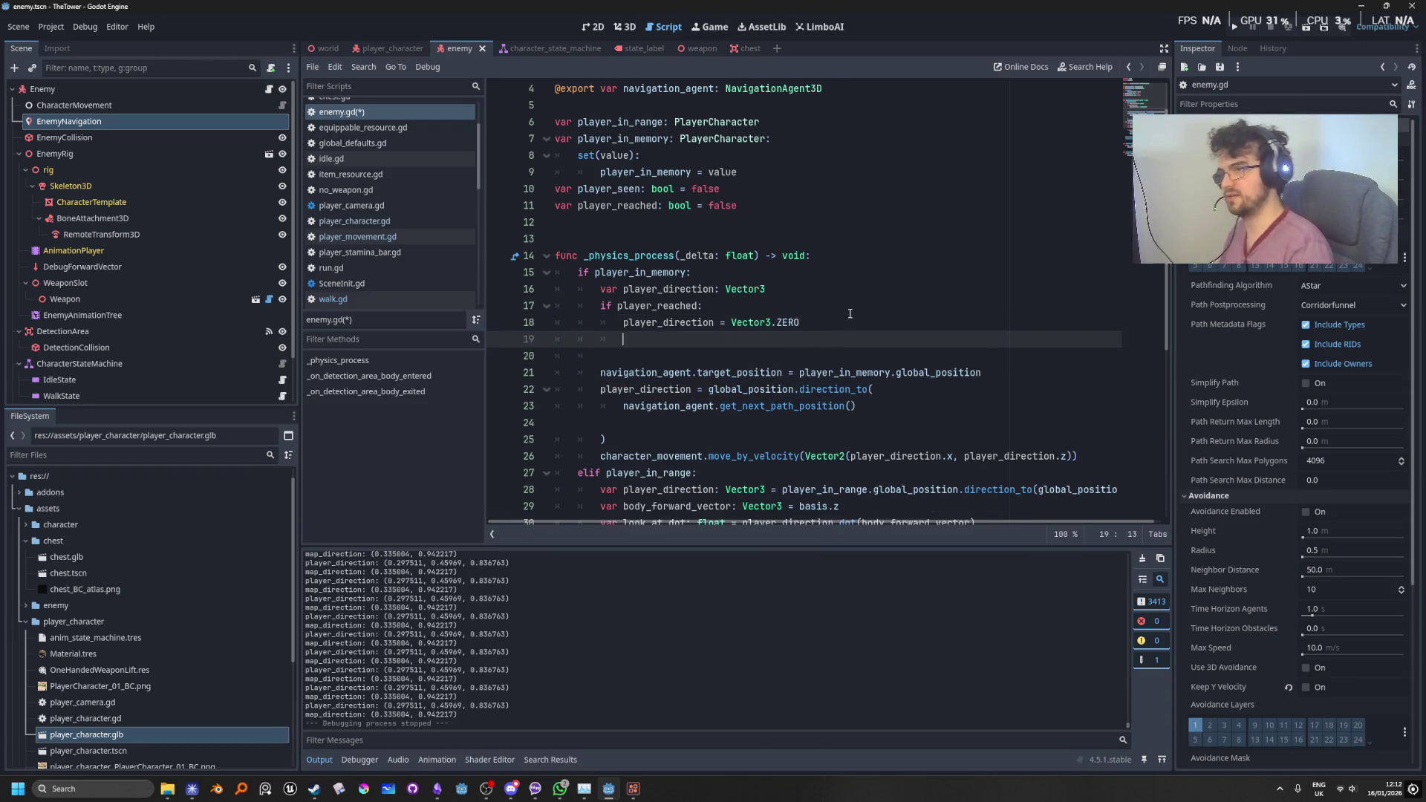
type("elif:")
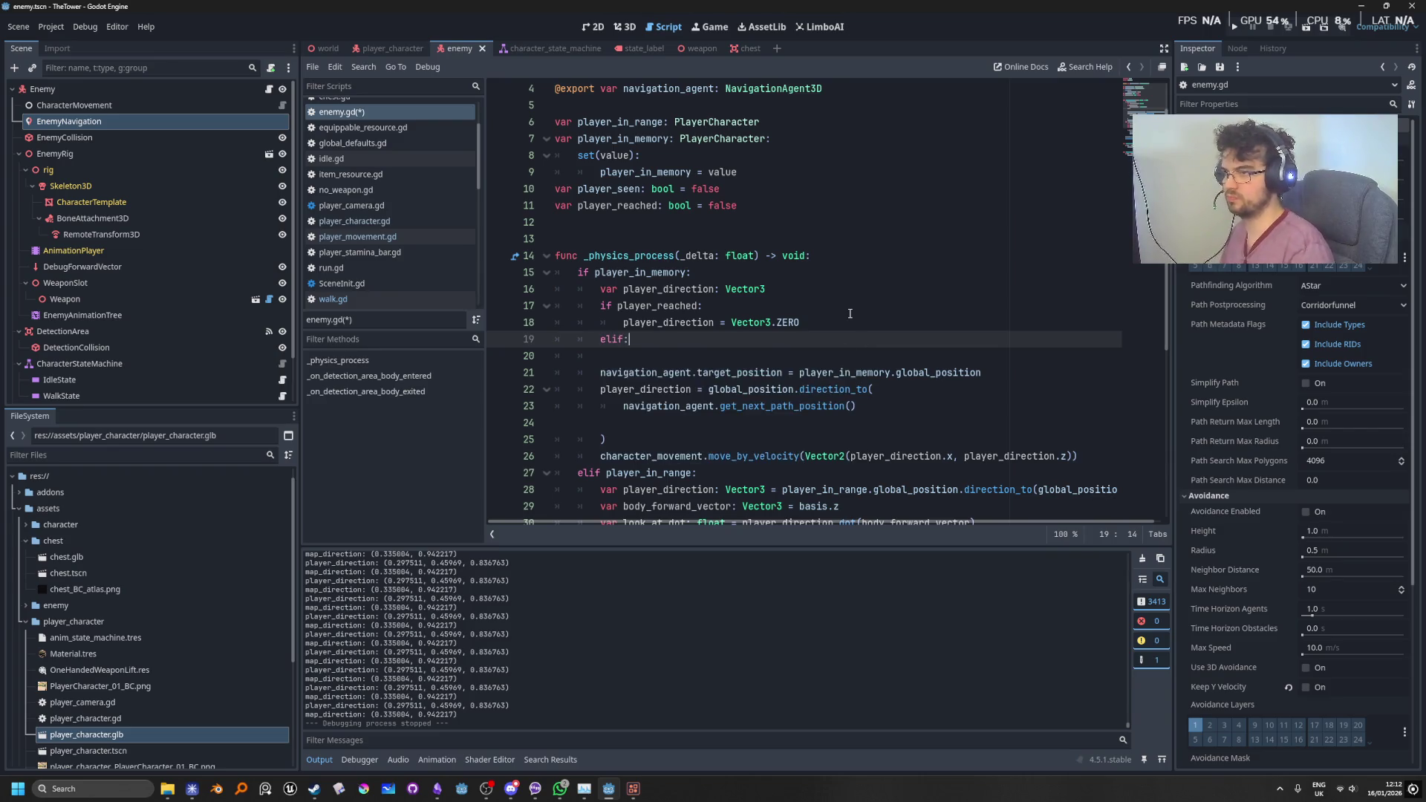
mouse_move(624, 440)
left_mouse_down()
mouse_move(520, 342)
mouse_move(460, 375)
mouse_move(430, 373)
left_mouse_up()
key("Tab")
left_click(669, 356)
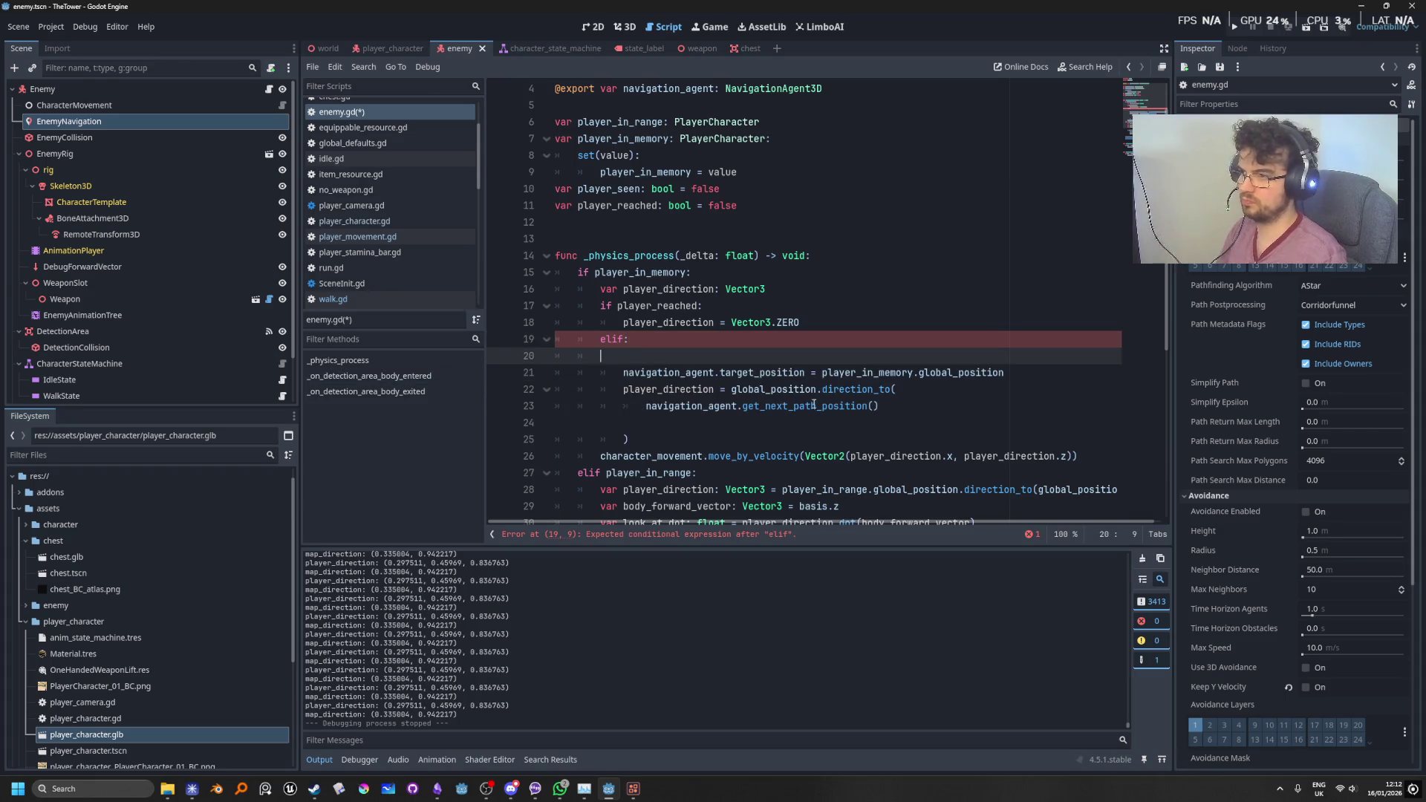
key("BackSpace")
key("Up")
key("Up")
key("Up")
key("End")
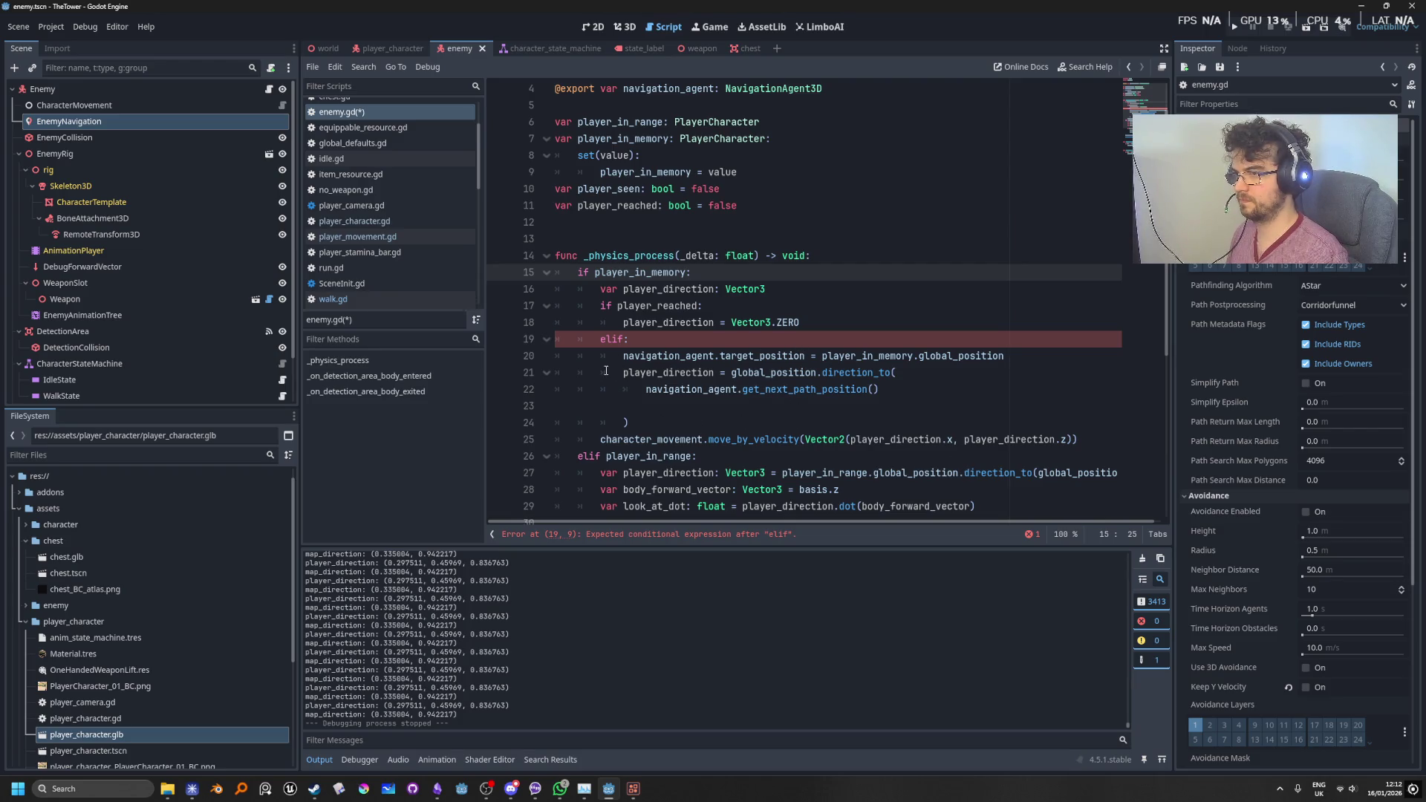
Step: Change the new branch keyword from elif to else: and review the chase code
left_click(628, 340)
key("BackSpace")
key("BackSpace")
type("se")
left_click(821, 269)
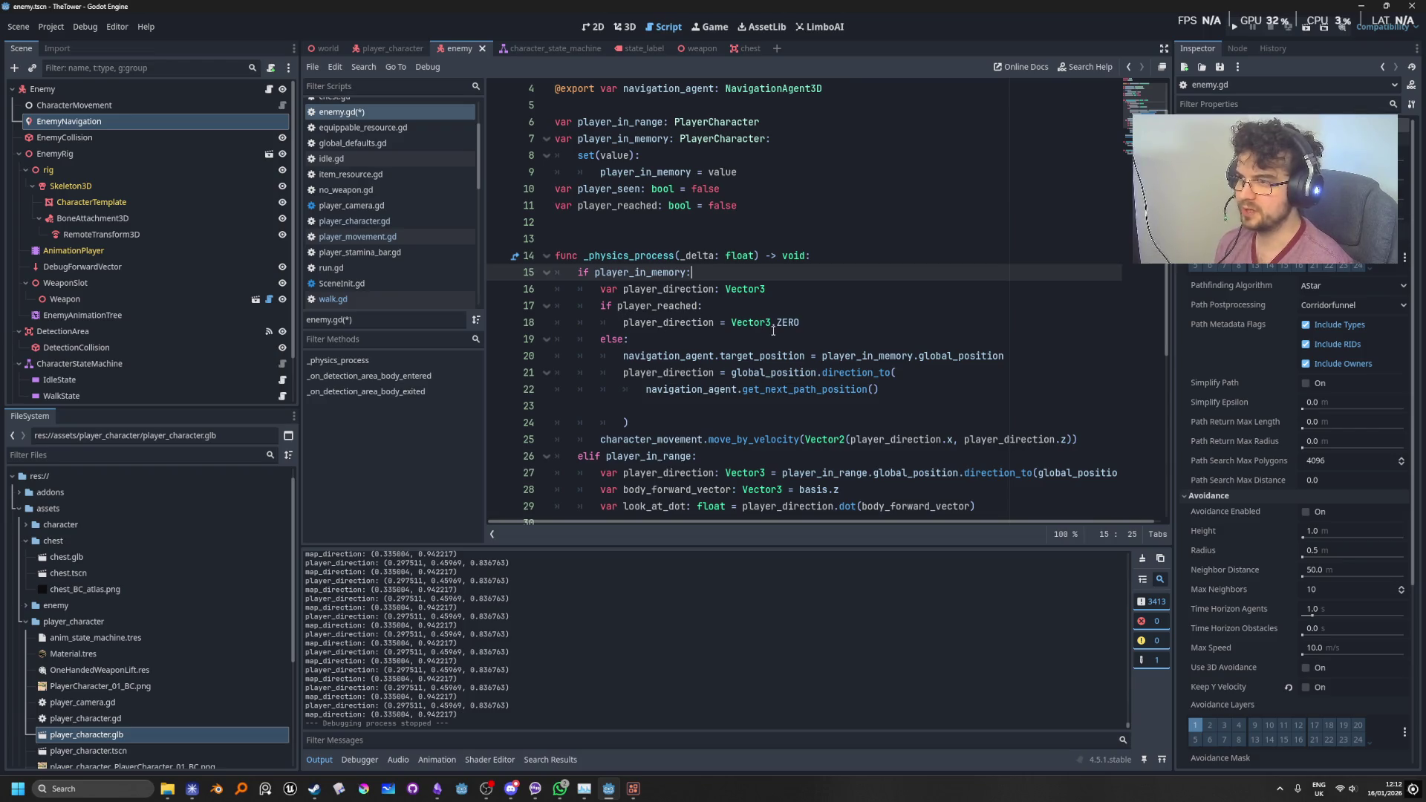
left_click(819, 329)
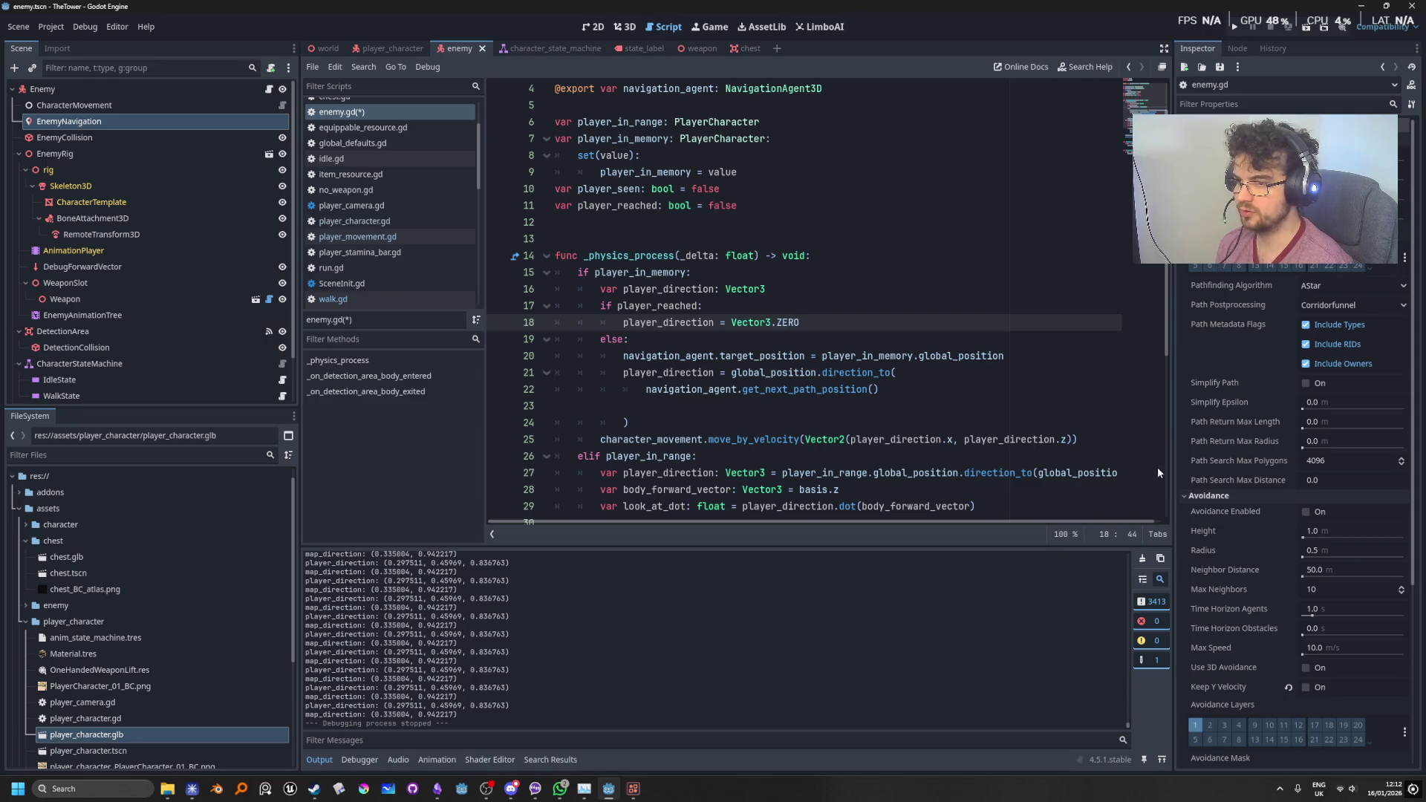
scroll(770, 415, "down", 1)
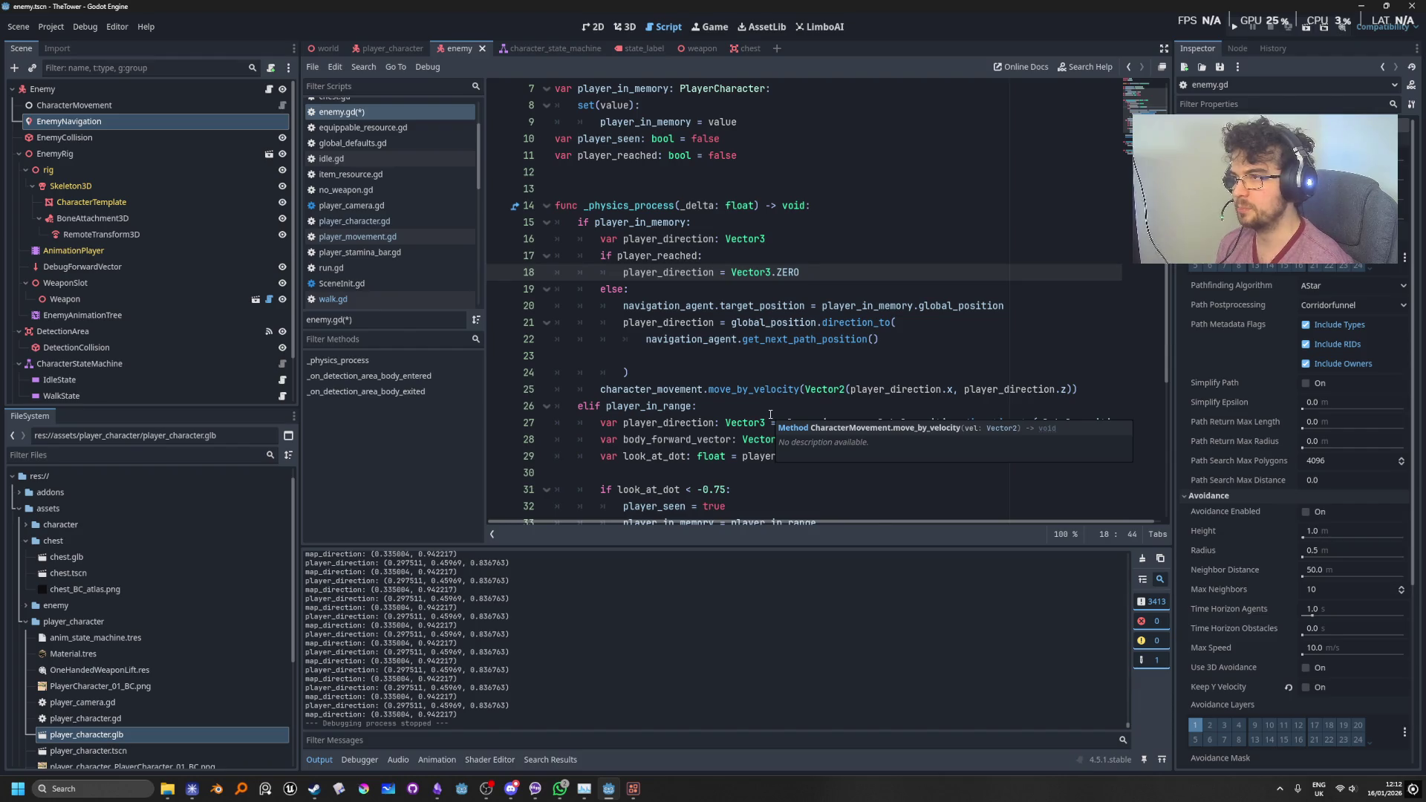
scroll(770, 415, "down", 1)
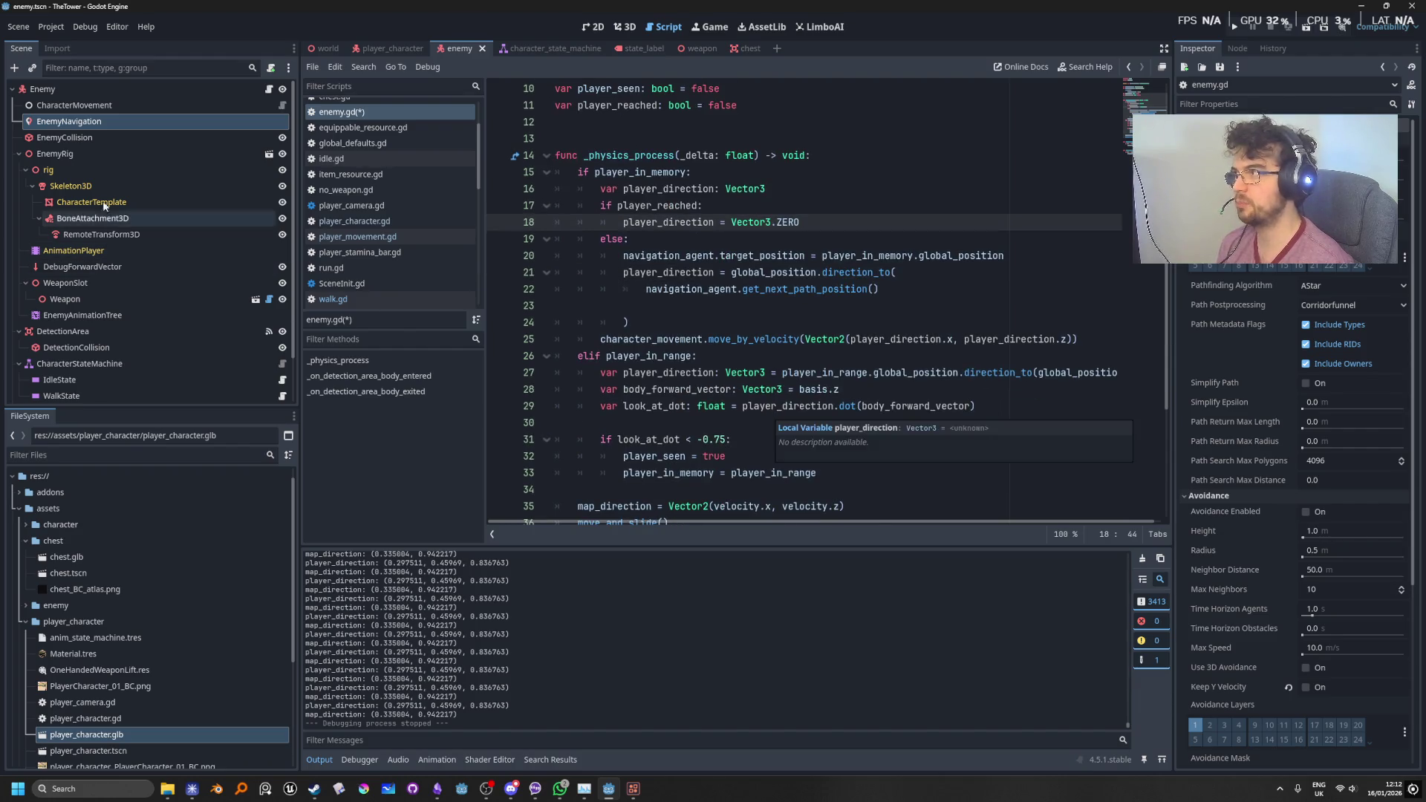
left_click(1237, 48)
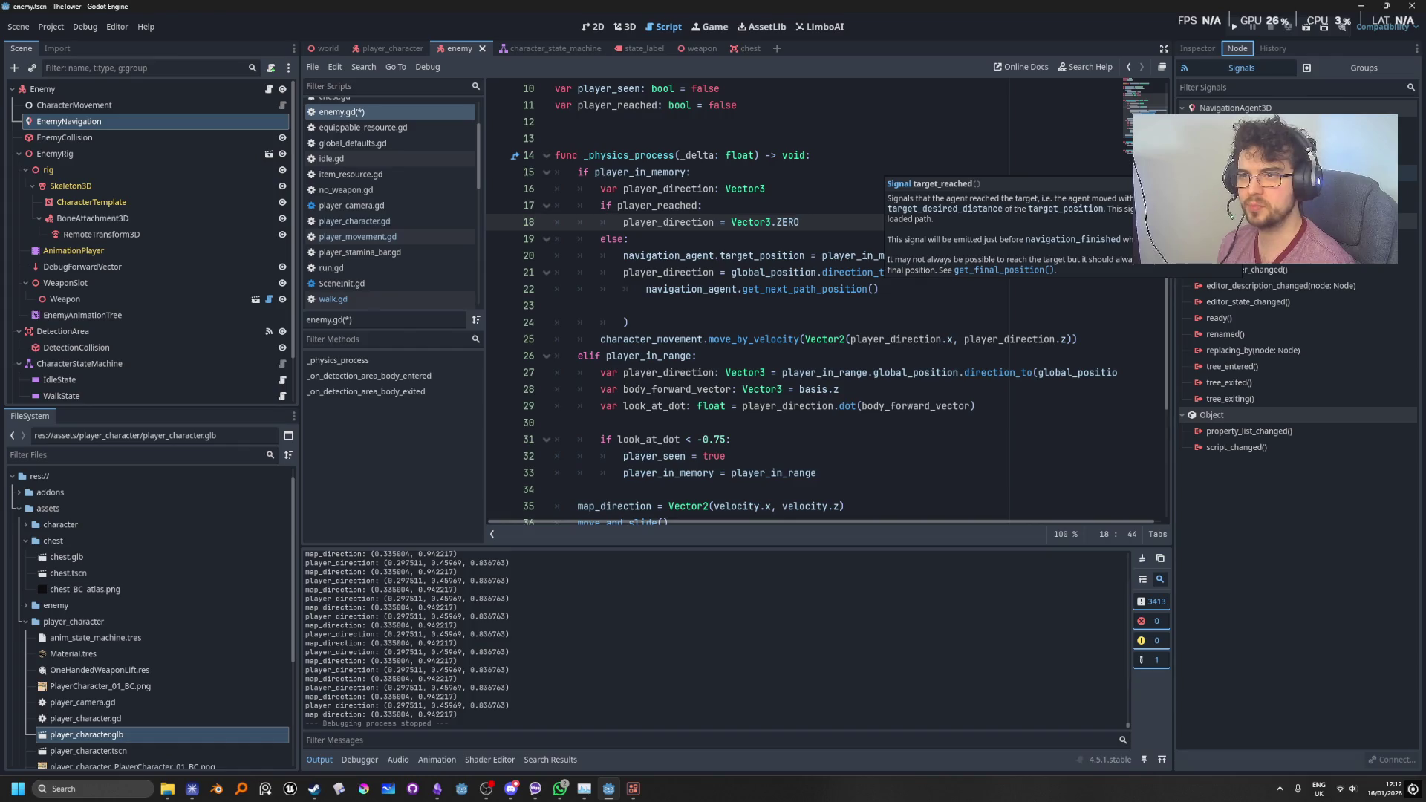
Step: Connect target_reached to a new _on_enemy_navigation_target_reached function and start replacing pass with print("")
double_click(1263, 172)
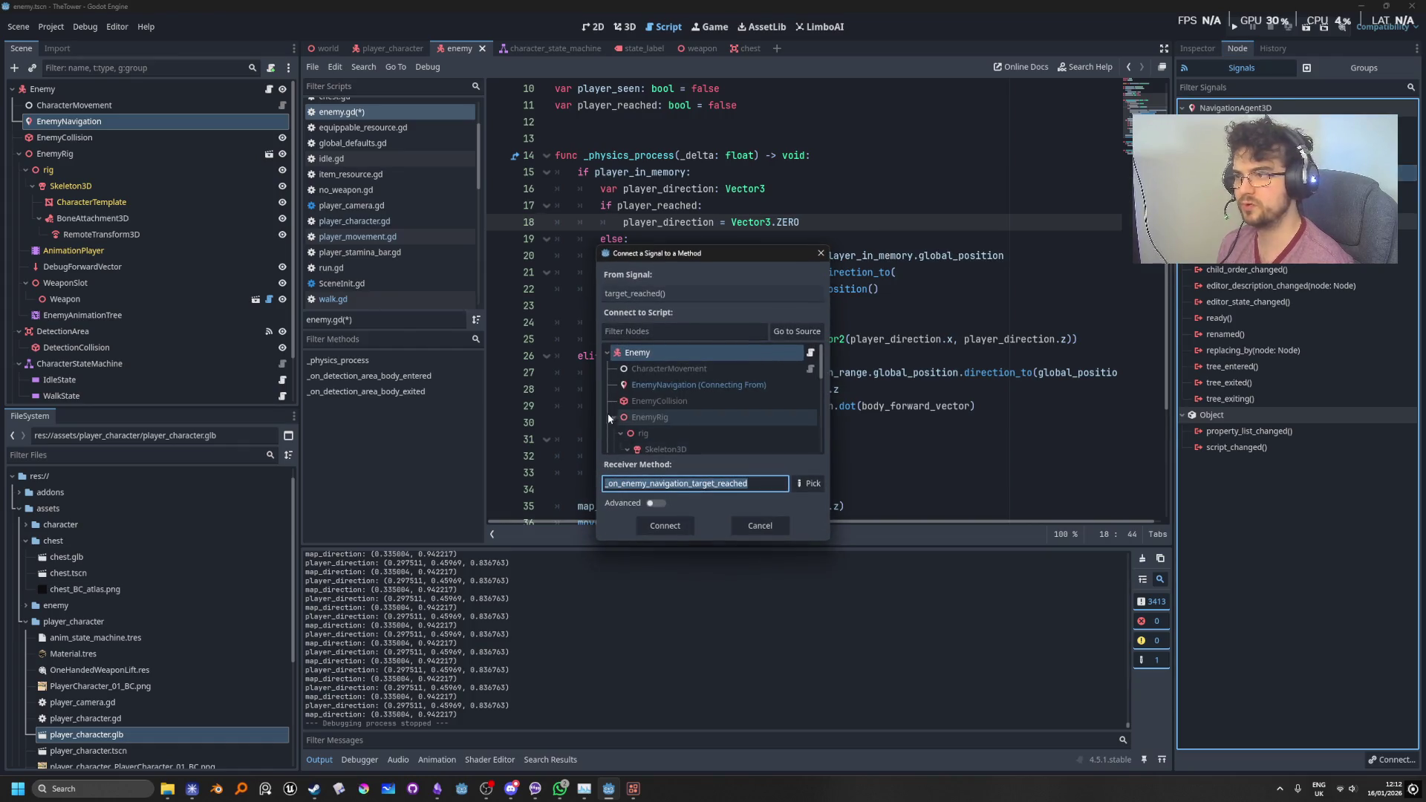
left_click(663, 524)
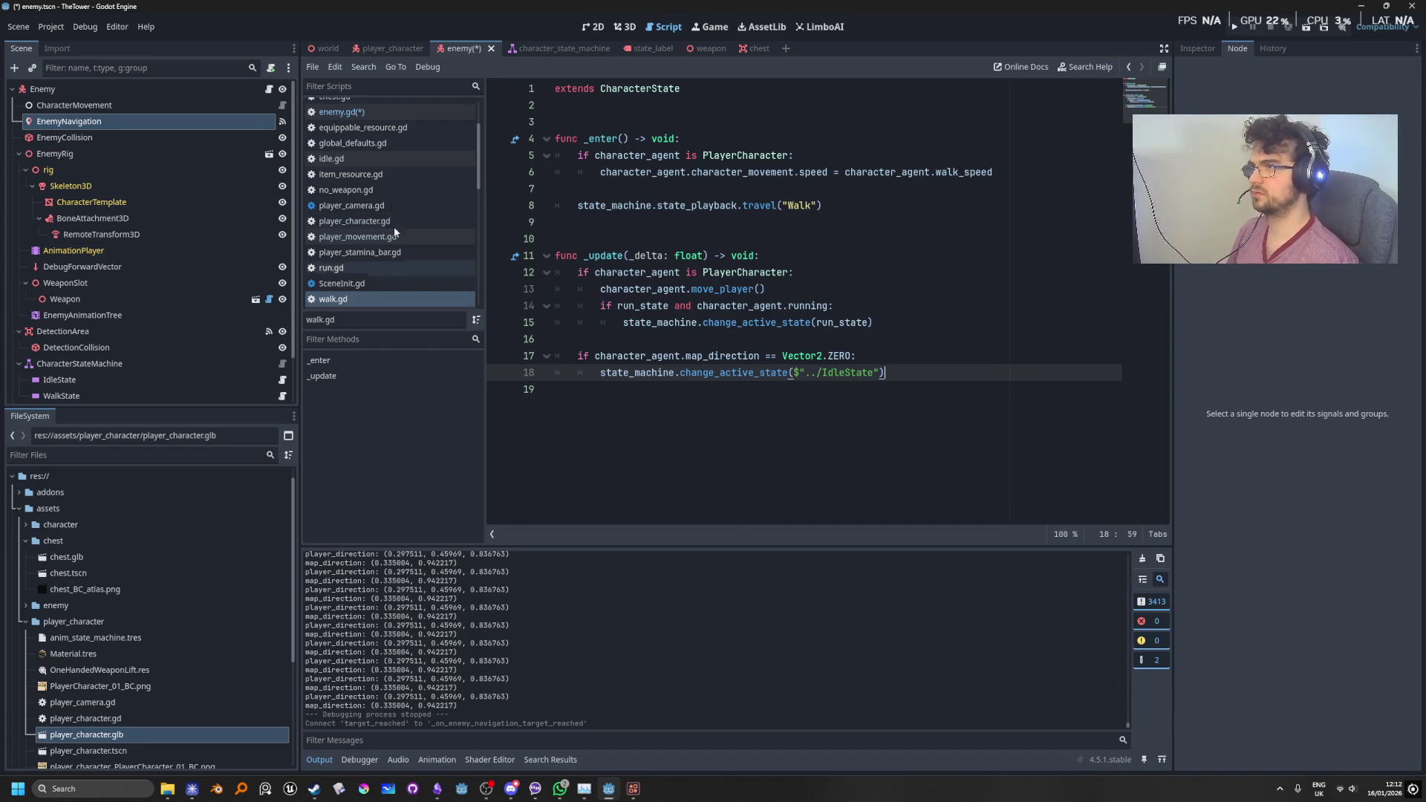
left_click(269, 89)
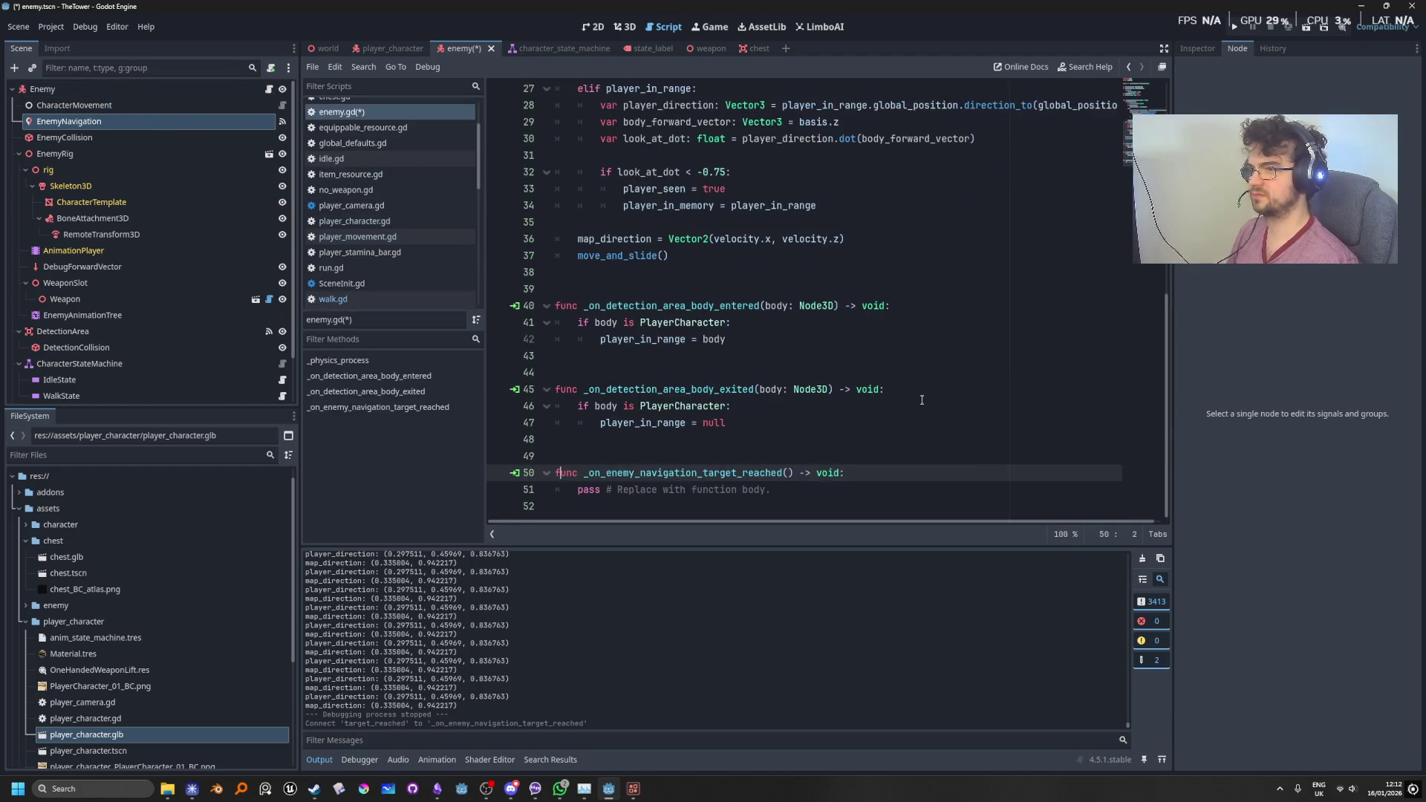
left_click(812, 488)
mouse_move(812, 488)
left_mouse_down()
mouse_move(566, 493)
mouse_move(578, 491)
left_mouse_up()
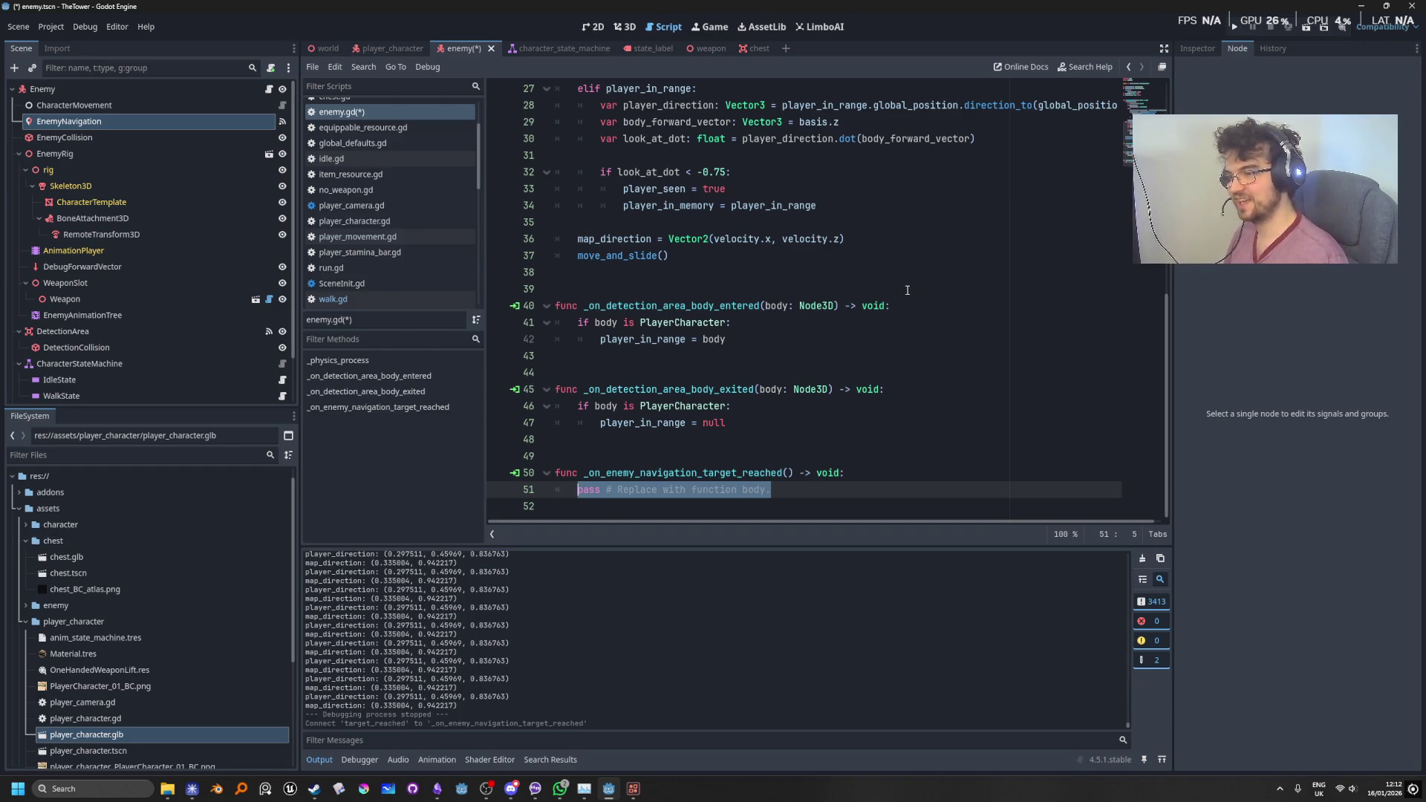
type("prin")
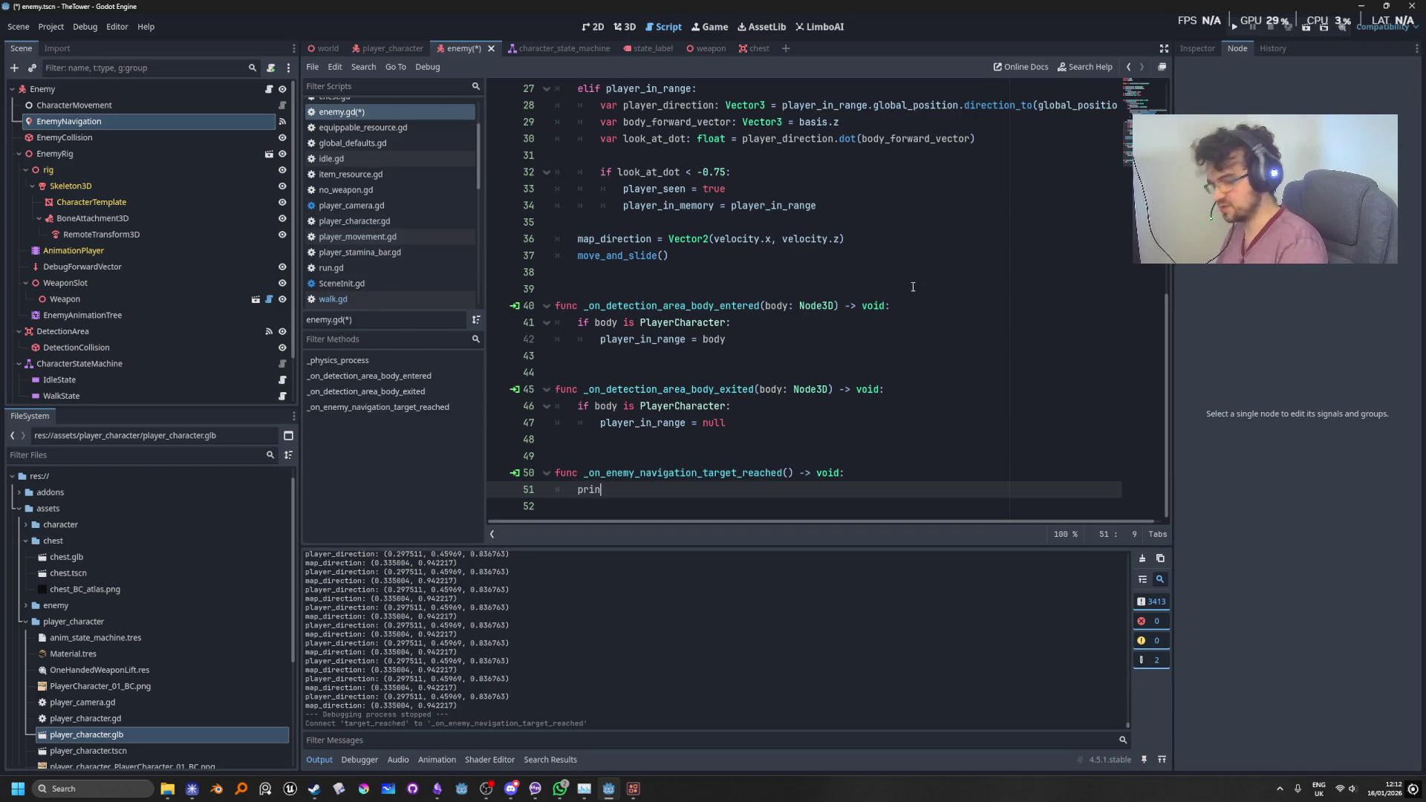
type("t(\"")
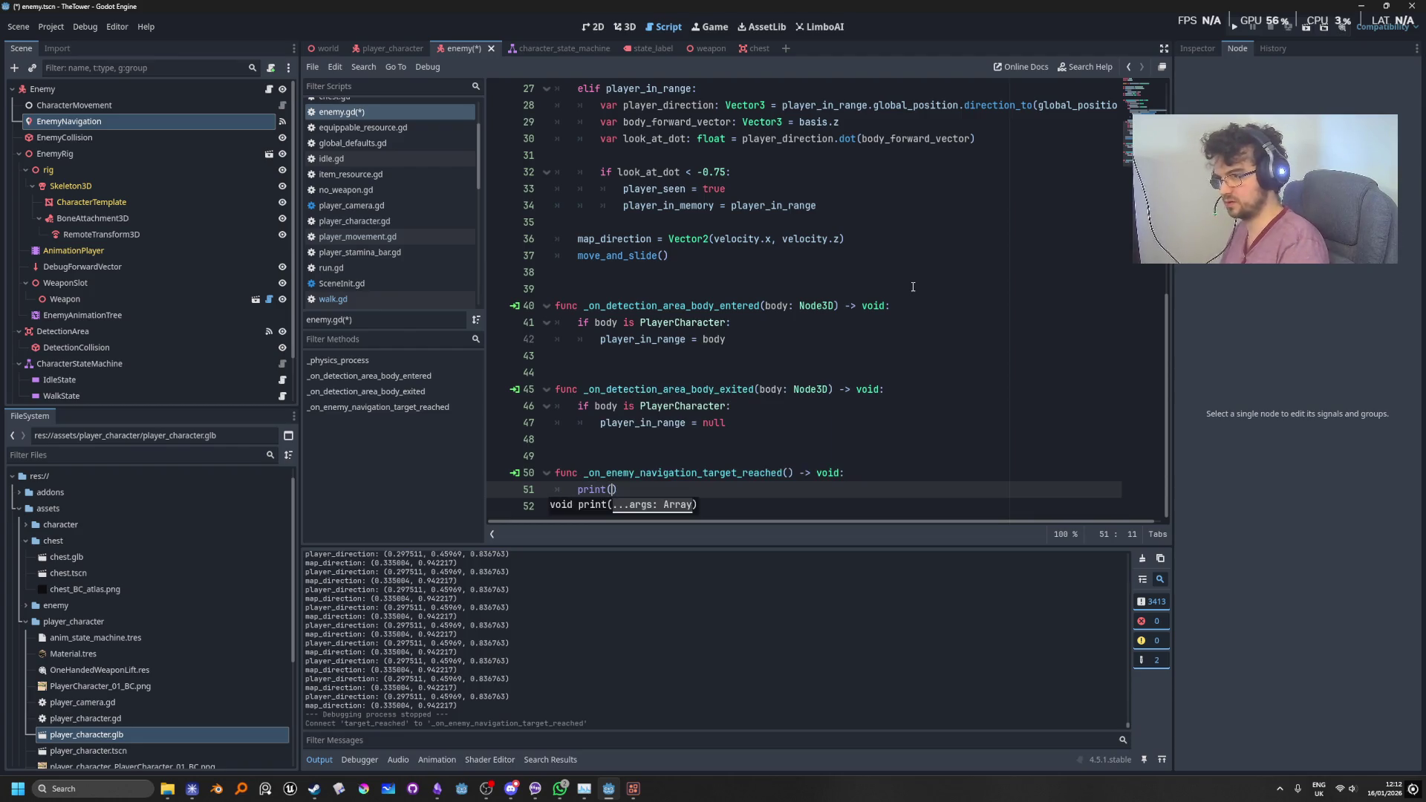